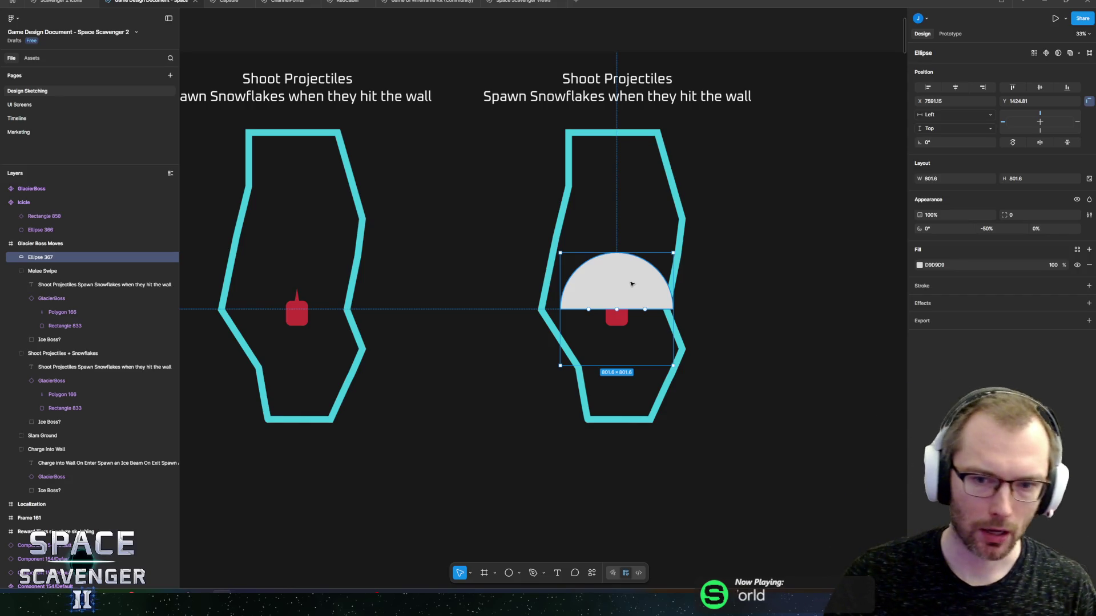
# Move Ellipse 367, the half-circle, into the Melee Swipe group in the Layers panel
pyautogui.moveTo(633, 354); pyautogui.dragTo(582, 341)
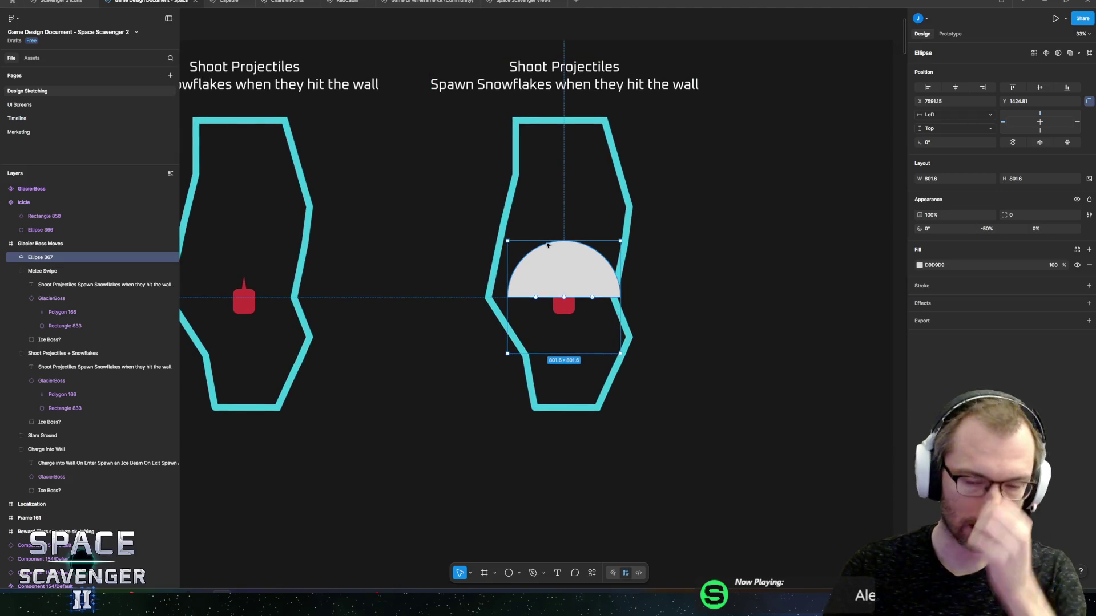
pyautogui.moveTo(506, 350); pyautogui.dragTo(507, 504)
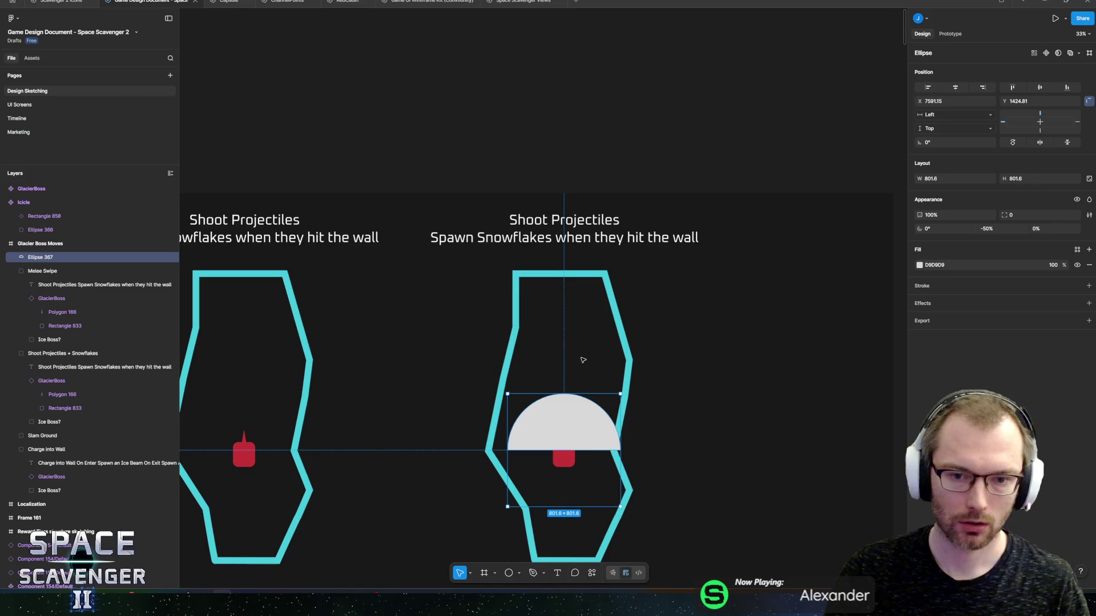
pyautogui.scroll(5, 587, 448)
pyautogui.scroll(-1, 570, 434)
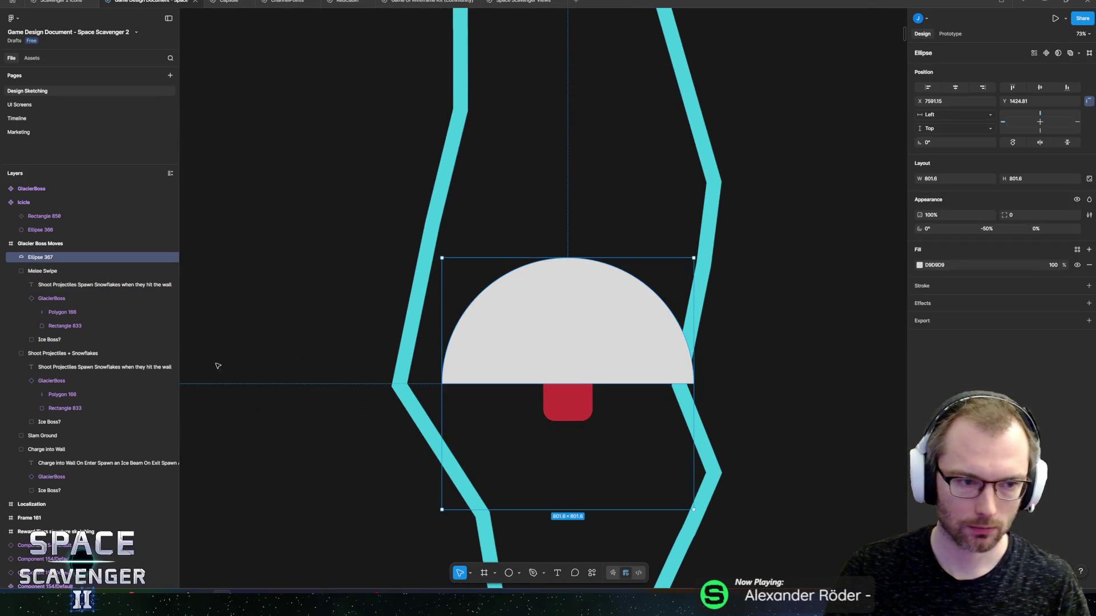
pyautogui.click(15, 271)
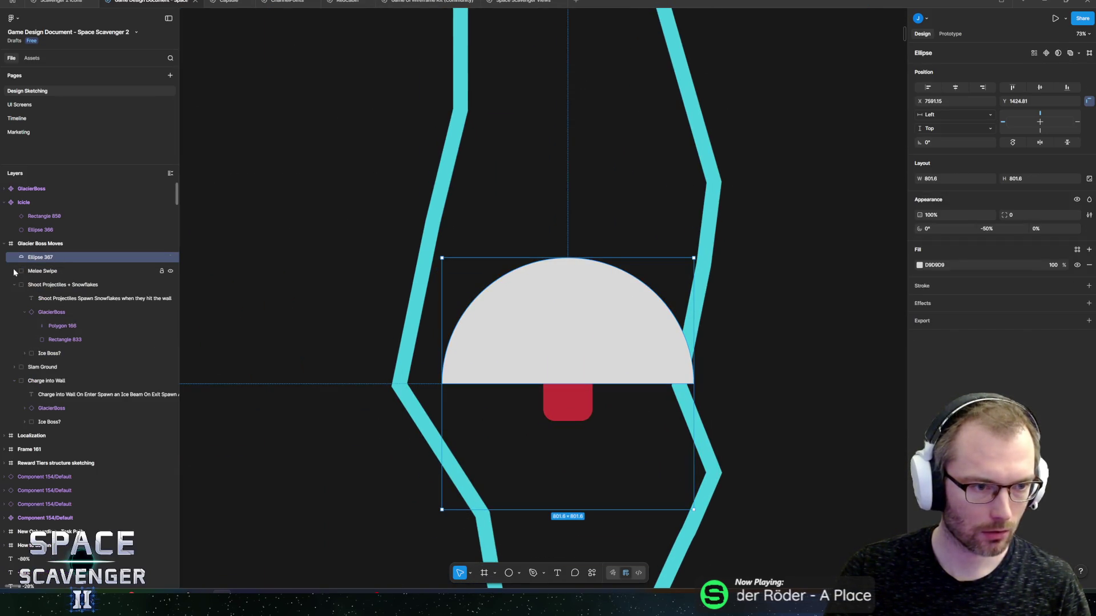
pyautogui.click(14, 272)
pyautogui.moveTo(32, 257); pyautogui.dragTo(39, 339)
# Rename the group's 'Ice Boss?' layer to 'Arena'
pyautogui.click(40, 340)
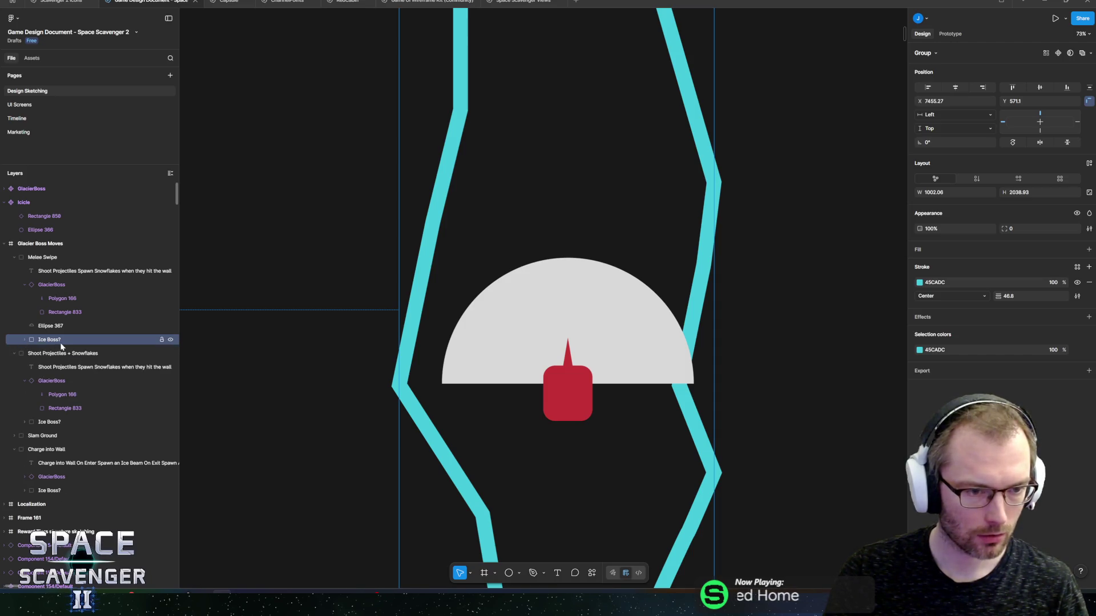
pyautogui.doubleClick(43, 340)
pyautogui.write('Arena')
pyautogui.press('Return')
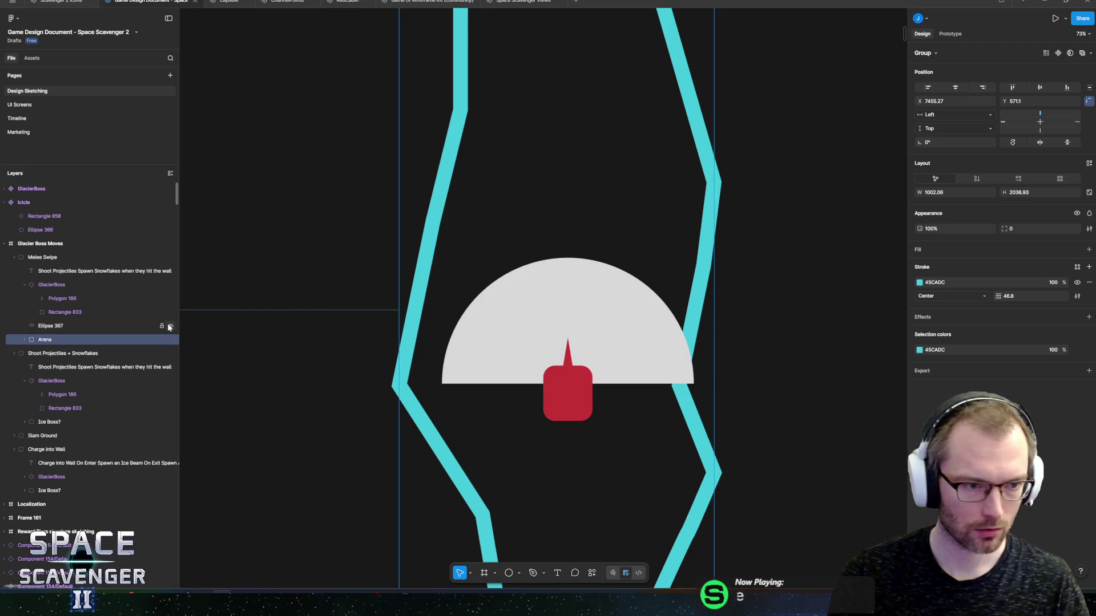
pyautogui.click(73, 327)
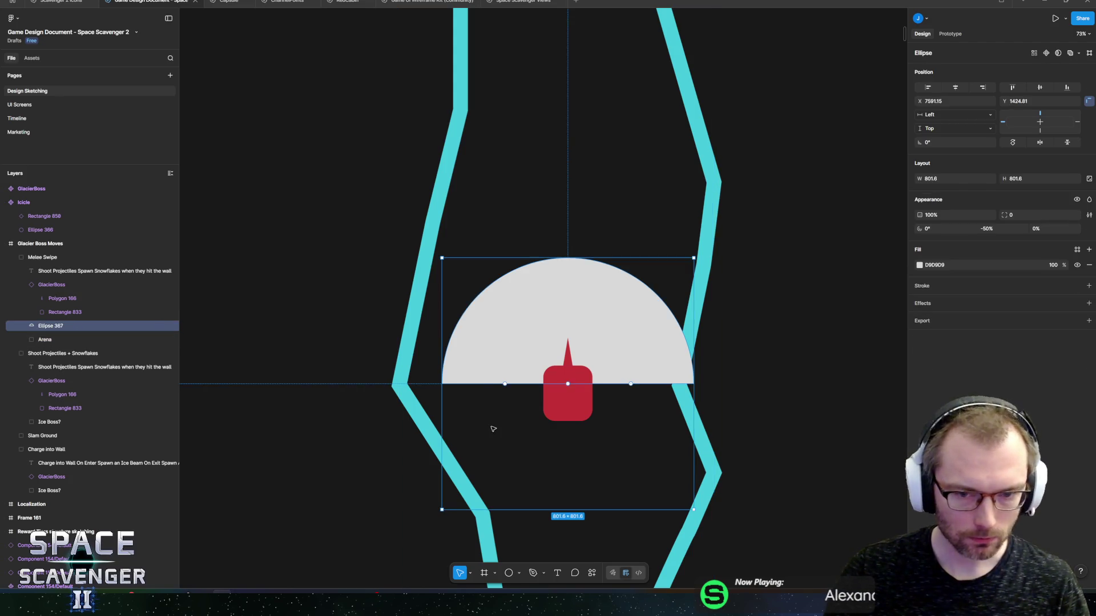
pyautogui.click(61, 258)
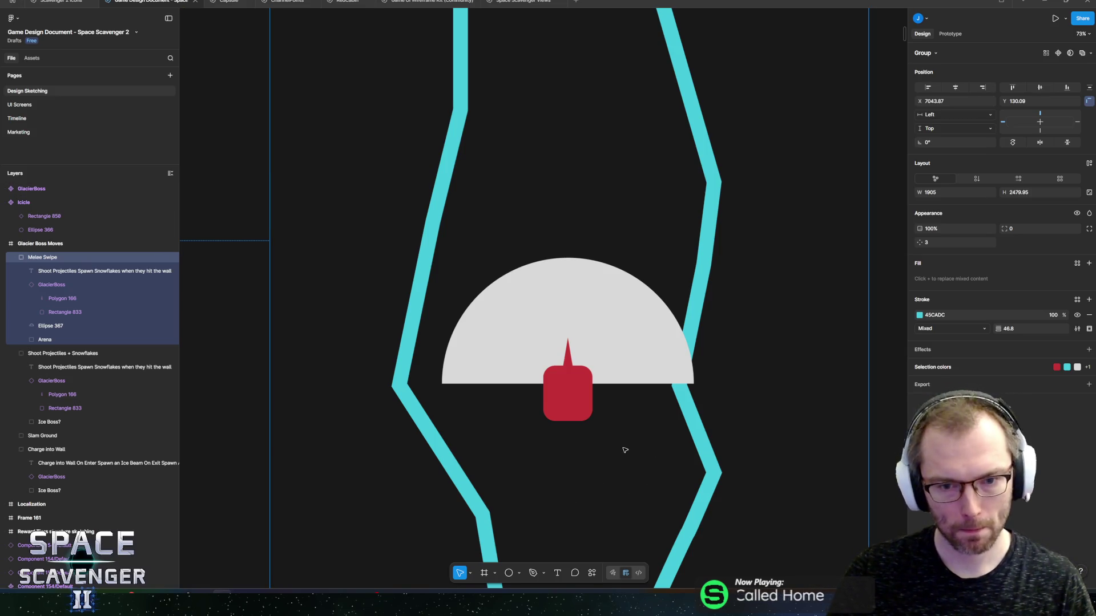
# Duplicate the half-circle, rotate the copy 180° as the lower half, and fill it red-orange
pyautogui.doubleClick(607, 313)
pyautogui.scroll(-3, 626, 285)
pyautogui.hotkey('ctrl', 'd')
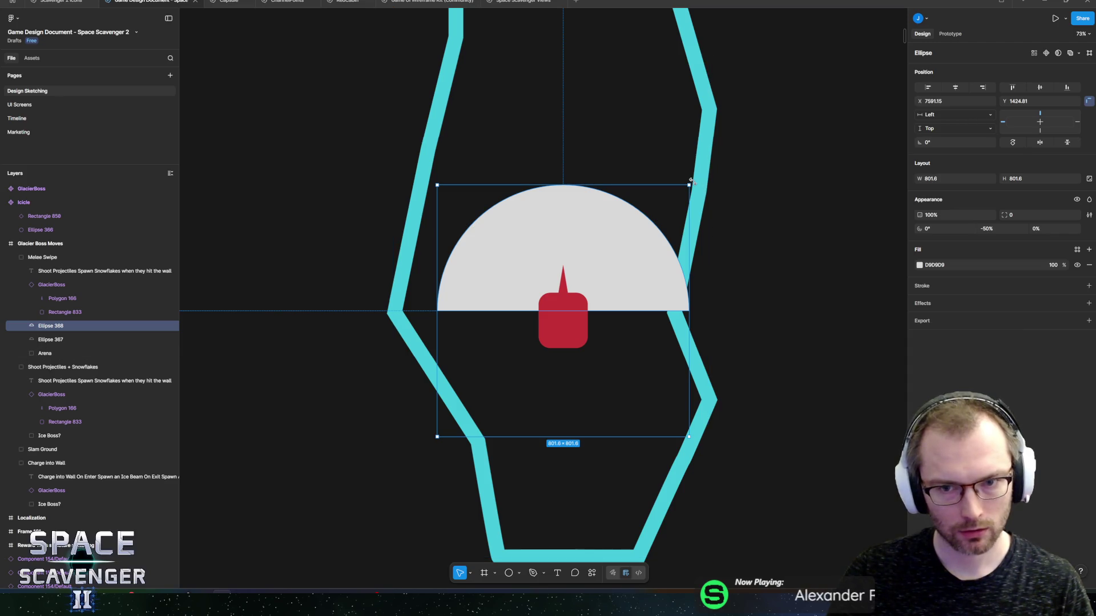
pyautogui.moveTo(691, 179)
pyautogui.mouseDown()
pyautogui.moveTo(717, 225)
pyautogui.moveTo(506, 372)
pyautogui.moveTo(492, 362)
pyautogui.moveTo(504, 365)
pyautogui.mouseUp()
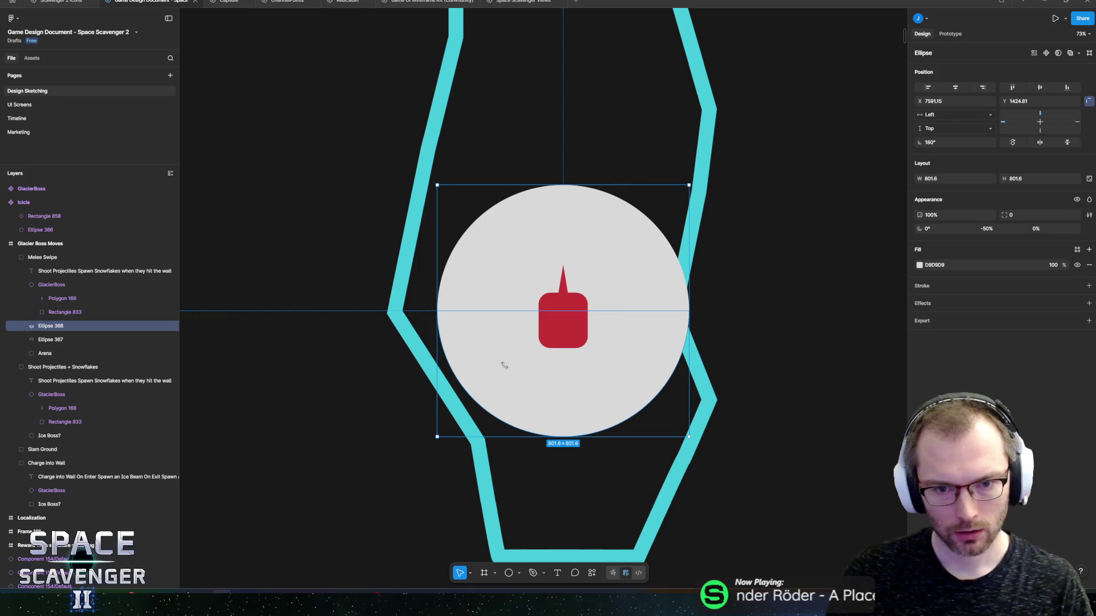
pyautogui.click(920, 265)
pyautogui.click(839, 398)
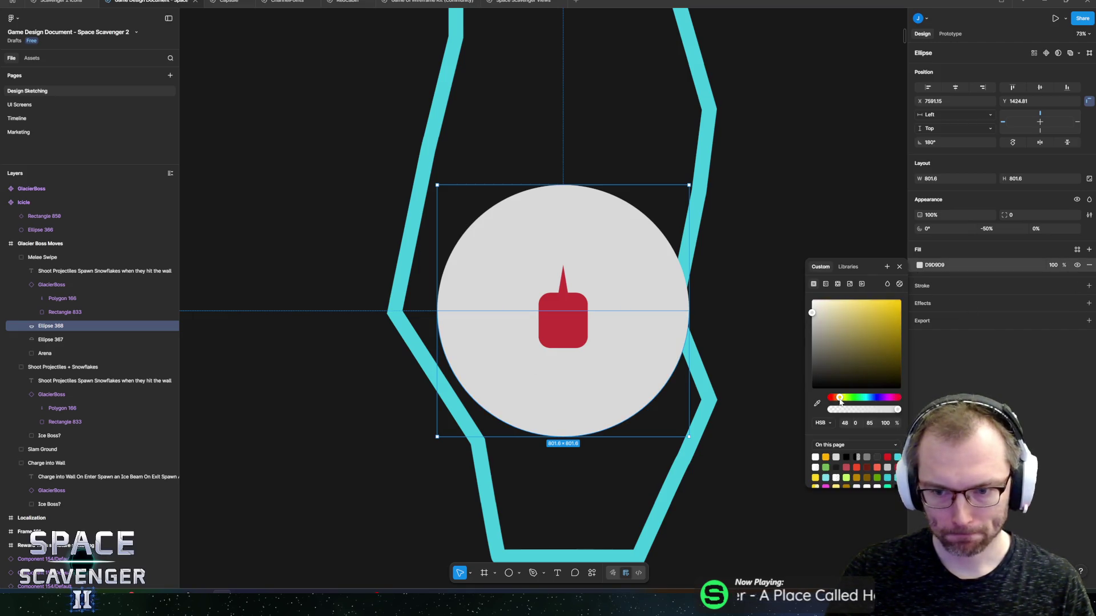
pyautogui.moveTo(856, 348); pyautogui.dragTo(901, 299)
pyautogui.moveTo(839, 398); pyautogui.dragTo(833, 398)
# Change the upper half-circle's fill to green 5BAF44
pyautogui.click(626, 265)
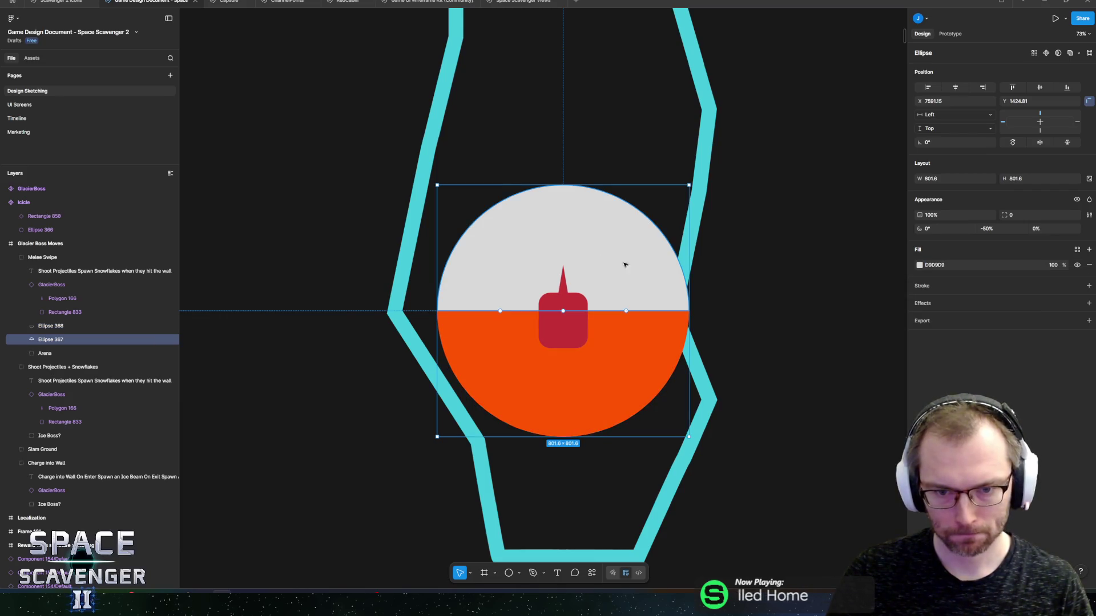
pyautogui.click(920, 265)
pyautogui.click(850, 398)
pyautogui.moveTo(867, 342); pyautogui.dragTo(902, 298)
pyautogui.click(868, 327)
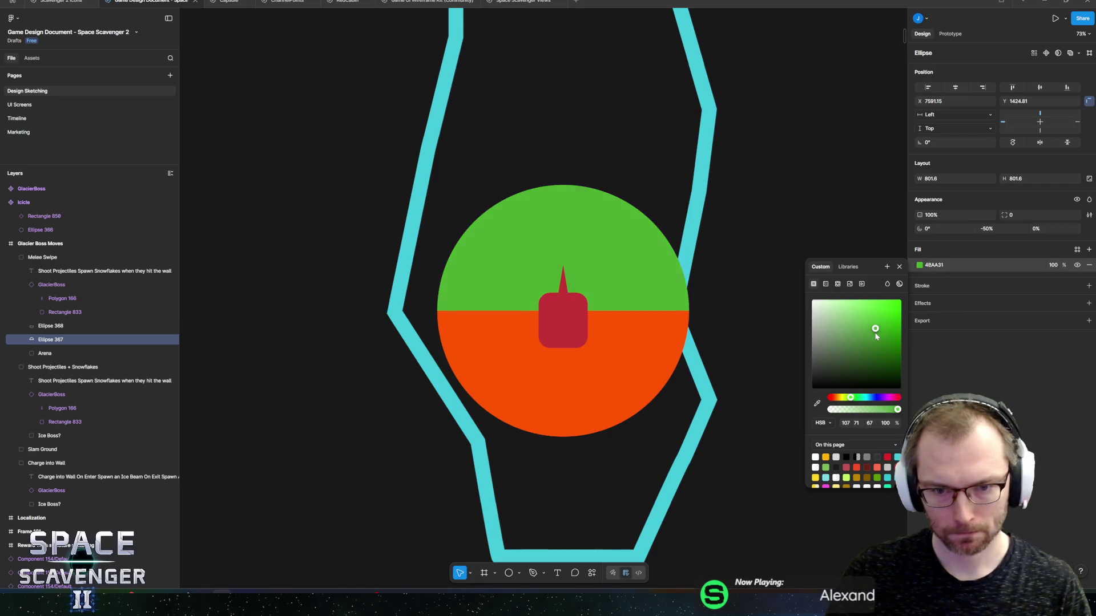
pyautogui.click(662, 354)
pyautogui.scroll(-5, 663, 354)
pyautogui.click(514, 433)
pyautogui.scroll(4, 605, 347)
pyautogui.scroll(3, 605, 347)
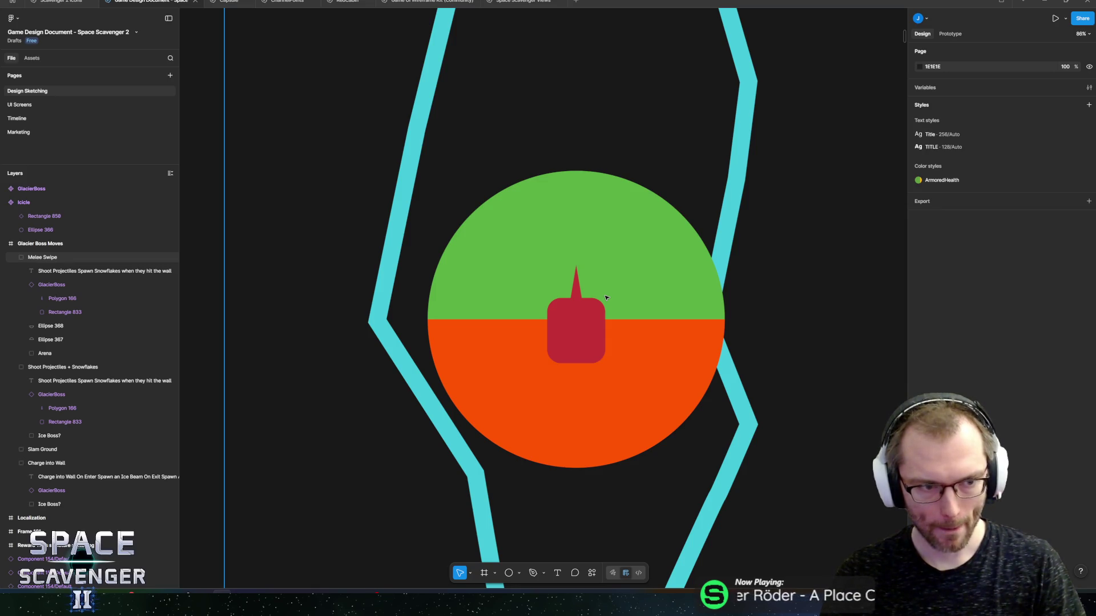
pyautogui.scroll(-5, 607, 298)
# Draw a thick white beam line with stroke 61 up from the boss in the Shoot Projectiles sketch
pyautogui.hscroll(-5, 666, 296)
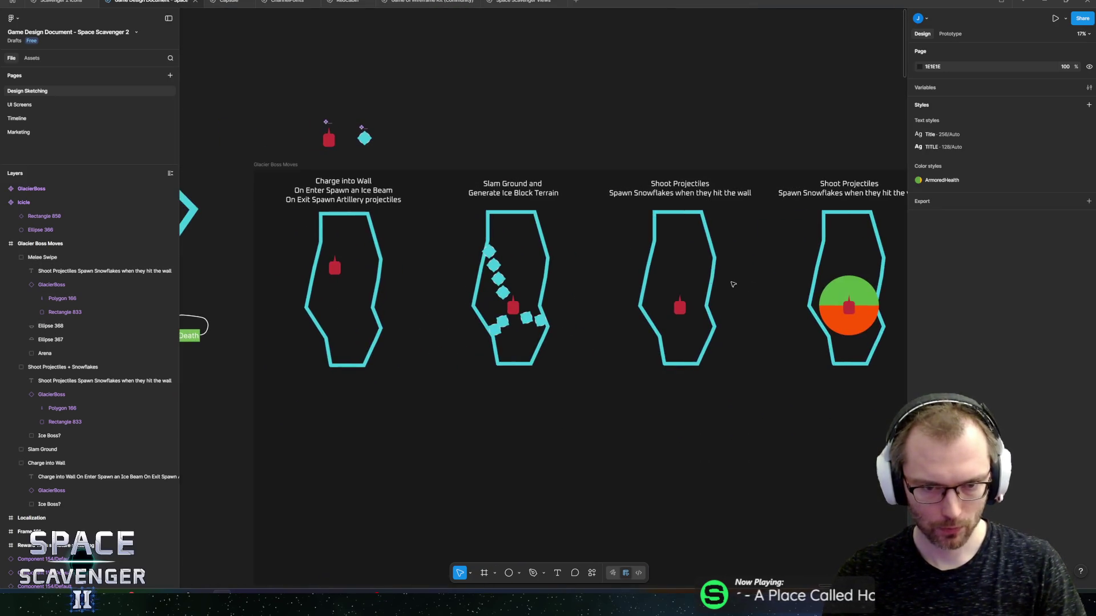
pyautogui.moveTo(615, 265)
pyautogui.mouseDown()
pyautogui.moveTo(651, 254)
pyautogui.moveTo(544, 253)
pyautogui.mouseUp()
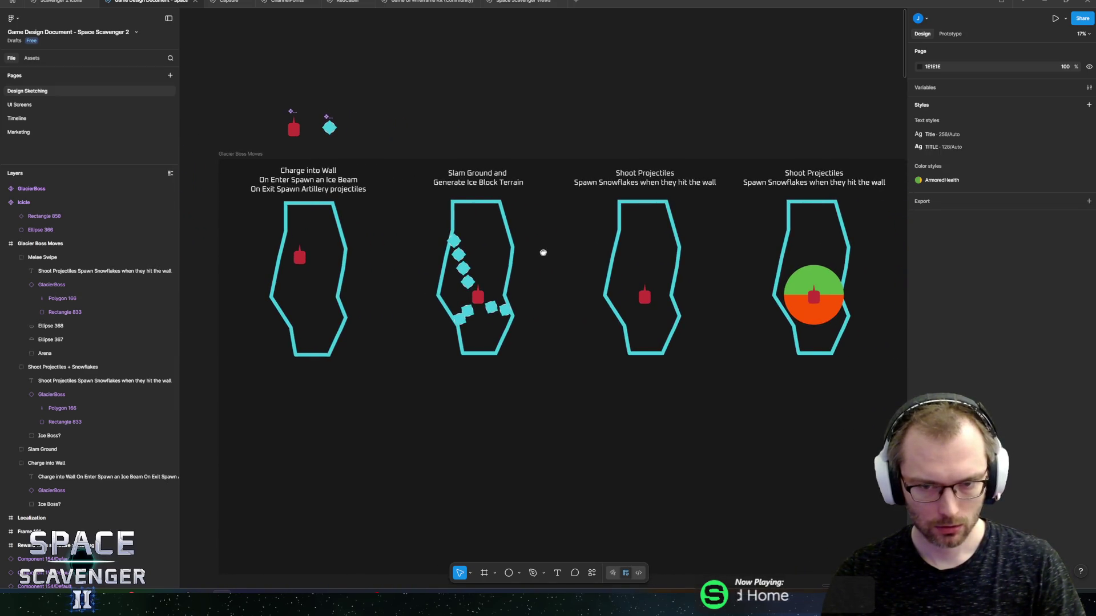
pyautogui.scroll(4, 642, 276)
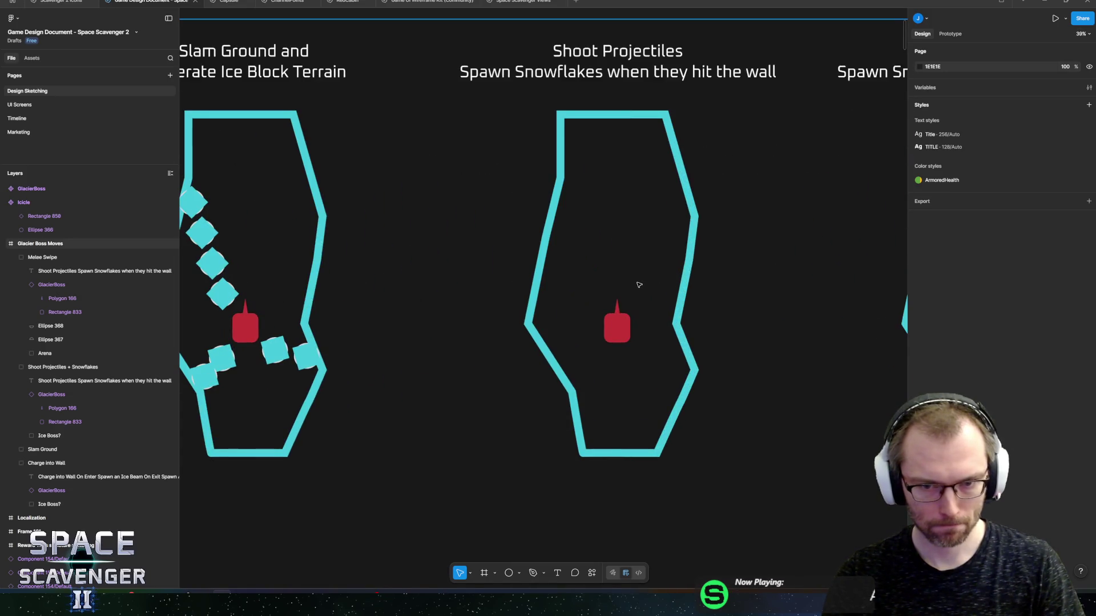
pyautogui.scroll(4, 638, 285)
pyautogui.click(519, 573)
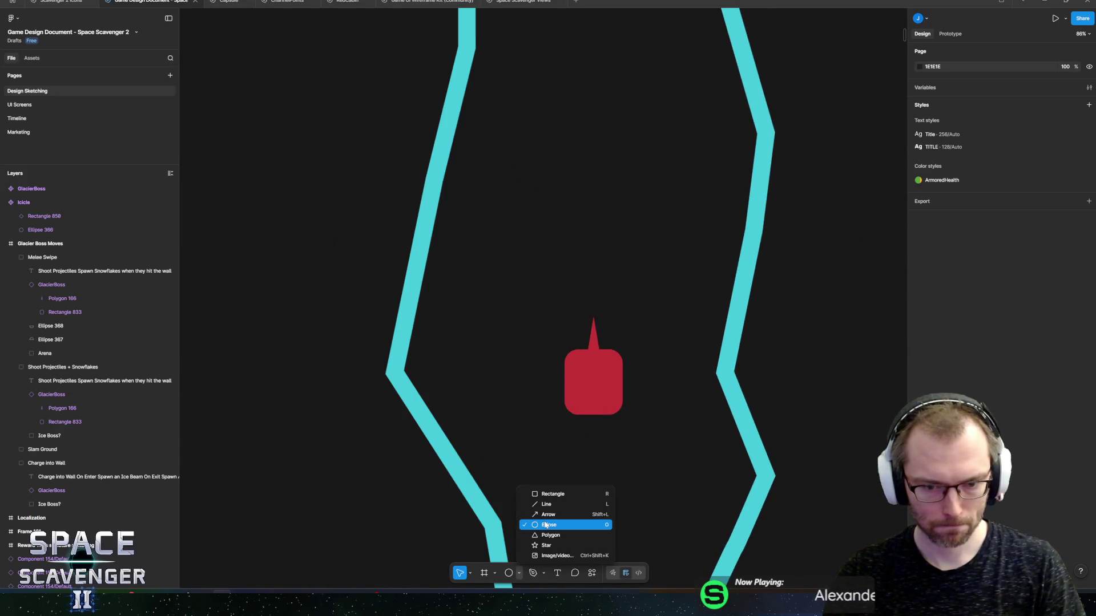
pyautogui.click(547, 504)
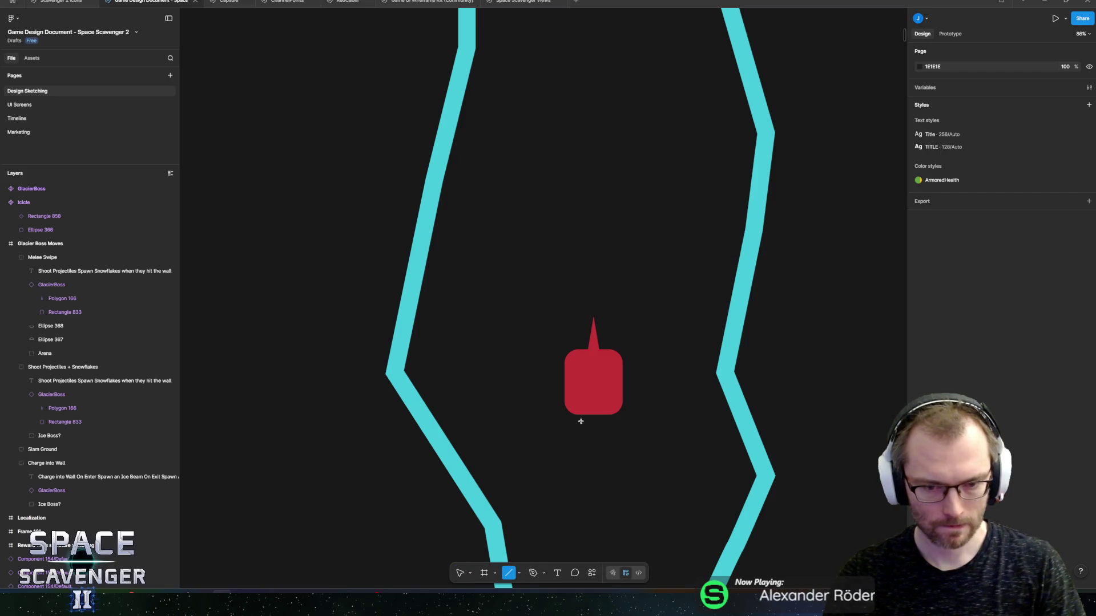
pyautogui.moveTo(664, 221)
pyautogui.mouseDown()
pyautogui.moveTo(664, 316)
pyautogui.moveTo(643, 330)
pyautogui.mouseUp()
pyautogui.moveTo(999, 282)
pyautogui.mouseDown()
pyautogui.moveTo(1075, 282)
pyautogui.moveTo(1050, 282)
pyautogui.mouseUp()
pyautogui.moveTo(665, 274)
pyautogui.mouseDown()
pyautogui.moveTo(612, 256)
pyautogui.moveTo(676, 295)
pyautogui.moveTo(748, 230)
pyautogui.mouseUp()
pyautogui.scroll(3, 677, 324)
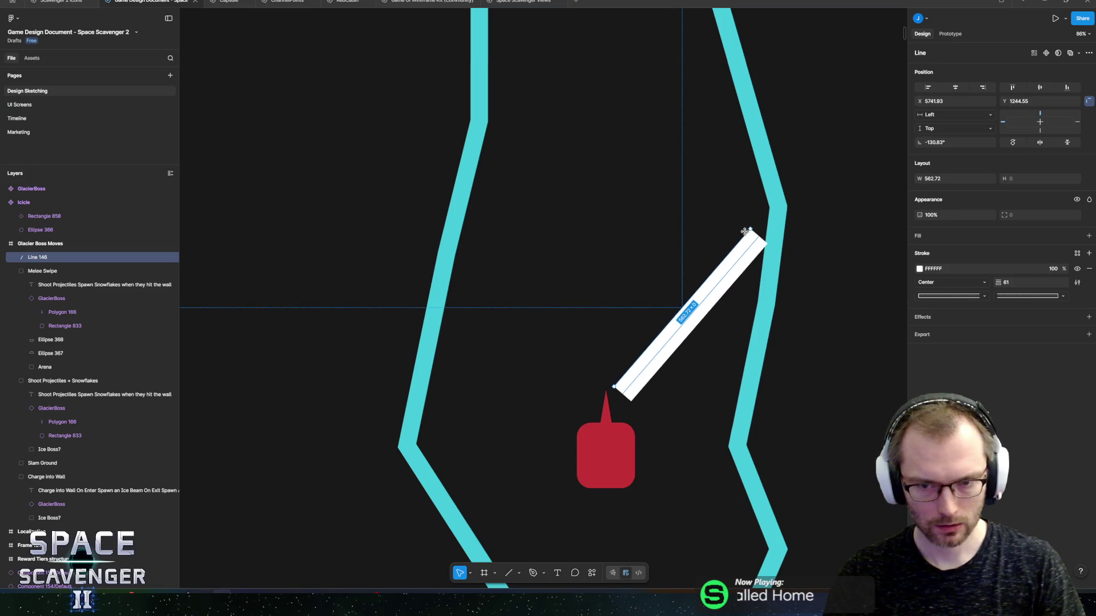
# Duplicate the beam line and angle the copy to reach the left wall
pyautogui.hotkey('ctrl', 'd')
pyautogui.click(748, 225)
pyautogui.click(752, 236)
pyautogui.moveTo(747, 224)
pyautogui.mouseDown()
pyautogui.moveTo(565, 232)
pyautogui.moveTo(684, 255)
pyautogui.moveTo(514, 279)
pyautogui.moveTo(528, 300)
pyautogui.mouseUp()
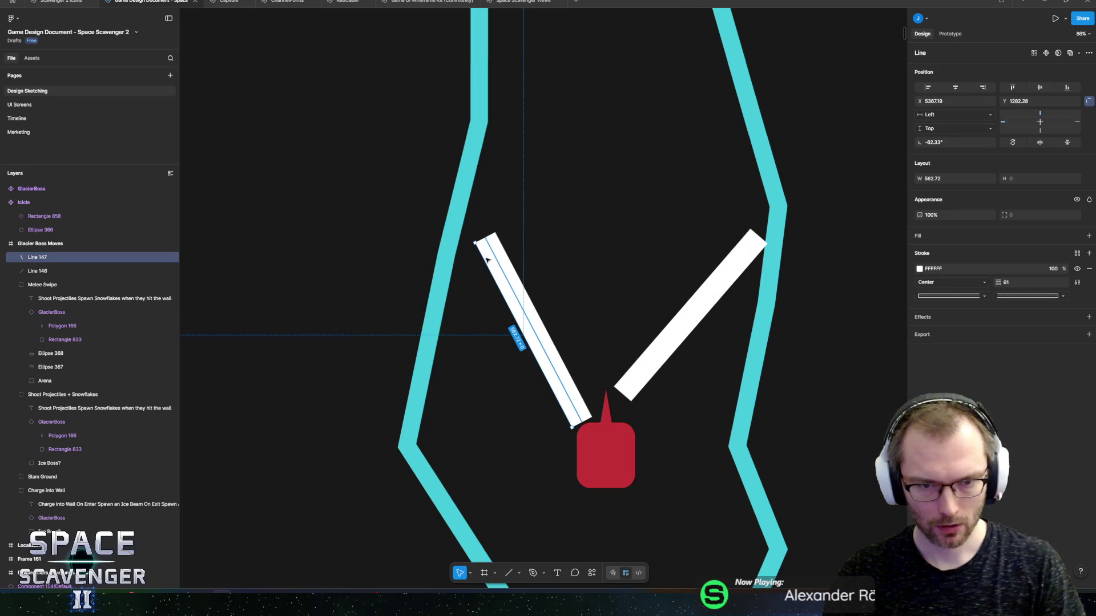
pyautogui.moveTo(480, 237); pyautogui.dragTo(450, 196)
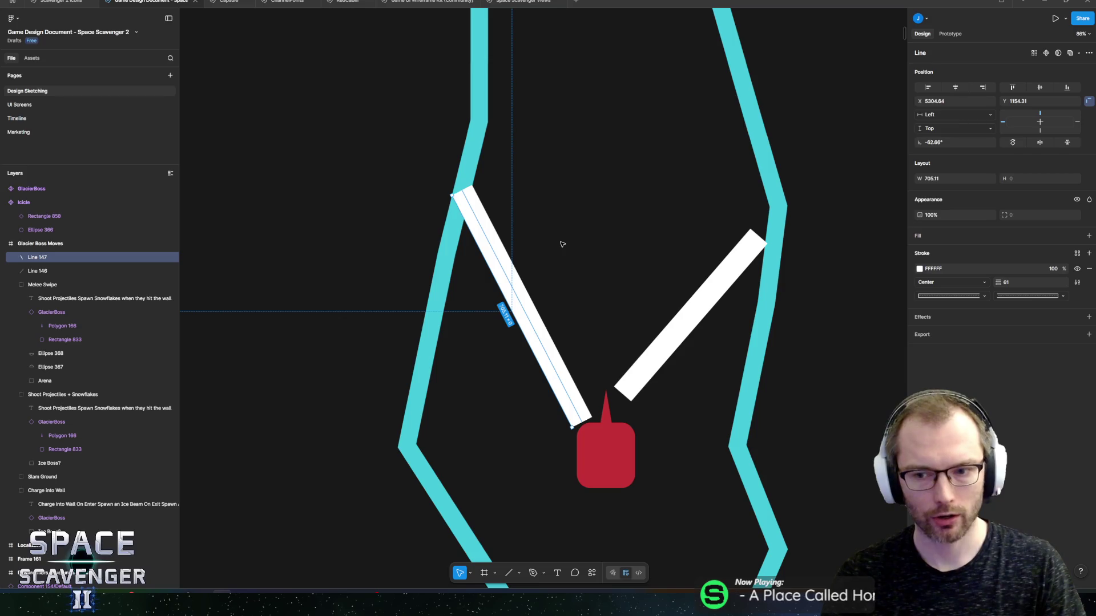
pyautogui.scroll(-10, 640, 263)
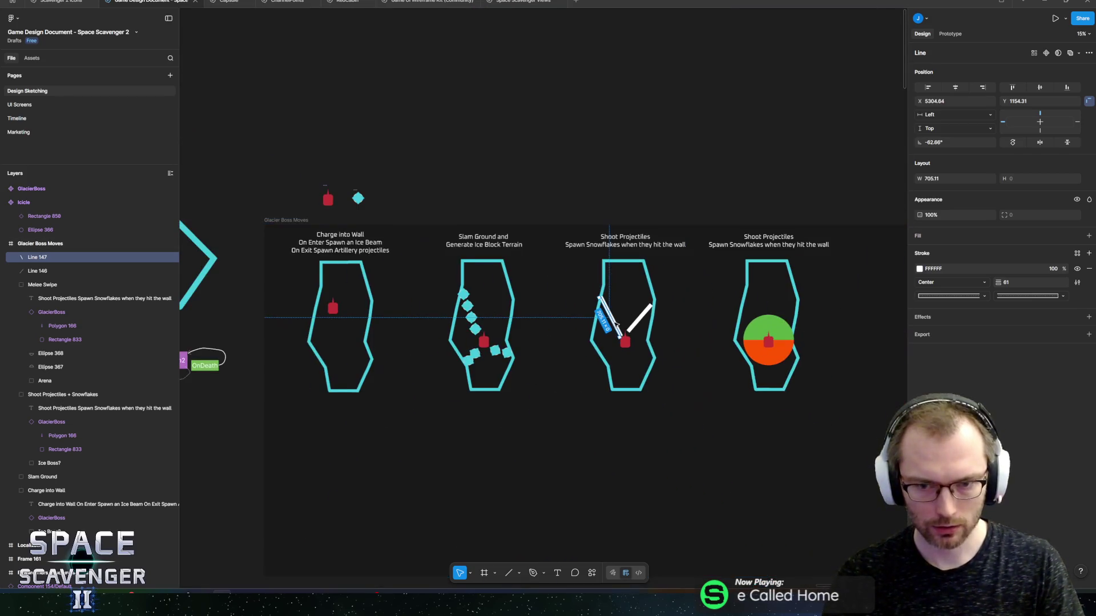
pyautogui.hscroll(2, 787, 237)
pyautogui.scroll(-2, 657, 230)
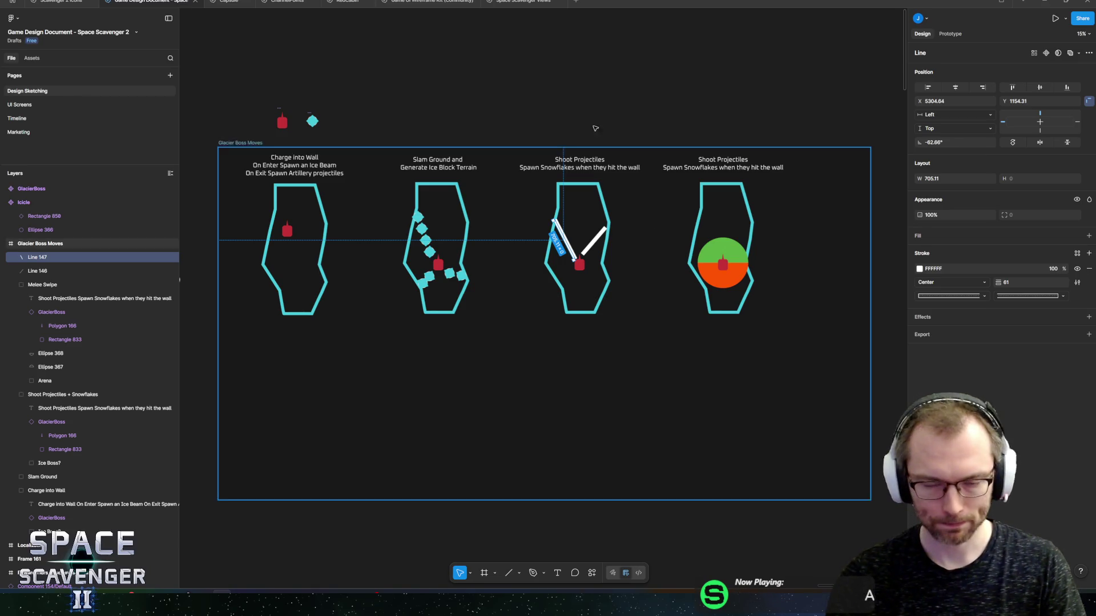
pyautogui.scroll(5, 660, 235)
# Draw circles filled cyan 45CADC to mark where the beams hit the walls
pyautogui.press('r')
pyautogui.moveTo(611, 373)
pyautogui.mouseDown()
pyautogui.moveTo(640, 403)
pyautogui.moveTo(651, 399)
pyautogui.moveTo(605, 384)
pyautogui.moveTo(619, 382)
pyautogui.moveTo(414, 350)
pyautogui.moveTo(399, 357)
pyautogui.mouseUp()
pyautogui.hotkey('ctrl', 'z')
pyautogui.press('o')
pyautogui.click(919, 252)
pyautogui.click(825, 464)
pyautogui.scroll(-3, 529, 434)
# Duplicate the right beam and make the copy point straight up from the boss
pyautogui.click(587, 368)
pyautogui.hotkey('ctrl', 'd')
pyautogui.moveTo(633, 304)
pyautogui.mouseDown()
pyautogui.moveTo(527, 254)
pyautogui.moveTo(529, 226)
pyautogui.mouseUp()
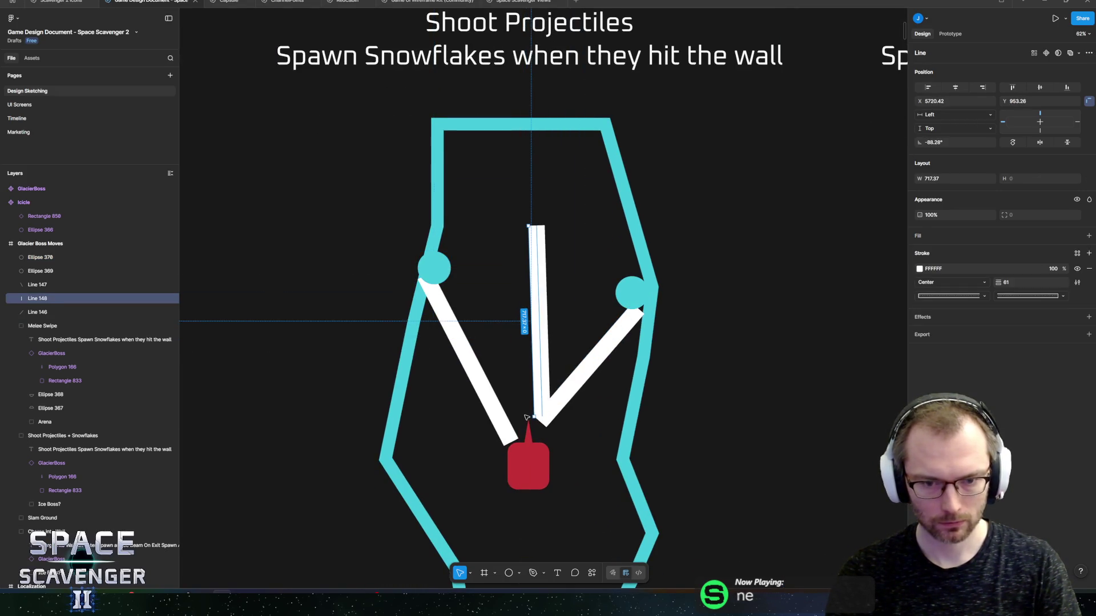
pyautogui.moveTo(535, 418); pyautogui.dragTo(511, 439)
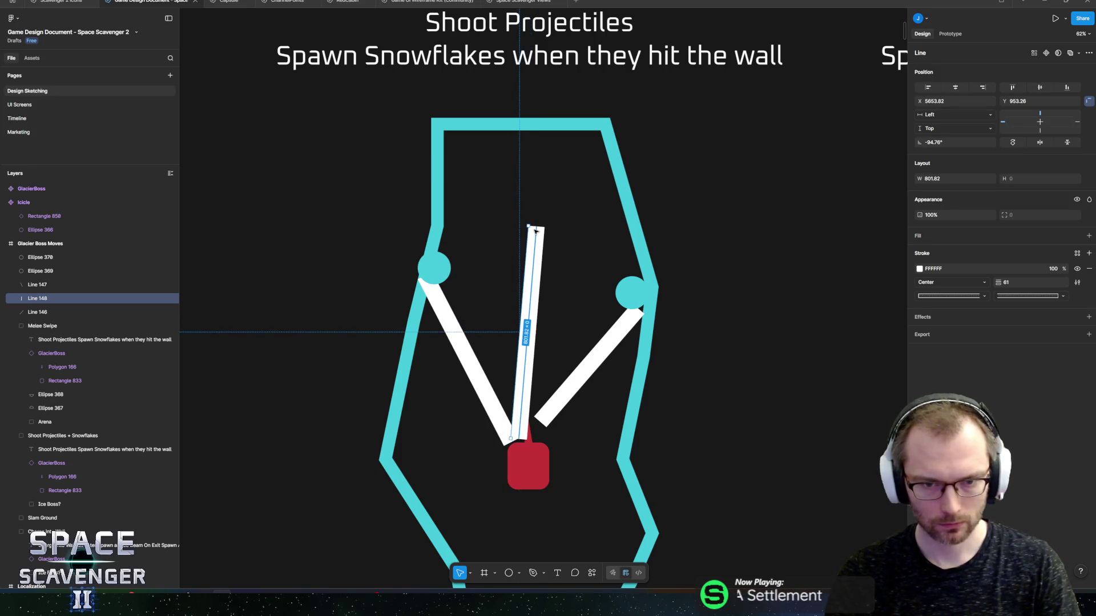
pyautogui.moveTo(528, 226); pyautogui.dragTo(514, 198)
pyautogui.moveTo(515, 289)
pyautogui.mouseDown()
pyautogui.moveTo(524, 295)
pyautogui.moveTo(524, 279)
pyautogui.mouseUp()
pyautogui.moveTo(516, 187); pyautogui.dragTo(530, 186)
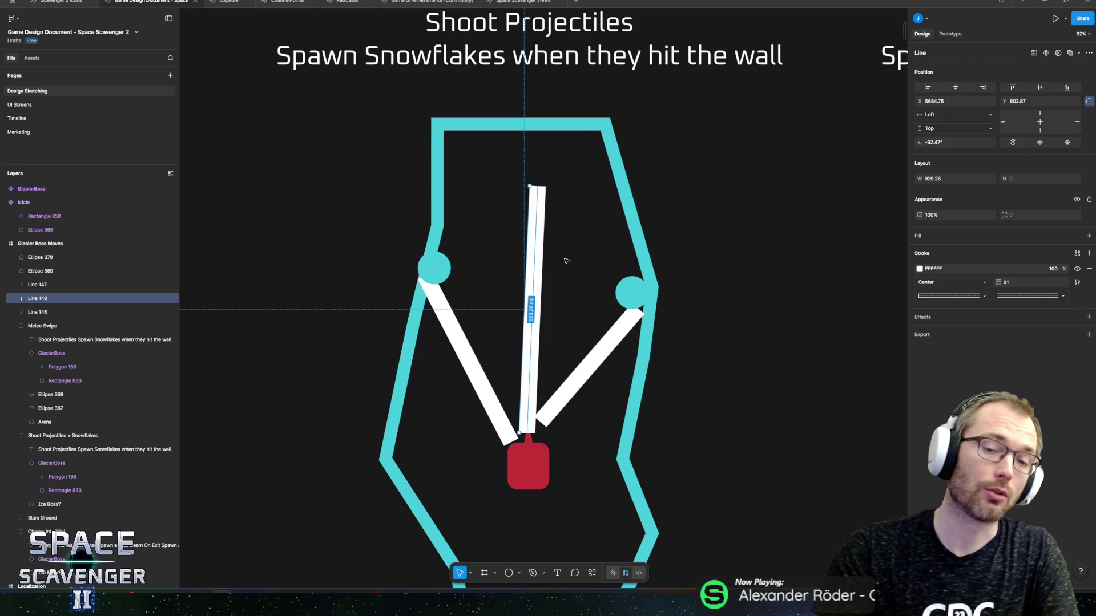
pyautogui.scroll(-2, 515, 310)
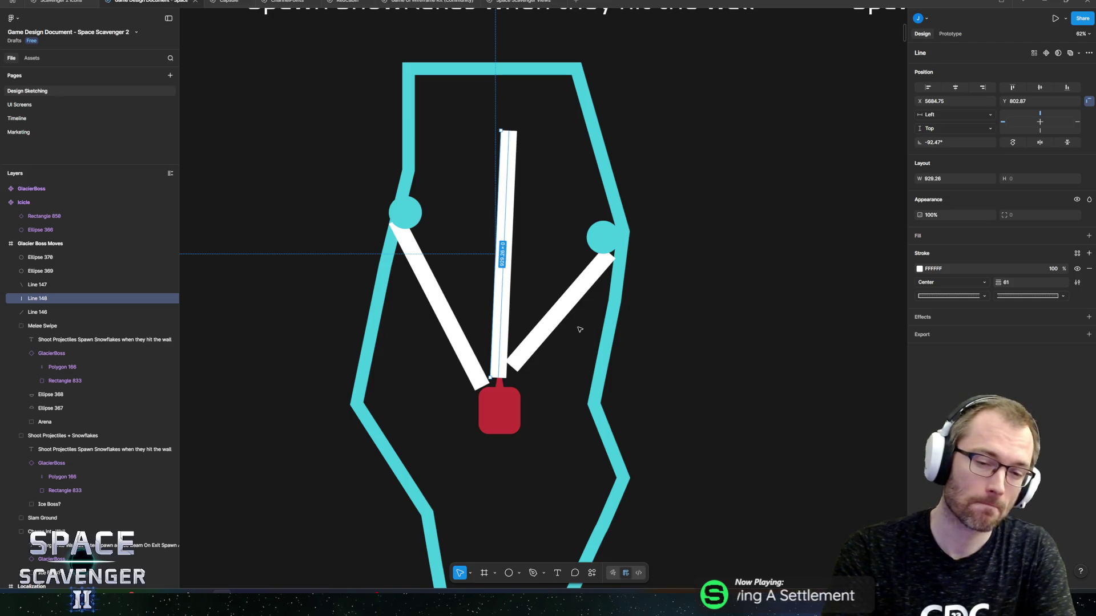
pyautogui.moveTo(504, 235); pyautogui.dragTo(500, 238)
pyautogui.keyDown('ctrl'); pyautogui.scroll(-5, 500, 238); pyautogui.keyUp('ctrl')
pyautogui.hscroll(-3, 628, 228)
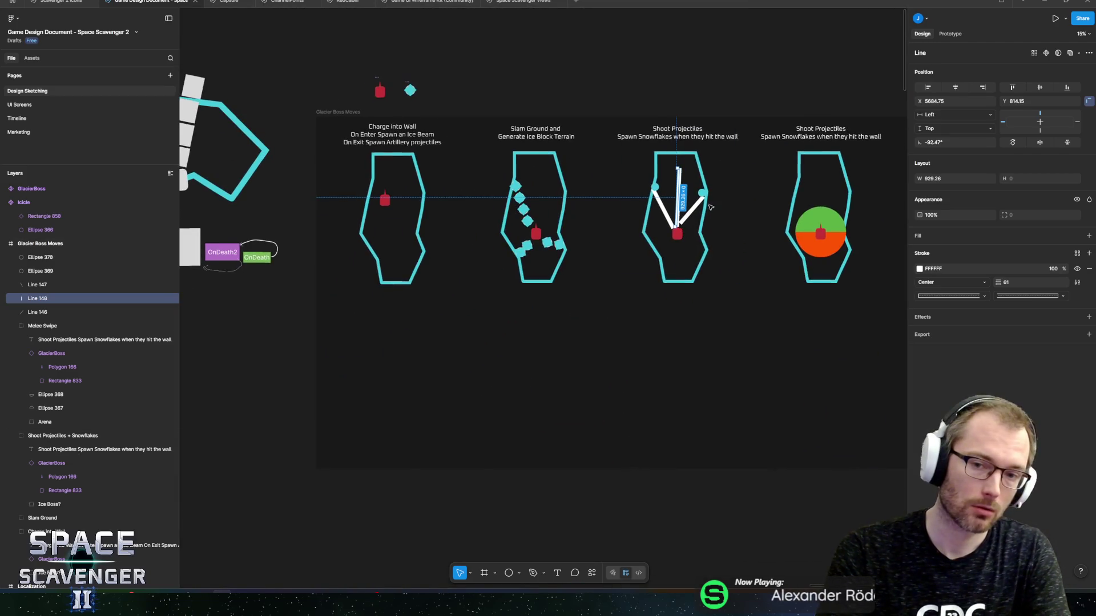
# Duplicate the Melee Swipe sketch and place the copy below it
pyautogui.click(797, 129)
pyautogui.hotkey('ctrl', 'd')
pyautogui.moveTo(800, 161)
pyautogui.mouseDown()
pyautogui.moveTo(394, 344)
pyautogui.moveTo(375, 331)
pyautogui.mouseUp()
pyautogui.keyDown('ctrl'); pyautogui.scroll(3, 375, 332); pyautogui.keyUp('ctrl')
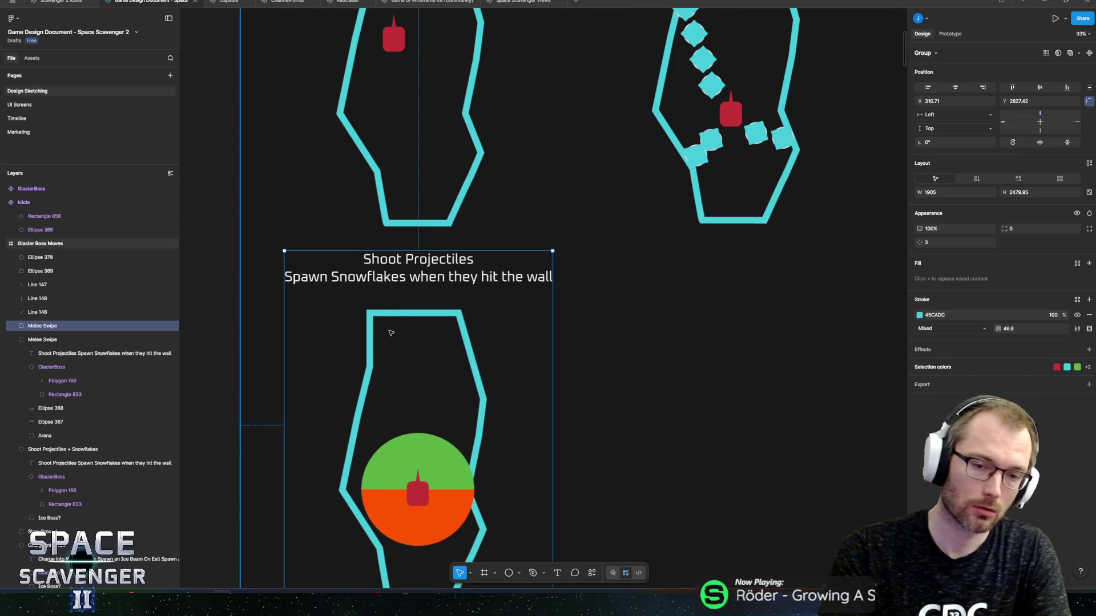
# Caption the copy 'Targeted Beam / that bounces on the wall' on two lines
pyautogui.doubleClick(418, 260)
pyautogui.doubleClick(418, 260)
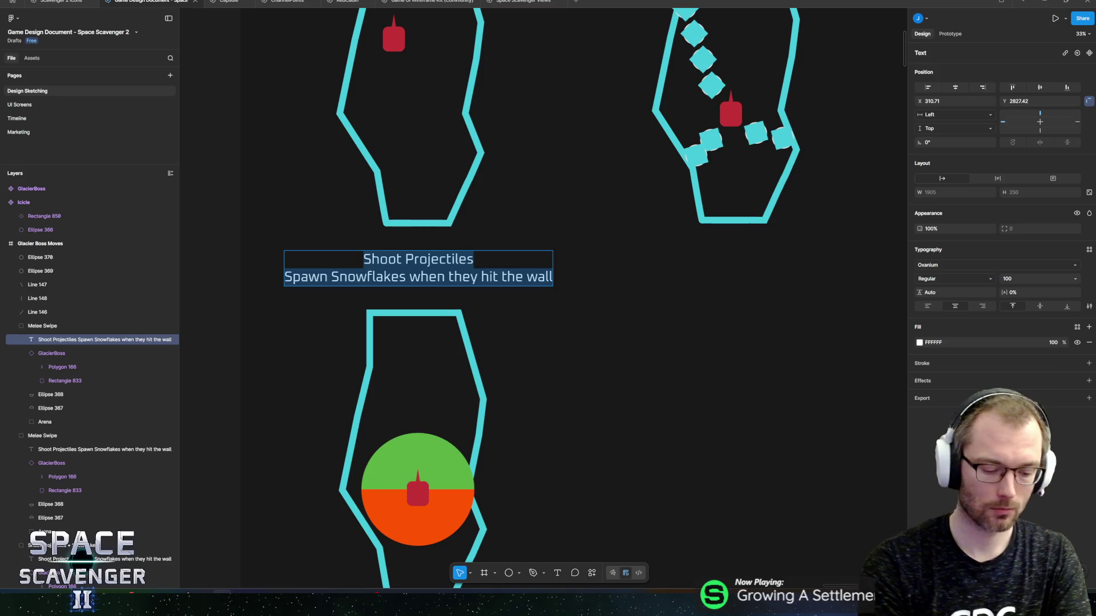
pyautogui.write('Beam At')
pyautogui.press('BackSpace')
pyautogui.press('BackSpace')
pyautogui.press('BackSpace')
pyautogui.write('Targeted Beam that')
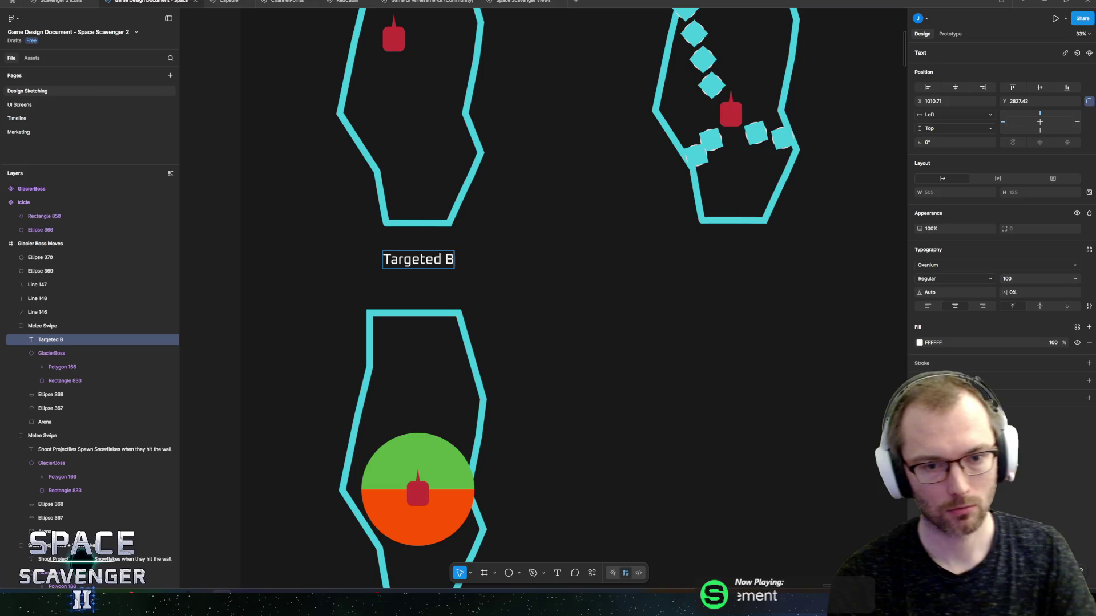
pyautogui.write(' bounced')
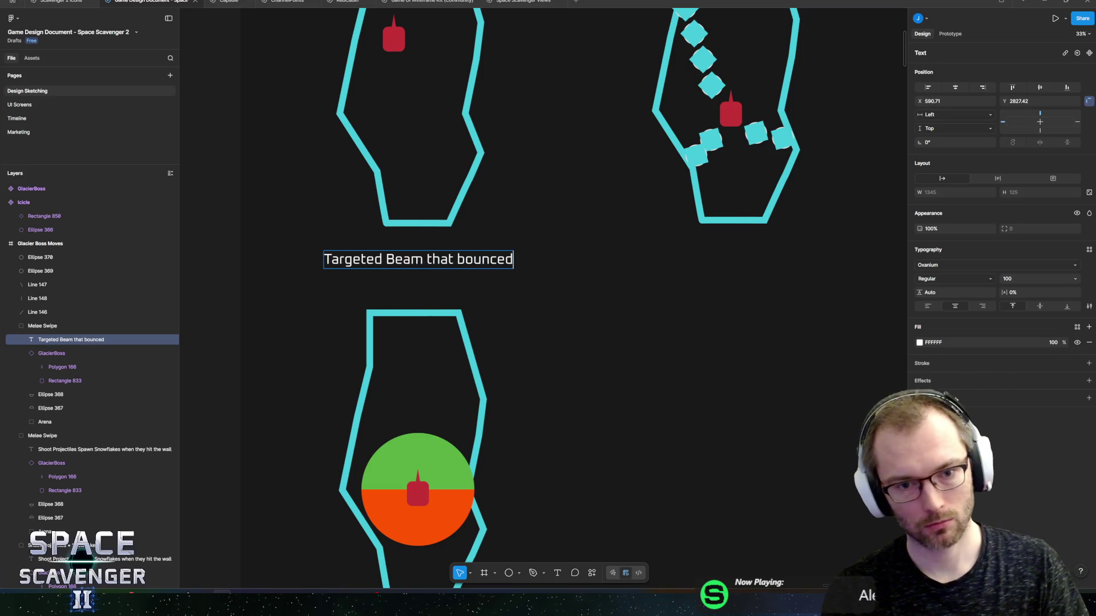
pyautogui.press('BackSpace')
pyautogui.write('s on the wall')
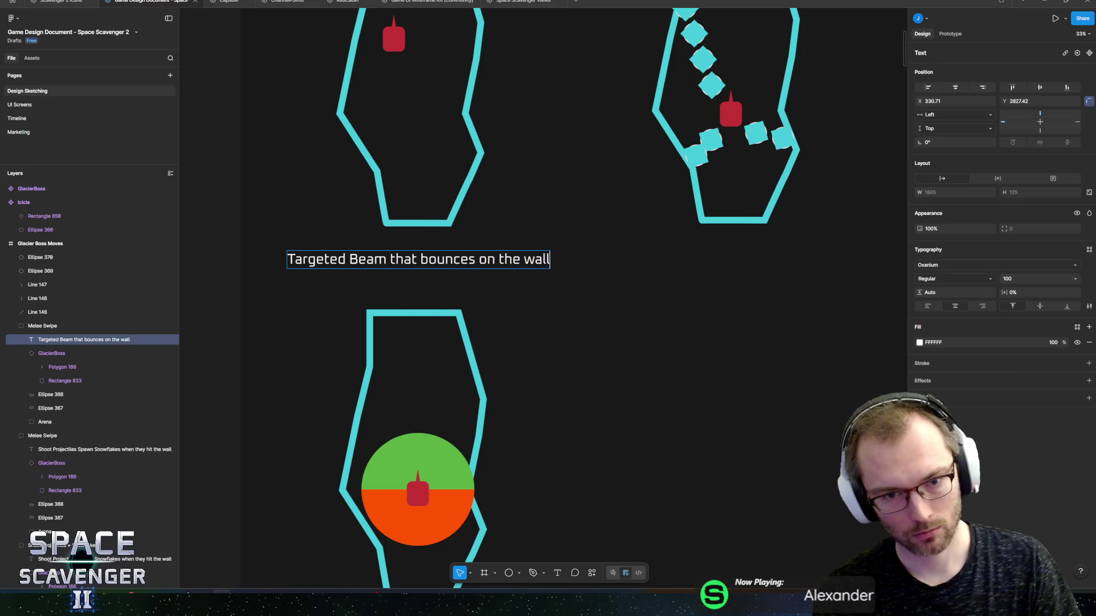
pyautogui.press('Return')
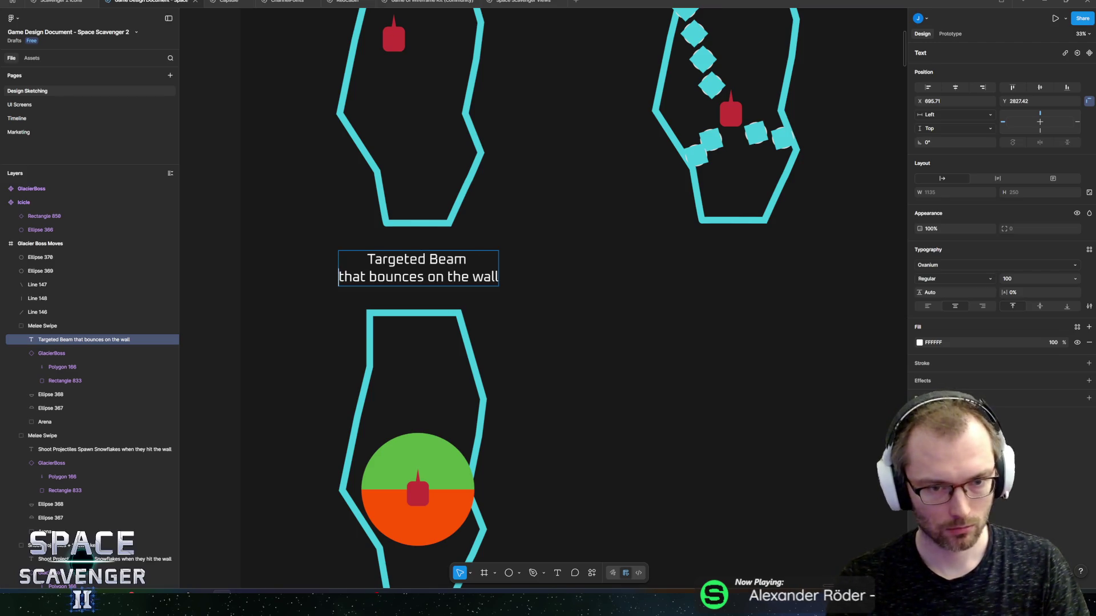
pyautogui.press('Escape')
# Delete both halves of the green-and-orange circle
pyautogui.click(463, 503)
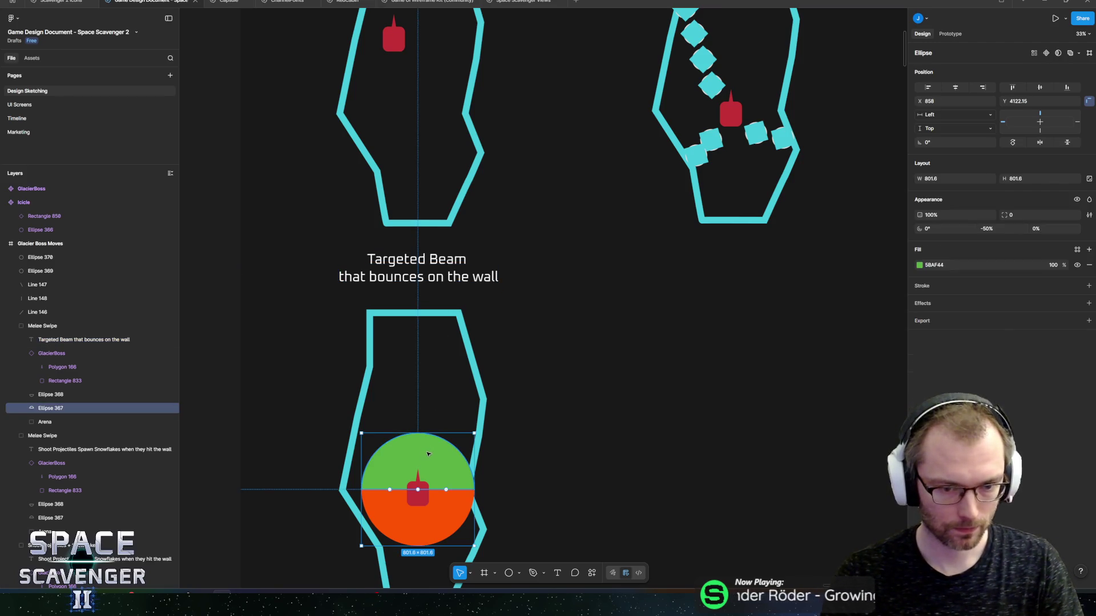
pyautogui.scroll(-3, 469, 404)
pyautogui.keyDown('shift'); pyautogui.click(461, 413); pyautogui.keyUp('shift')
pyautogui.press('Delete')
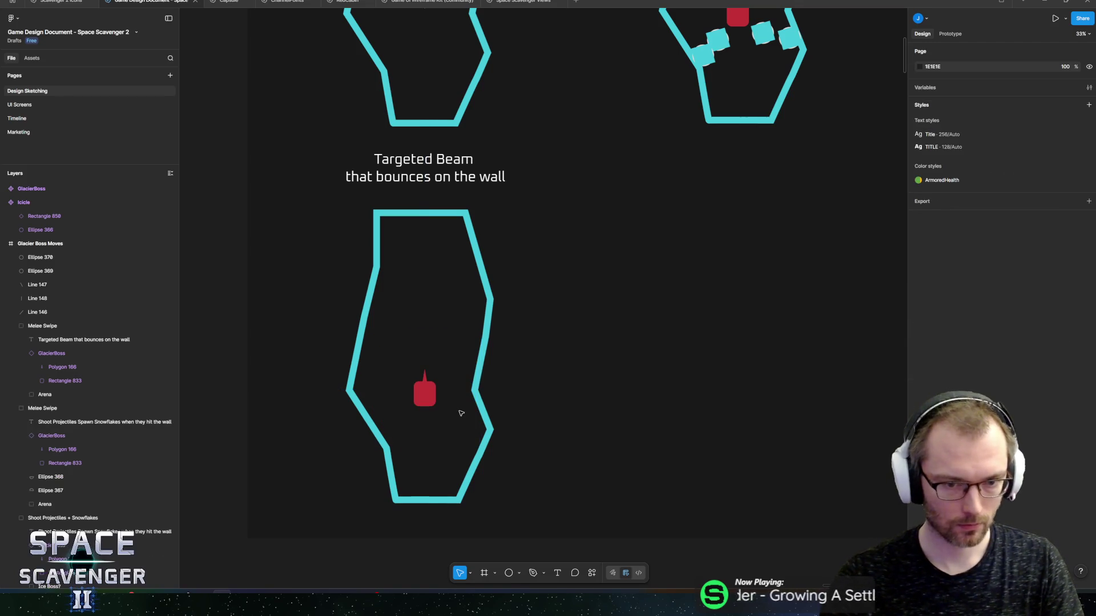
# Reposition the GlacierBoss instance in the Targeted Beam arena
pyautogui.keyDown('ctrl'); pyautogui.scroll(5, 457, 408); pyautogui.keyUp('ctrl')
pyautogui.click(436, 390)
pyautogui.click(411, 391)
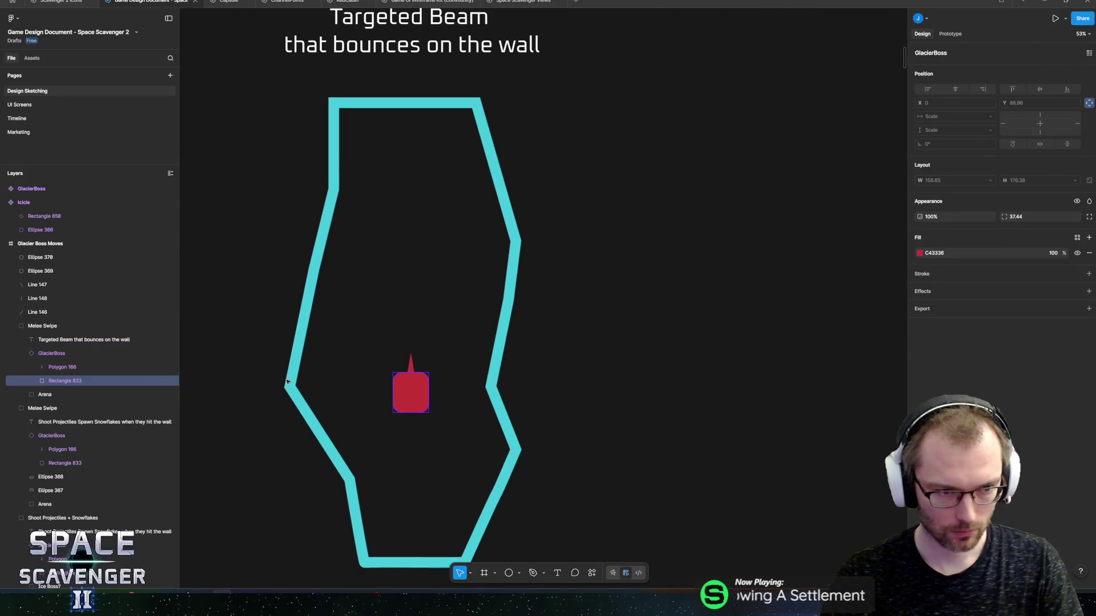
pyautogui.moveTo(411, 395)
pyautogui.mouseDown()
pyautogui.moveTo(360, 307)
pyautogui.moveTo(394, 325)
pyautogui.moveTo(348, 338)
pyautogui.moveTo(365, 377)
pyautogui.mouseUp()
pyautogui.hotkey('ctrl', 'z')
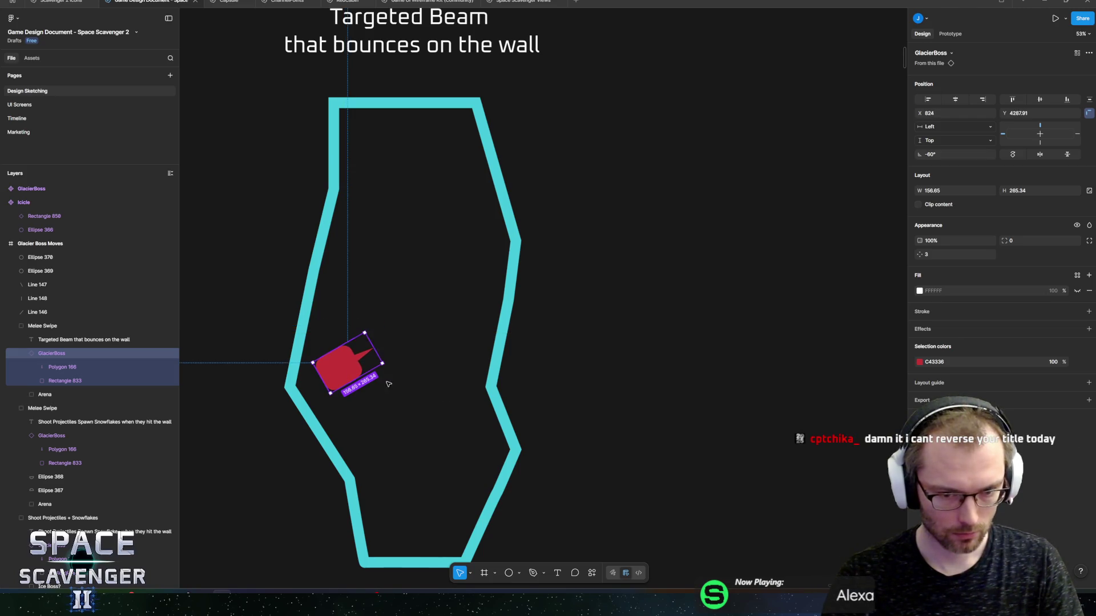
# Draw the beam path with the Pen tool from the boss's nose to the right wall
pyautogui.press('p')
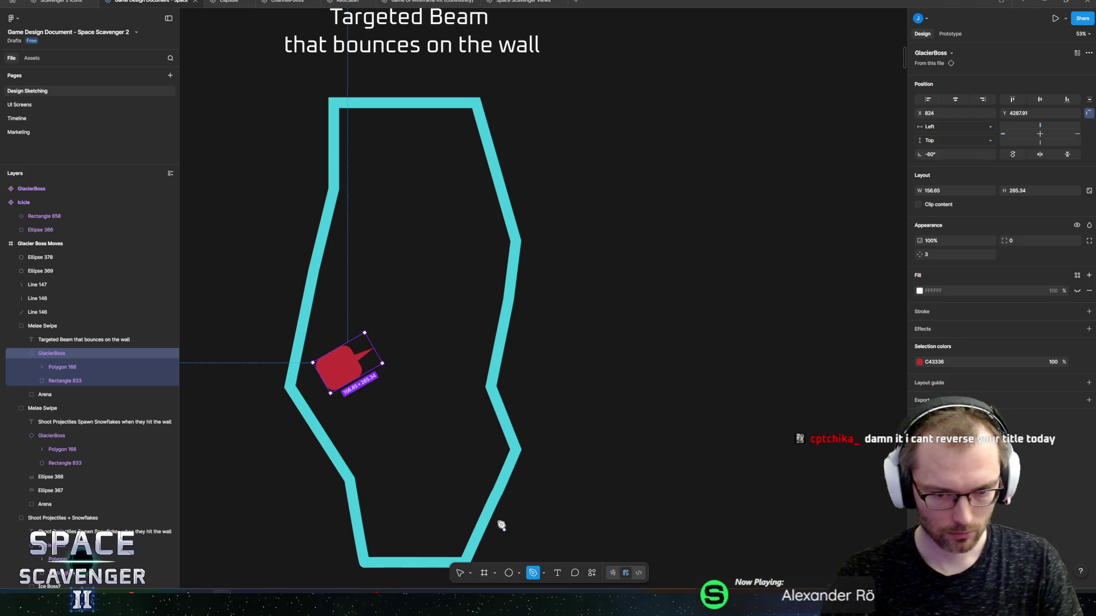
pyautogui.click(372, 354)
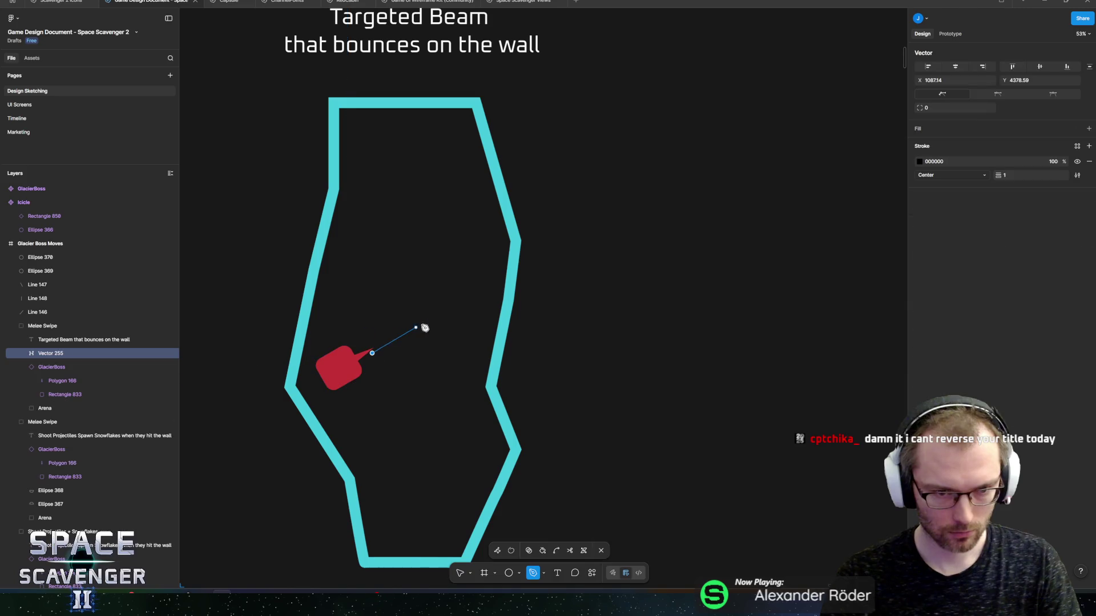
pyautogui.click(505, 276)
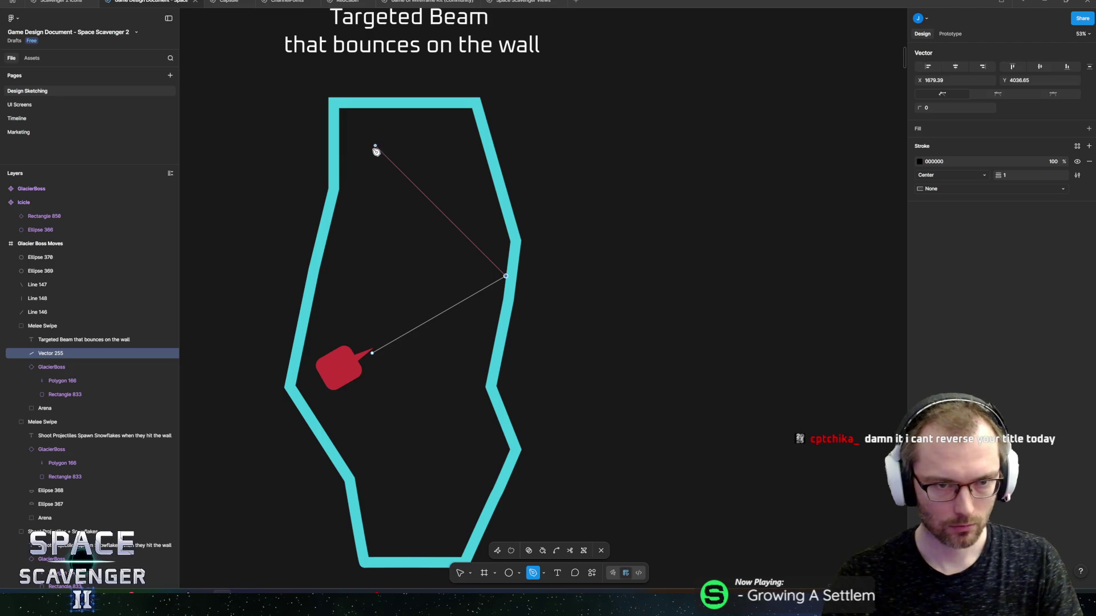
pyautogui.press('Return')
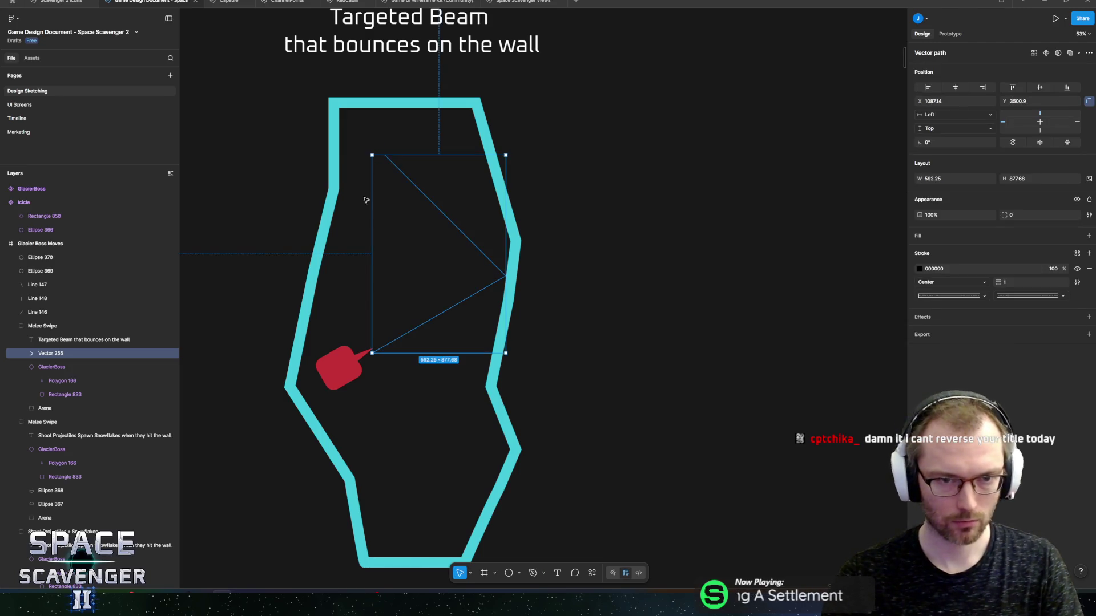
# Give the beam a cyan stroke 45CADC with weight 58
pyautogui.moveTo(1000, 279); pyautogui.dragTo(1036, 275)
pyautogui.click(919, 271)
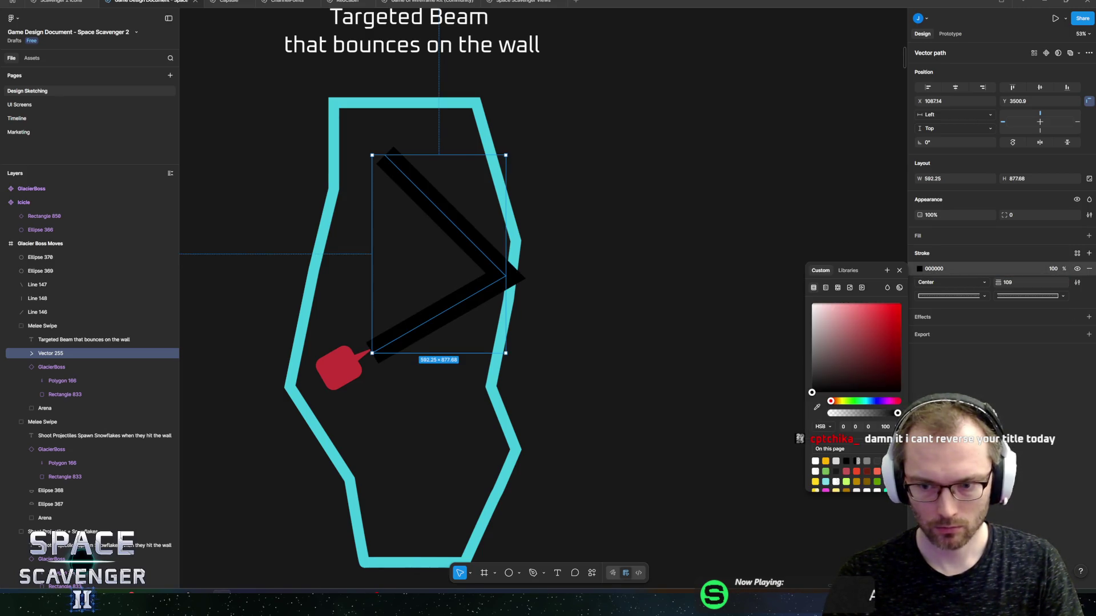
pyautogui.click(826, 482)
pyautogui.press('Escape')
pyautogui.scroll(-5, 605, 325)
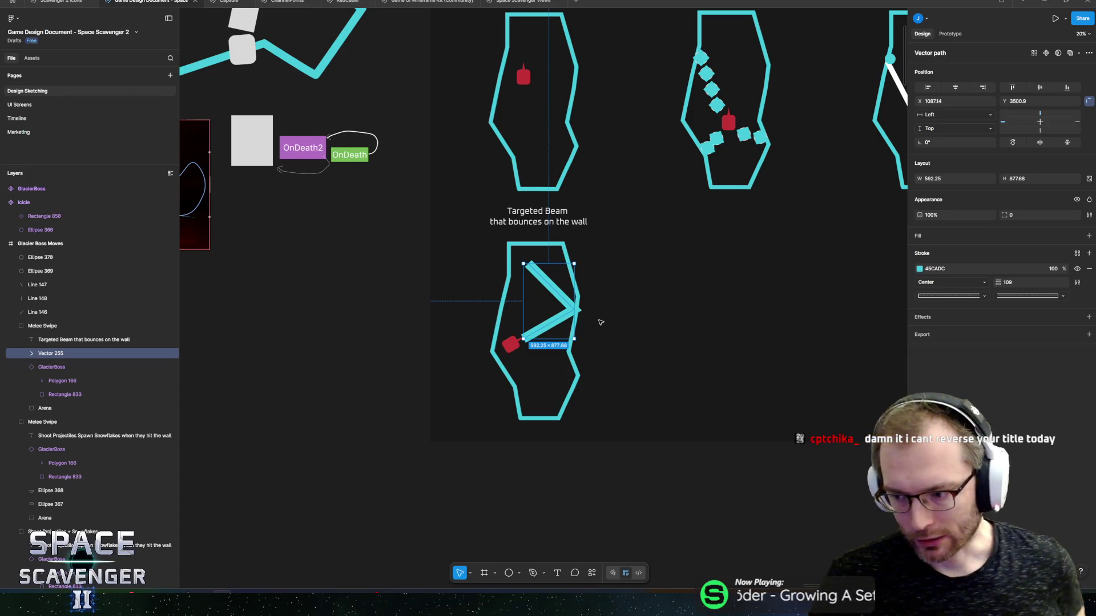
pyautogui.scroll(5, 526, 278)
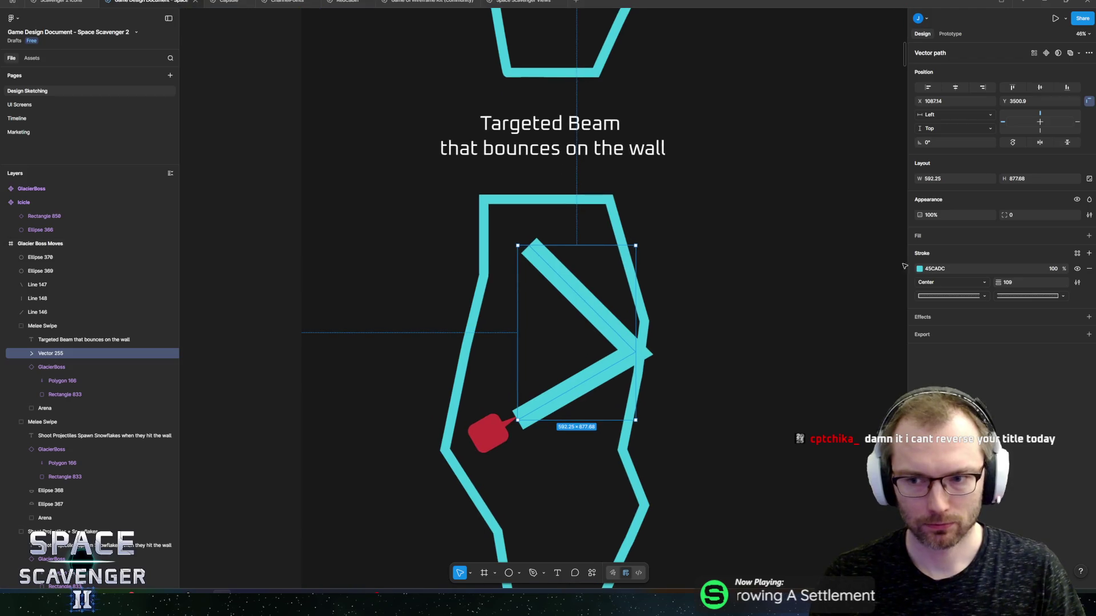
pyautogui.moveTo(999, 282); pyautogui.dragTo(792, 281)
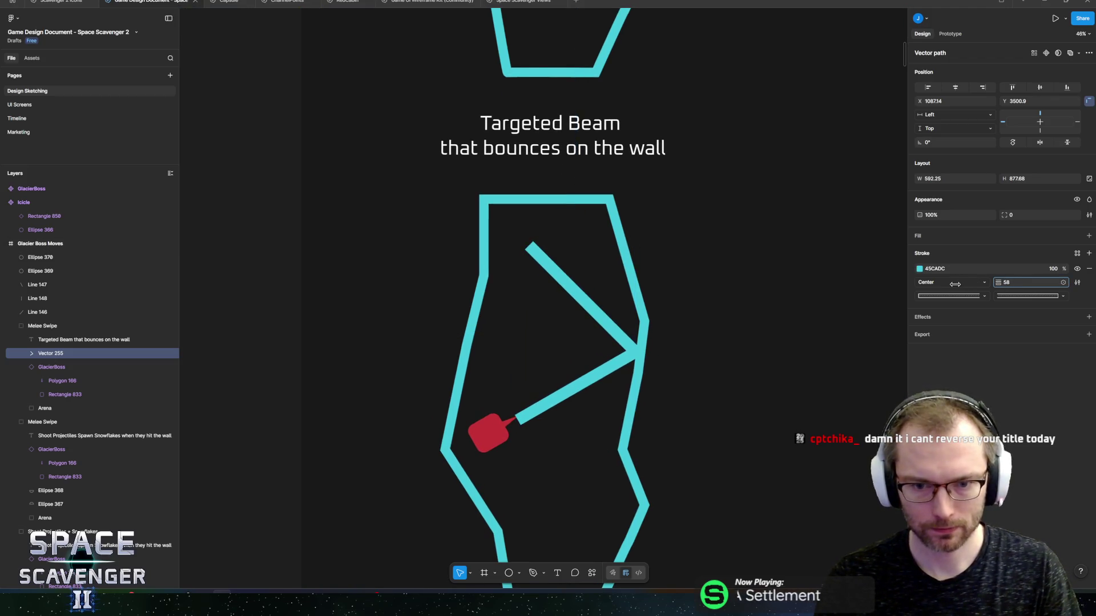
pyautogui.scroll(-1, 791, 281)
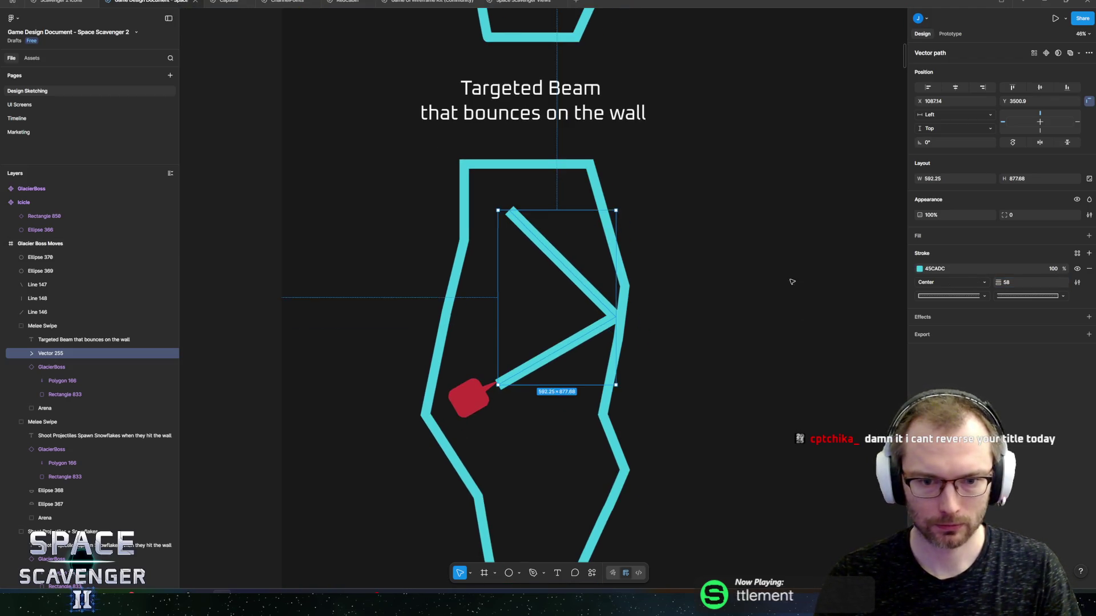
pyautogui.click(920, 269)
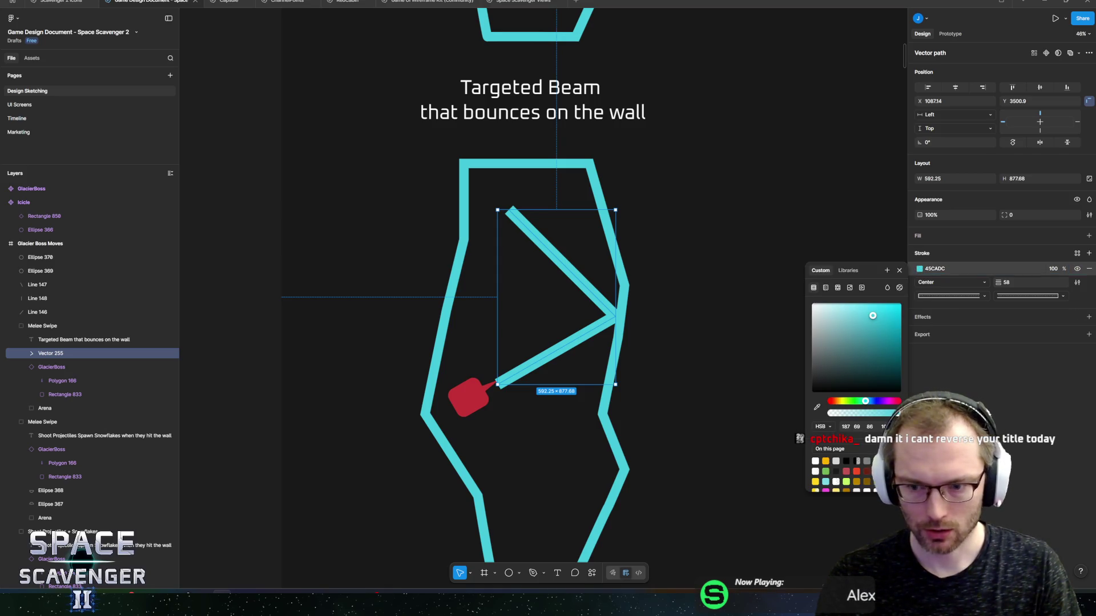
pyautogui.moveTo(873, 316); pyautogui.dragTo(880, 318)
pyautogui.hotkey('ctrl', 'z')
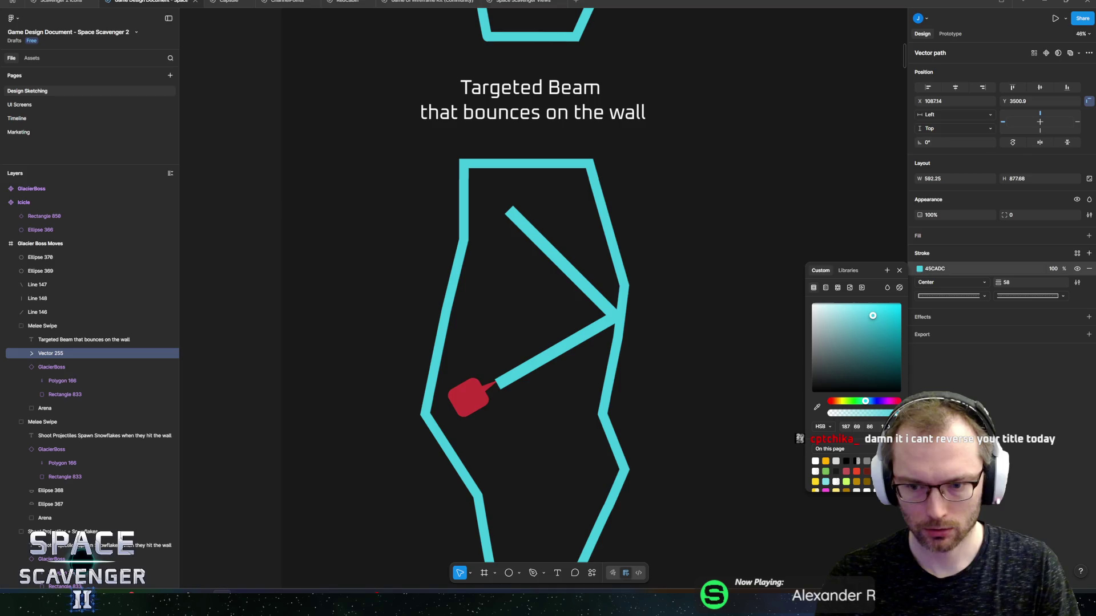
pyautogui.click(674, 356)
pyautogui.scroll(-5, 675, 356)
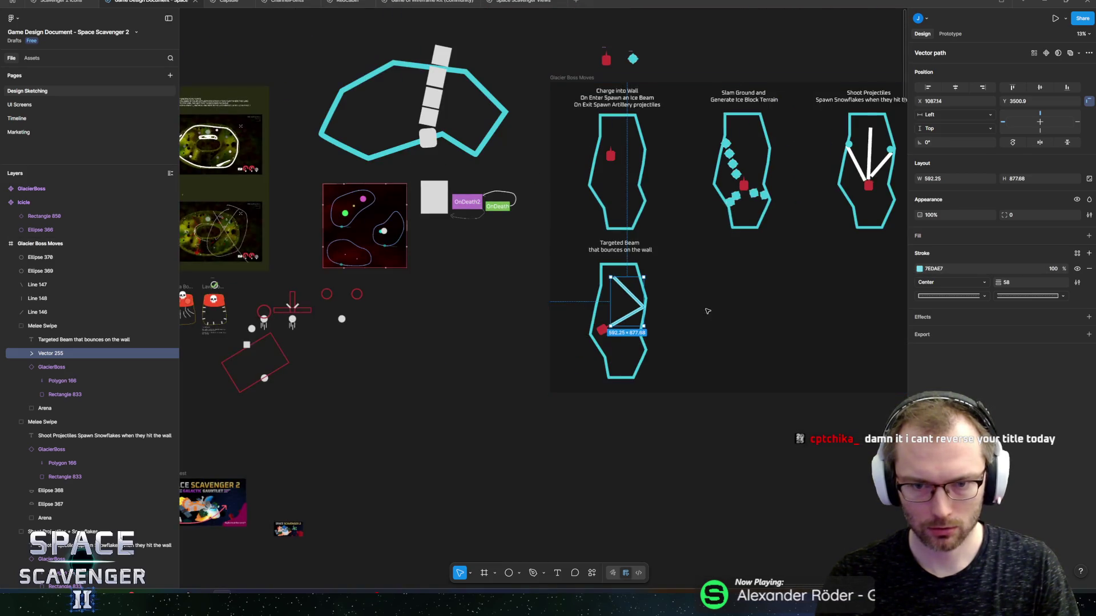
pyautogui.hscroll(4, 628, 283)
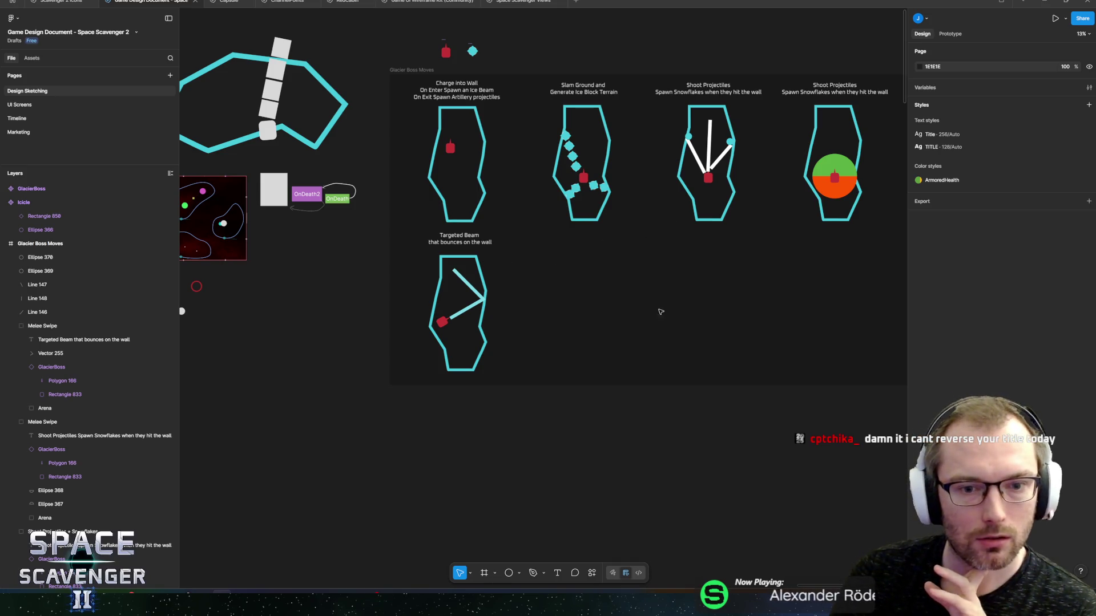
pyautogui.moveTo(684, 330)
pyautogui.mouseDown()
pyautogui.moveTo(628, 311)
pyautogui.moveTo(565, 314)
pyautogui.moveTo(673, 294)
pyautogui.moveTo(736, 308)
pyautogui.moveTo(633, 301)
pyautogui.moveTo(734, 291)
pyautogui.moveTo(807, 301)
pyautogui.moveTo(477, 300)
pyautogui.moveTo(455, 318)
pyautogui.moveTo(673, 308)
pyautogui.moveTo(608, 313)
pyautogui.mouseUp()
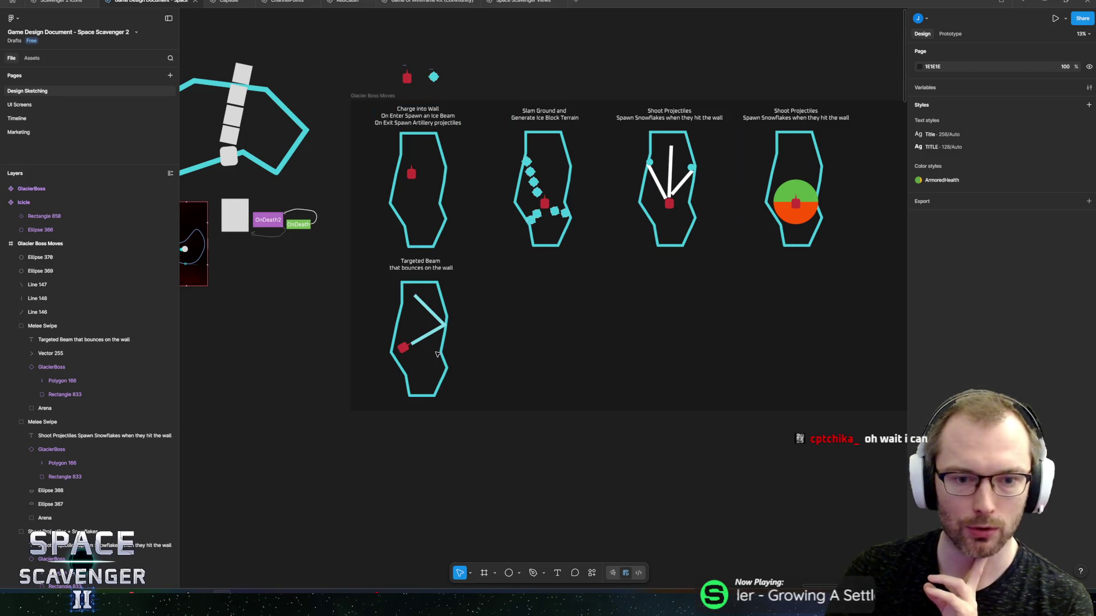
pyautogui.moveTo(69, 605)
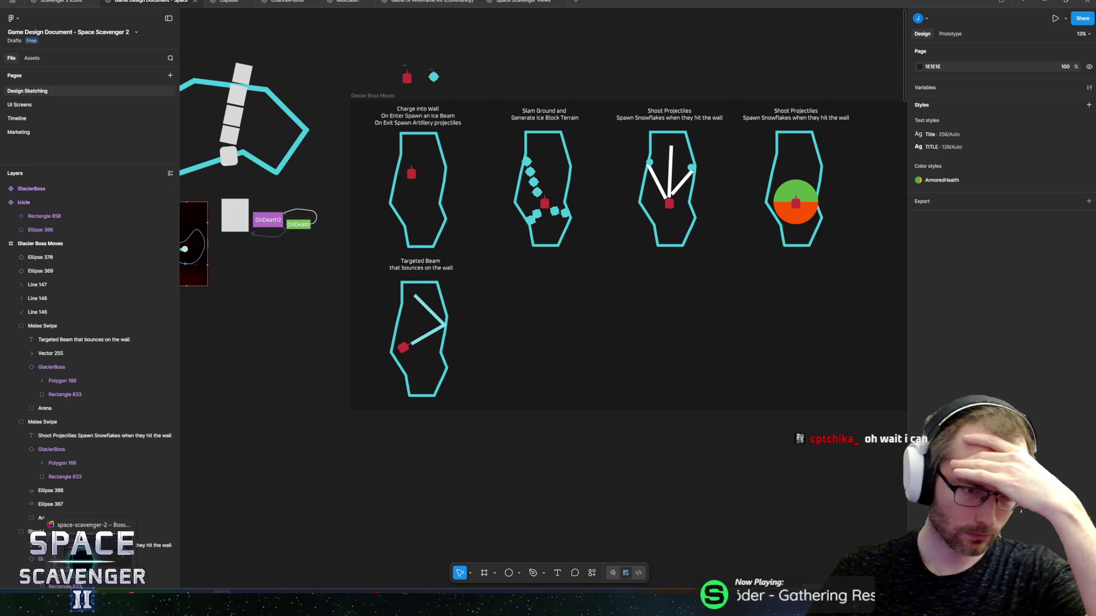
pyautogui.click(83, 557)
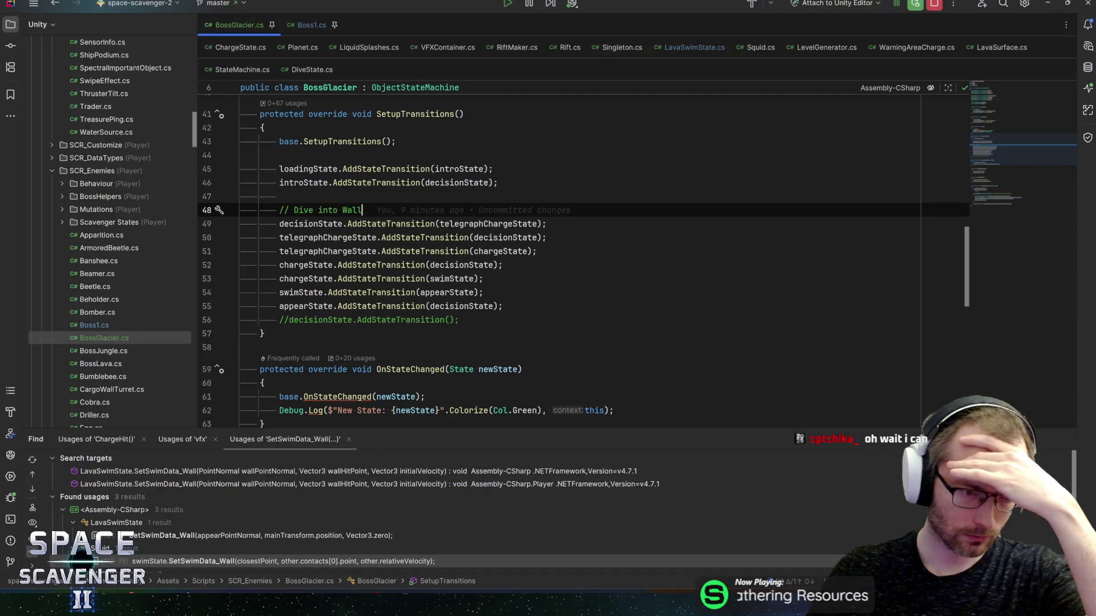
# Review Boss1's Barrage, Flying and Shooting state objects, then open the BossGlacier prefab
pyautogui.click(114, 557)
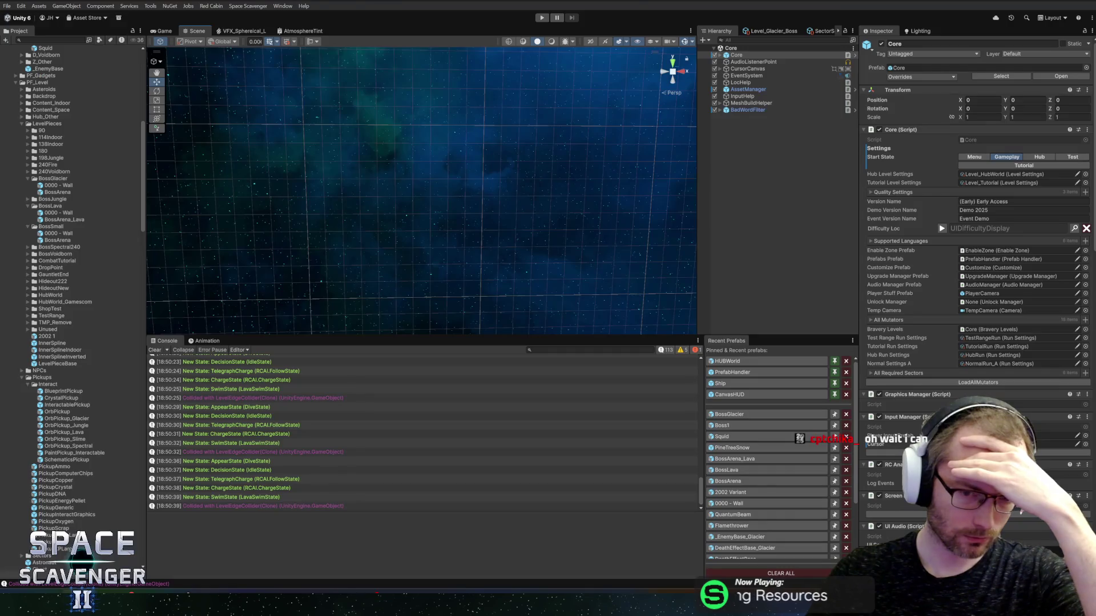
pyautogui.click(748, 425)
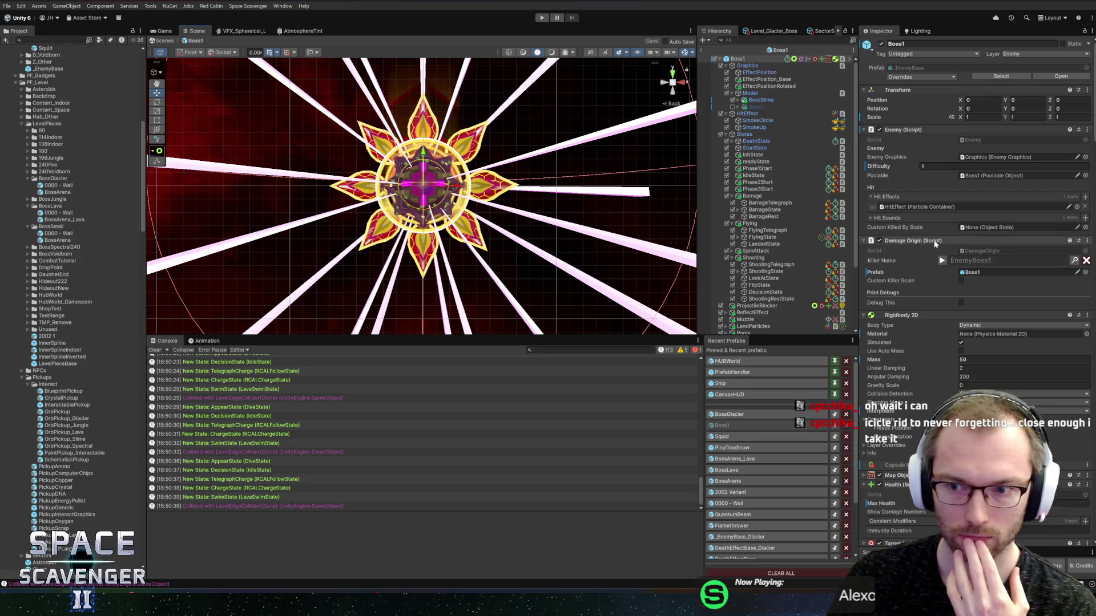
pyautogui.scroll(-10, 935, 243)
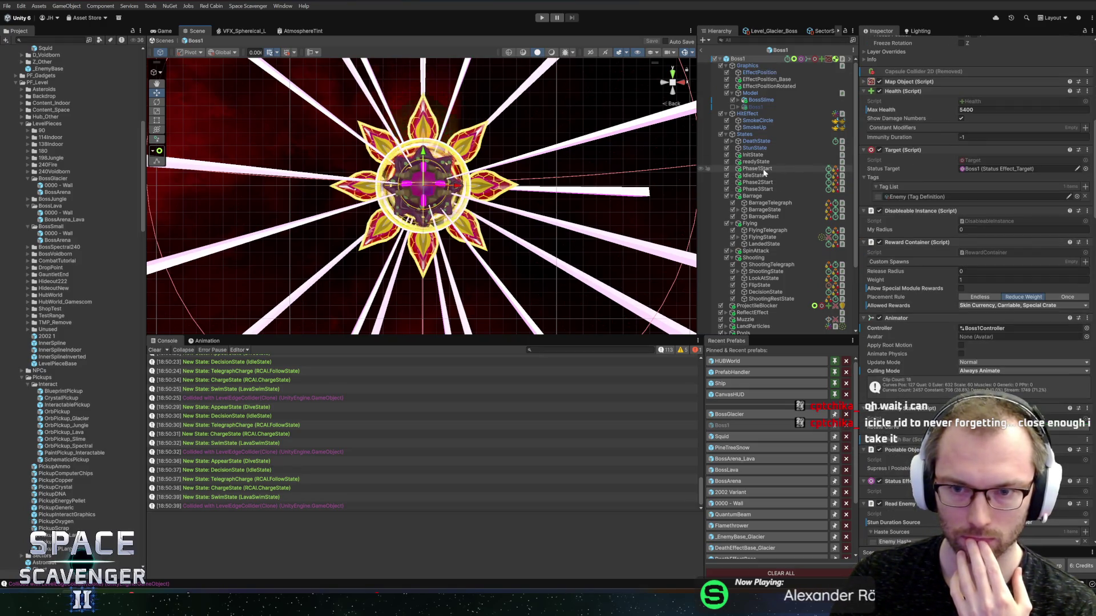
pyautogui.click(759, 196)
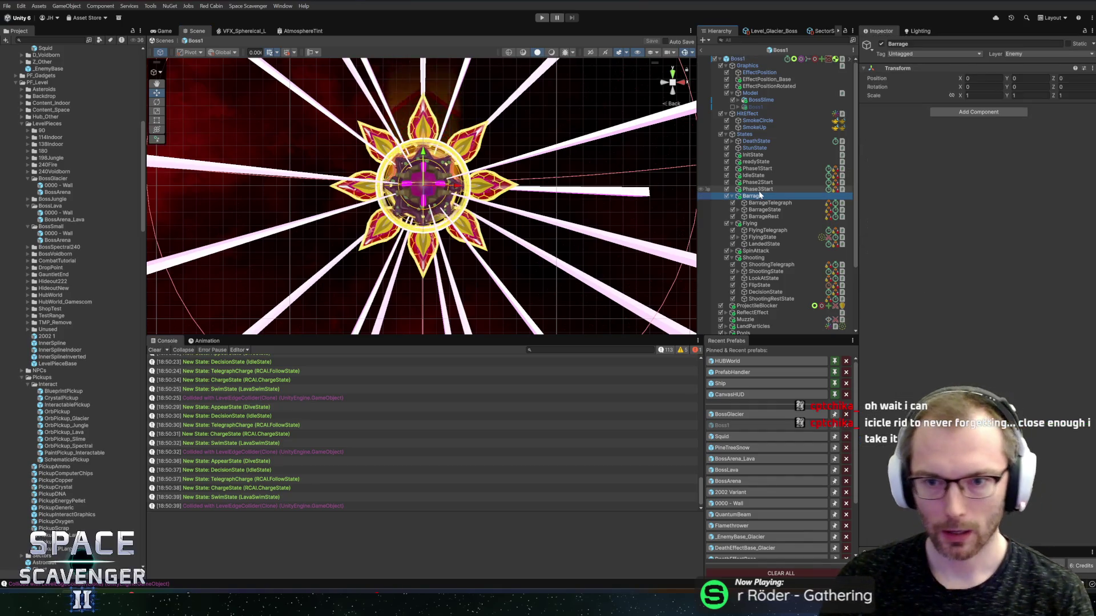
pyautogui.click(749, 223)
pyautogui.click(745, 258)
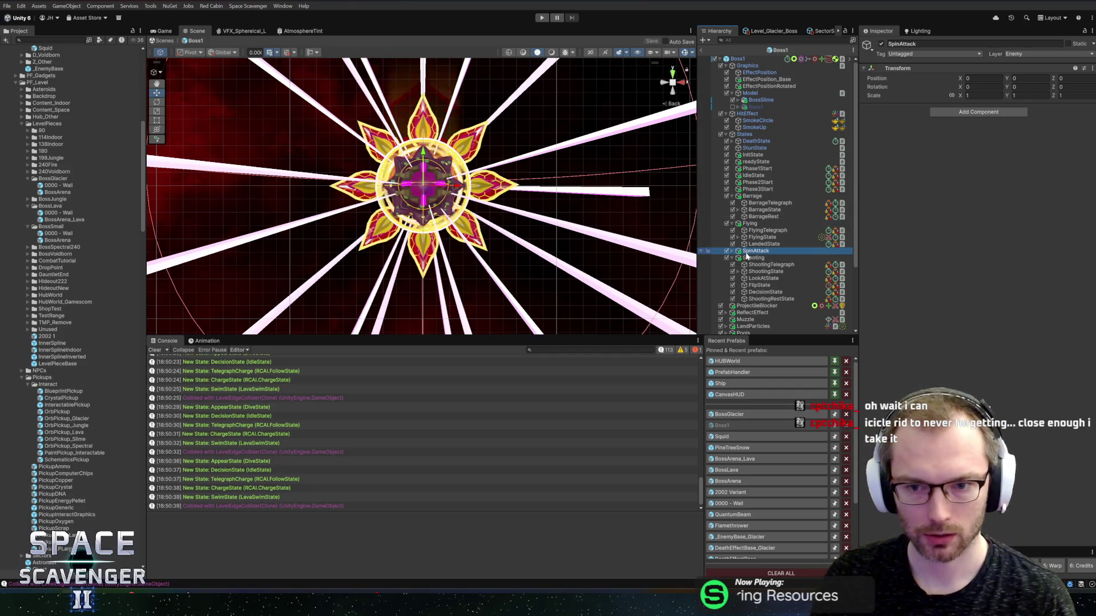
pyautogui.press('Left')
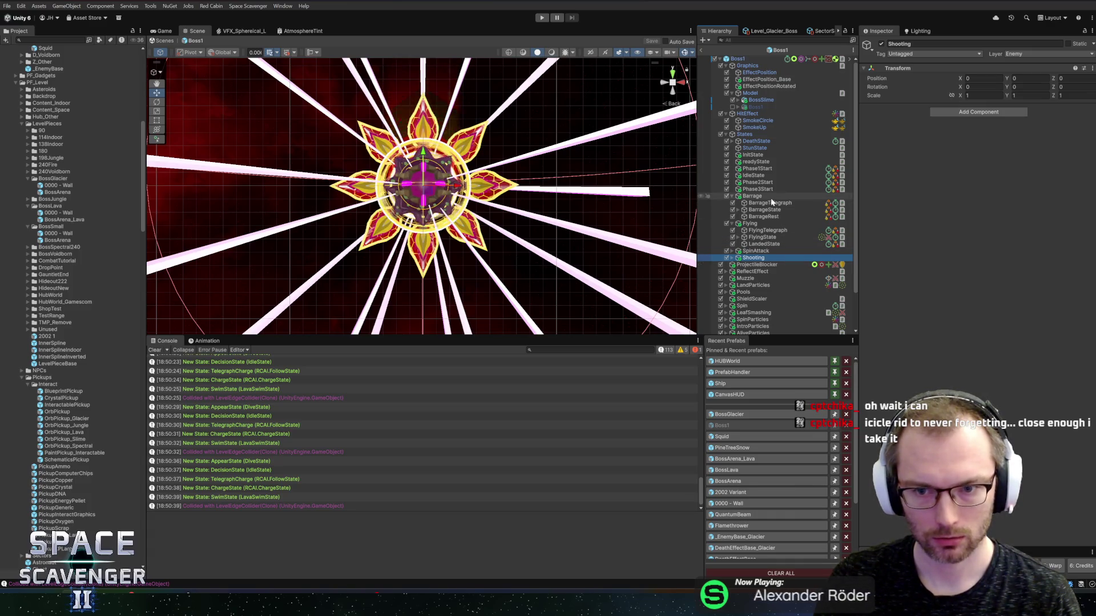
pyautogui.click(736, 414)
pyautogui.hotkey('alt', 'Tab')
pyautogui.hotkey('alt', 'Tab')
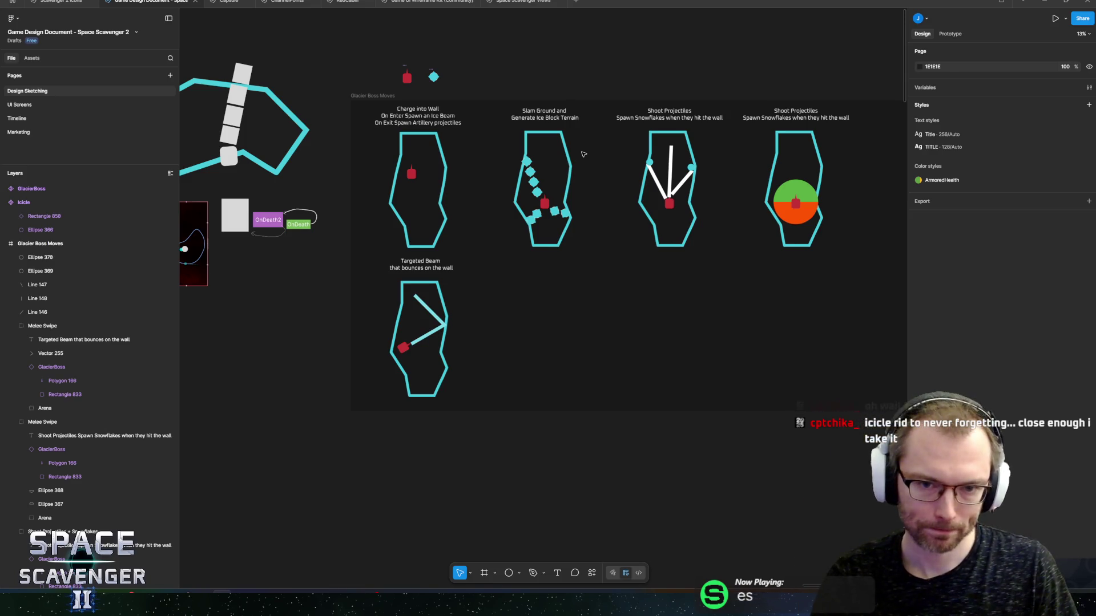
# Look over the Glacier Boss Moves sketches, then switch to the Unity editor
pyautogui.scroll(3, 458, 372)
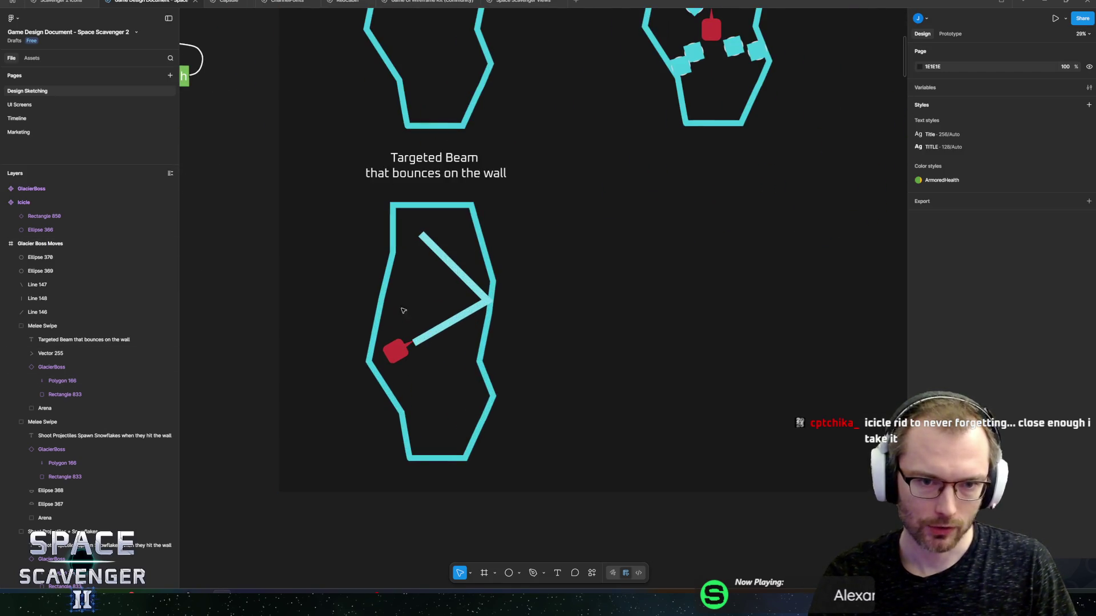
pyautogui.scroll(-3, 454, 285)
pyautogui.scroll(3, 454, 286)
pyautogui.scroll(-3, 601, 273)
pyautogui.moveTo(606, 246)
pyautogui.mouseDown()
pyautogui.moveTo(613, 209)
pyautogui.moveTo(625, 214)
pyautogui.mouseUp()
pyautogui.hotkey('alt', 'Tab')
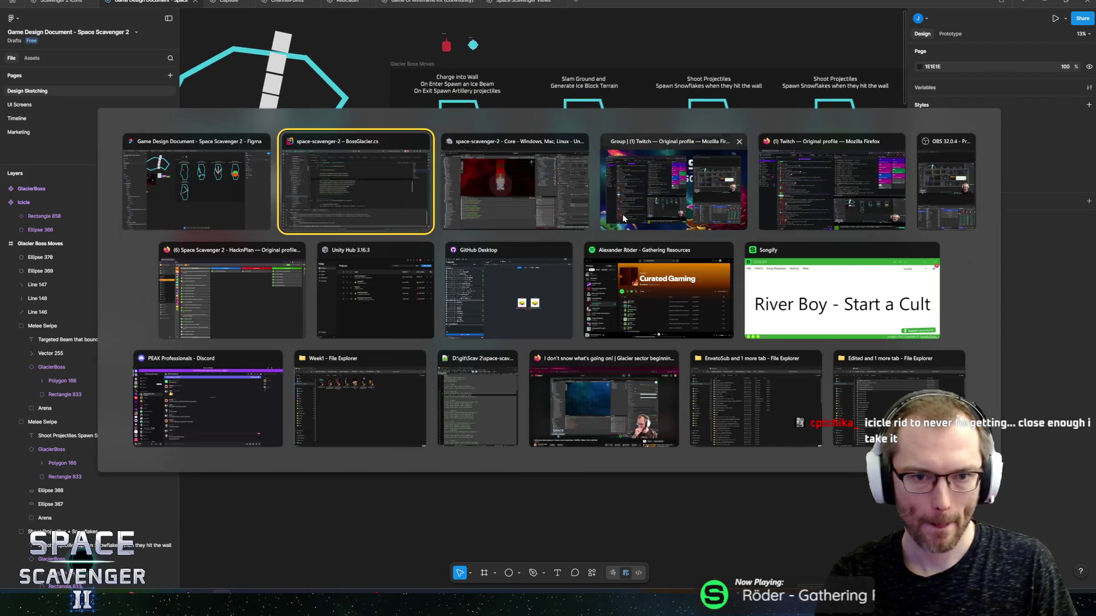
# Duplicate the ENTERWALL separator, rename the copy '---Beam---', and save the BossGlacier prefab
pyautogui.click(790, 210)
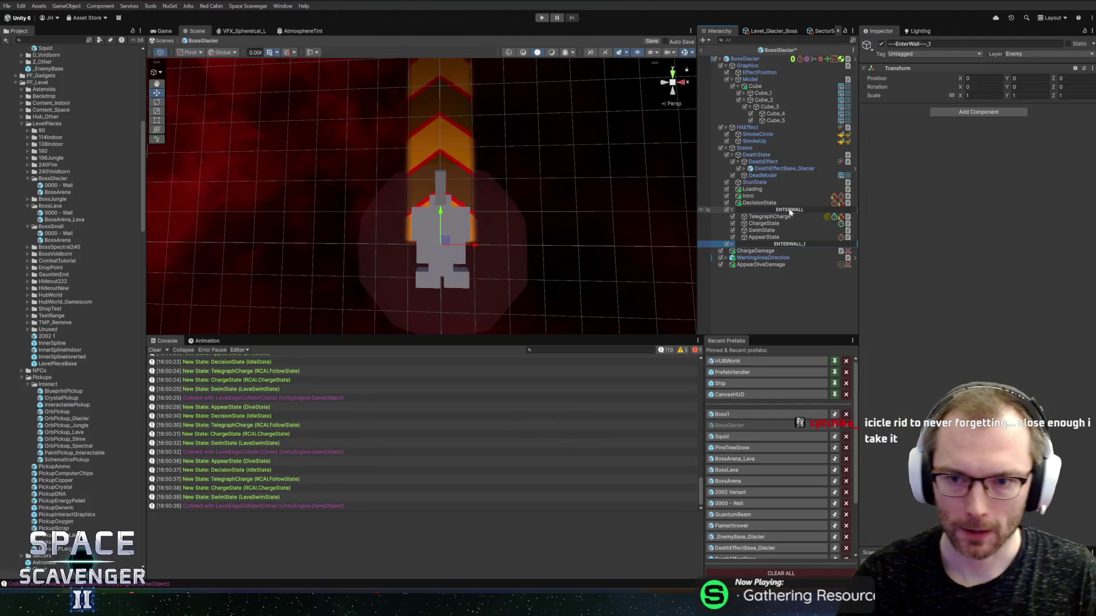
pyautogui.hotkey('ctrl', 'd')
pyautogui.doubleClick(824, 245)
pyautogui.press('F2')
pyautogui.press('Right')
pyautogui.press('BackSpace')
pyautogui.press('BackSpace')
pyautogui.hotkey('ctrl', 'shift', 'Left')
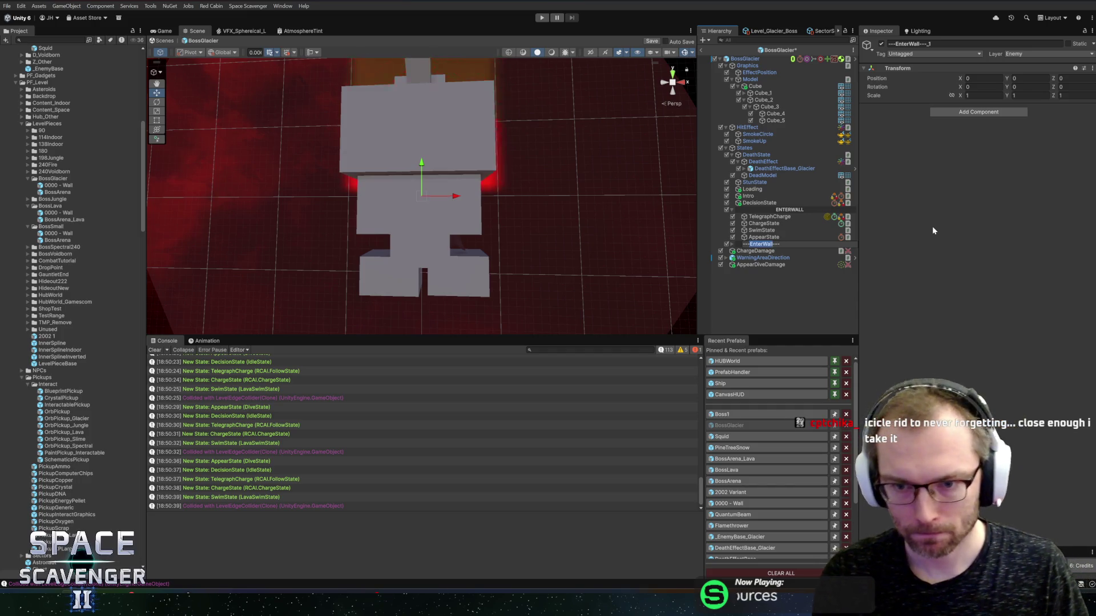
pyautogui.write('Beam')
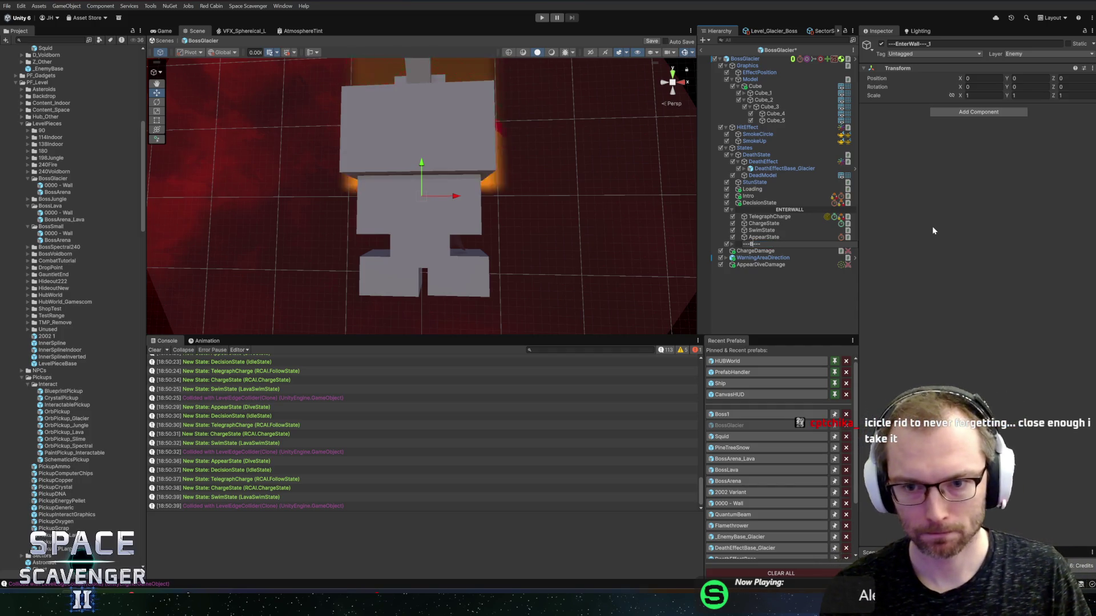
pyautogui.press('Return')
pyautogui.hotkey('ctrl', 's')
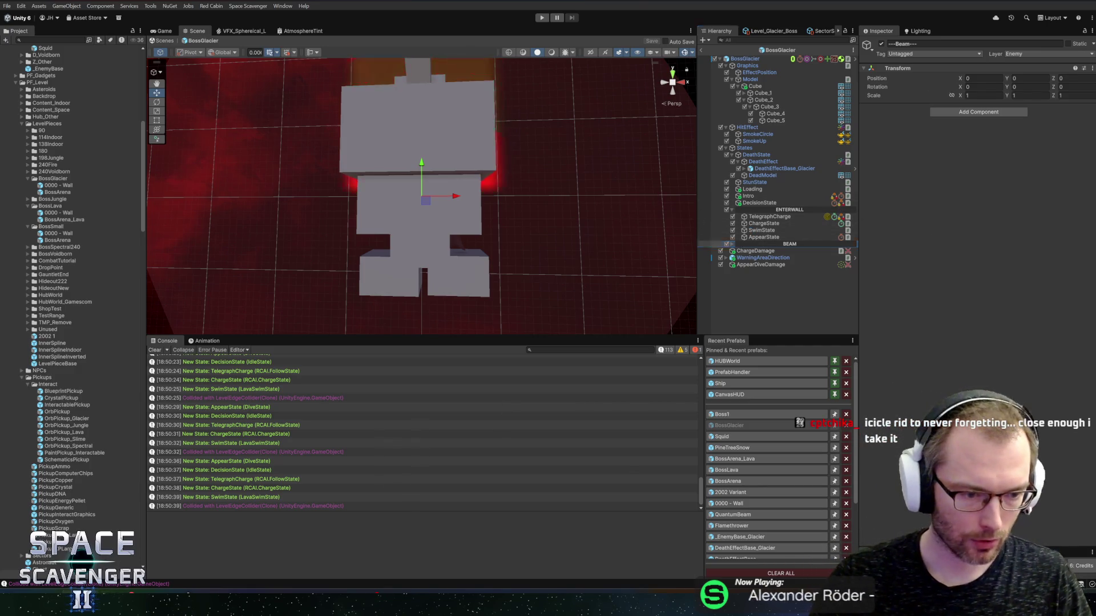
pyautogui.hotkey('alt', 'Tab')
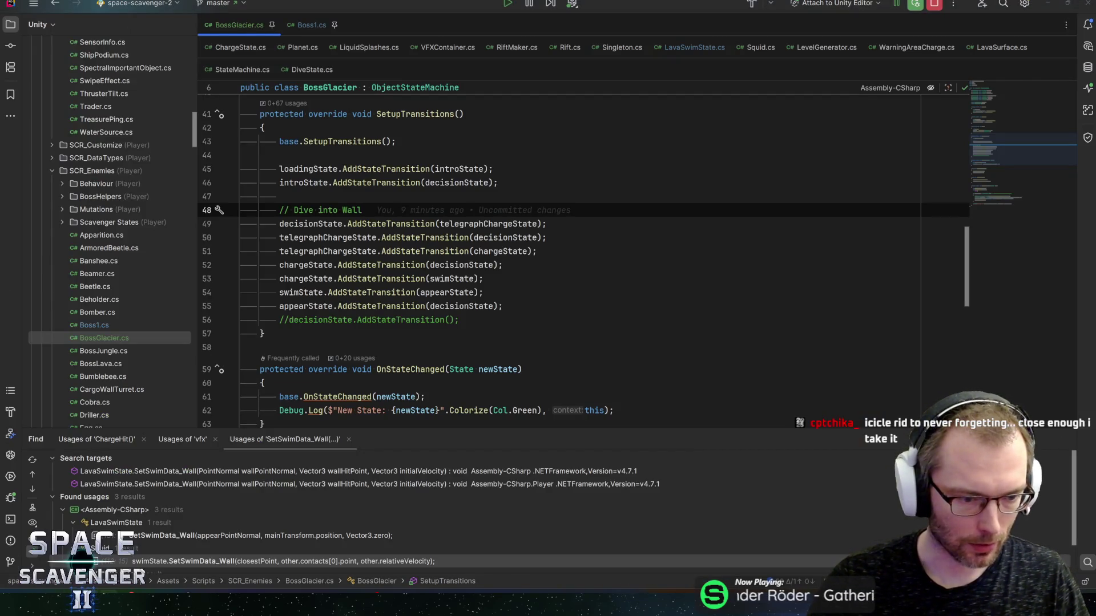
# Commit all 51 changed files as 'Glacier boss start' and push to origin
pyautogui.hotkey('alt', 'Tab')
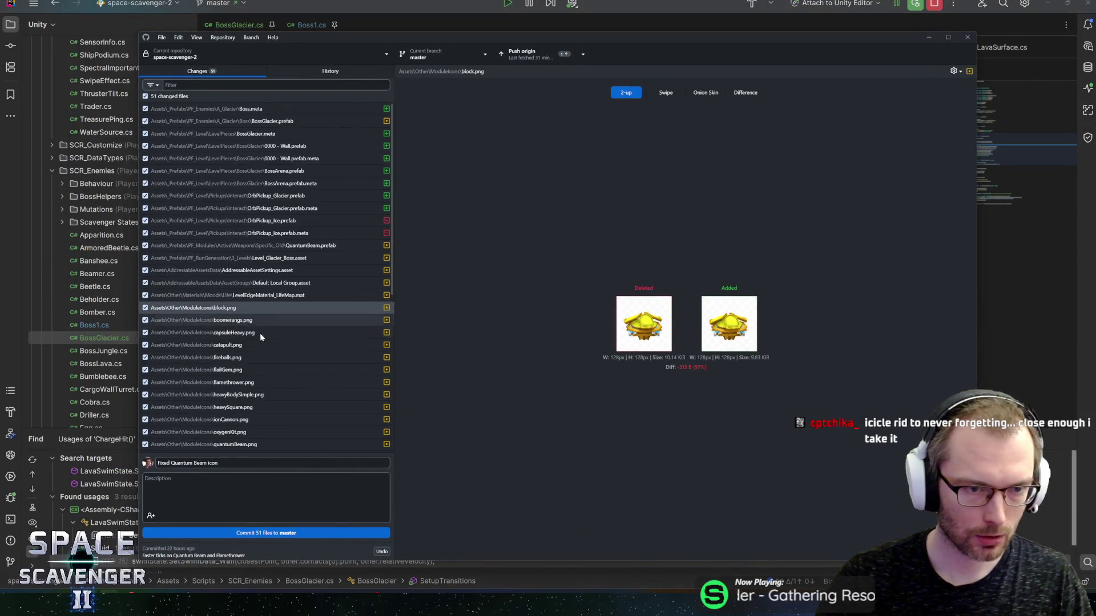
pyautogui.hotkey('ctrl', 'a')
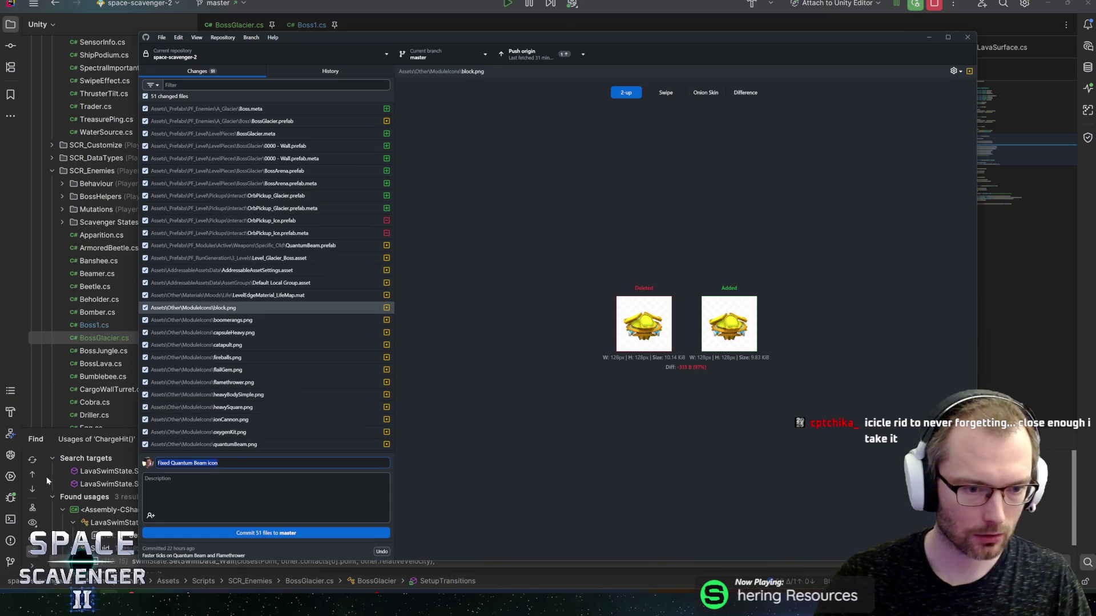
pyautogui.scroll(-5, 237, 417)
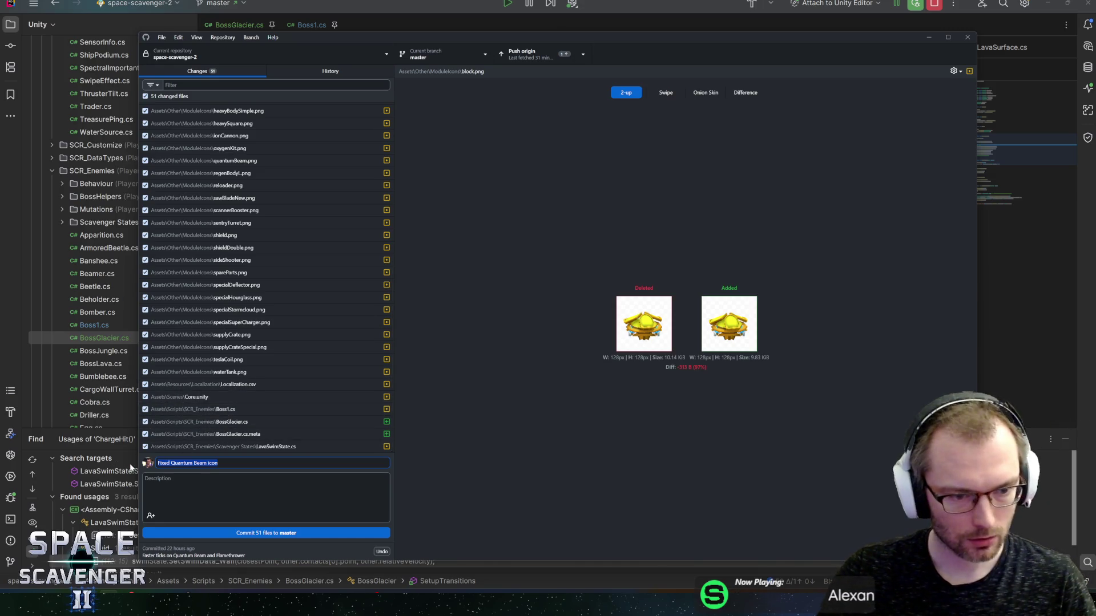
pyautogui.write('Glacier boss start')
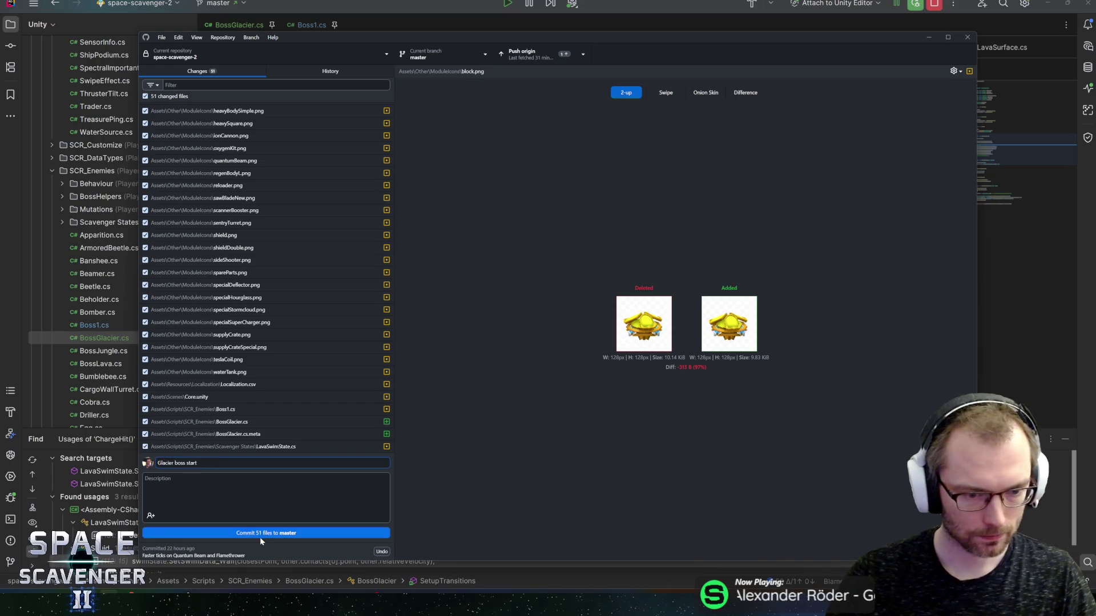
pyautogui.click(264, 533)
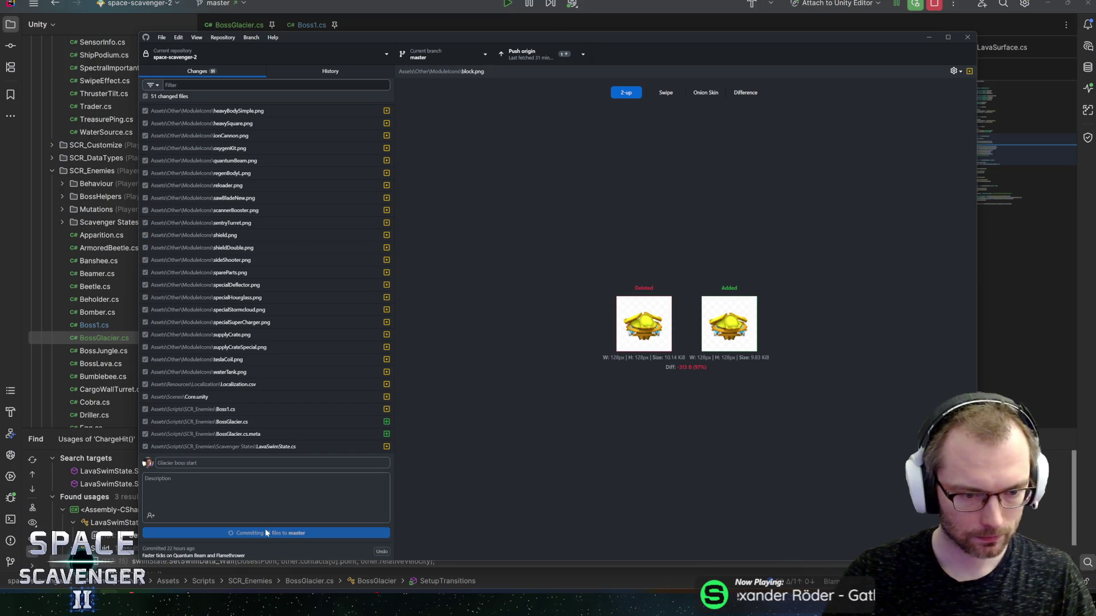
pyautogui.click(520, 57)
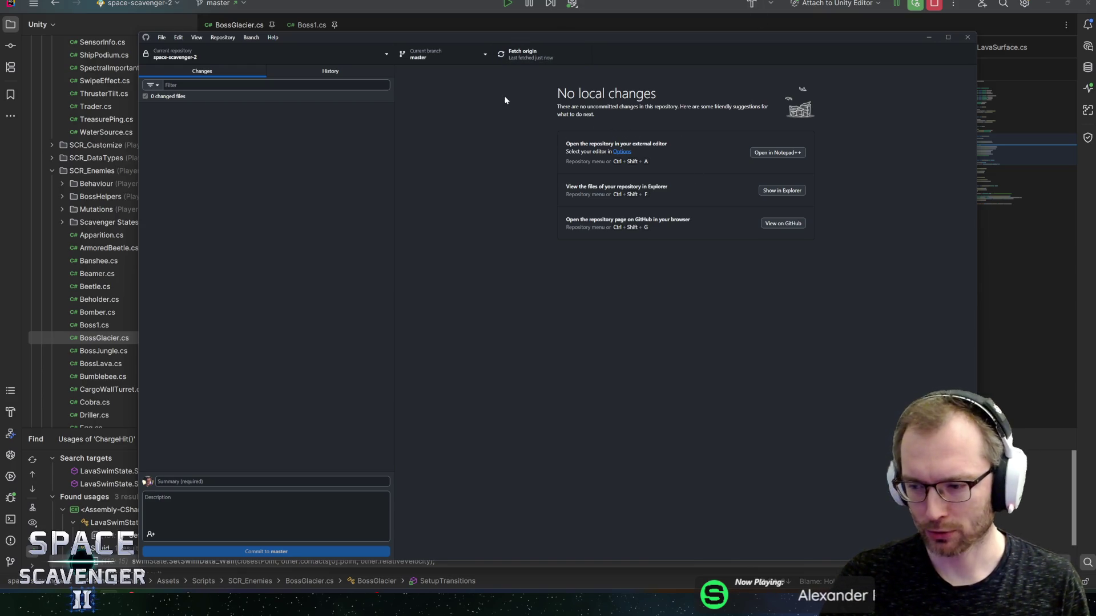
pyautogui.hotkey('alt', 'Tab')
# Stop the debug session, review BossGlacier.cs's state fields including chargeState, and return to Unity
pyautogui.click(933, 5)
pyautogui.click(279, 196)
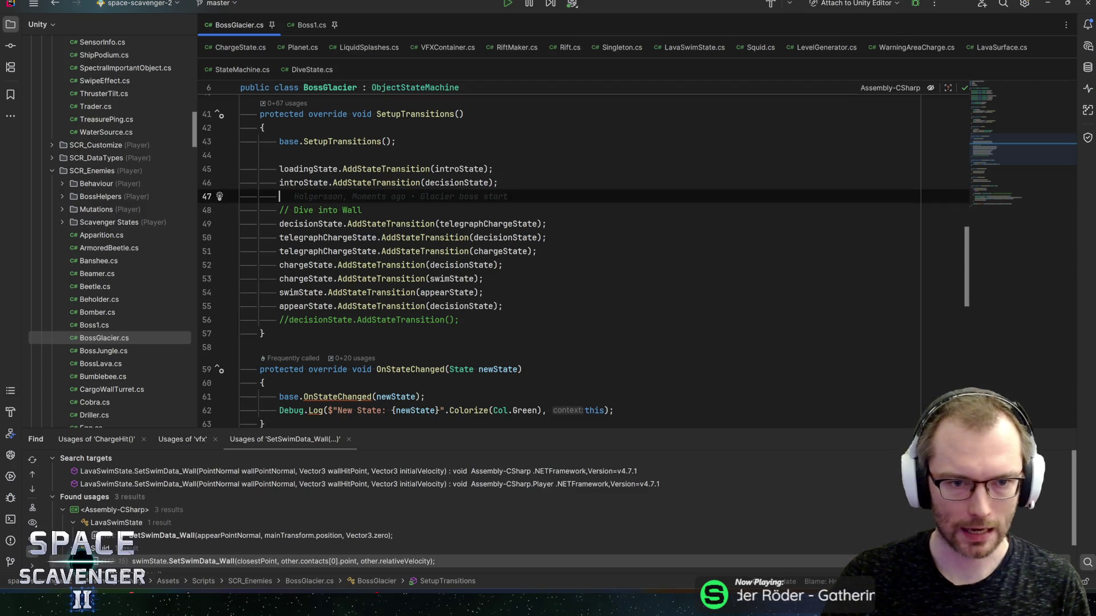
pyautogui.click(1003, 90)
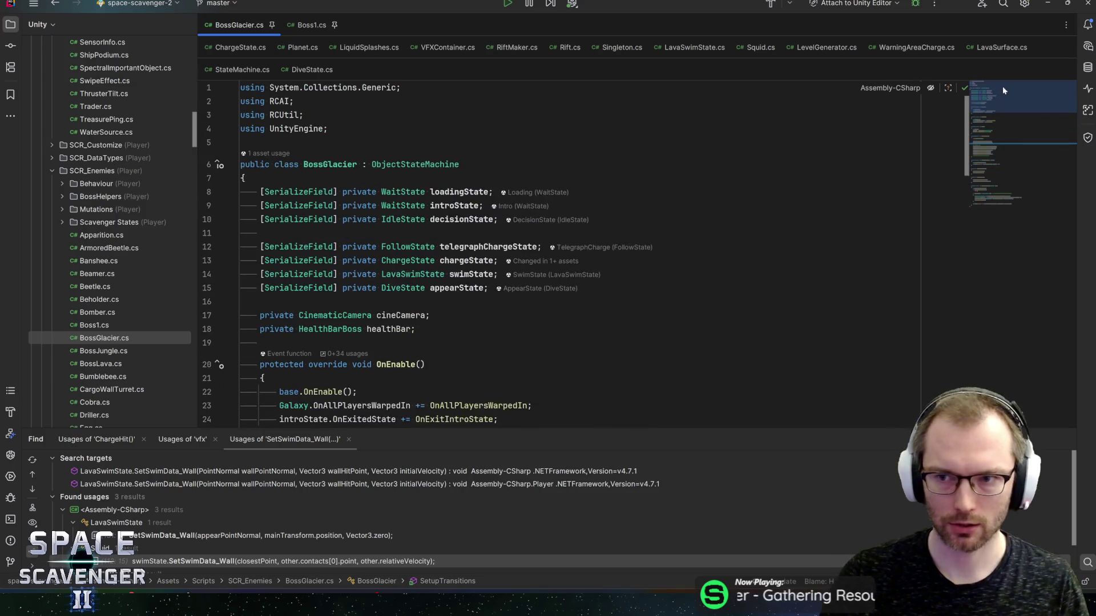
pyautogui.click(485, 246)
pyautogui.click(465, 260)
pyautogui.click(111, 593)
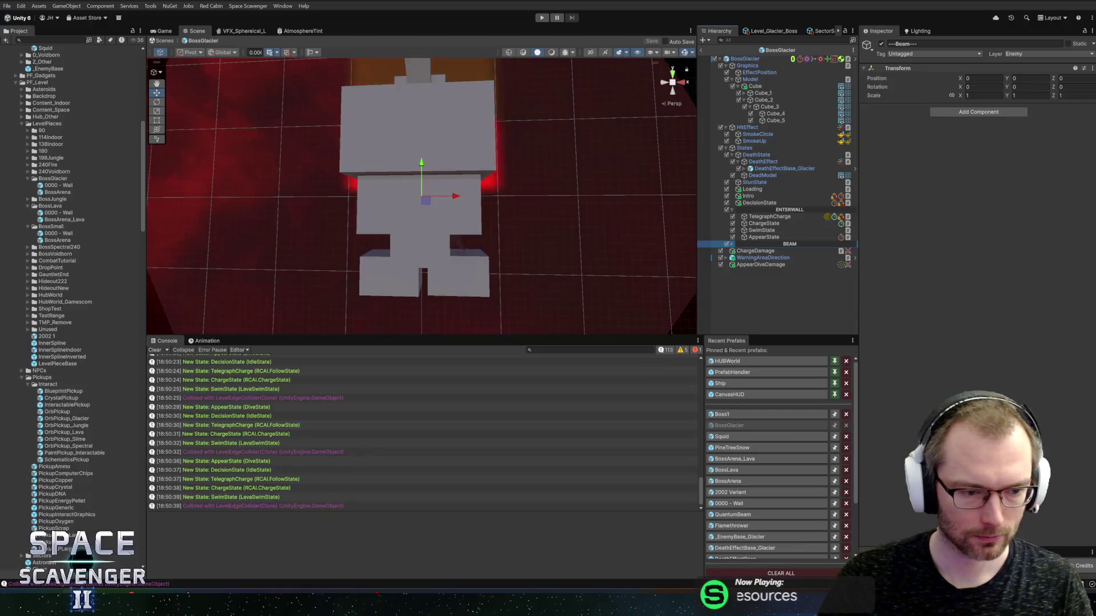
# Search the project for 'guardian' and open the Guardian prefab
pyautogui.scroll(-5, 564, 283)
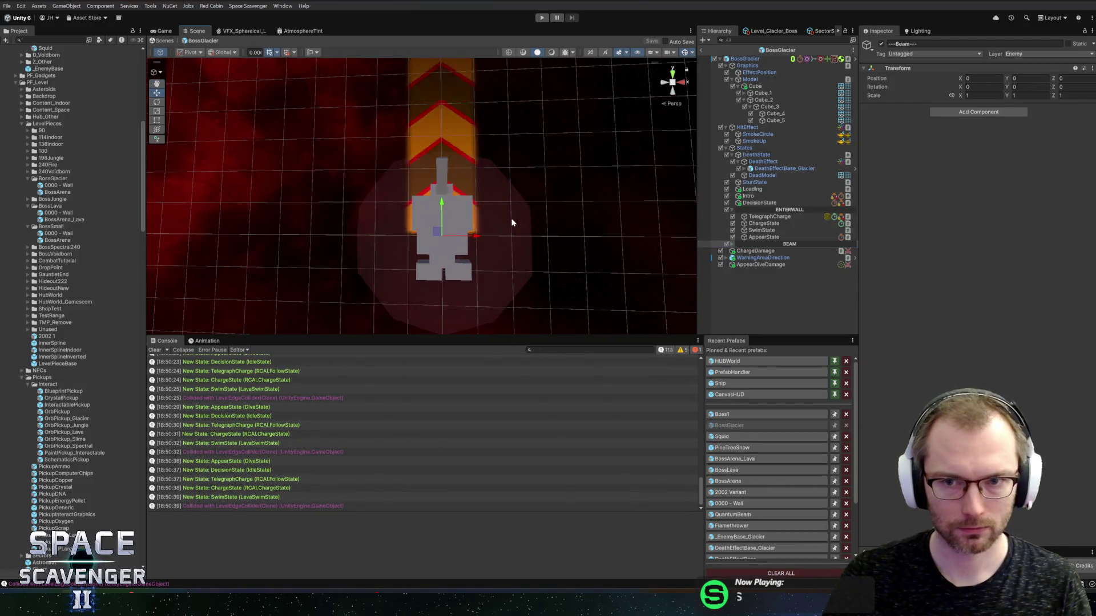
pyautogui.moveTo(523, 213)
pyautogui.mouseDown()
pyautogui.moveTo(563, 215)
pyautogui.moveTo(477, 215)
pyautogui.moveTo(616, 218)
pyautogui.moveTo(310, 195)
pyautogui.moveTo(445, 203)
pyautogui.moveTo(414, 201)
pyautogui.mouseUp()
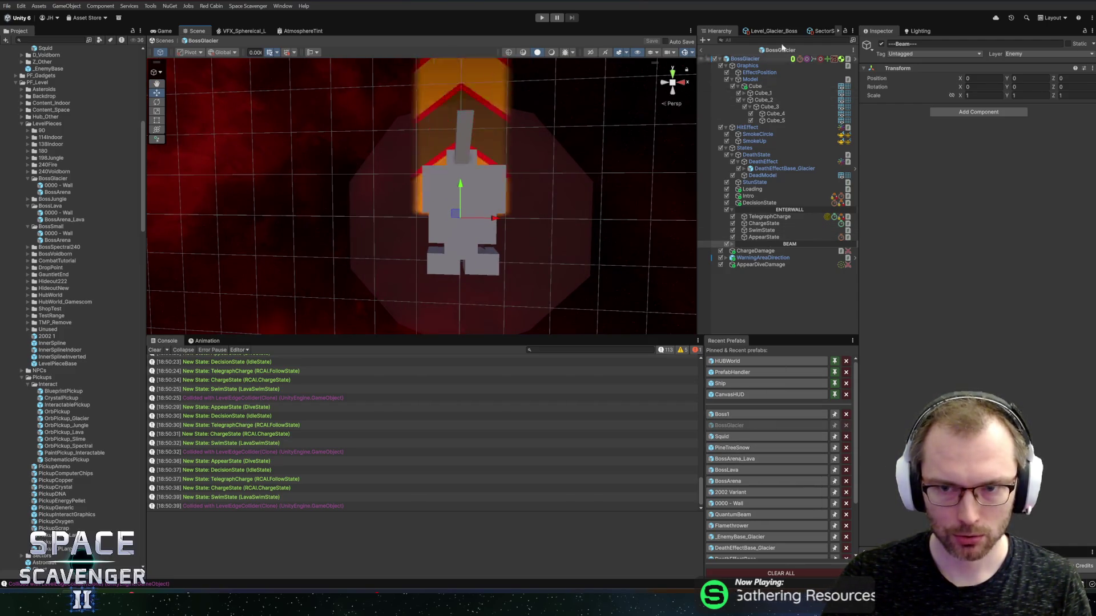
pyautogui.click(57, 40)
pyautogui.write('guardian')
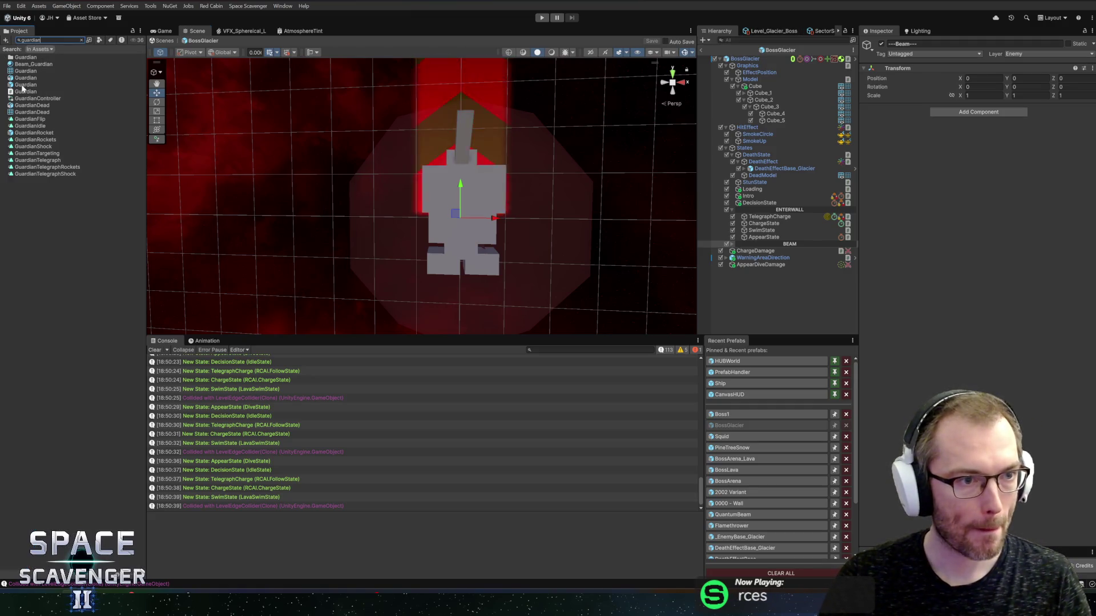
pyautogui.click(24, 85)
pyautogui.doubleClick(24, 85)
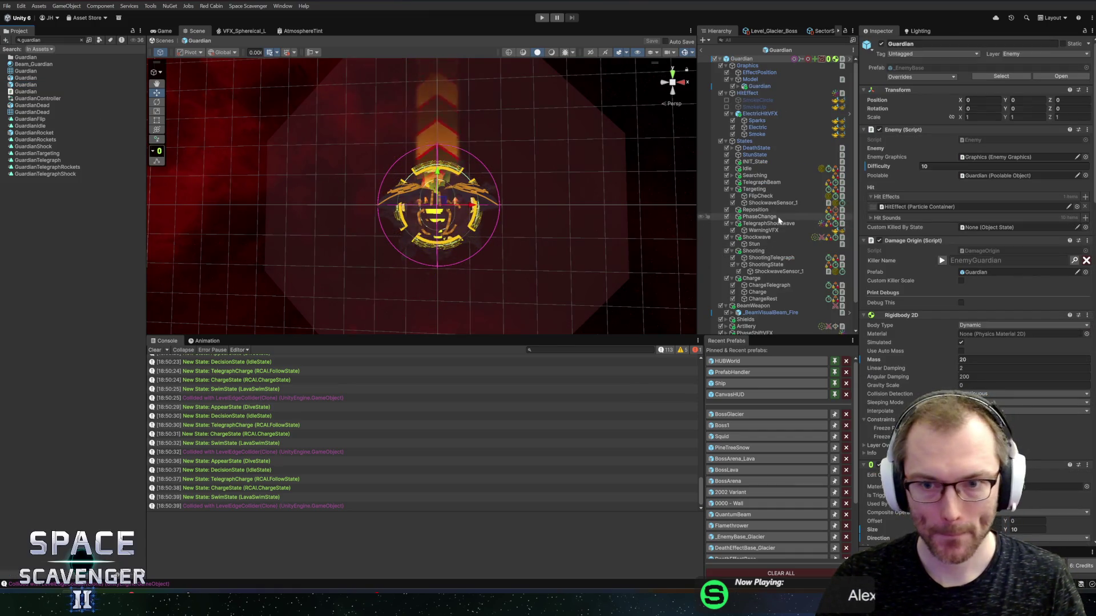
# Select the Guardian's Targeting and TelegraphBeam states together, then reopen the BossGlacier prefab
pyautogui.click(762, 189)
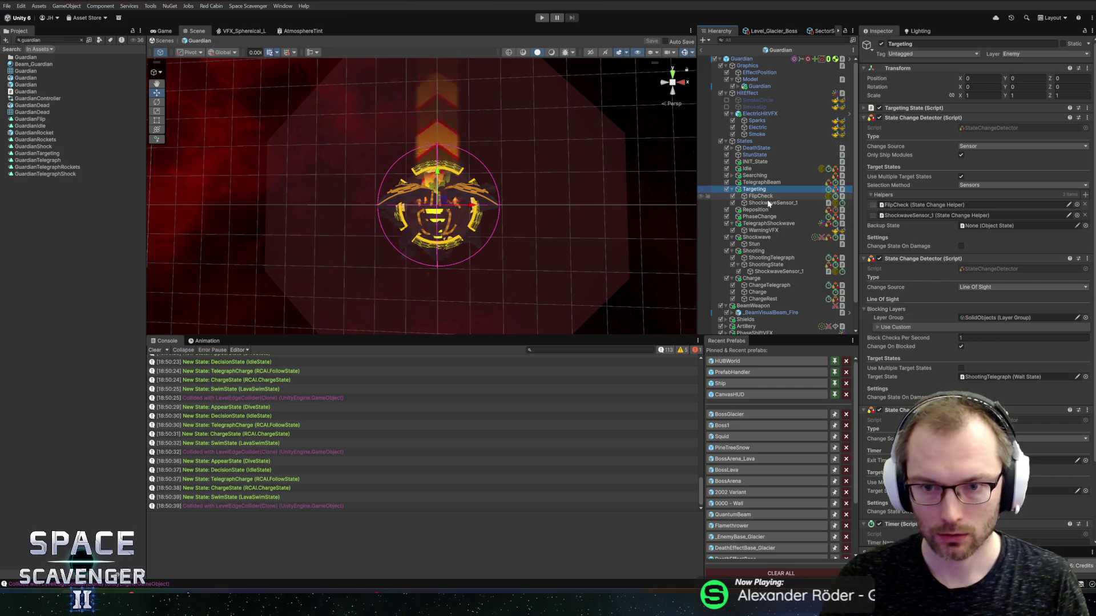
pyautogui.click(761, 183)
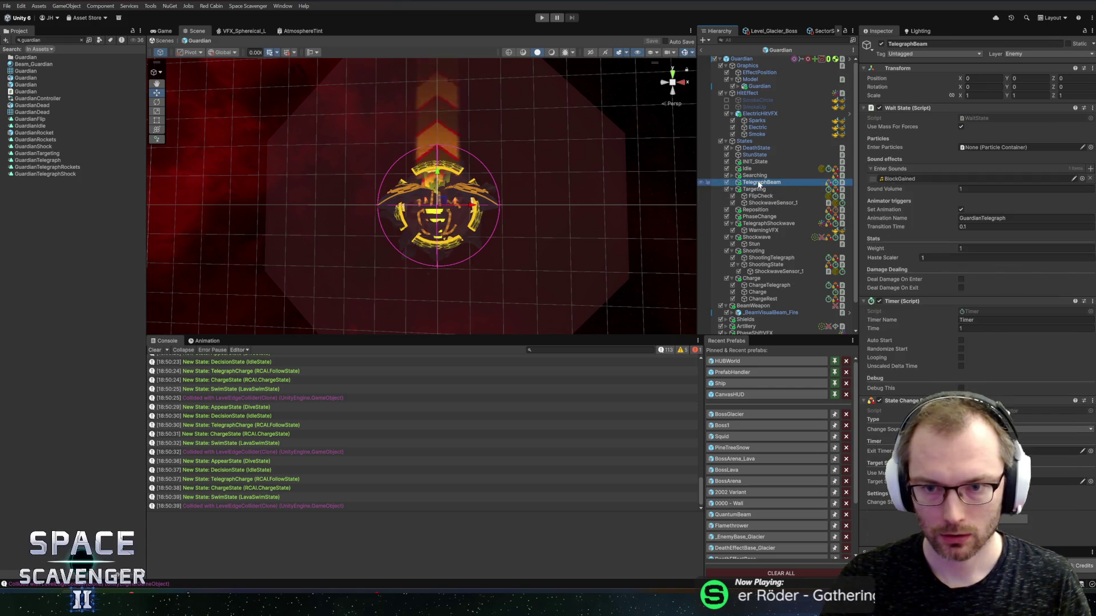
pyautogui.keyDown('ctrl'); pyautogui.click(756, 190); pyautogui.keyUp('ctrl')
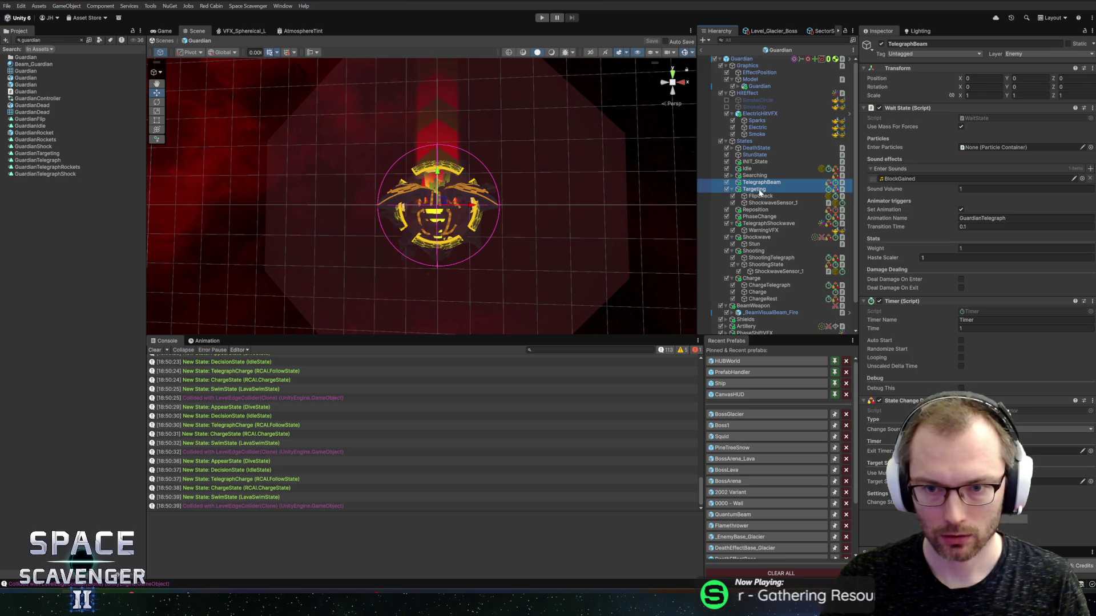
pyautogui.click(741, 415)
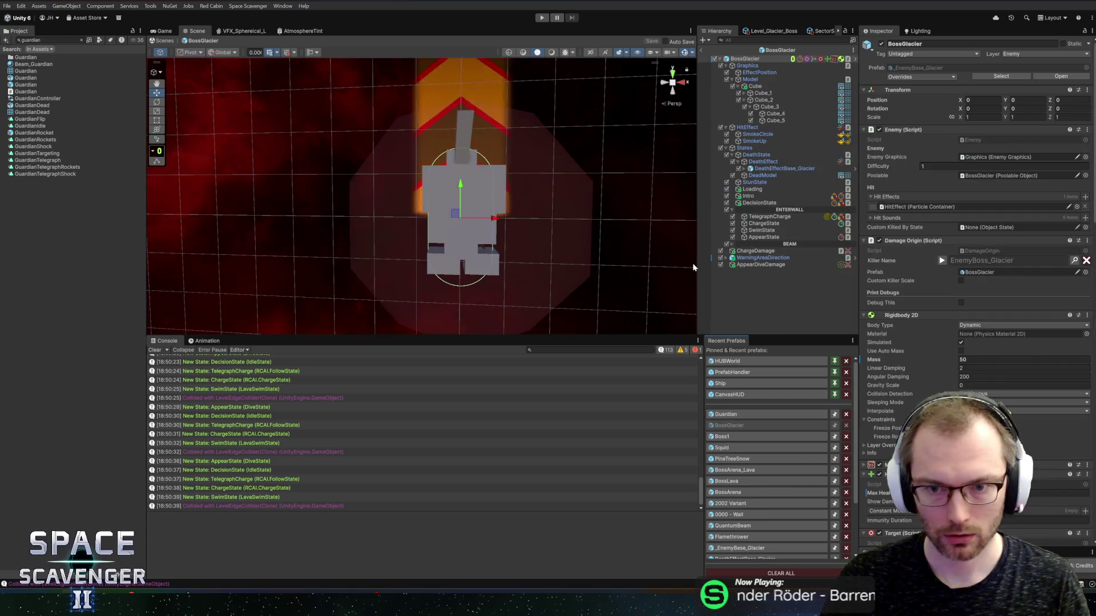
# Paste the Guardian states under BEAM and delete the unneeded dive states
pyautogui.click(765, 244)
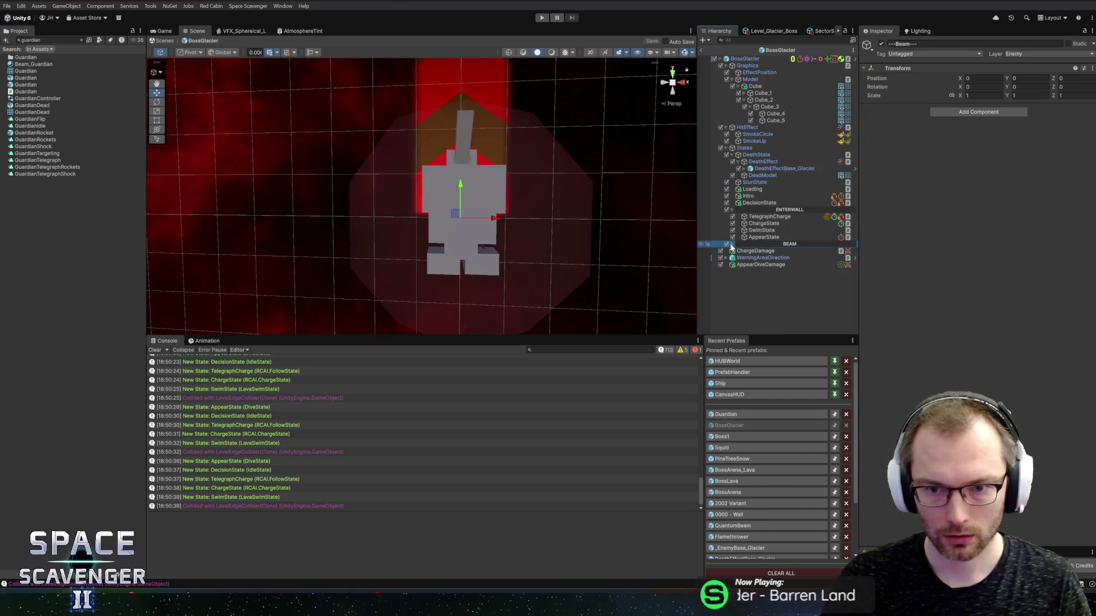
pyautogui.press('Right')
pyautogui.click(768, 252)
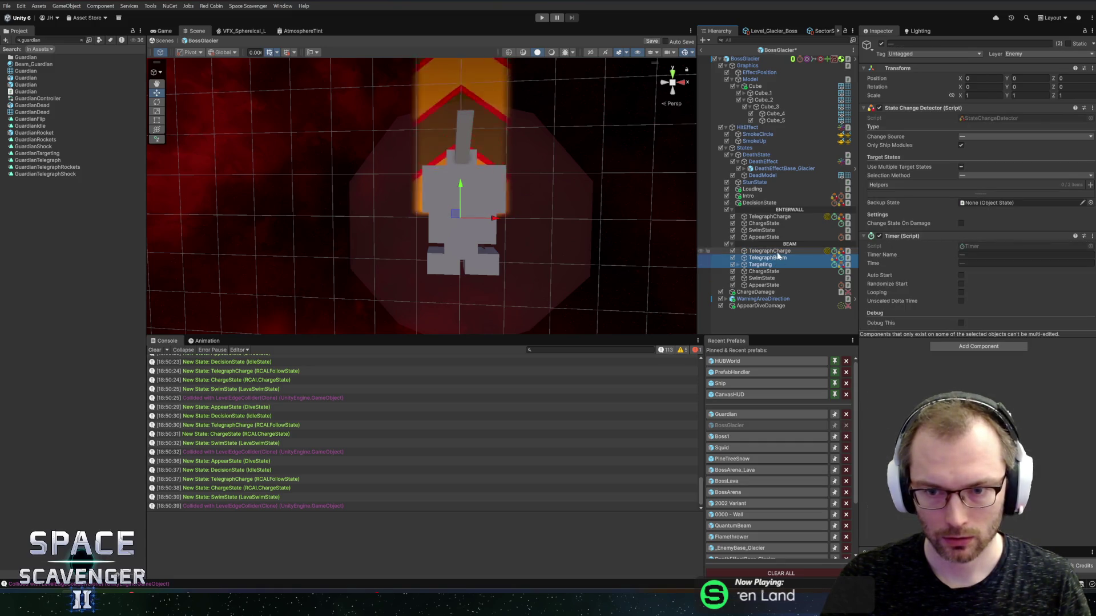
pyautogui.keyDown('ctrl'); pyautogui.click(762, 272); pyautogui.keyUp('ctrl')
pyautogui.keyDown('shift'); pyautogui.click(763, 285); pyautogui.keyUp('shift')
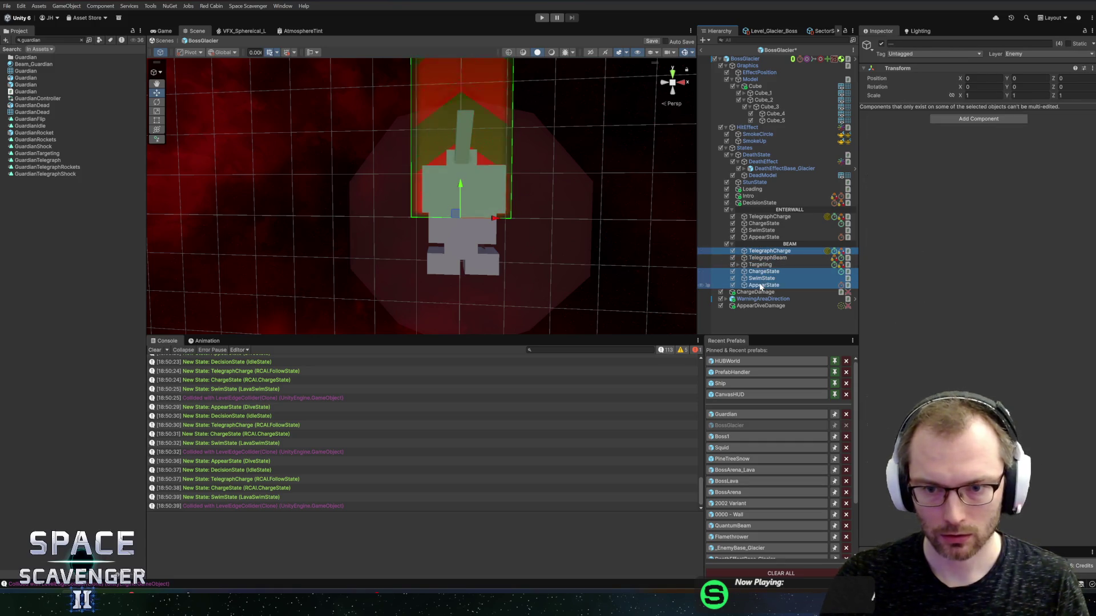
pyautogui.press('Delete')
# On TelegraphBeam, remove the BlockGained enter sound, clear GuardianTelegraph and disable the animation trigger
pyautogui.click(767, 251)
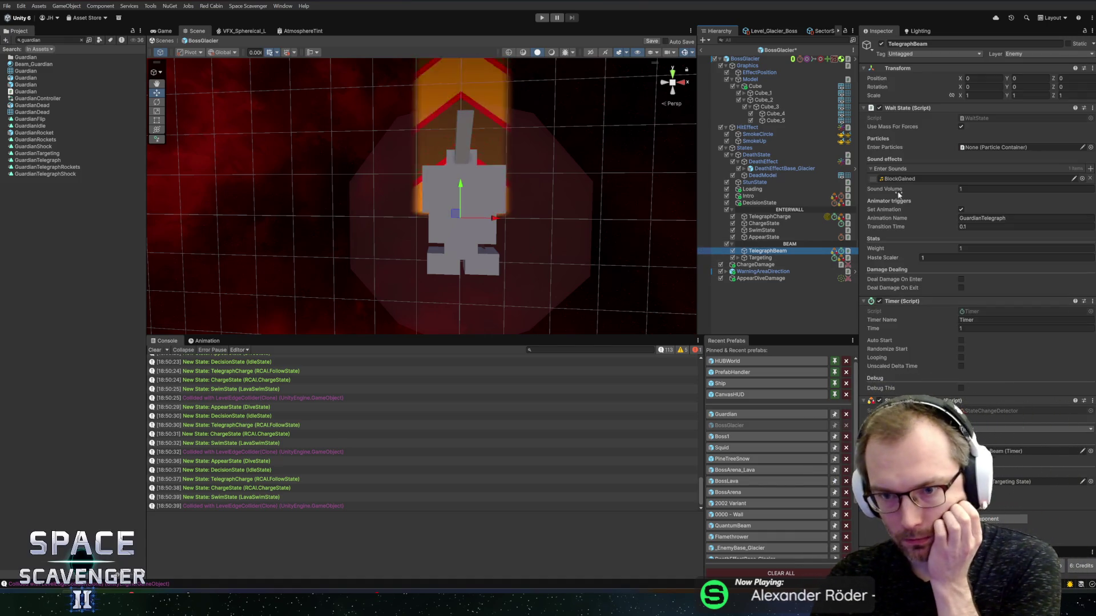
pyautogui.click(1089, 179)
pyautogui.doubleClick(1011, 207)
pyautogui.press('BackSpace')
pyautogui.click(961, 199)
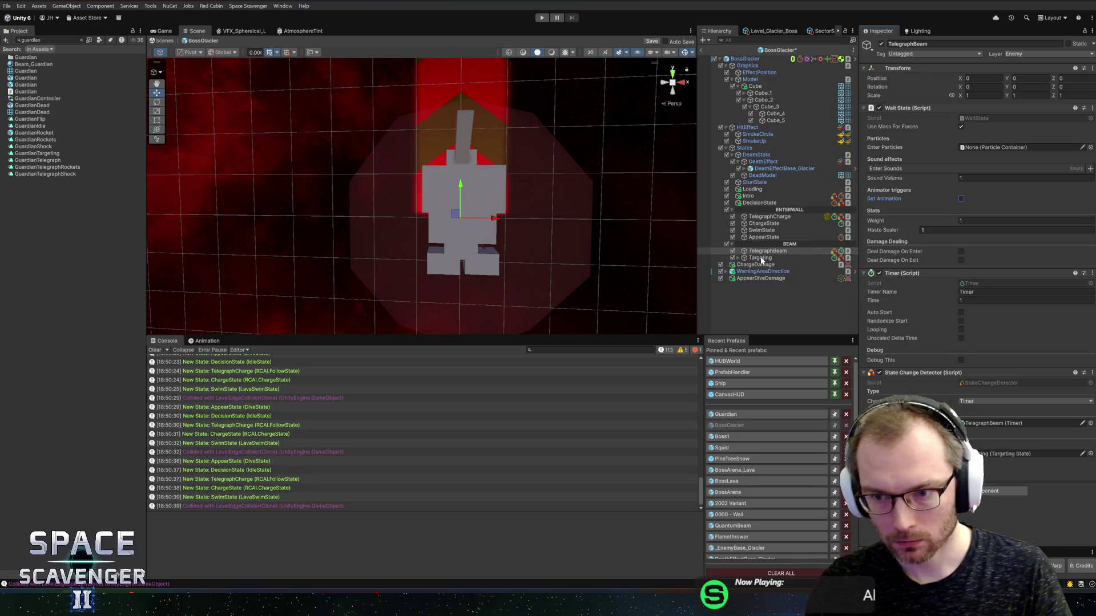
# Remove FlipCheck and ShockwaveSensor_1 from Targeting's helpers and delete both child objects
pyautogui.press('Right')
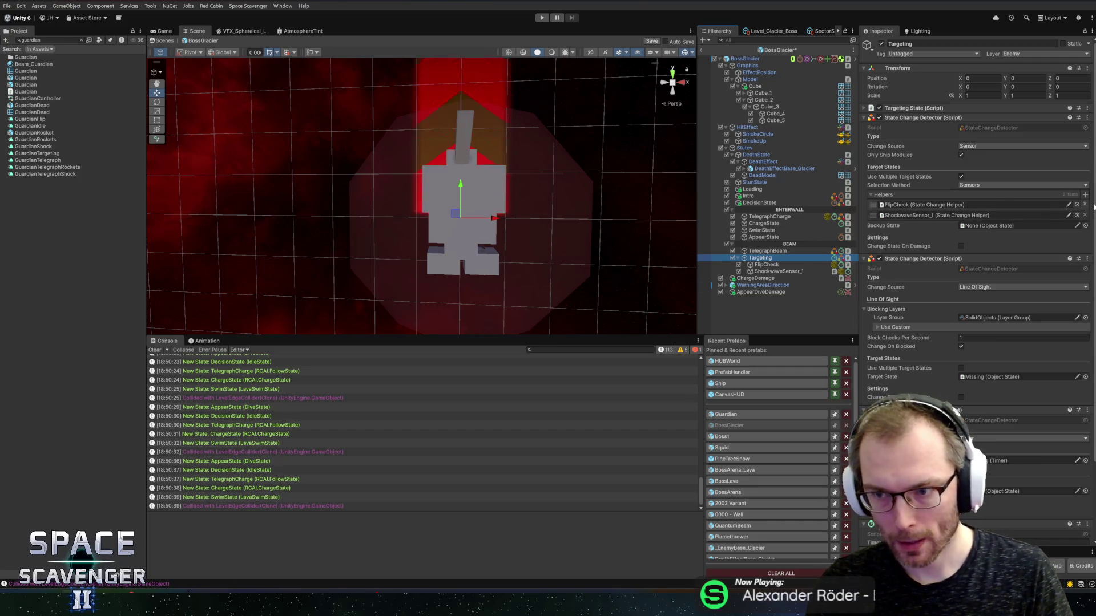
pyautogui.click(1085, 205)
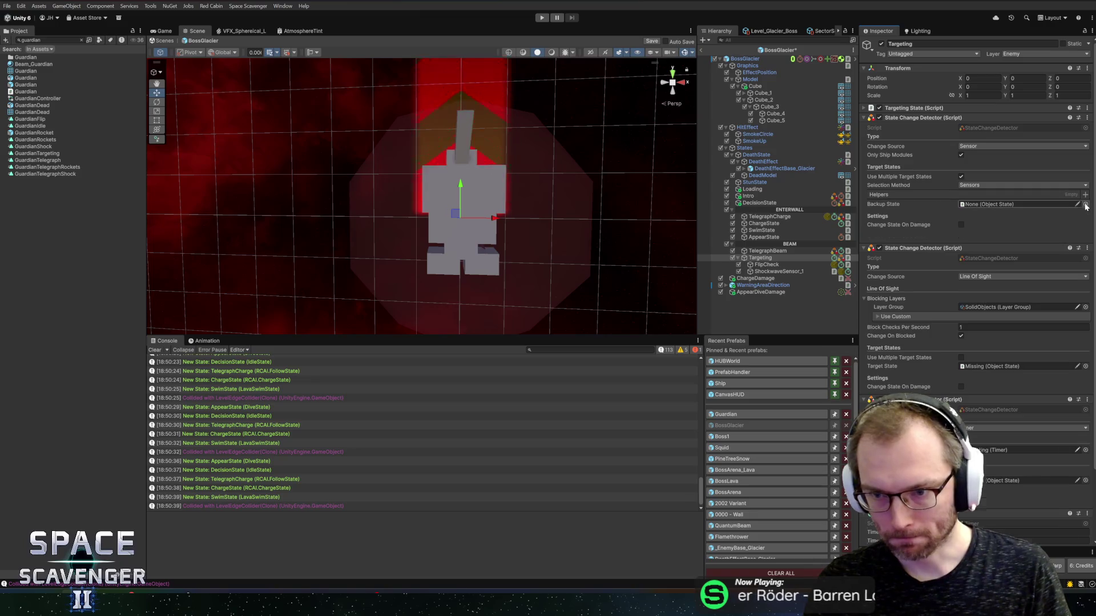
pyautogui.click(1085, 205)
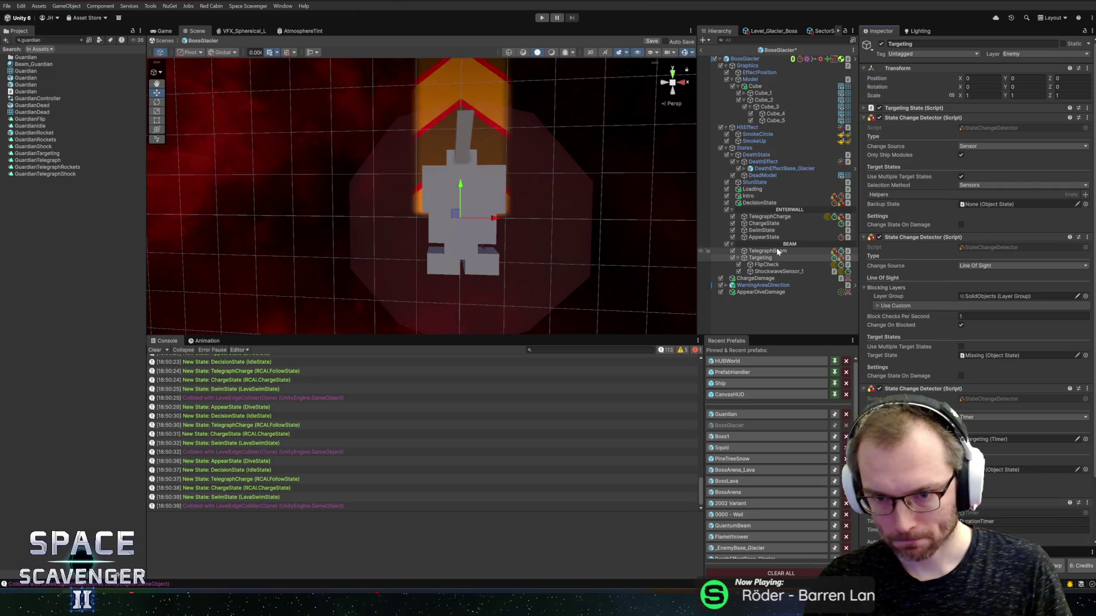
pyautogui.click(757, 271)
pyautogui.click(764, 265)
pyautogui.press('Delete')
pyautogui.click(766, 266)
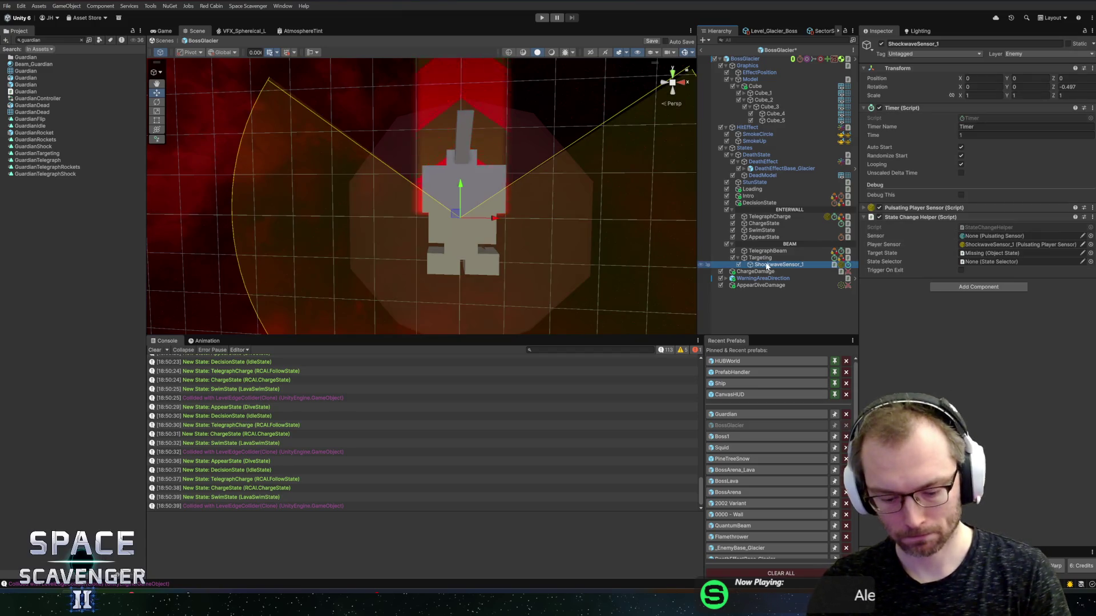
pyautogui.press('Delete')
pyautogui.click(762, 258)
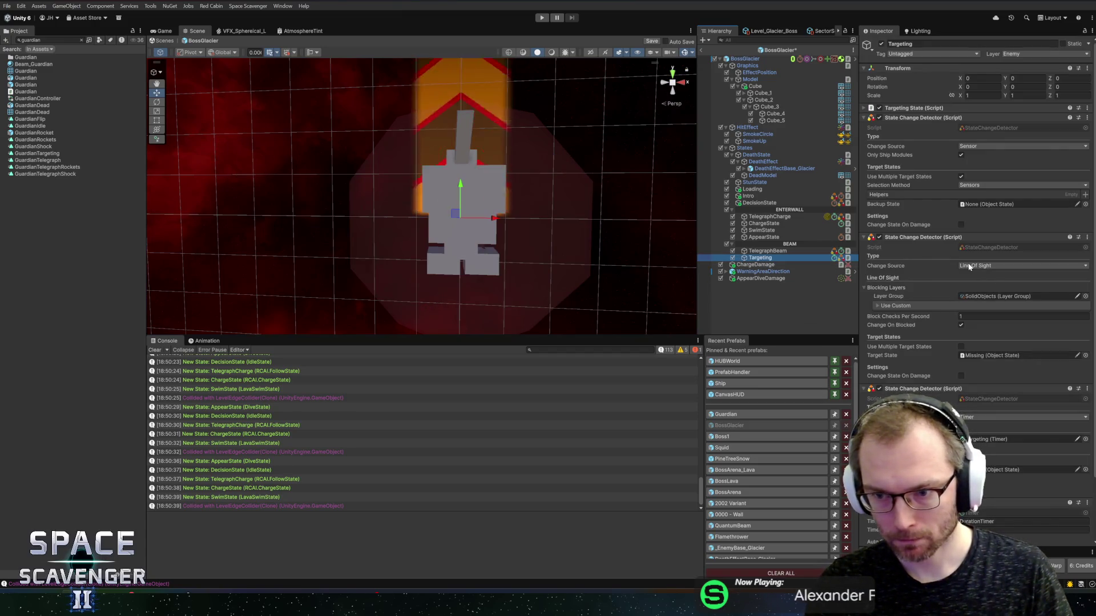
# Remove the line-of-sight and sensor-based state change detectors from Targeting
pyautogui.click(970, 267)
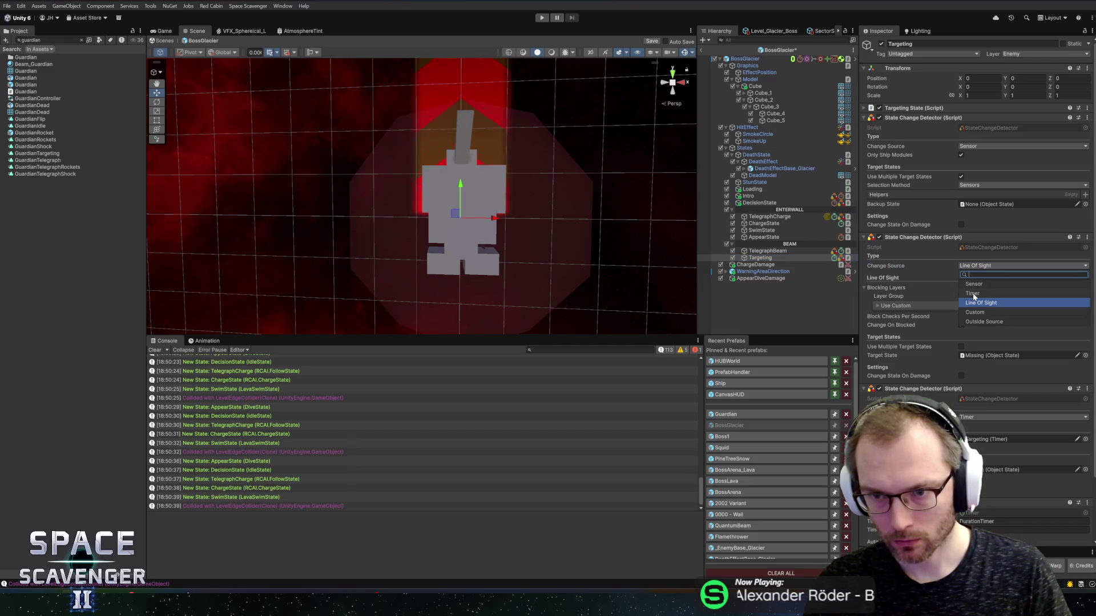
pyautogui.rightClick(931, 240)
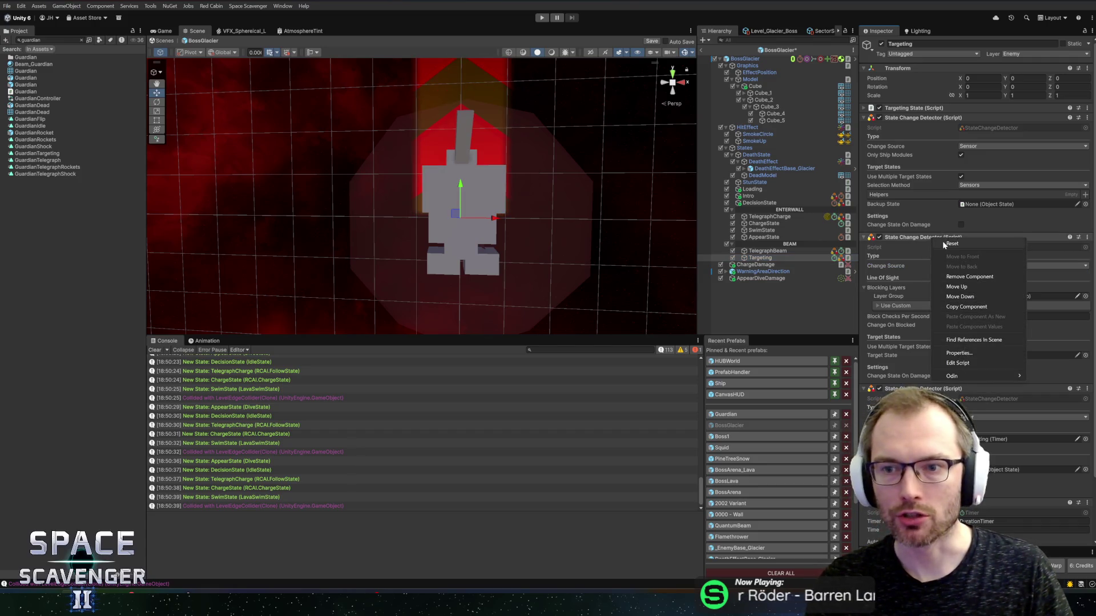
pyautogui.click(969, 277)
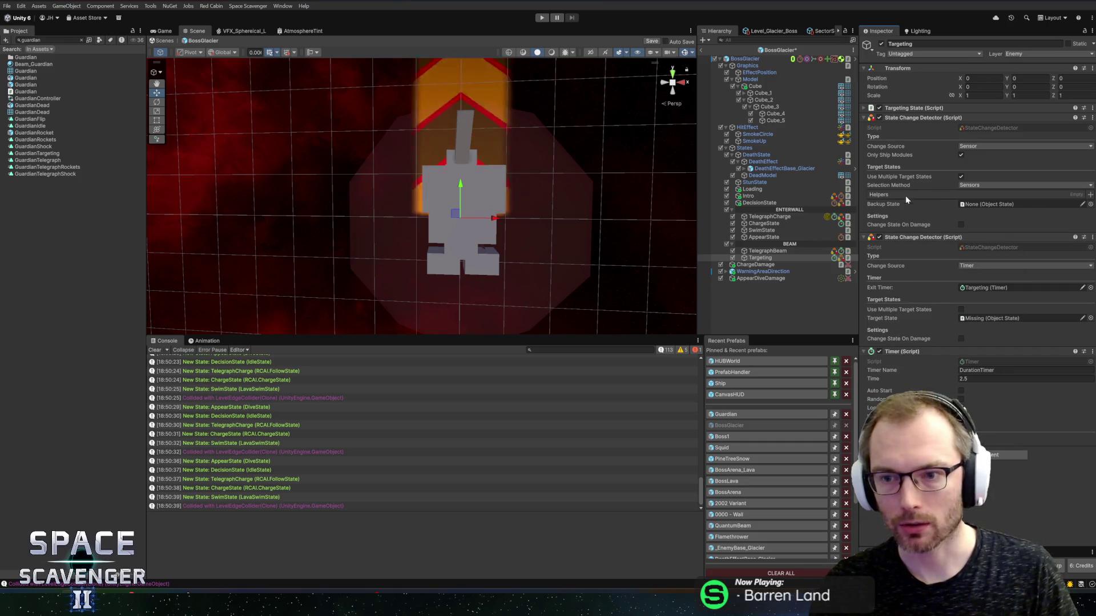
pyautogui.rightClick(916, 239)
pyautogui.click(955, 276)
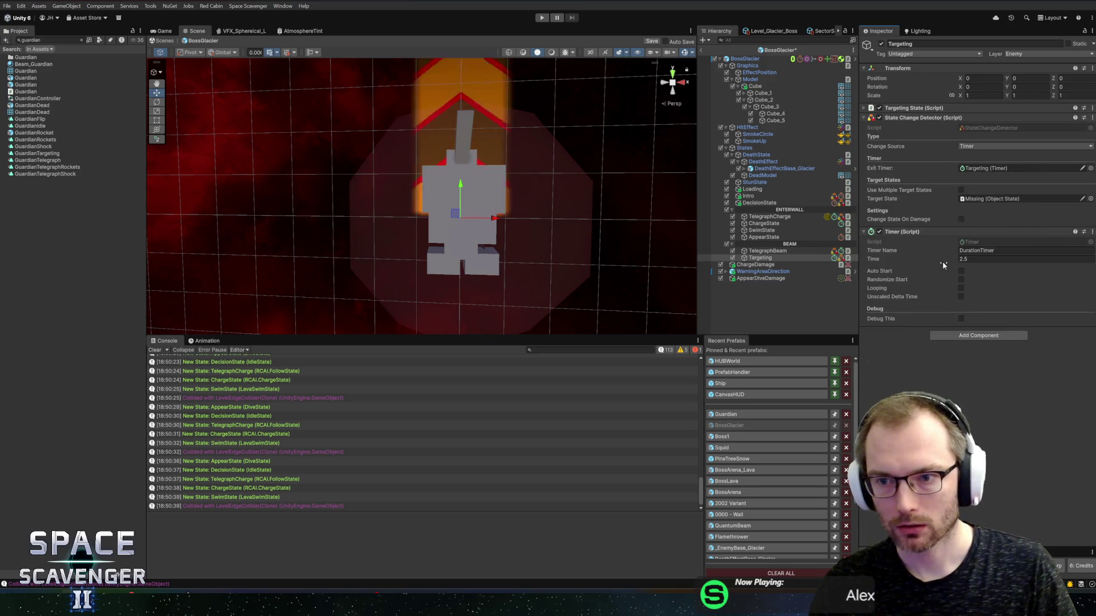
# Duplicate TelegraphBeam into ENTERWALL under AppearState, naming the copy LandingRestState
pyautogui.click(765, 238)
pyautogui.click(769, 217)
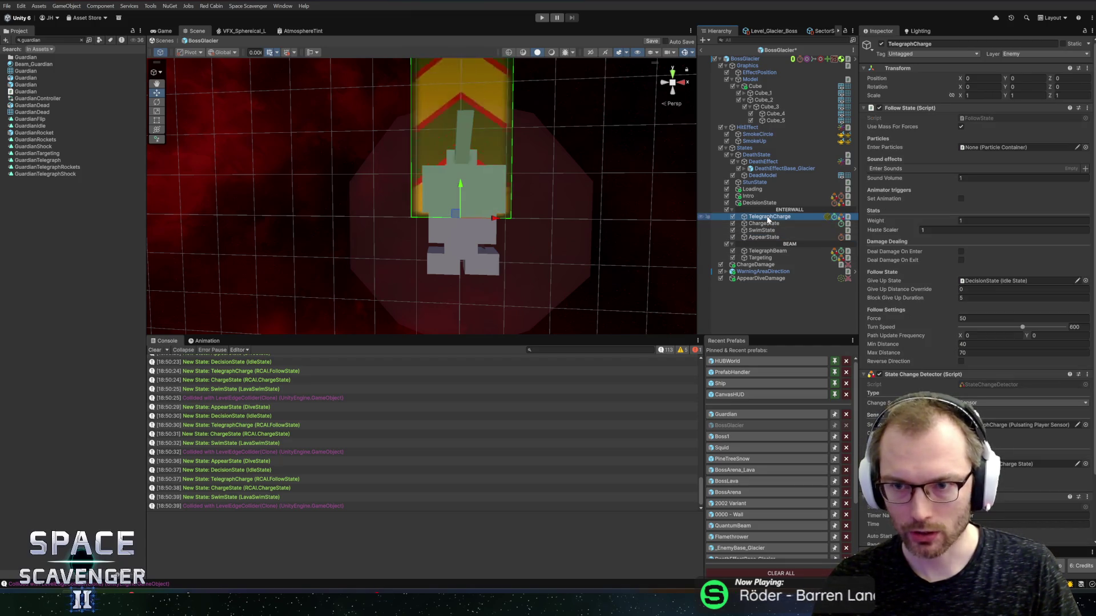
pyautogui.click(764, 252)
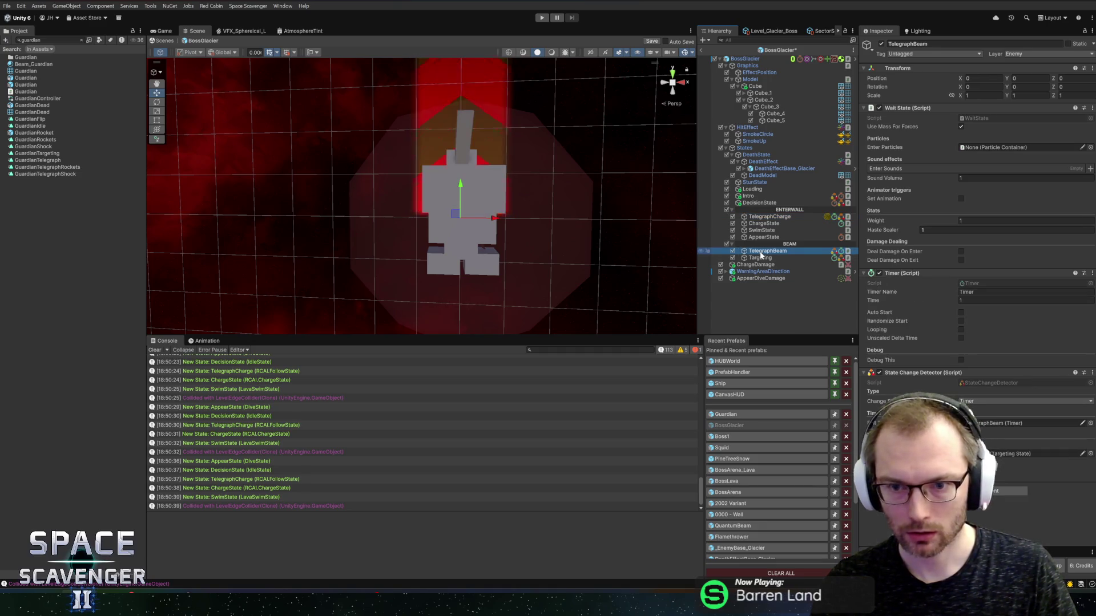
pyautogui.hotkey('ctrl', 'd')
pyautogui.moveTo(761, 258); pyautogui.dragTo(766, 244)
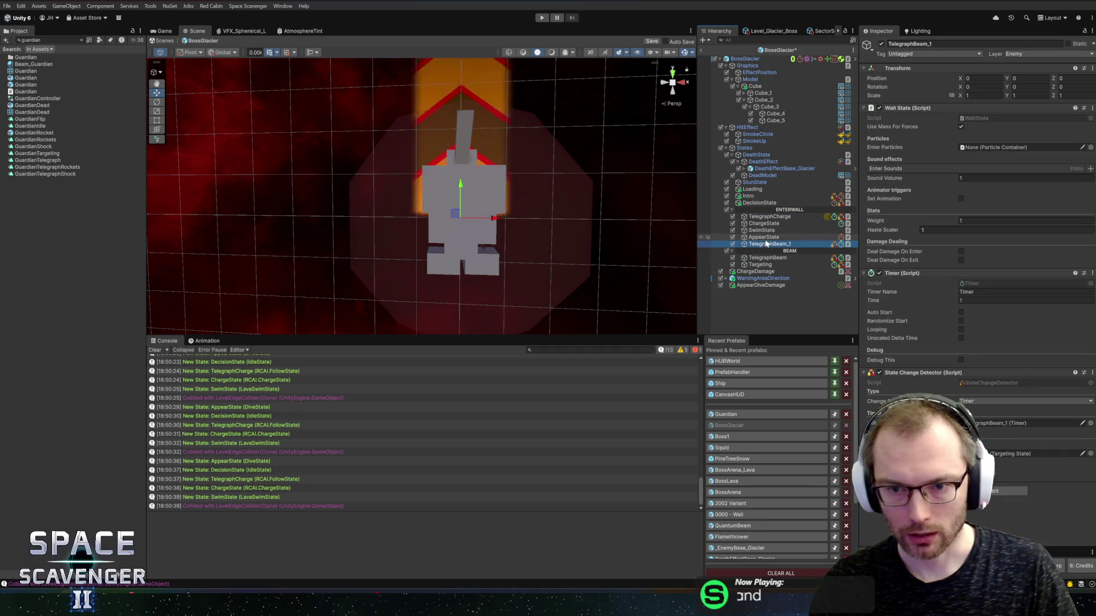
pyautogui.press('F2')
pyautogui.write('LandingRestState')
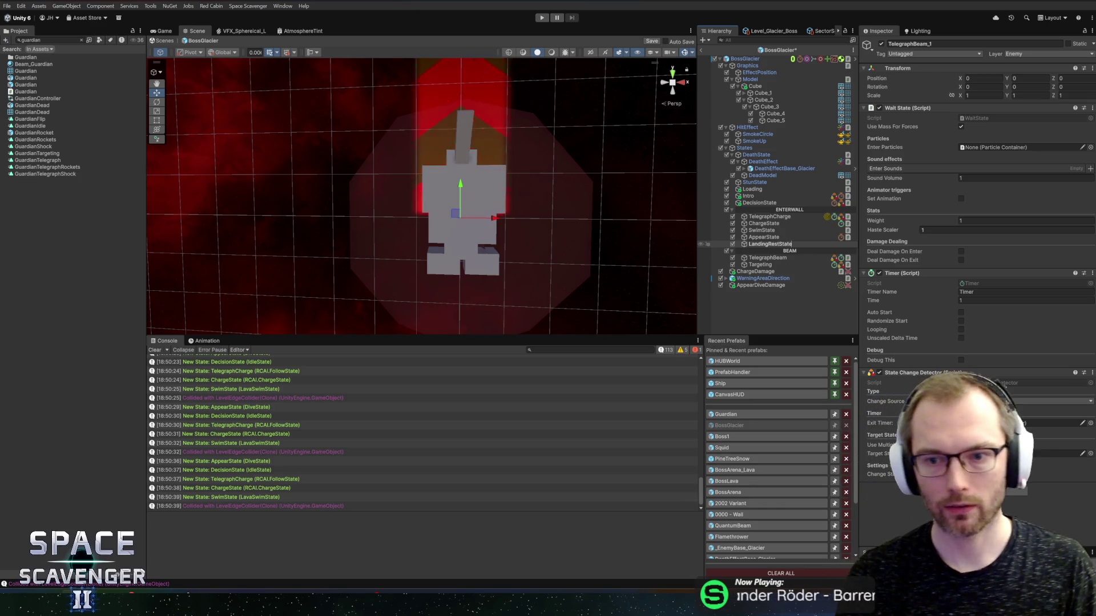
pyautogui.press('Return')
# Set LandingRestState's timer duration to 2 seconds and paste in a Fixed Timer
pyautogui.click(967, 300)
pyautogui.write('2')
pyautogui.press('Return')
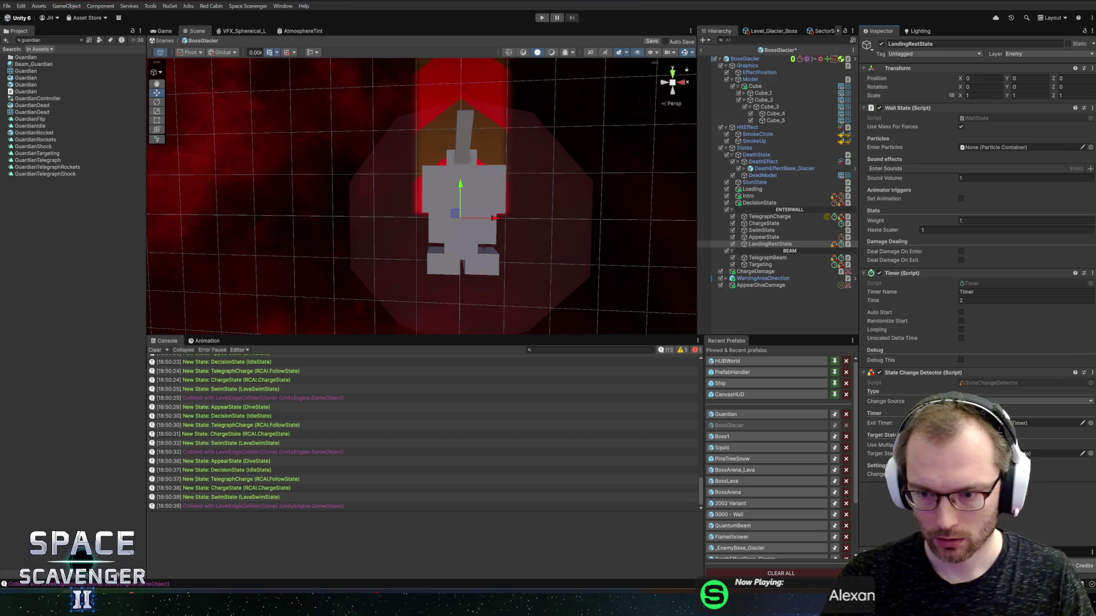
pyautogui.press('t')
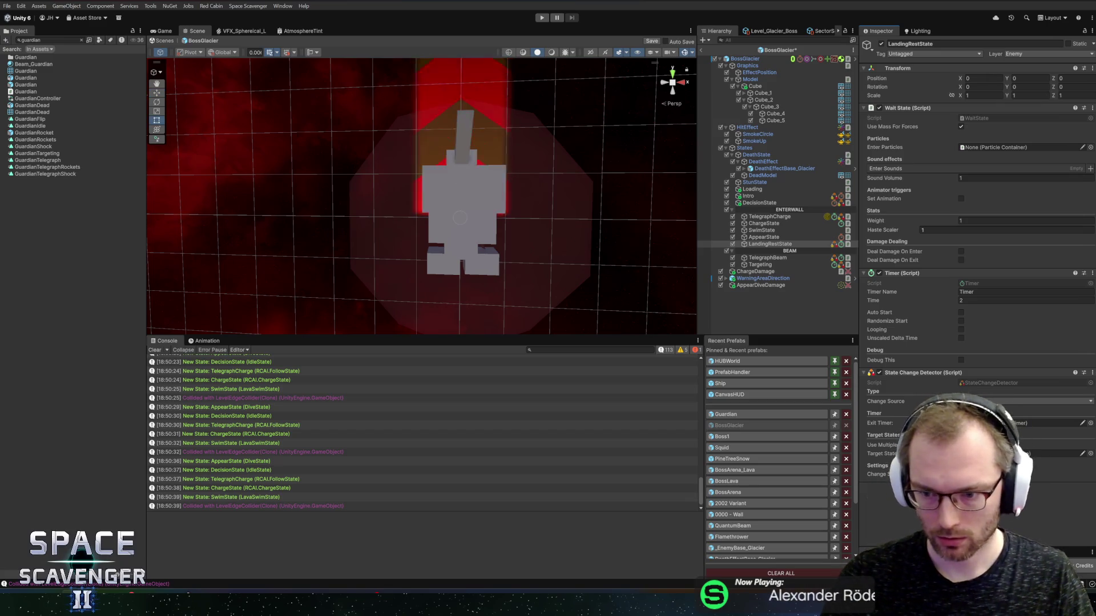
pyautogui.hotkey('ctrl', 'v')
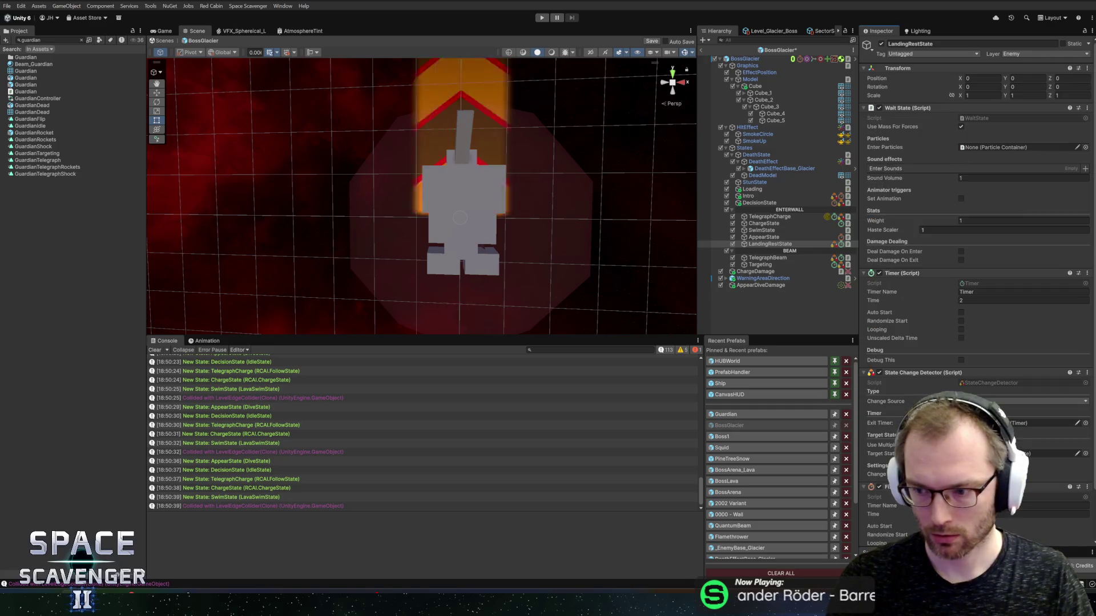
# Remove the original Timer, make the Fixed Timer the exit timer, and save BossGlacier
pyautogui.scroll(-3, 1052, 501)
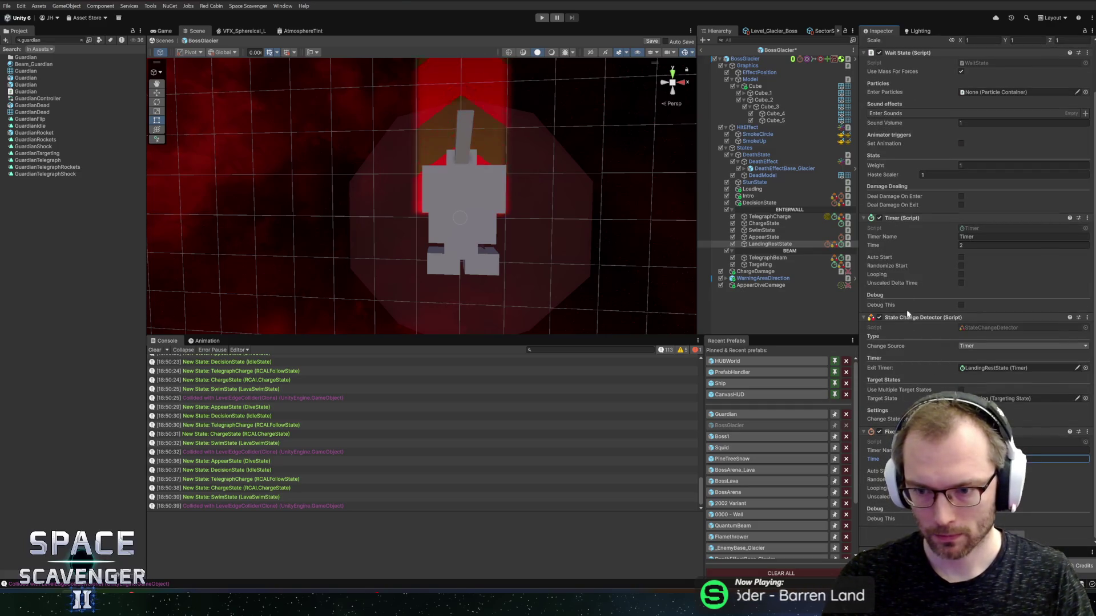
pyautogui.rightClick(916, 219)
pyautogui.click(970, 256)
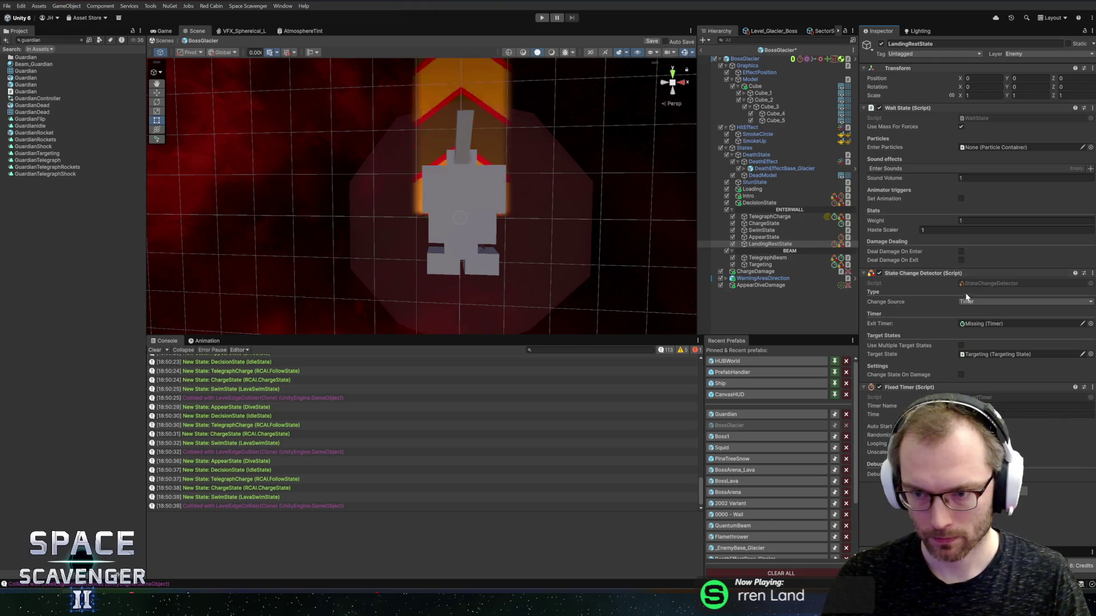
pyautogui.moveTo(909, 385); pyautogui.dragTo(999, 324)
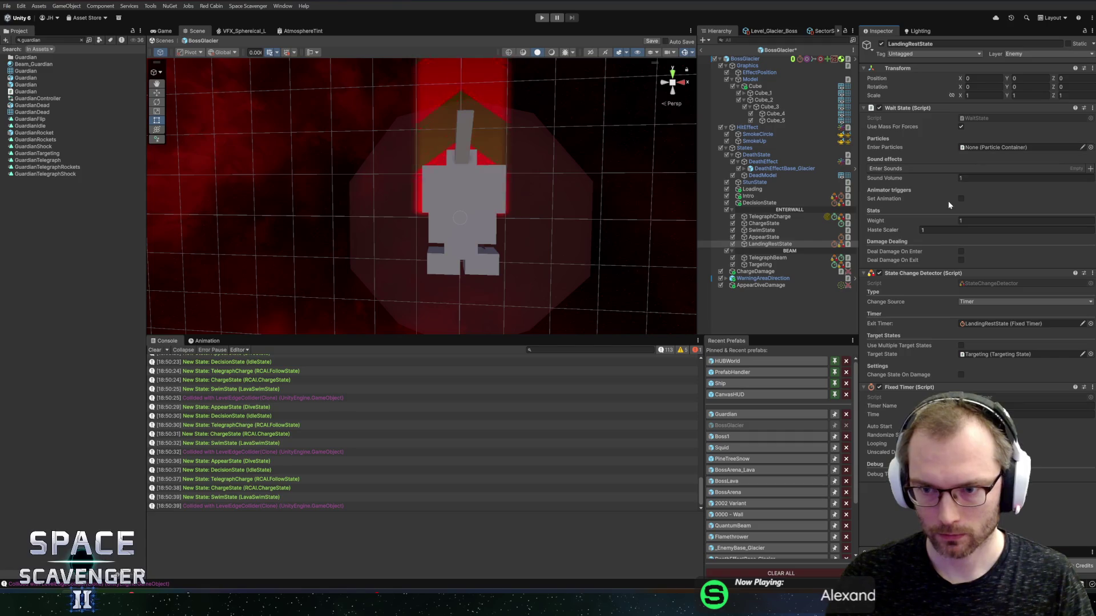
pyautogui.hotkey('ctrl', 's')
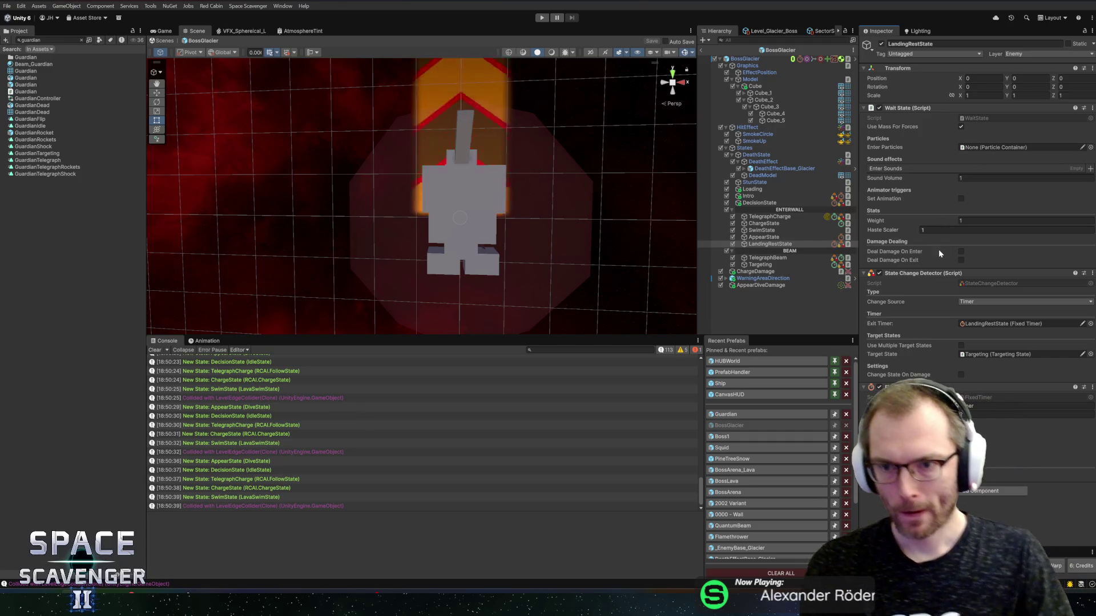
pyautogui.click(770, 244)
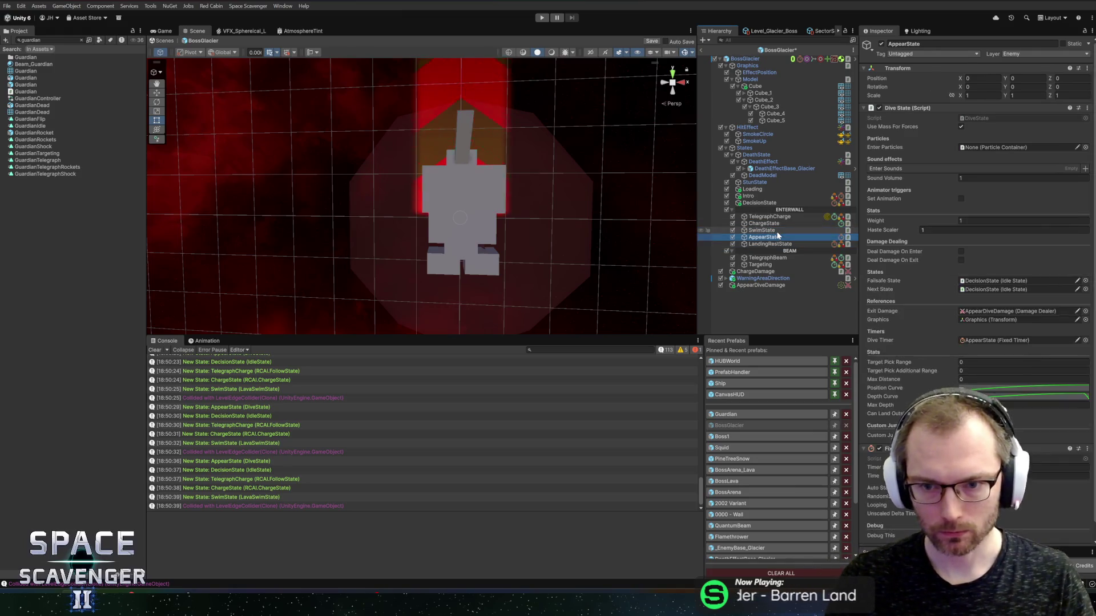
# Save BossGlacier, empty Targeting's animation name, uncheck Set Animation, then open the Guardian prefab
pyautogui.click(776, 258)
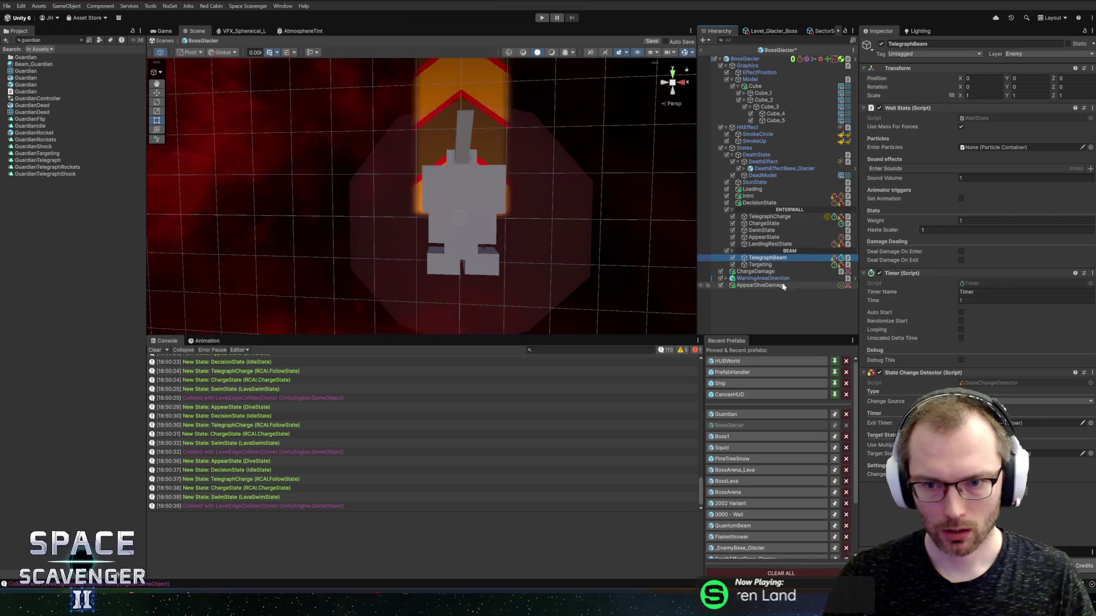
pyautogui.hotkey('ctrl', 's')
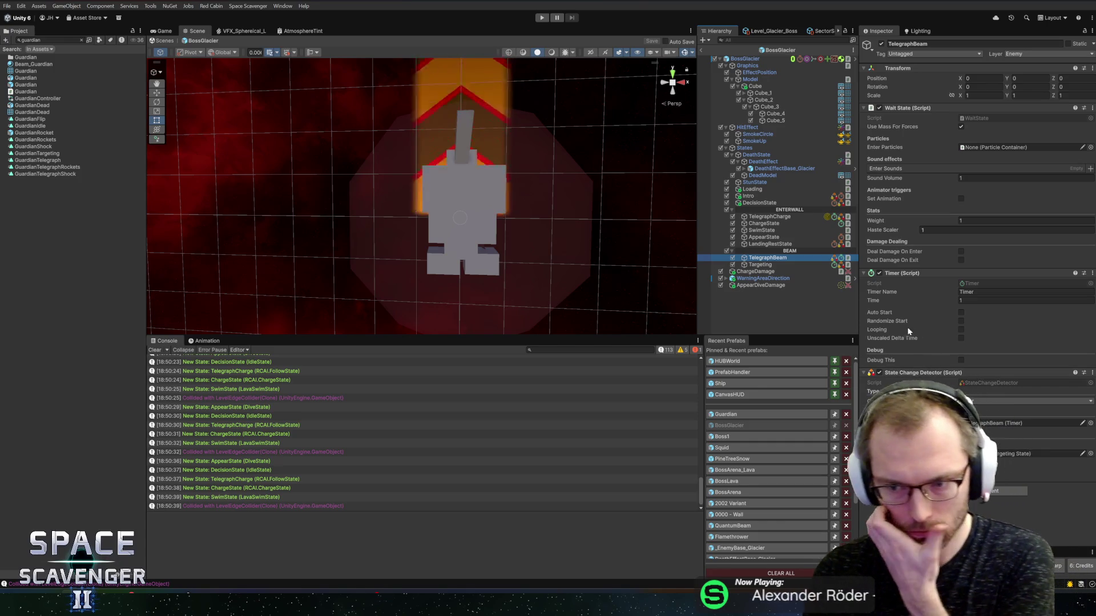
pyautogui.click(765, 265)
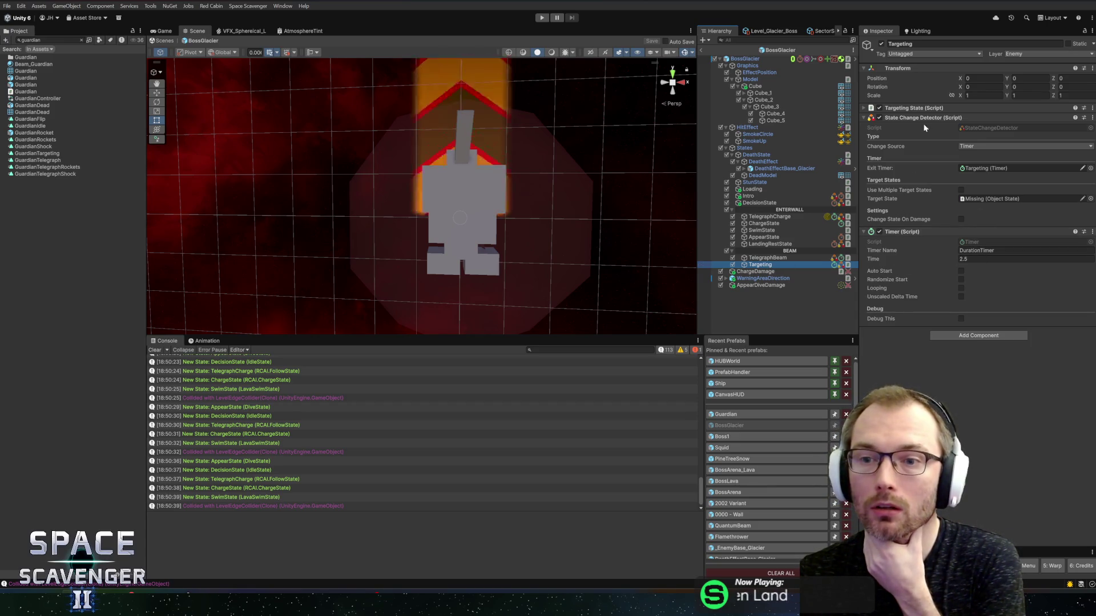
pyautogui.click(927, 108)
pyautogui.click(985, 208)
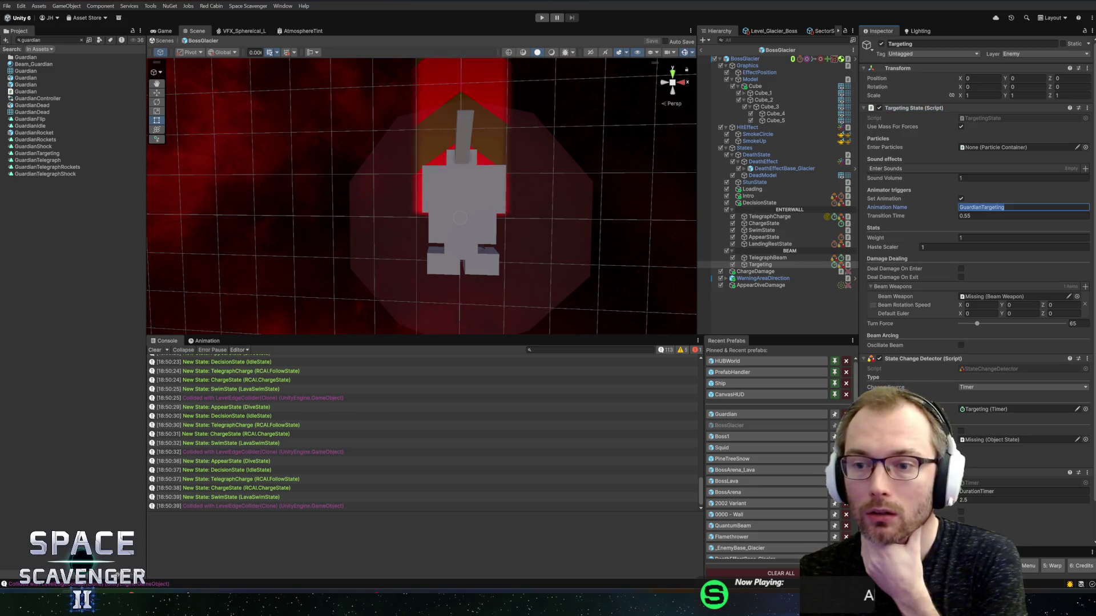
pyautogui.press('Tab')
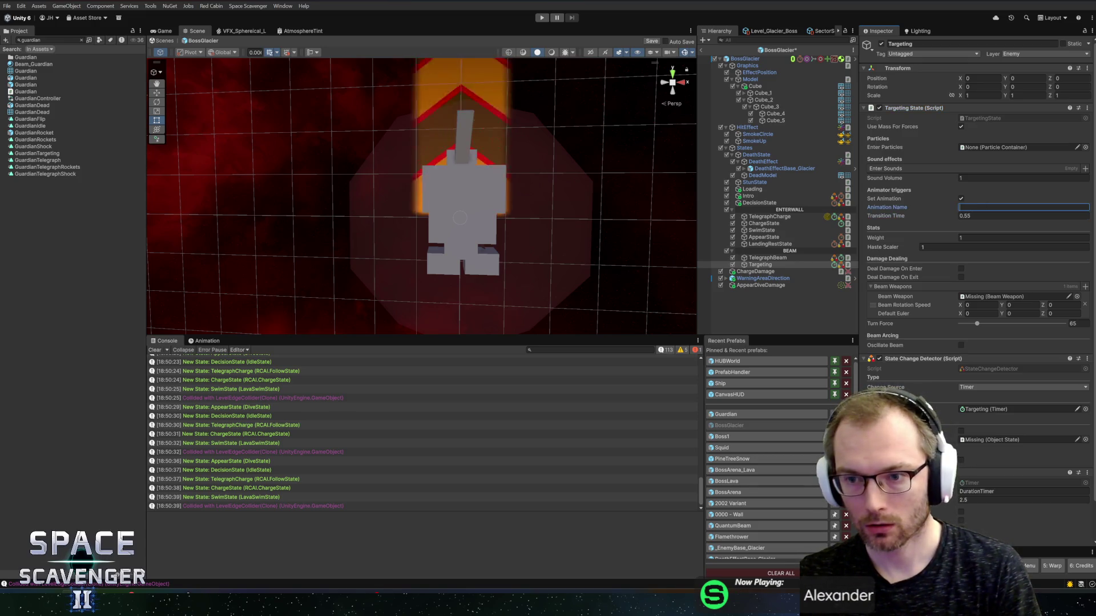
pyautogui.write('0')
pyautogui.click(961, 198)
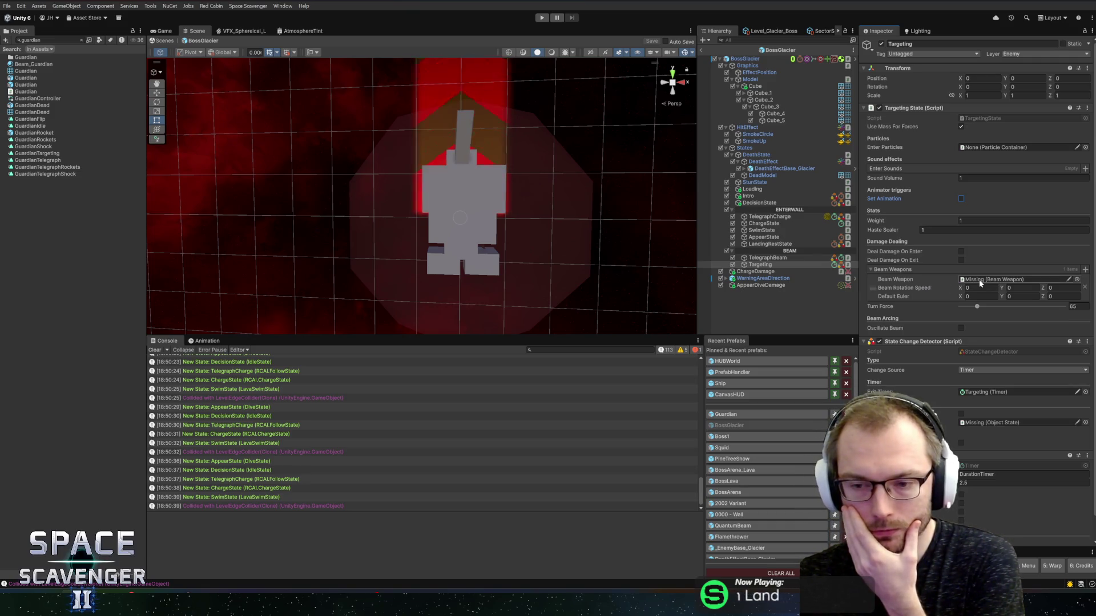
pyautogui.click(728, 415)
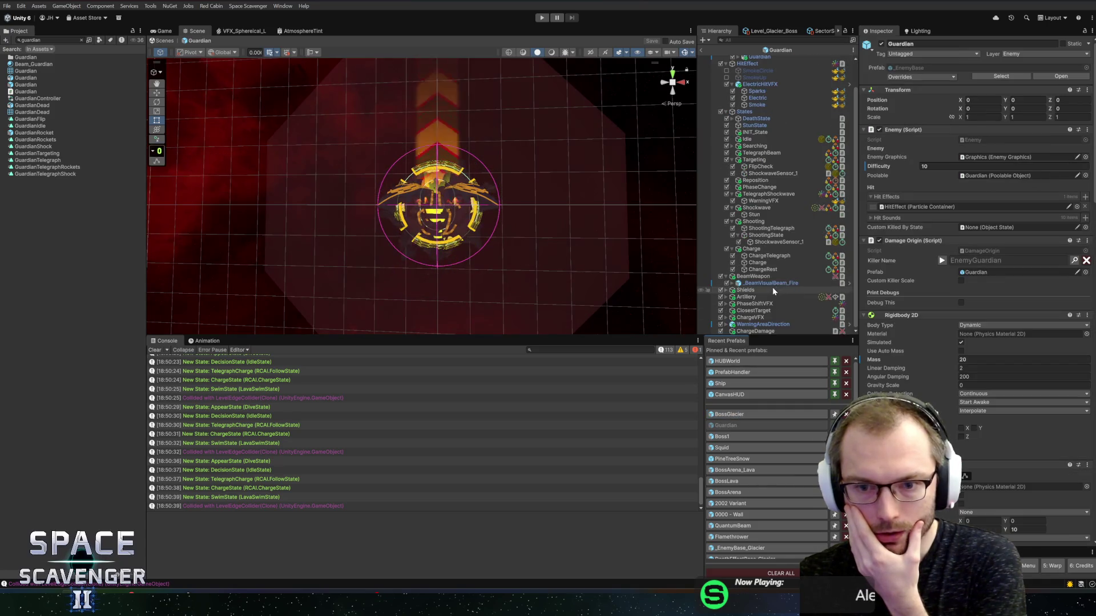
# Copy the Guardian's BeamWeapon and paste it into the BossGlacier prefab
pyautogui.moveTo(676, 337); pyautogui.dragTo(676, 378)
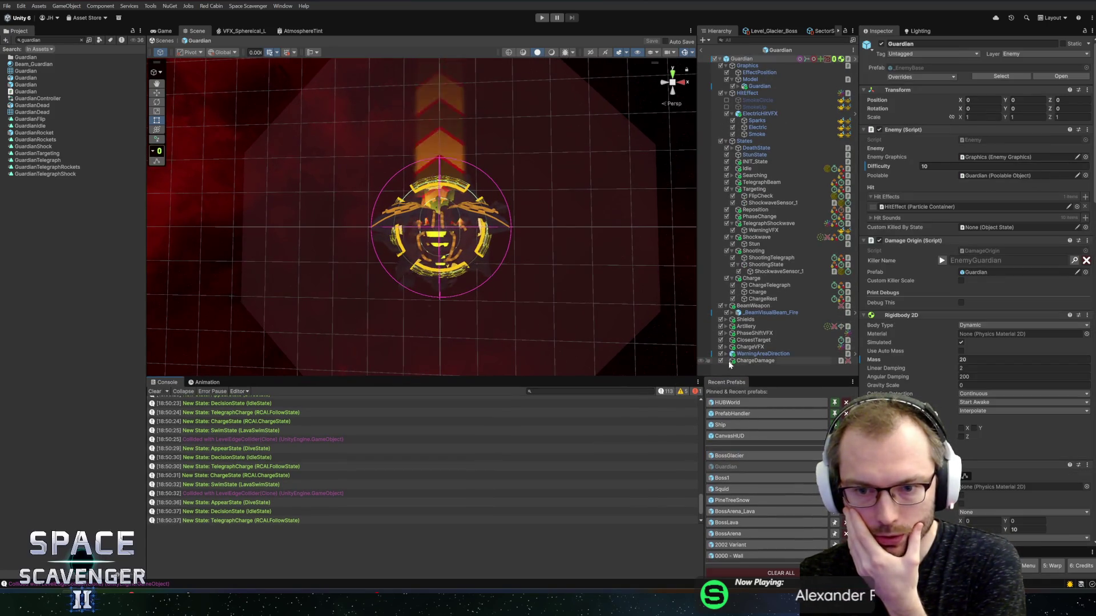
pyautogui.click(776, 306)
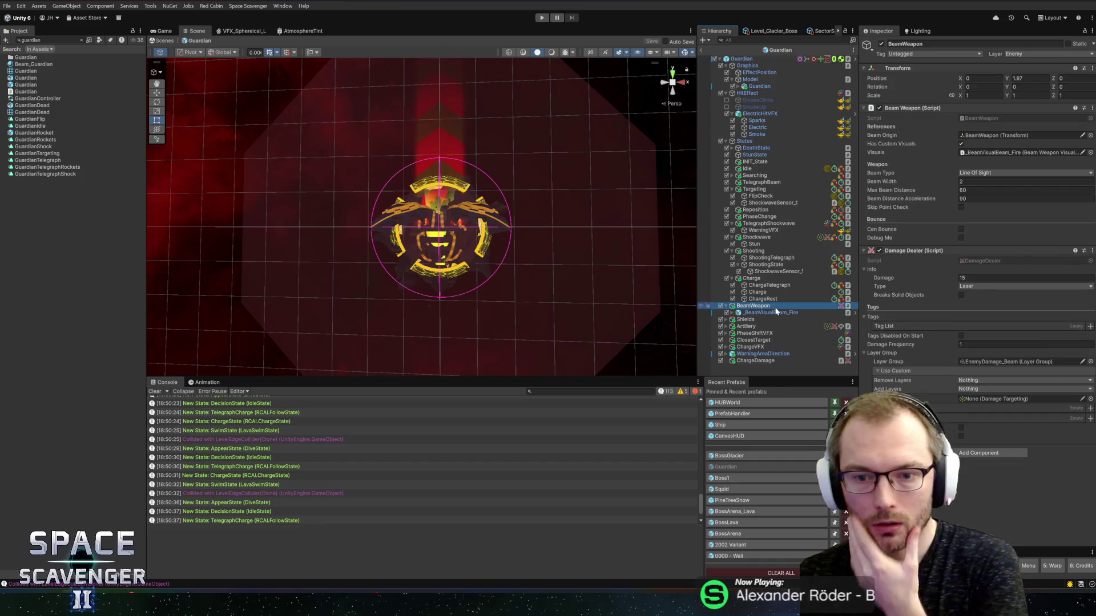
pyautogui.click(742, 455)
pyautogui.hotkey('ctrl', 'v')
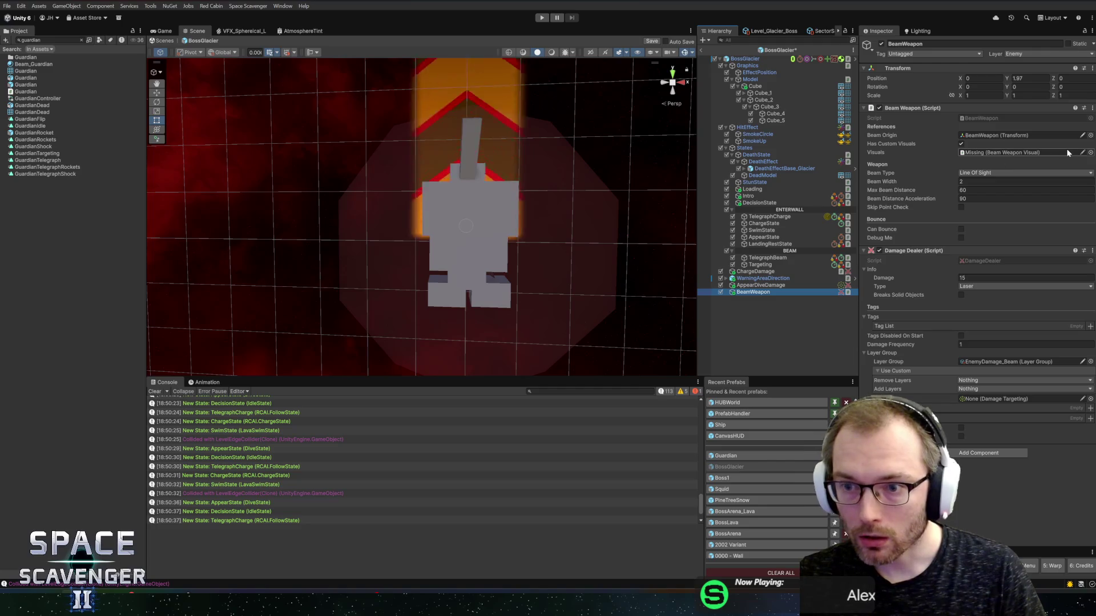
# Turn off the beam's custom visuals, set its damage type to Ice, and enable bouncing
pyautogui.click(961, 144)
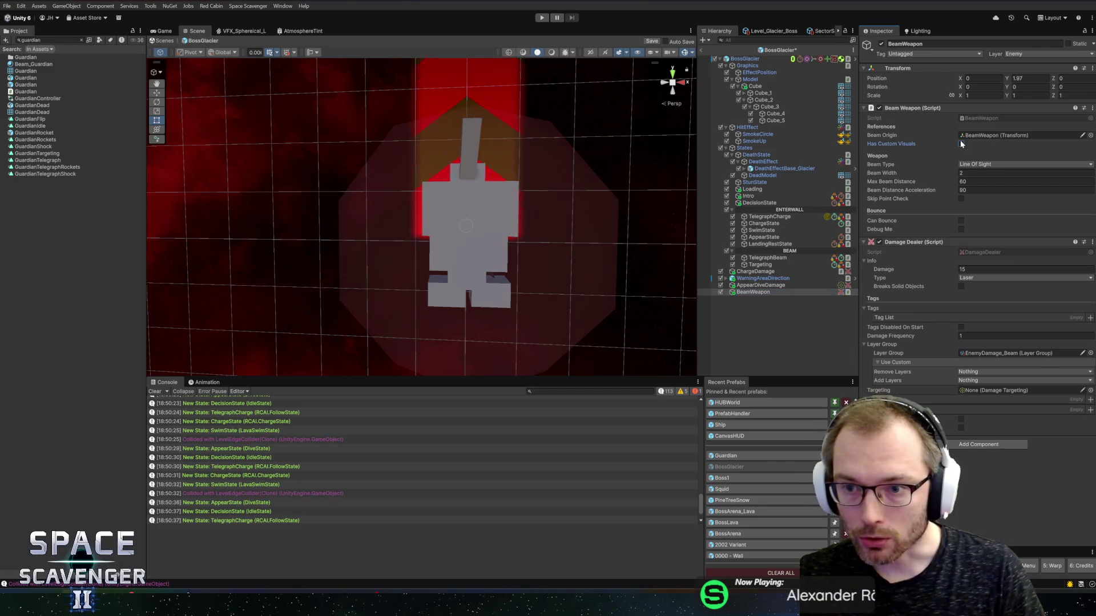
pyautogui.click(976, 278)
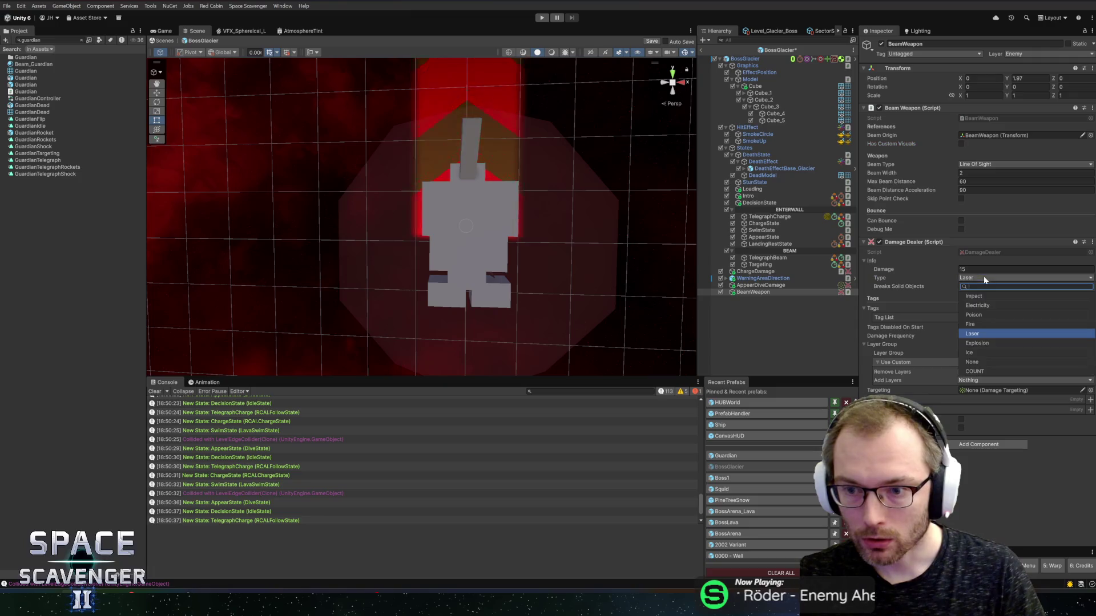
pyautogui.click(972, 353)
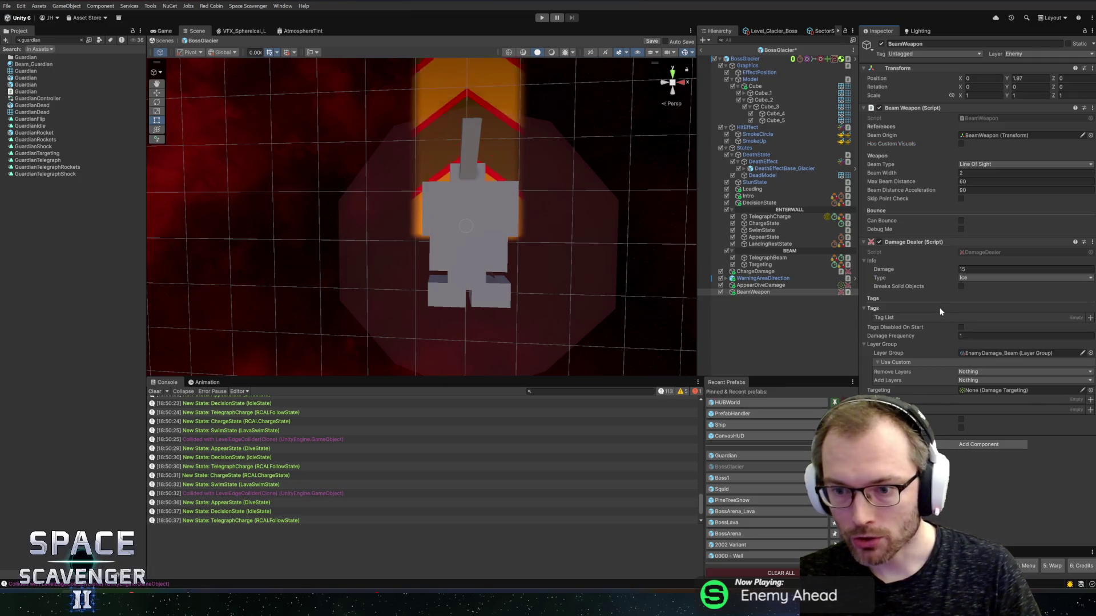
pyautogui.click(961, 220)
# Duplicate BeamWeapon as BeamWeapon_Bounce, then reselect the original BeamWeapon
pyautogui.click(787, 293)
pyautogui.hotkey('ctrl', 'd')
pyautogui.press('F2')
pyautogui.press('BackSpace')
pyautogui.press('BackSpace')
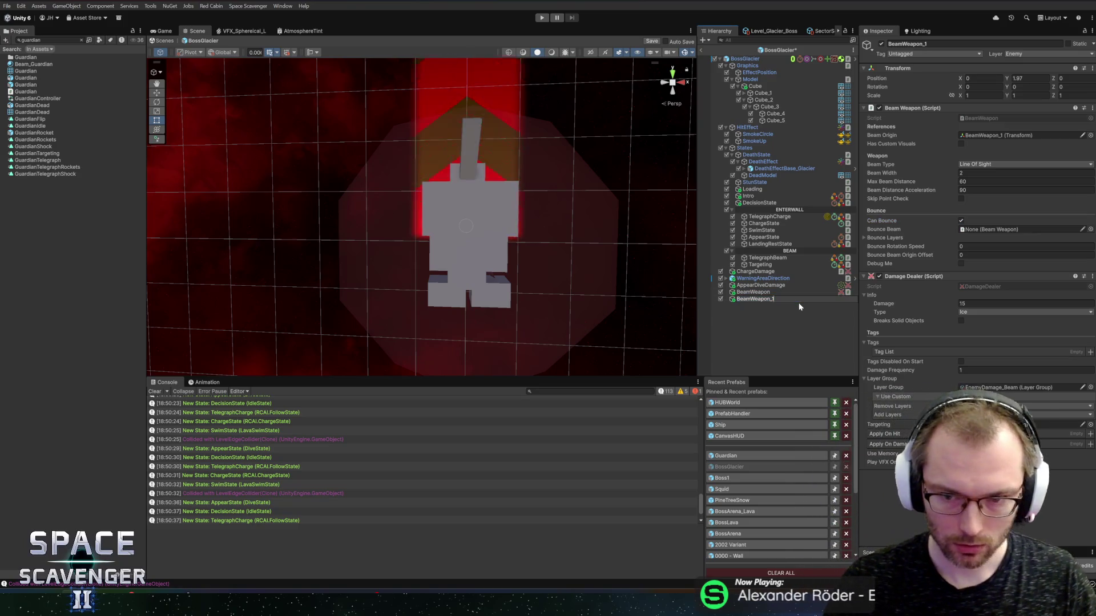
pyautogui.write('_Bounce')
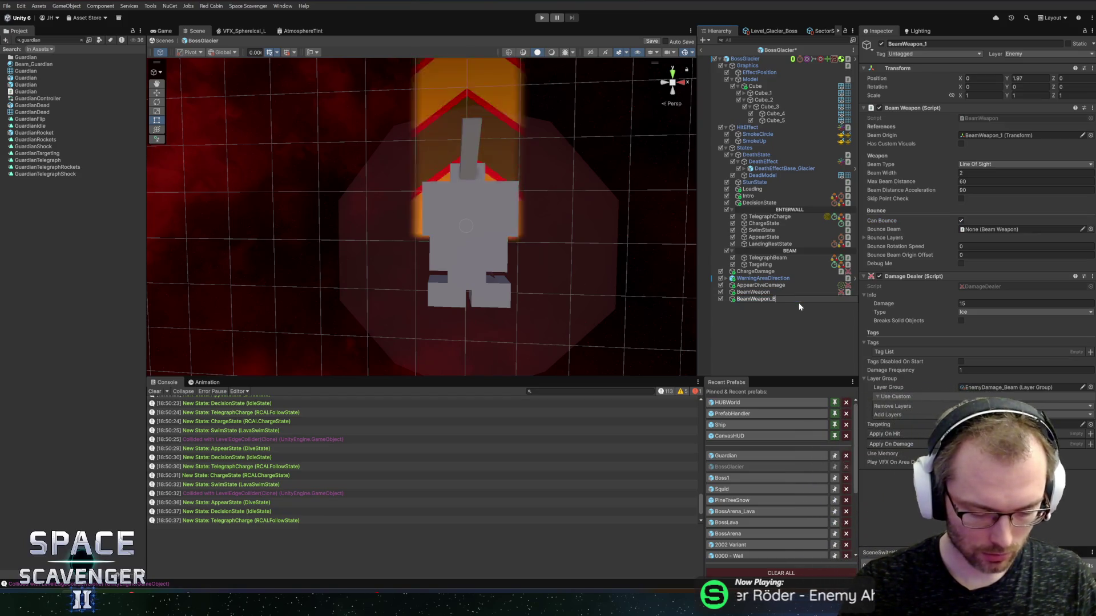
pyautogui.press('Return')
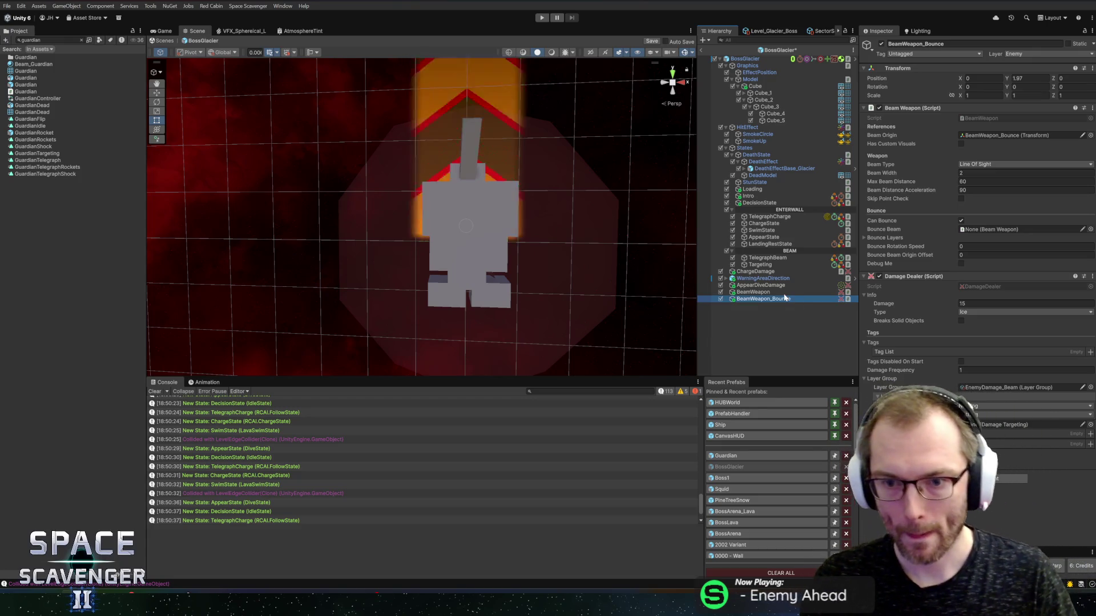
pyautogui.click(779, 293)
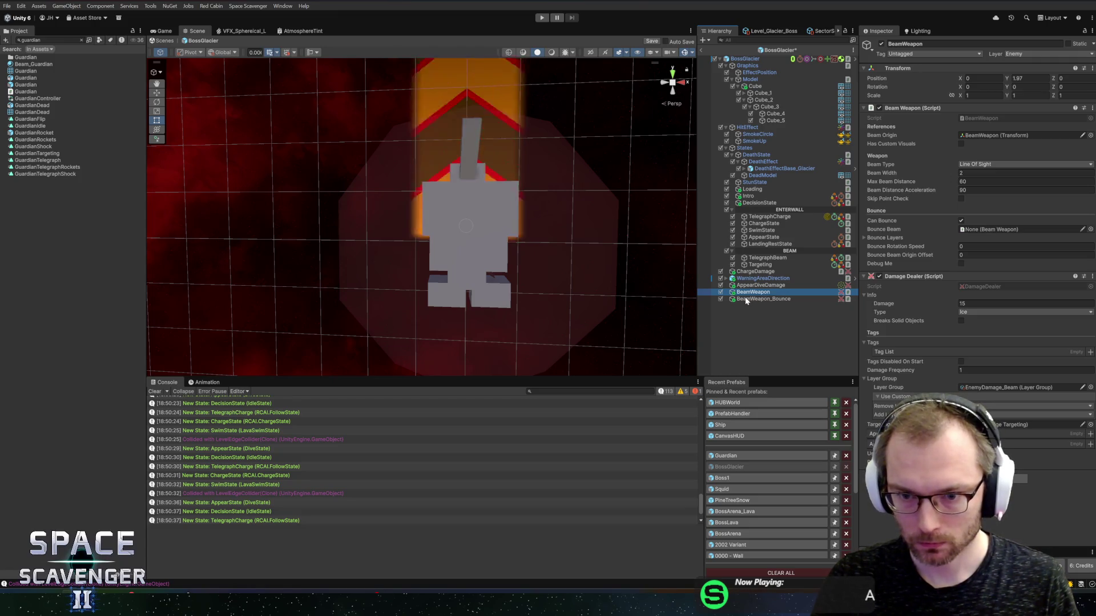
# Assign BeamWeapon_Bounce as the bounce beam, bounce off ProjectileBounce_Physical, and open that asset
pyautogui.moveTo(748, 300)
pyautogui.mouseDown()
pyautogui.moveTo(941, 216)
pyautogui.moveTo(992, 238)
pyautogui.mouseUp()
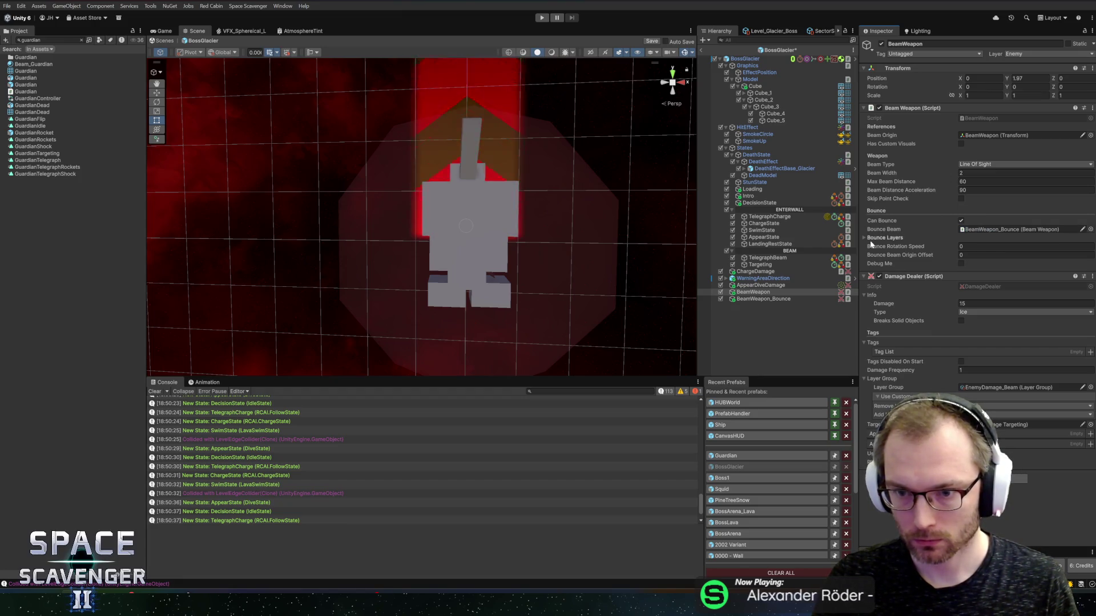
pyautogui.click(892, 239)
pyautogui.click(1091, 247)
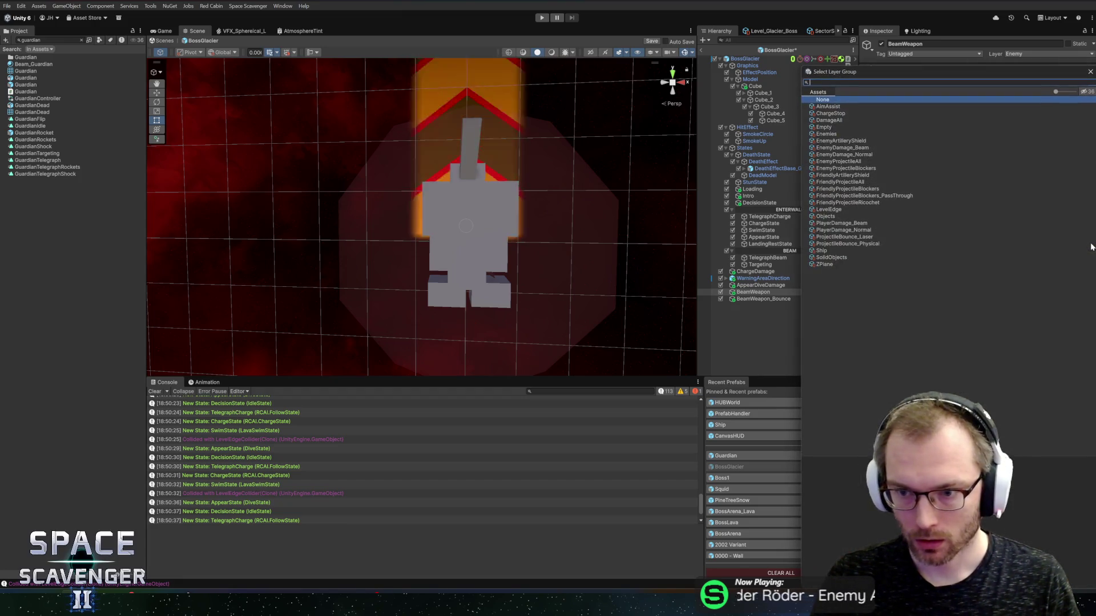
pyautogui.doubleClick(963, 257)
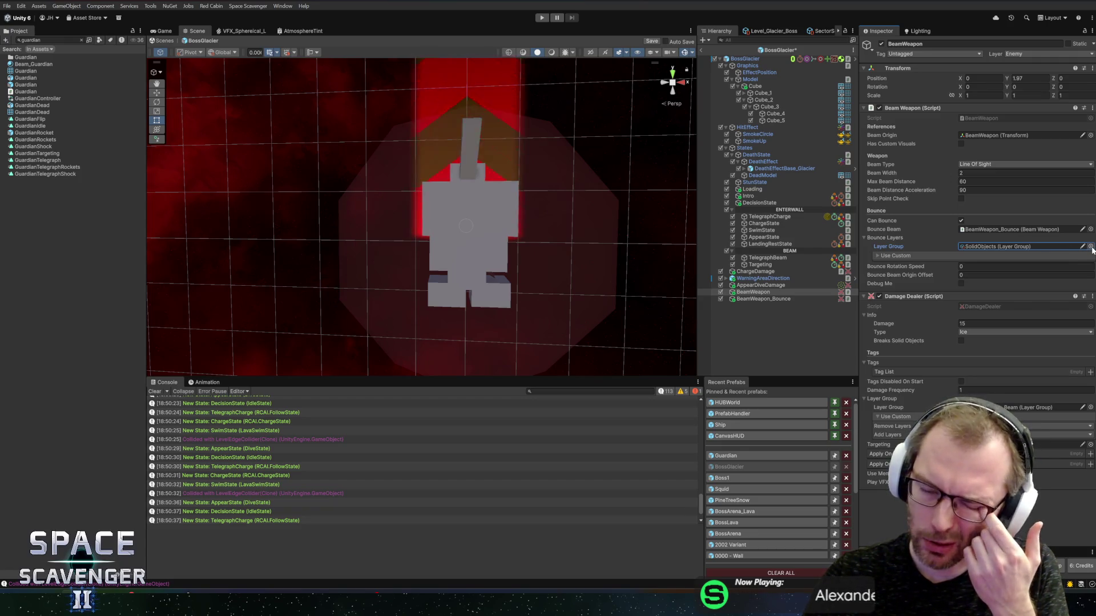
pyautogui.click(1090, 248)
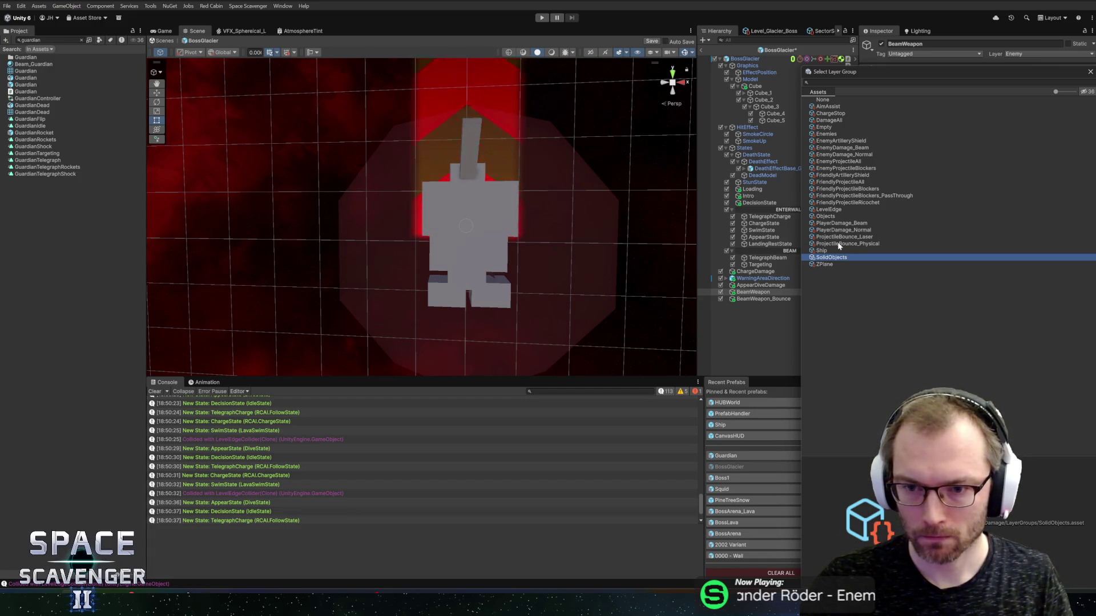
pyautogui.doubleClick(839, 244)
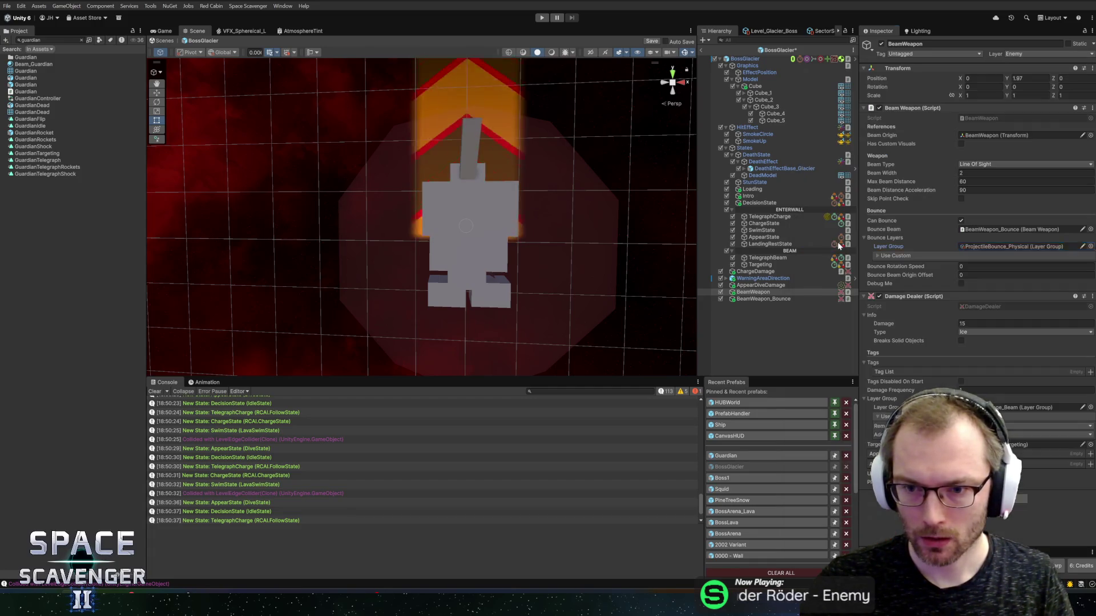
pyautogui.click(988, 249)
pyautogui.click(71, 180)
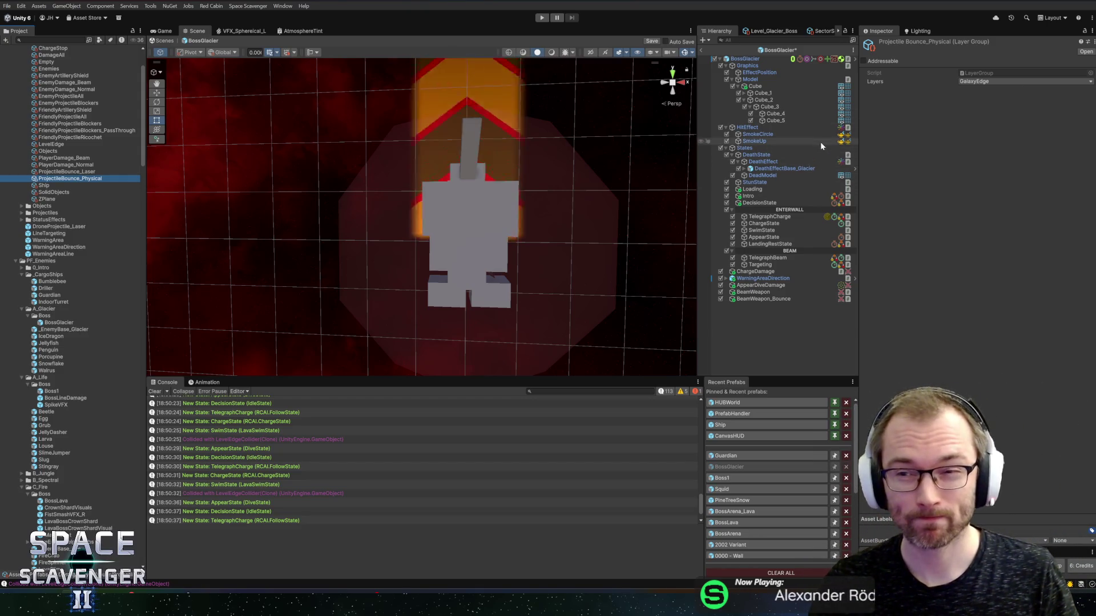
# Drag BeamWeapon into Targeting's Beam Weapon slot, then compare both beams' bounce setups
pyautogui.click(762, 258)
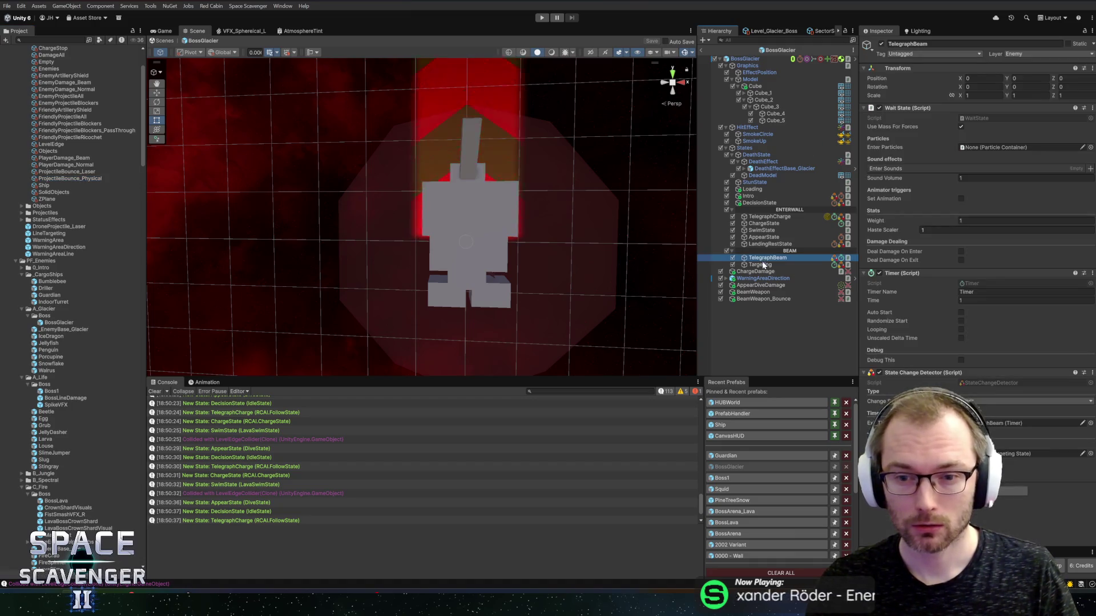
pyautogui.click(762, 265)
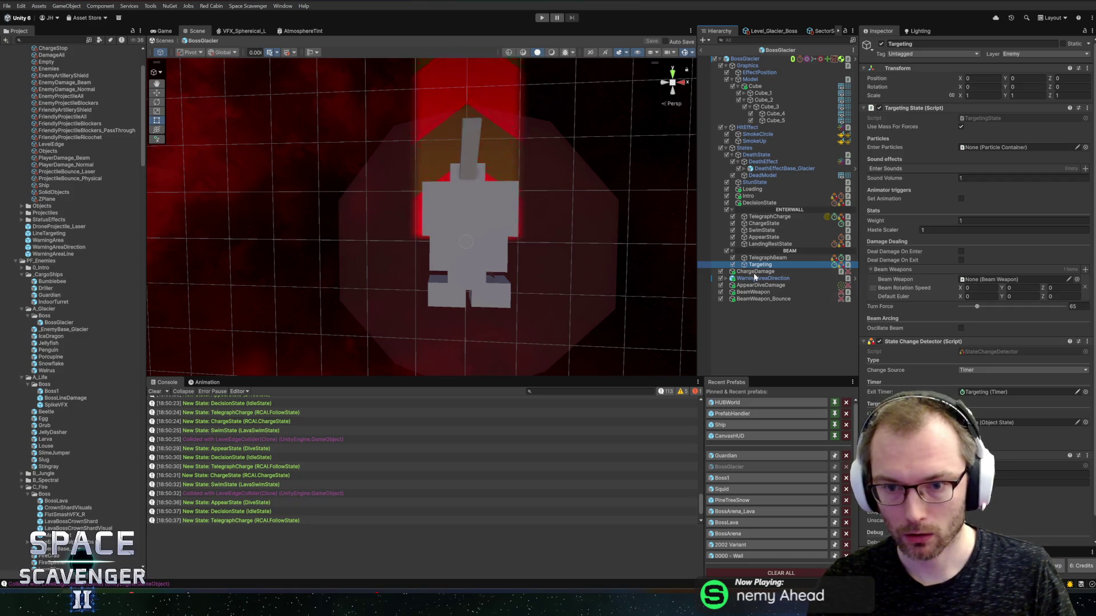
pyautogui.moveTo(742, 296); pyautogui.dragTo(983, 282)
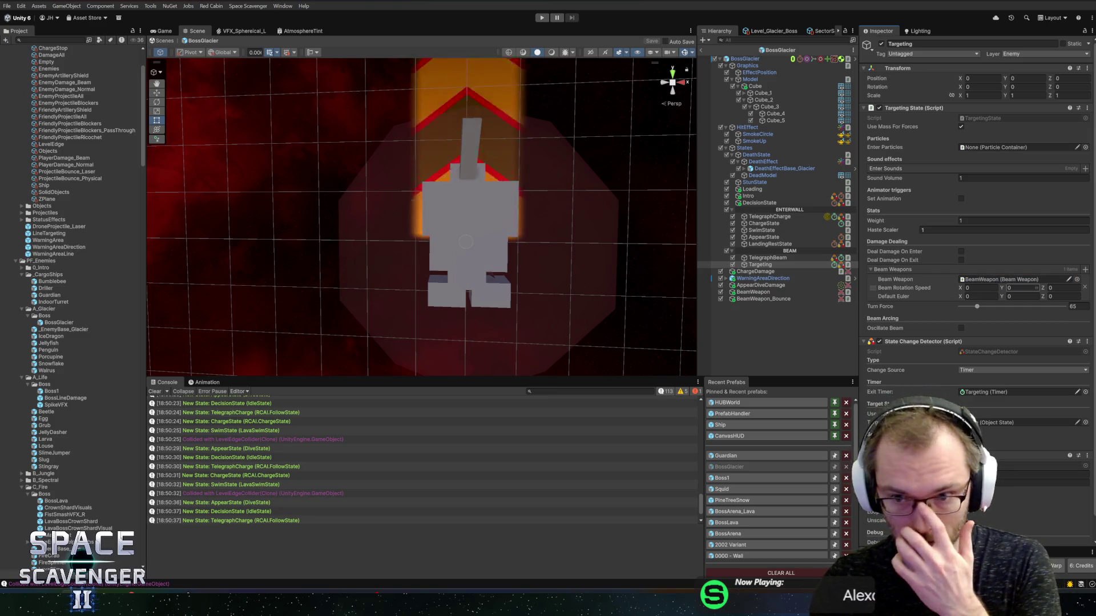
pyautogui.click(764, 293)
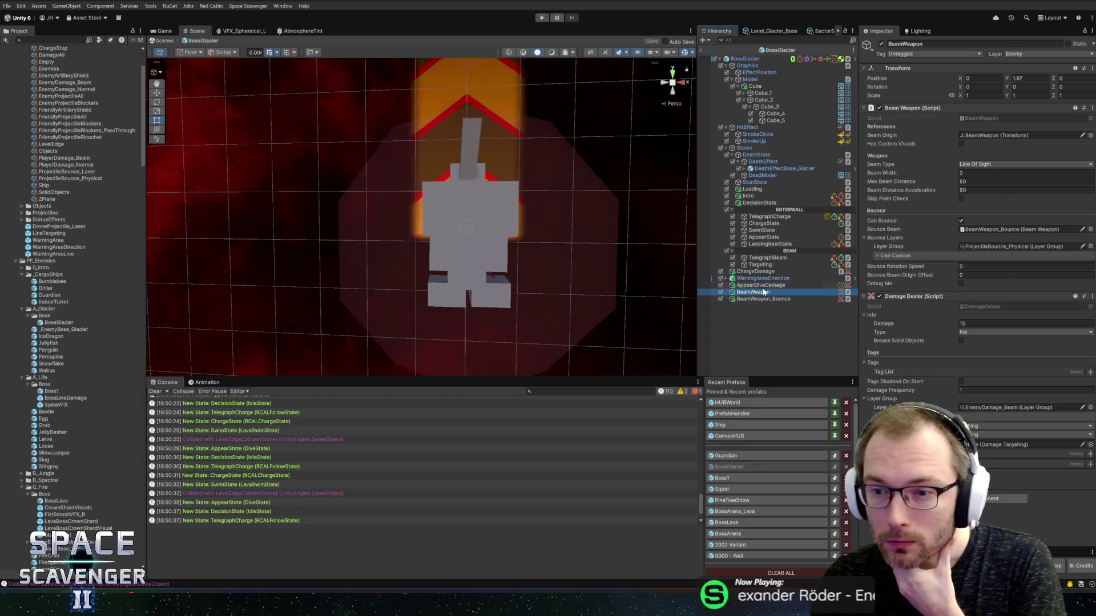
pyautogui.click(765, 299)
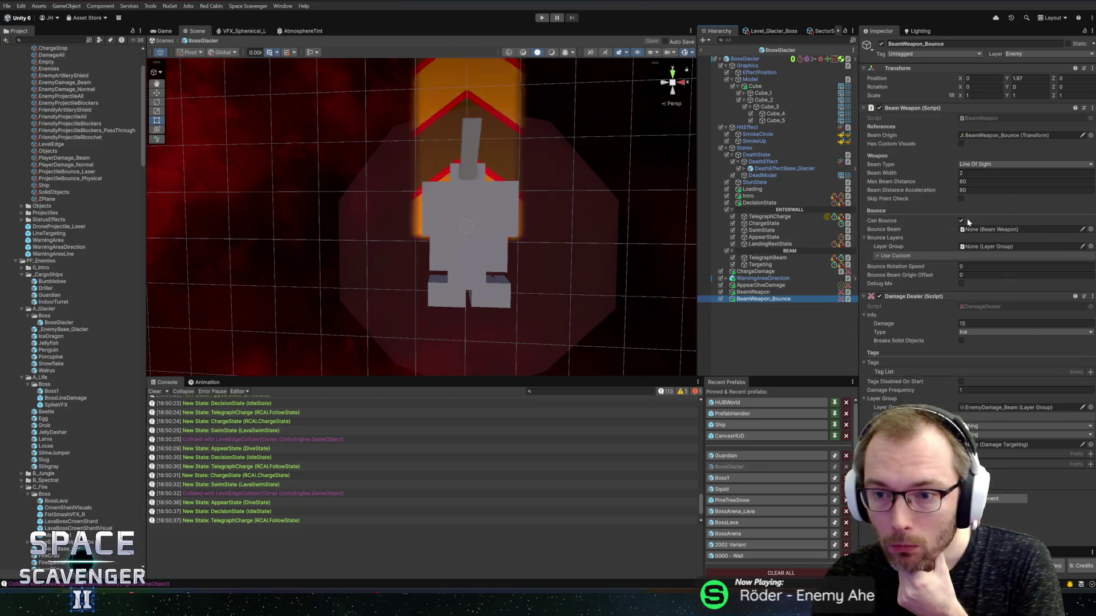
pyautogui.click(768, 293)
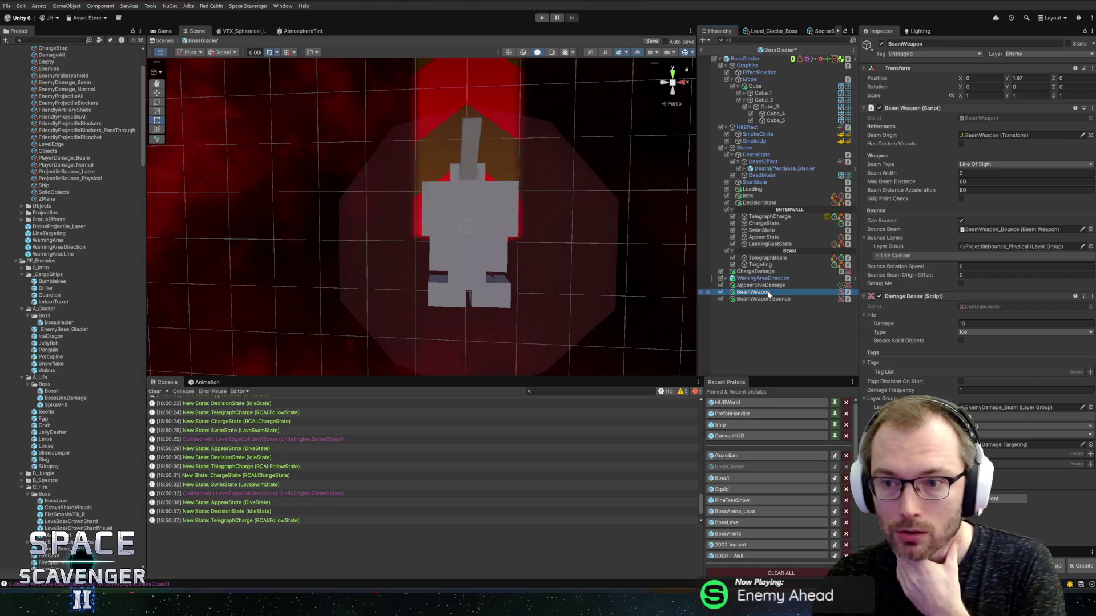
# Uncheck Can Bounce on BeamWeapon_Bounce, then reselect BeamWeapon
pyautogui.click(761, 299)
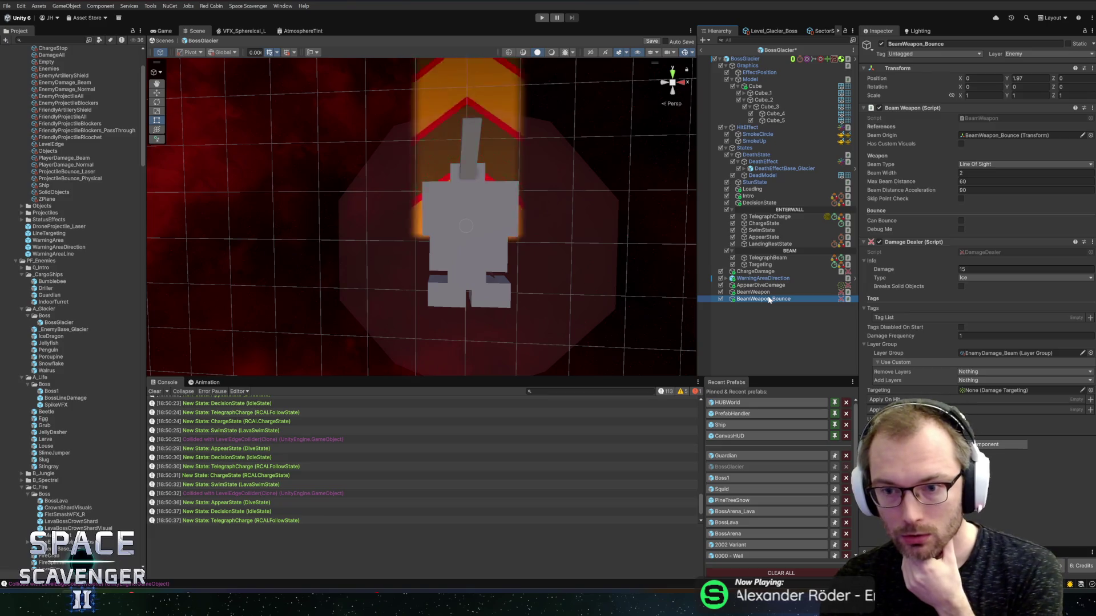
pyautogui.click(754, 292)
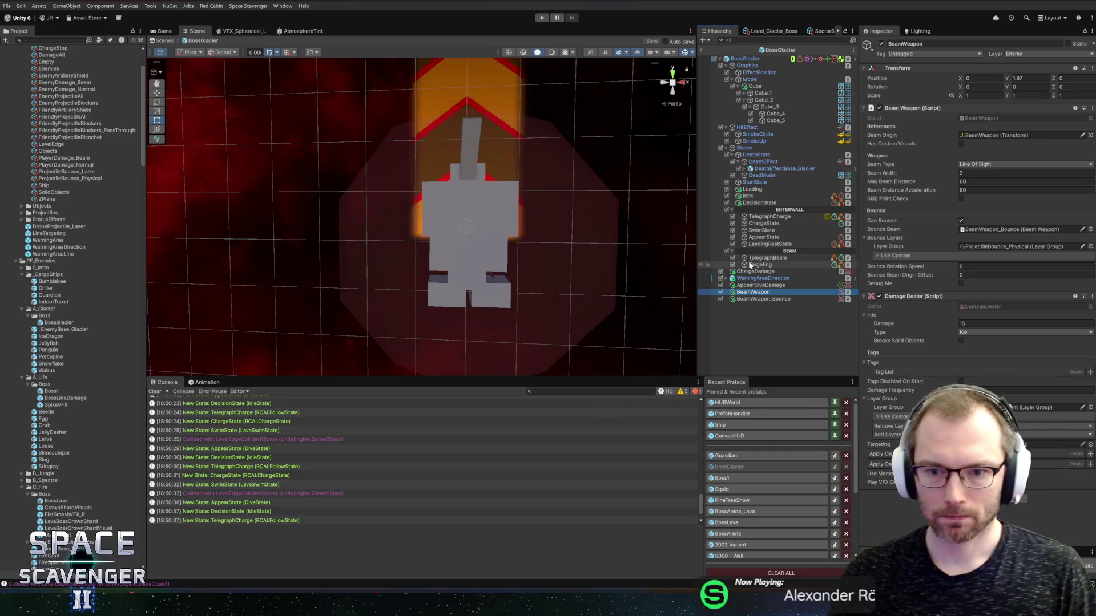
# Duplicate LandingRestState, rename the copy BeamRestState, and place it below Targeting in BEAM
pyautogui.click(768, 203)
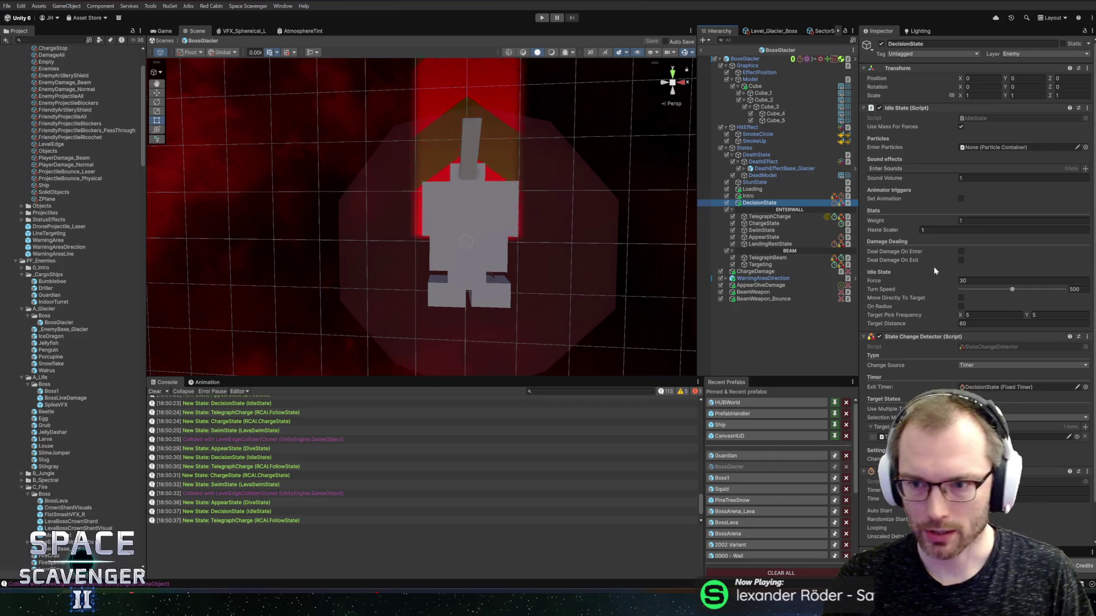
pyautogui.scroll(-2, 949, 392)
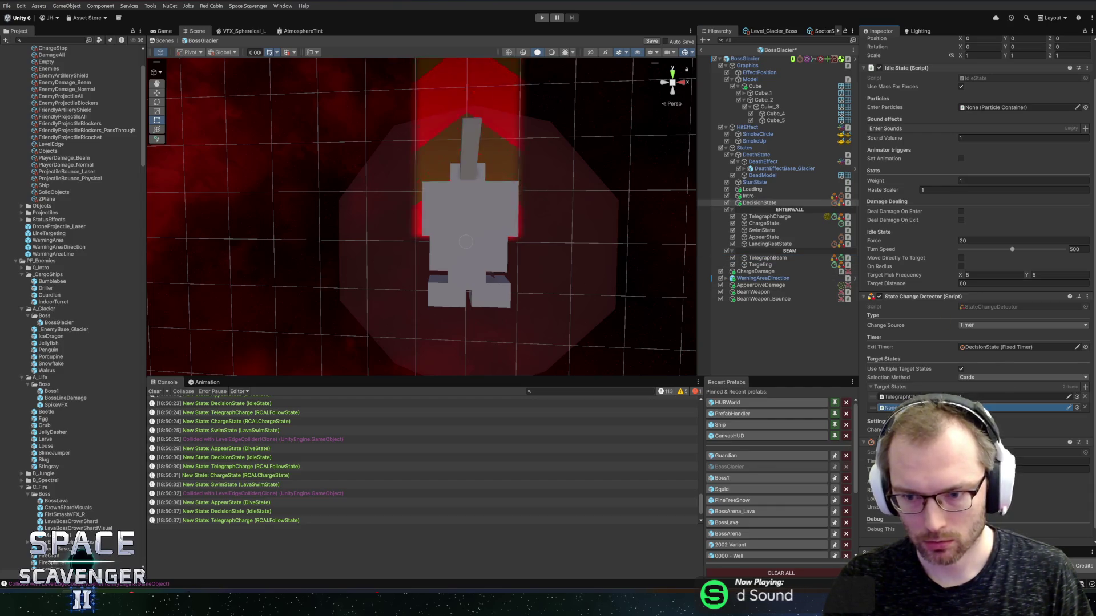
pyautogui.click(764, 265)
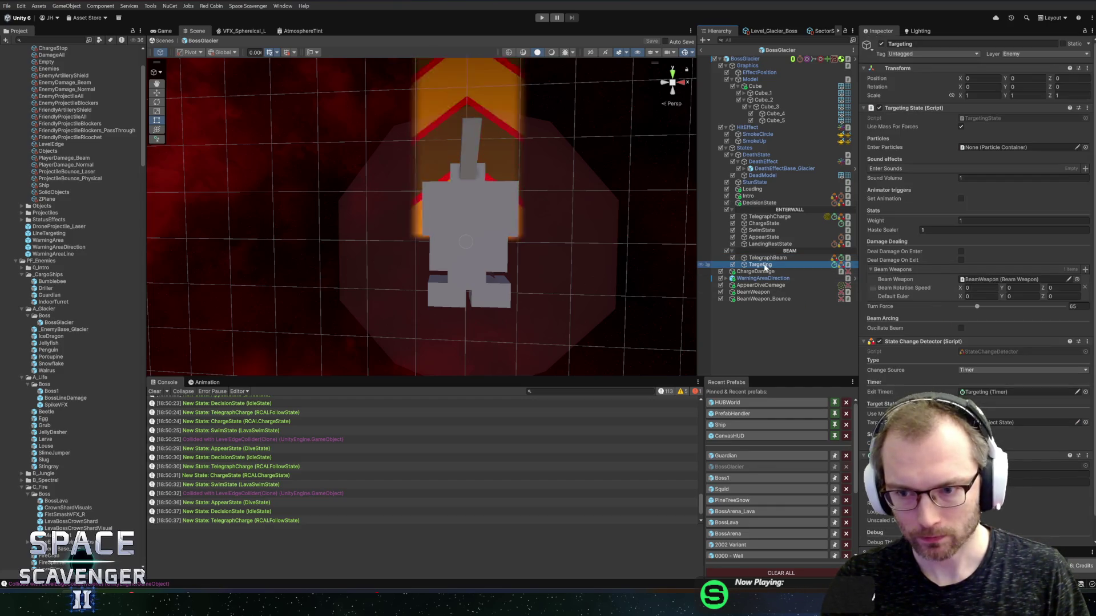
pyautogui.click(769, 245)
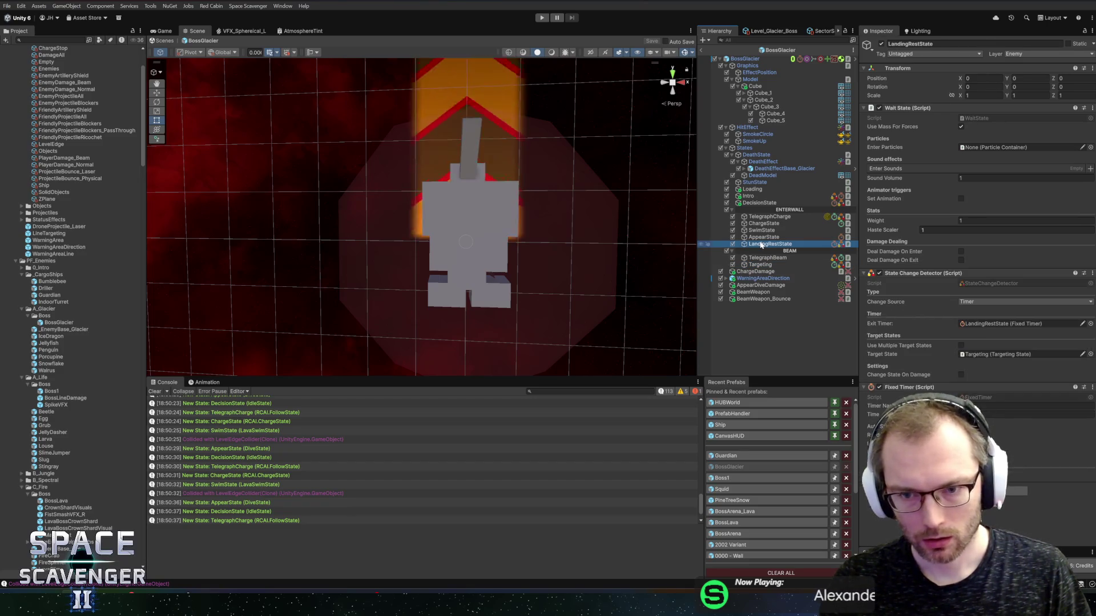
pyautogui.hotkey('ctrl', 'd')
pyautogui.write('Target')
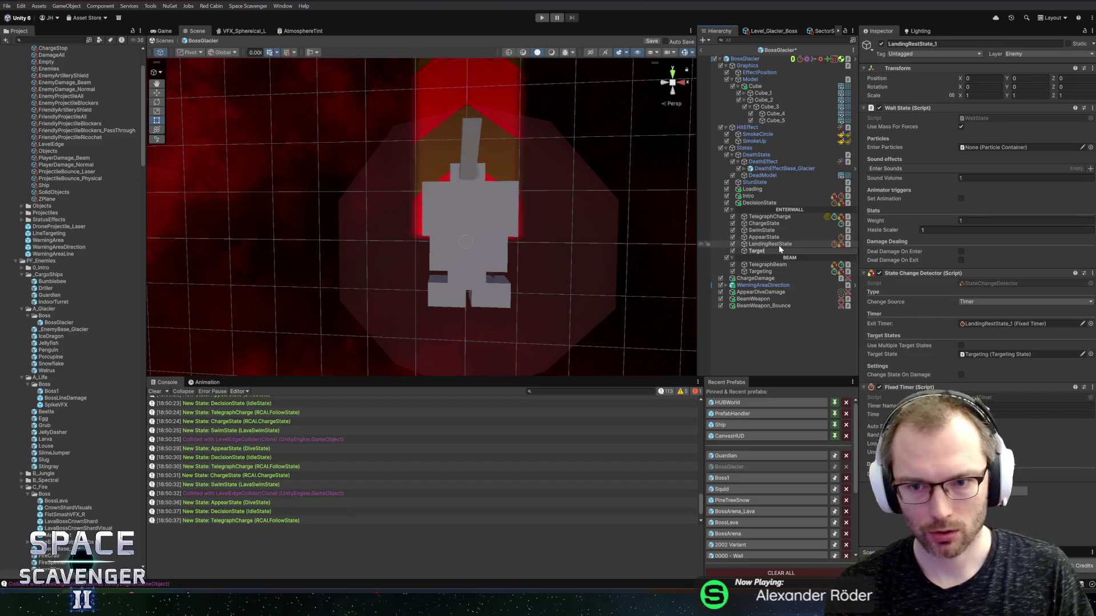
pyautogui.write('ingRestState')
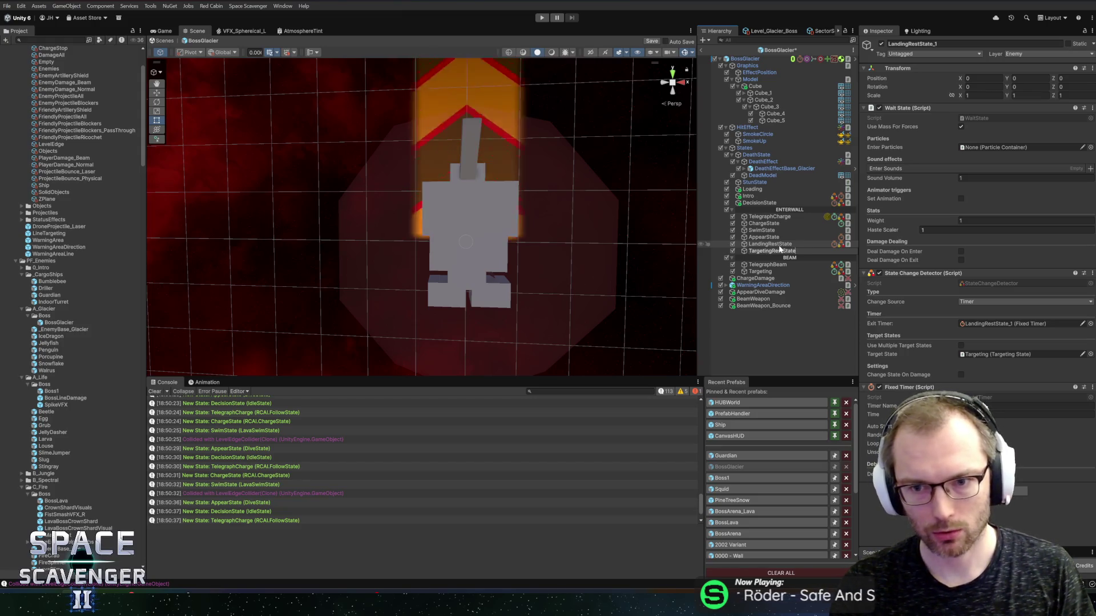
pyautogui.hotkey('ctrl', 'a')
pyautogui.write('BeamRes')
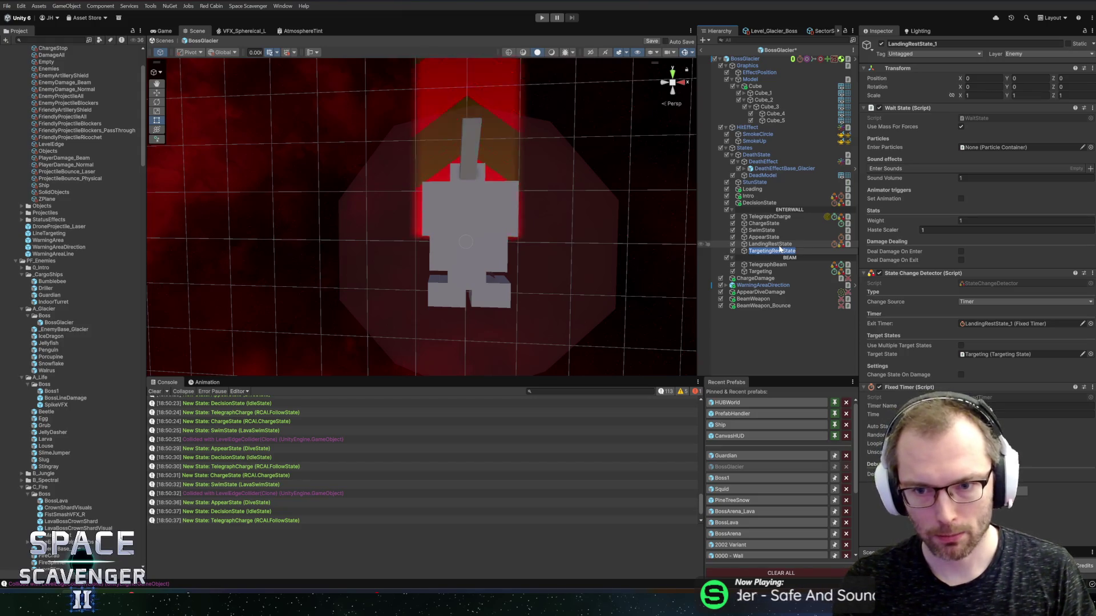
pyautogui.write('tState')
pyautogui.press('Return')
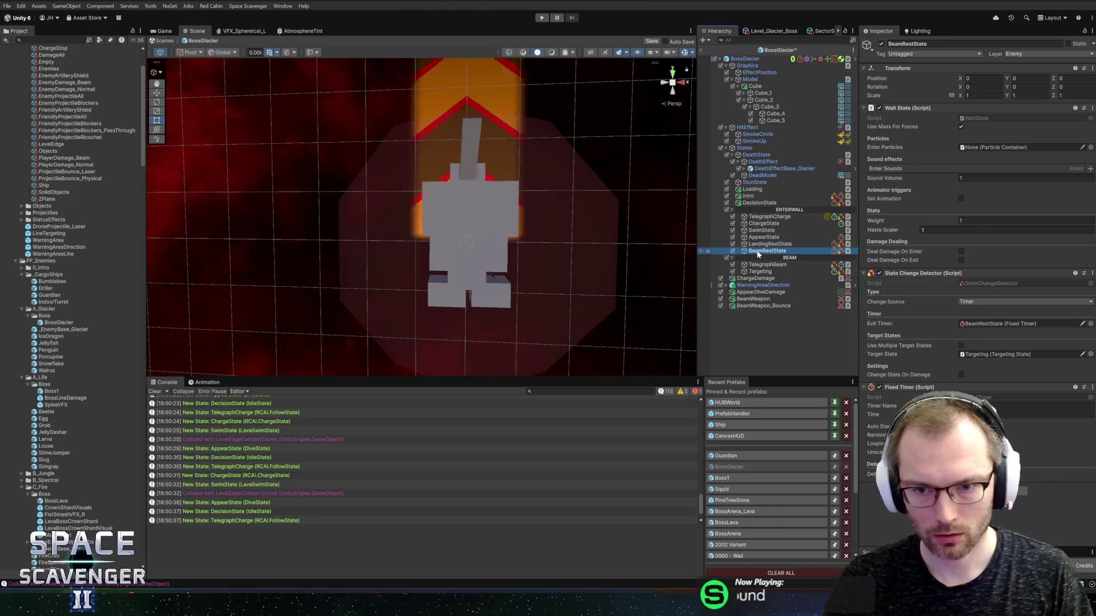
pyautogui.moveTo(751, 278); pyautogui.dragTo(753, 276)
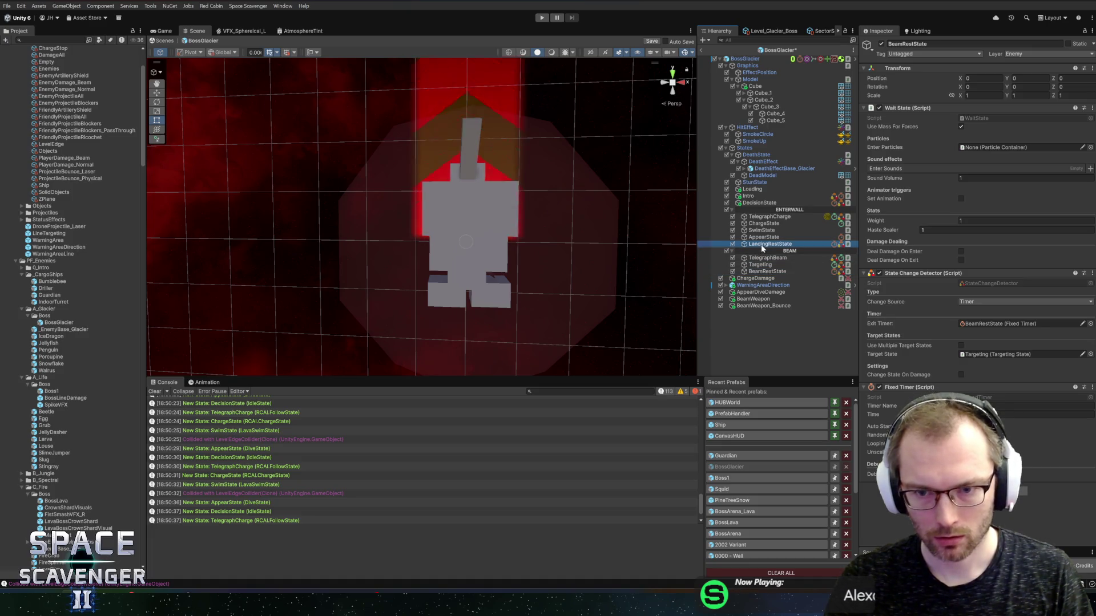
# Review the SwimState and AppearState dive fallback settings and save the boss prefab
pyautogui.click(763, 231)
pyautogui.click(767, 237)
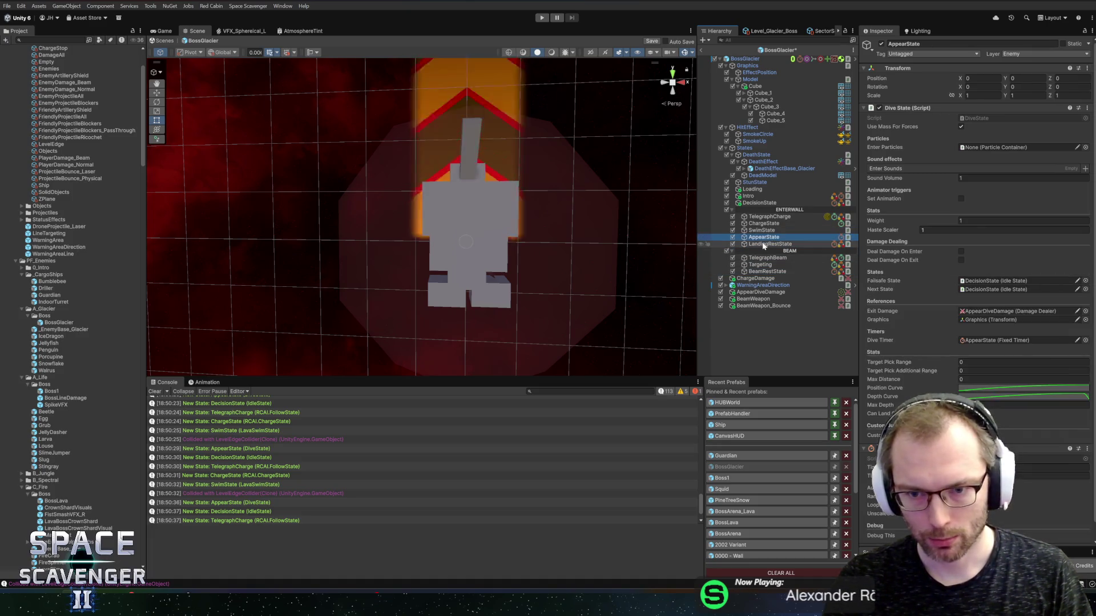
pyautogui.click(978, 290)
pyautogui.click(976, 281)
pyautogui.hotkey('ctrl', 's')
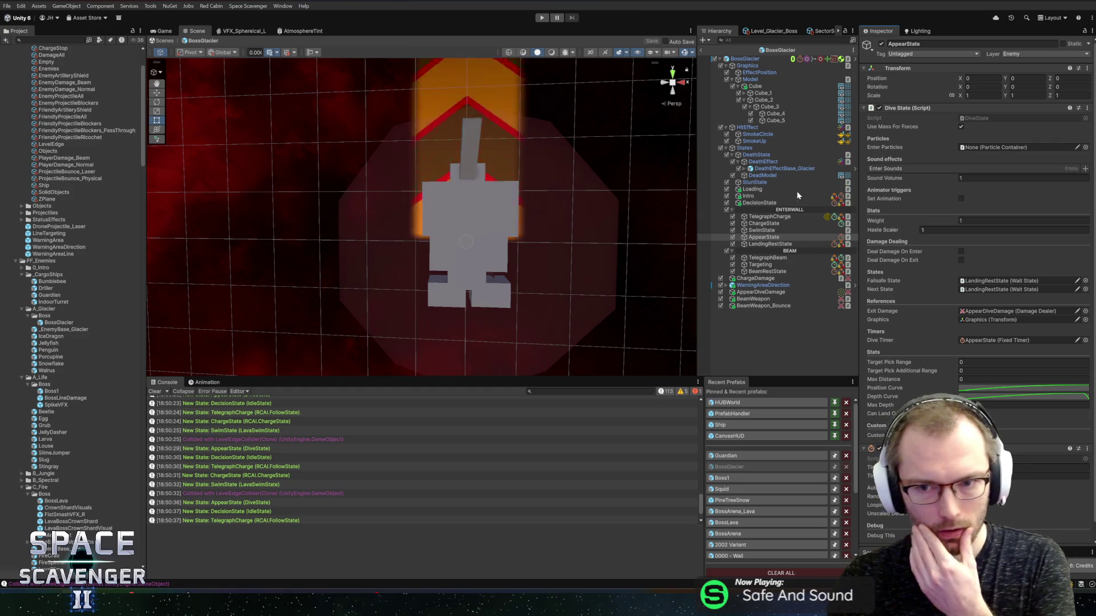
# Set Targeting's Target State to BeamRestState and BeamRestState's to DecisionState, then save
pyautogui.click(760, 264)
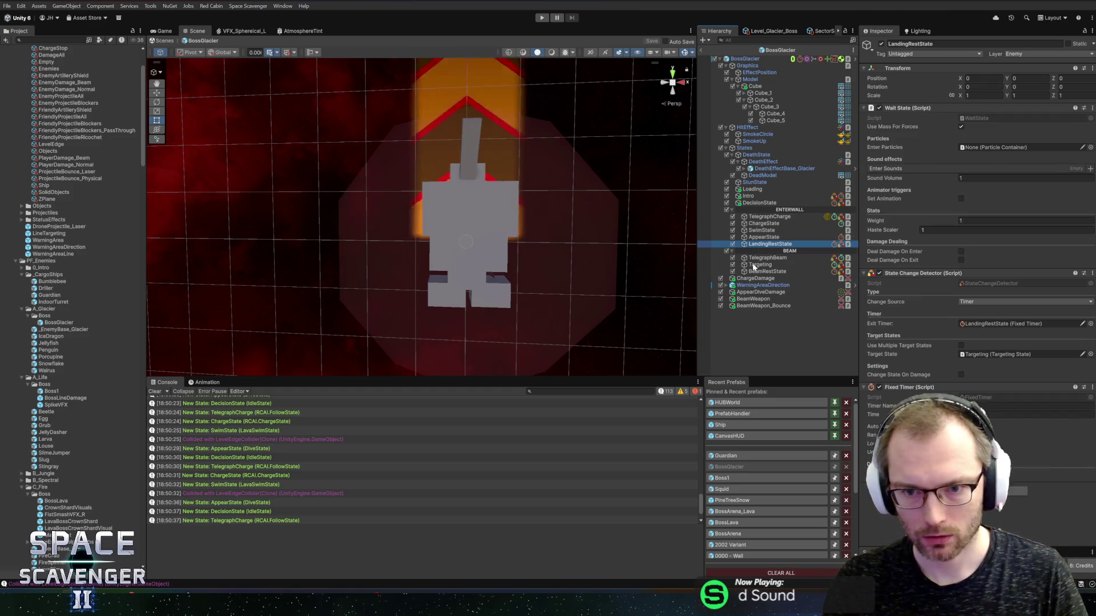
pyautogui.click(767, 258)
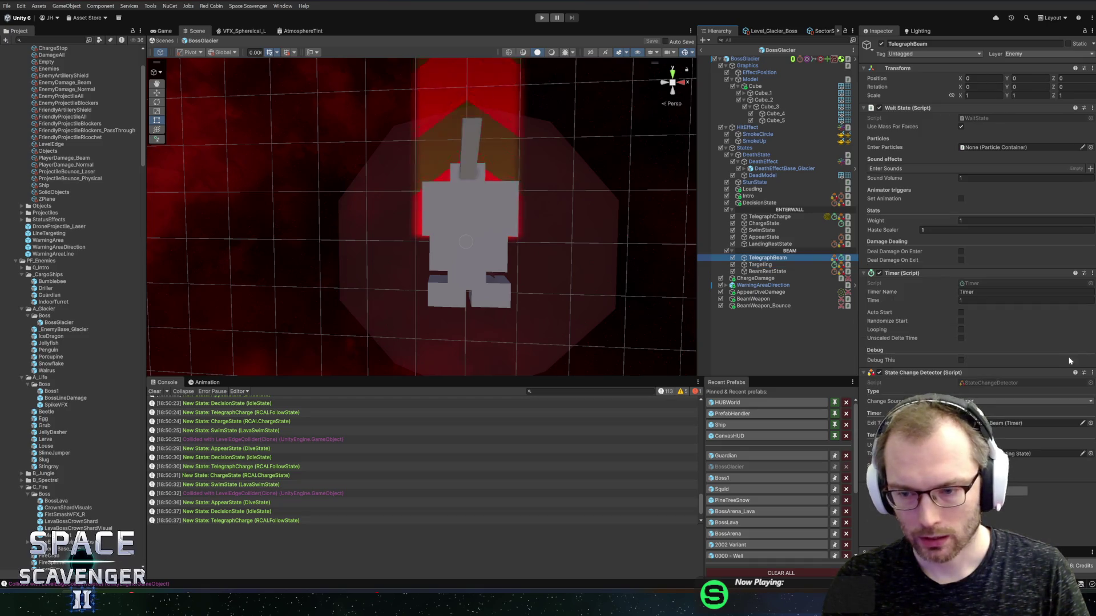
pyautogui.click(759, 265)
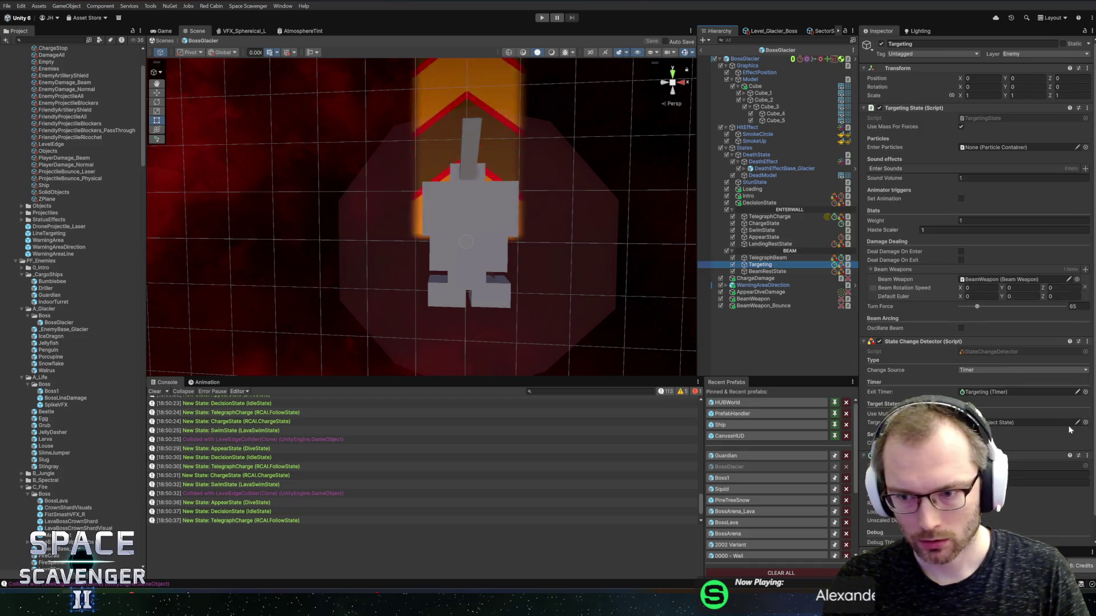
pyautogui.moveTo(755, 272); pyautogui.dragTo(1005, 404)
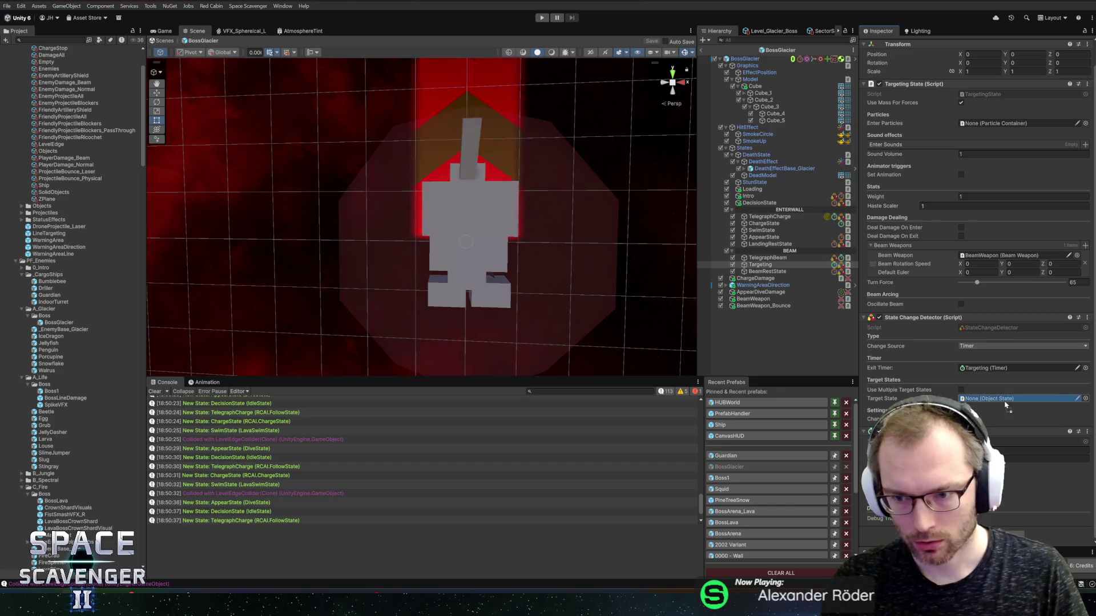
pyautogui.click(799, 272)
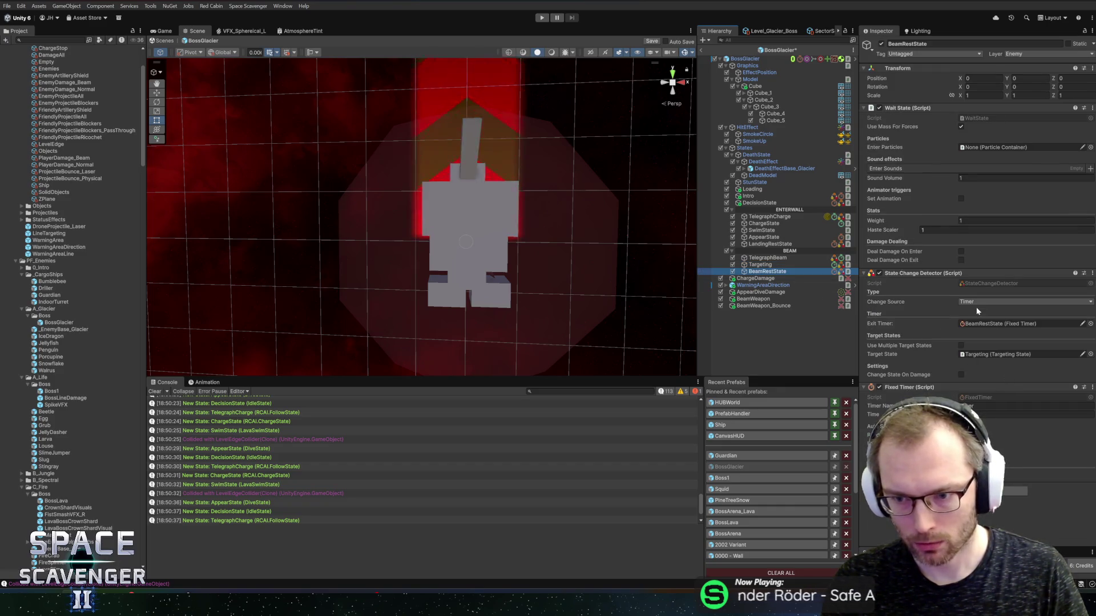
pyautogui.moveTo(759, 203)
pyautogui.mouseDown()
pyautogui.moveTo(977, 324)
pyautogui.moveTo(996, 354)
pyautogui.mouseUp()
pyautogui.hotkey('ctrl', 's')
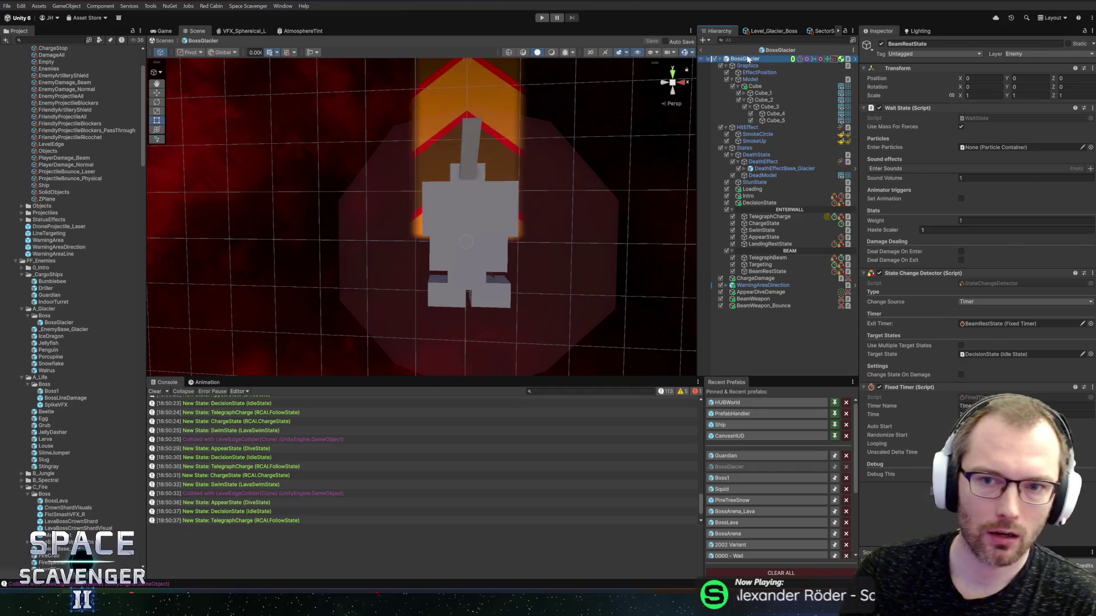
# Scroll through the BossGlacier root object's Inspector components and save the prefab
pyautogui.click(632, 223)
pyautogui.scroll(-5, 942, 331)
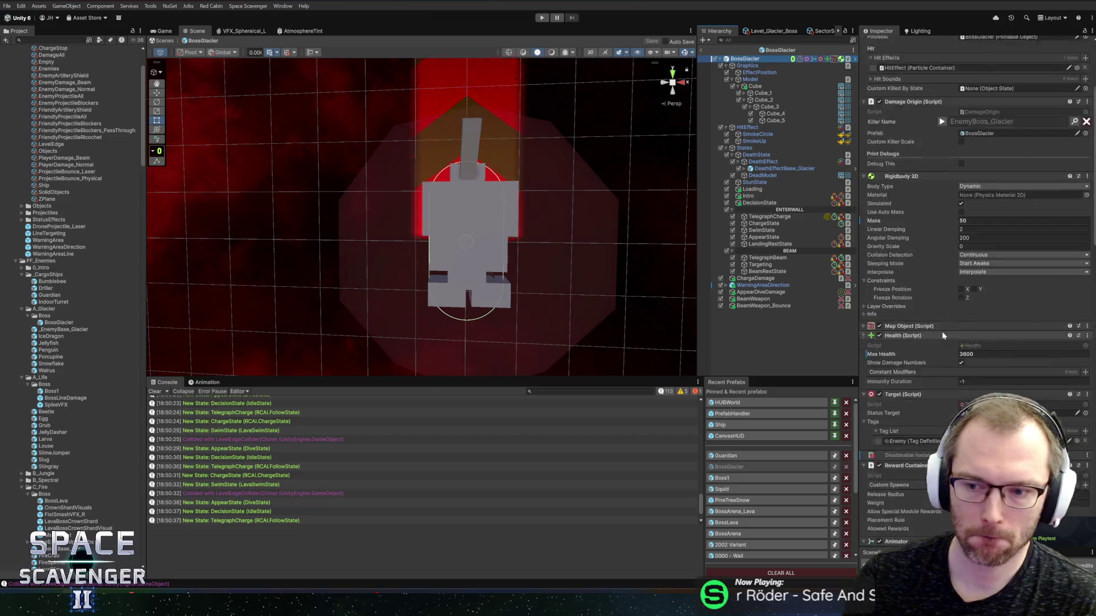
pyautogui.scroll(-5, 940, 306)
pyautogui.scroll(-10, 940, 306)
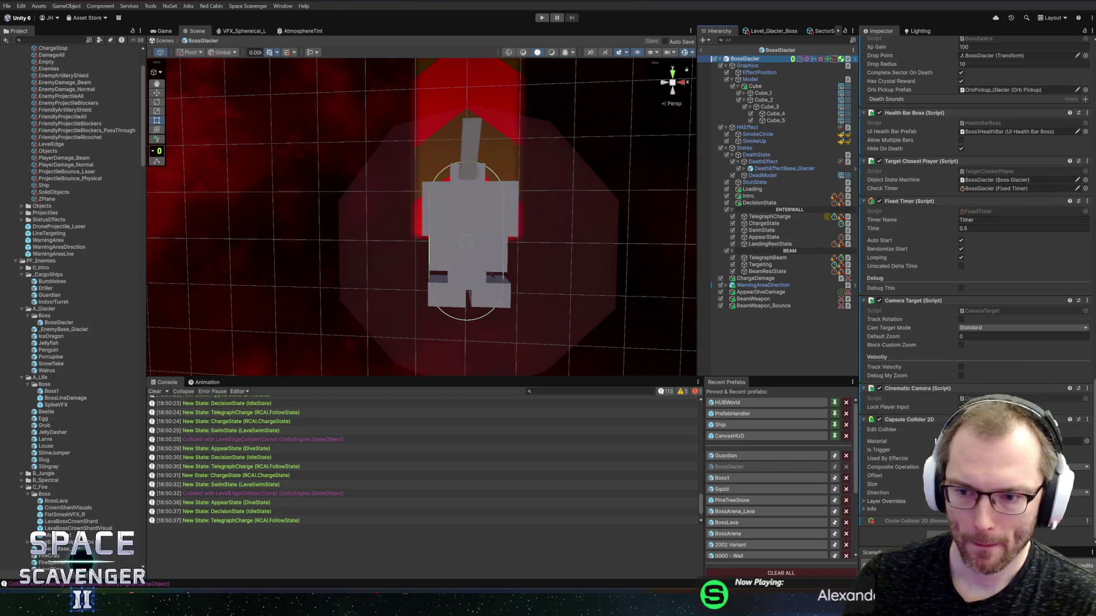
pyautogui.scroll(10, 929, 334)
pyautogui.scroll(5, 929, 334)
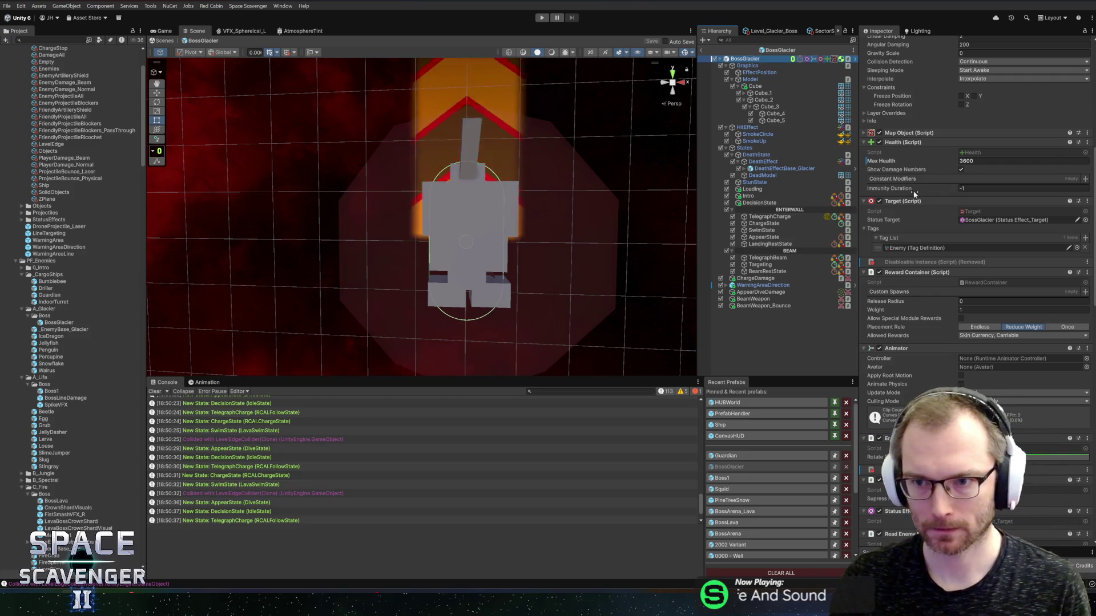
pyautogui.scroll(5, 939, 215)
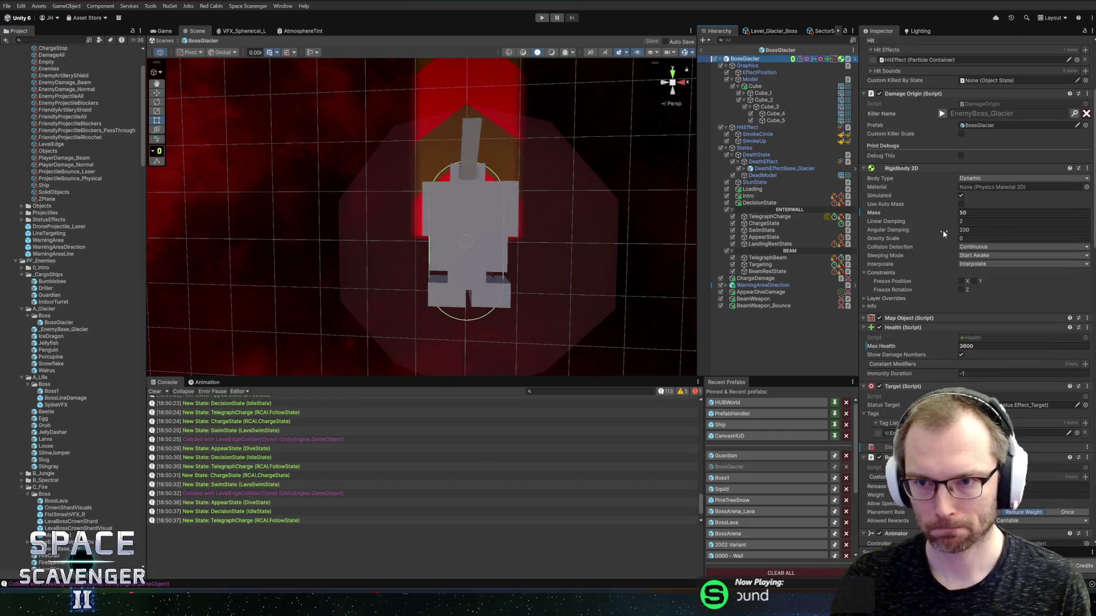
pyautogui.scroll(-4, 943, 231)
pyautogui.scroll(-12, 928, 246)
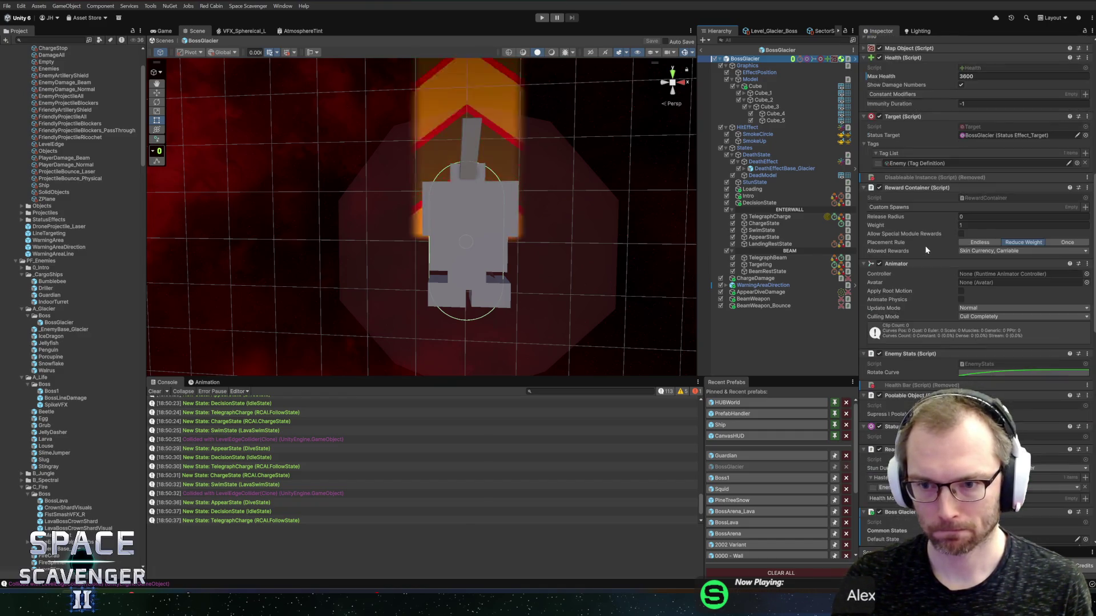
pyautogui.scroll(-4, 919, 252)
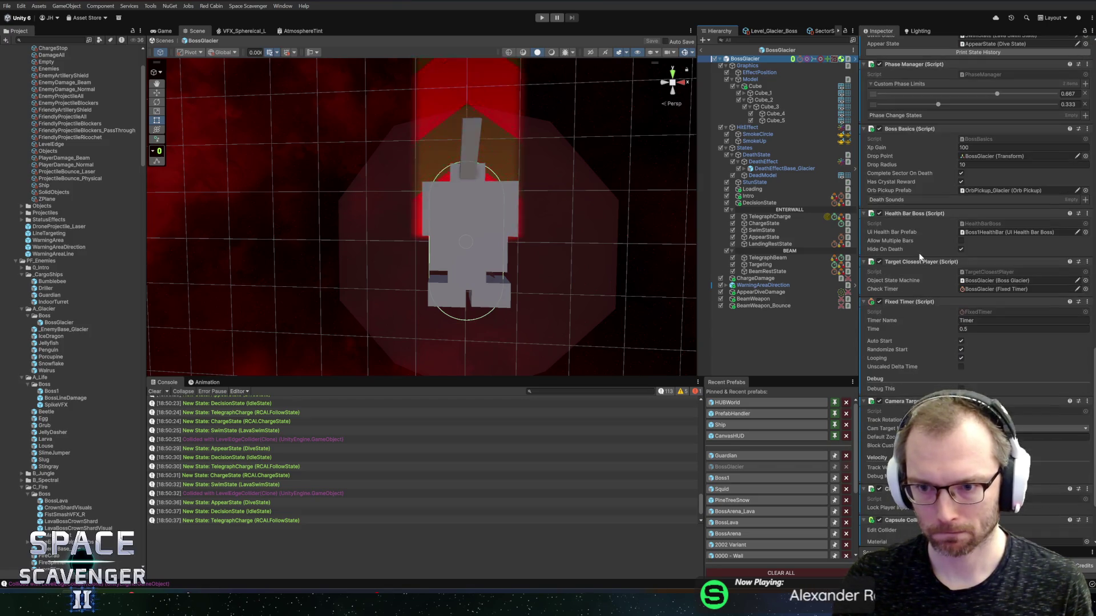
pyautogui.scroll(-5, 919, 252)
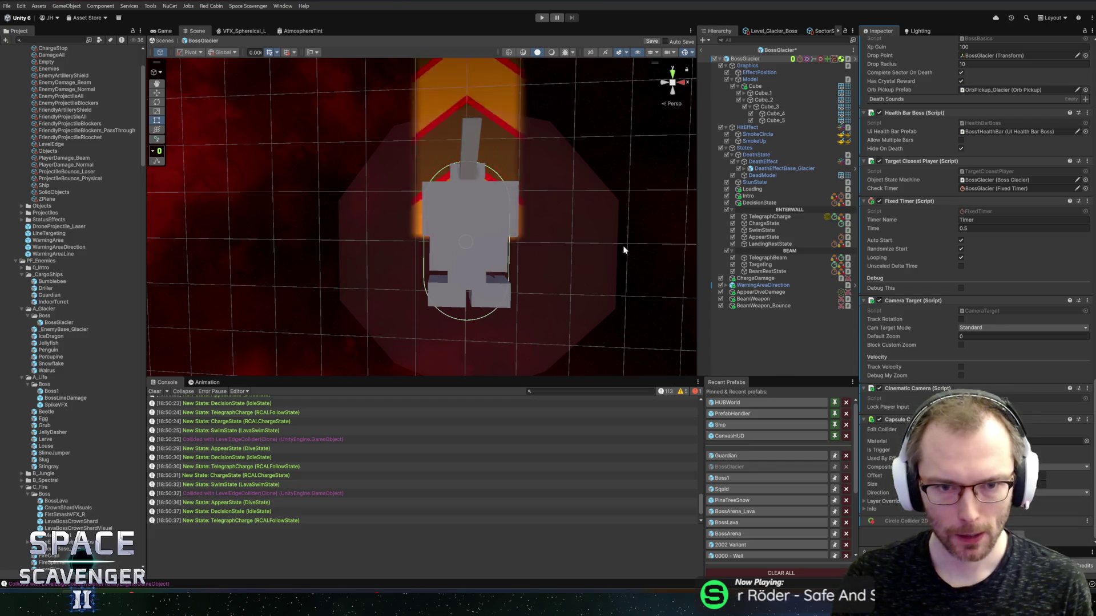
pyautogui.hotkey('ctrl', 's')
pyautogui.click(756, 65)
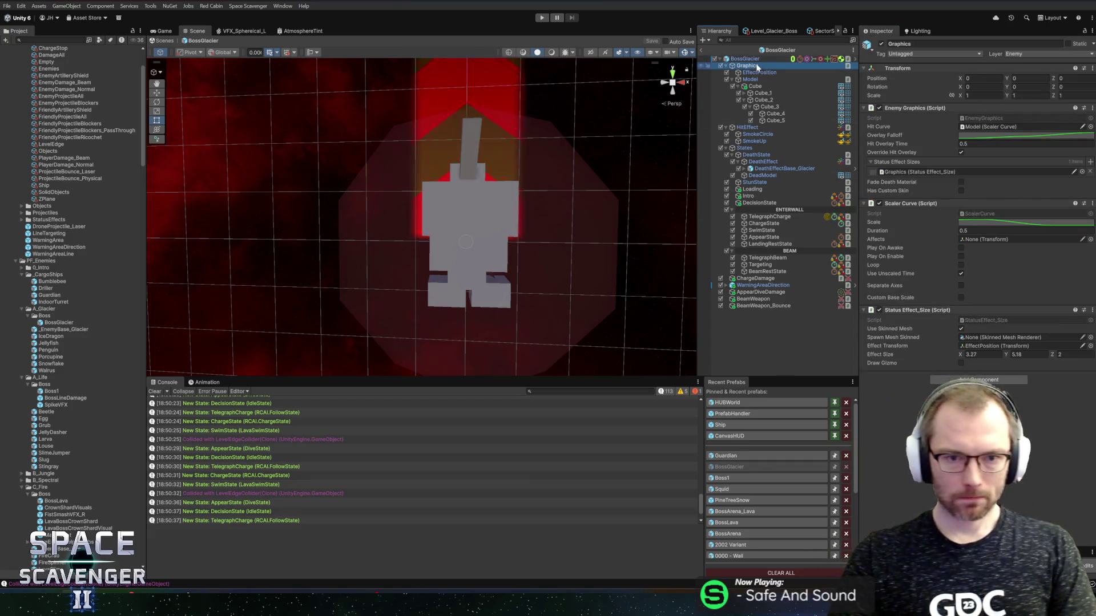
# Show the Status Effect Size gizmo and fit it to about -6.56, 11.73, 7.11, then save
pyautogui.click(961, 363)
pyautogui.moveTo(960, 355)
pyautogui.mouseDown()
pyautogui.moveTo(892, 368)
pyautogui.moveTo(914, 365)
pyautogui.mouseUp()
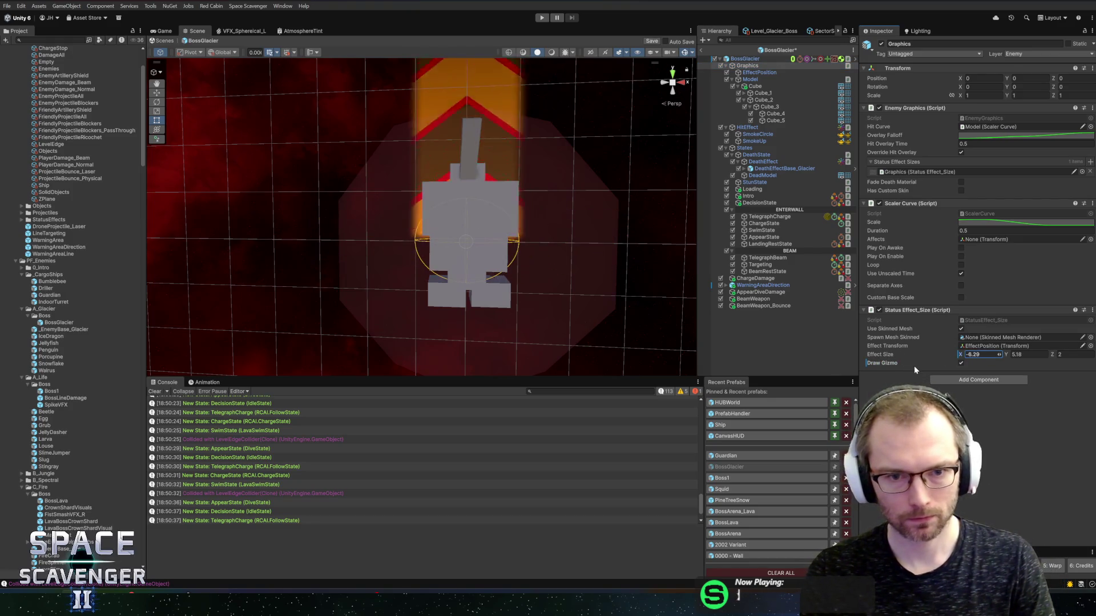
pyautogui.moveTo(1016, 357); pyautogui.dragTo(1061, 362)
pyautogui.moveTo(469, 247)
pyautogui.mouseDown()
pyautogui.moveTo(355, 190)
pyautogui.moveTo(571, 188)
pyautogui.mouseUp()
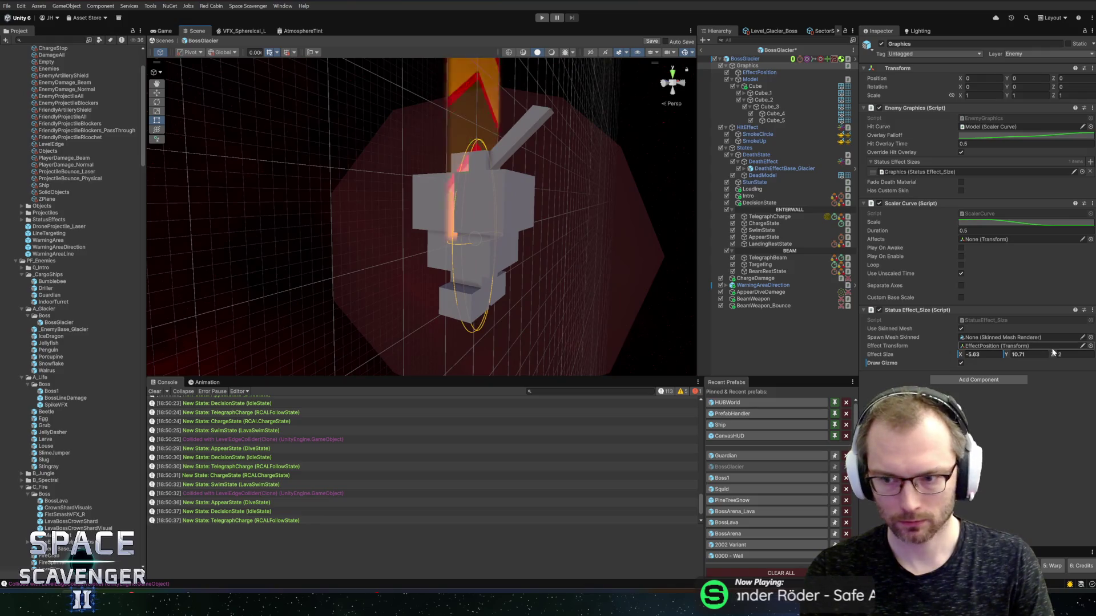
pyautogui.moveTo(1053, 355)
pyautogui.mouseDown()
pyautogui.moveTo(1081, 357)
pyautogui.moveTo(1016, 355)
pyautogui.mouseUp()
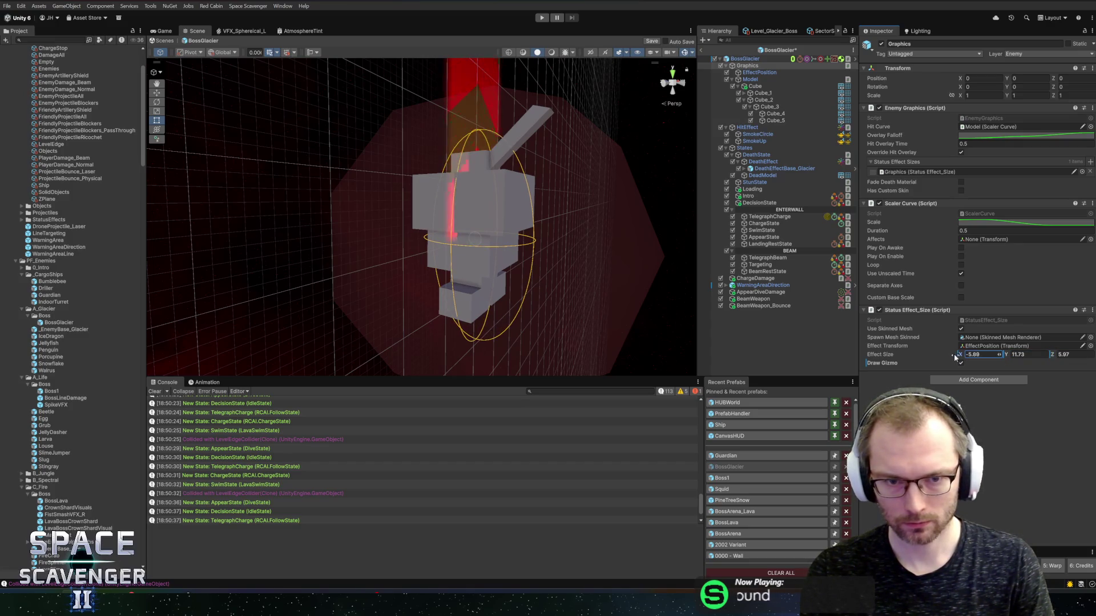
pyautogui.moveTo(1052, 355); pyautogui.dragTo(1068, 355)
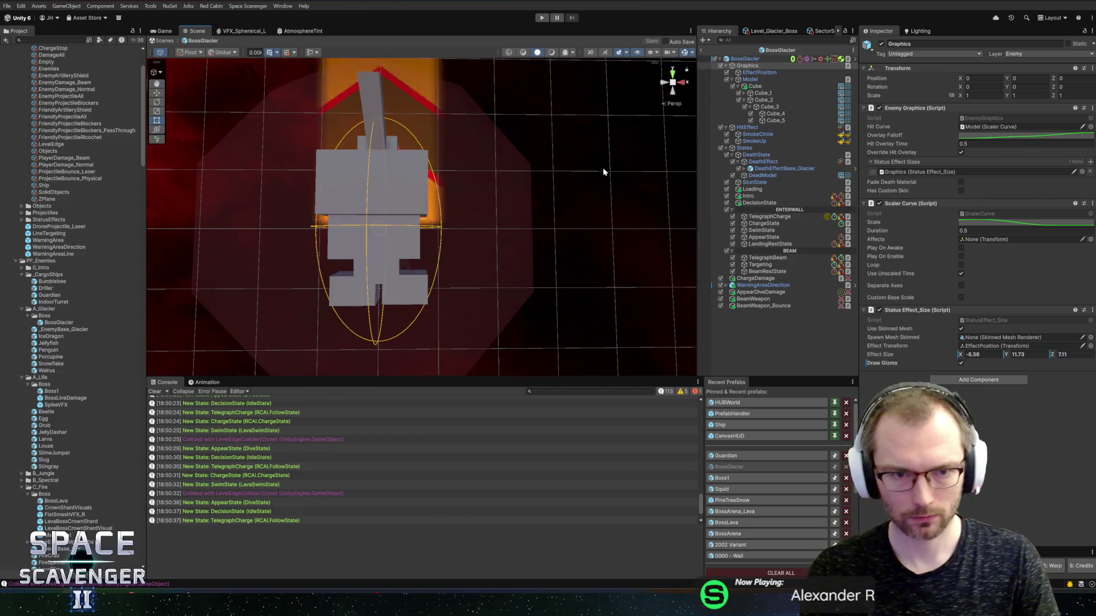
pyautogui.hotkey('ctrl', 's')
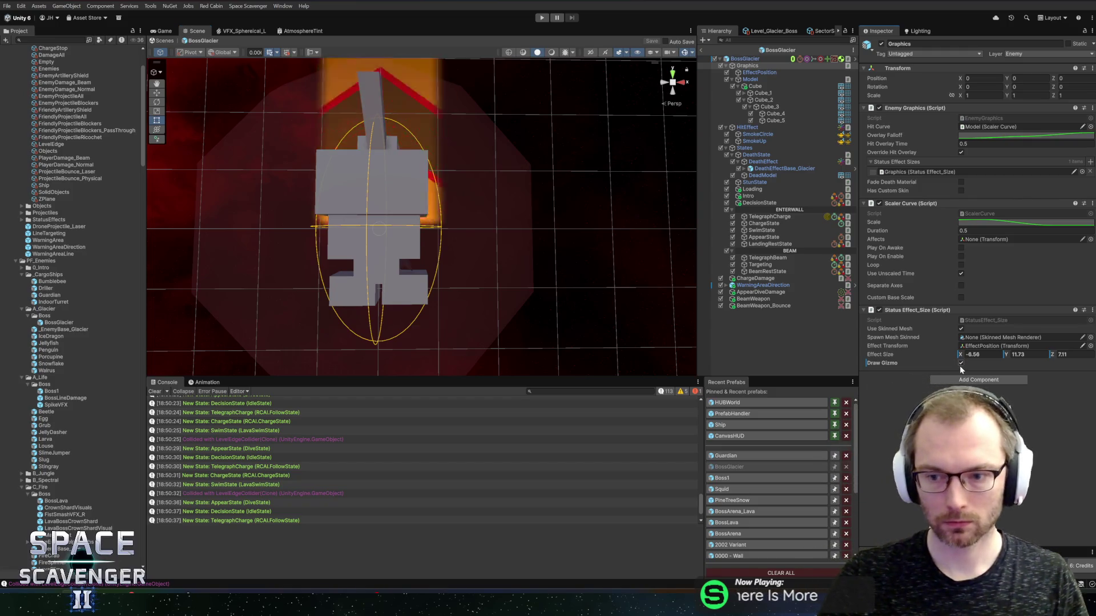
# Turn Draw Gizmo off, save the prefab again, and switch to the BossGlacier script
pyautogui.click(962, 362)
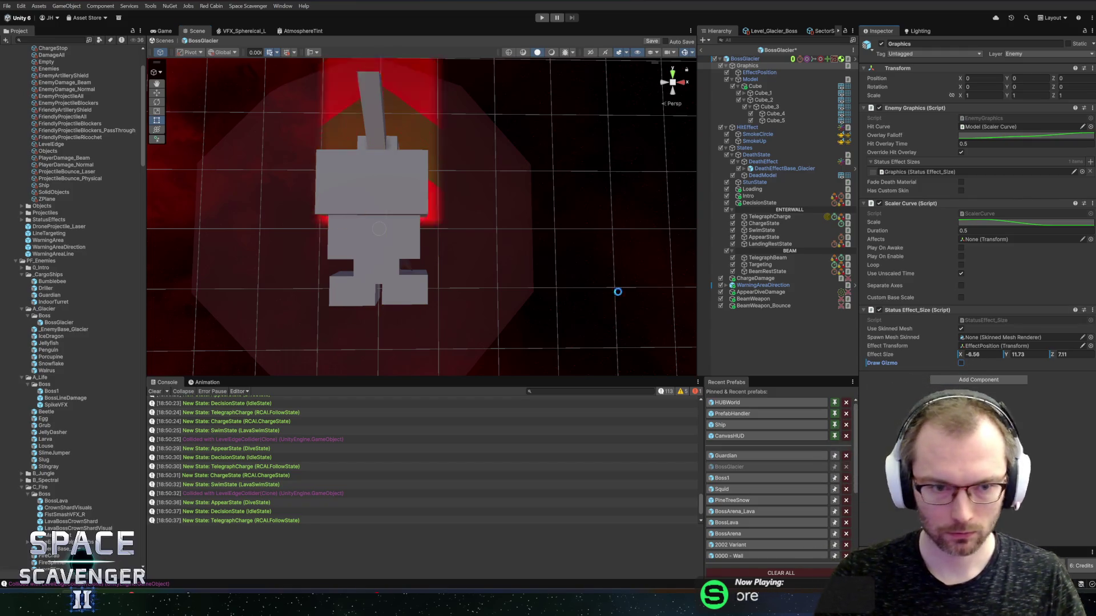
pyautogui.hotkey('ctrl', 's')
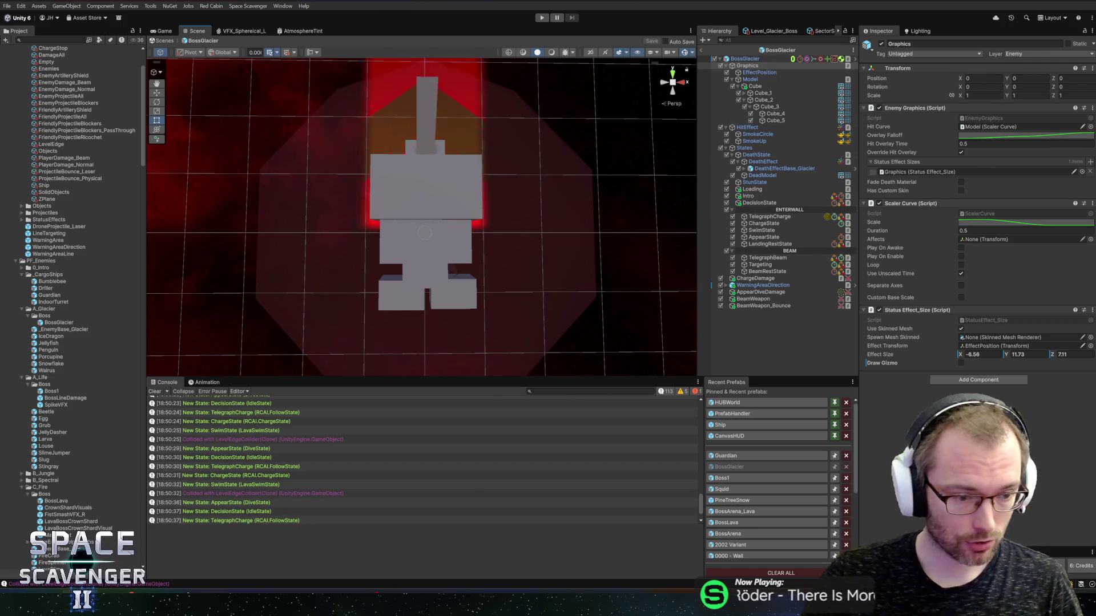
pyautogui.hotkey('alt', 'Tab')
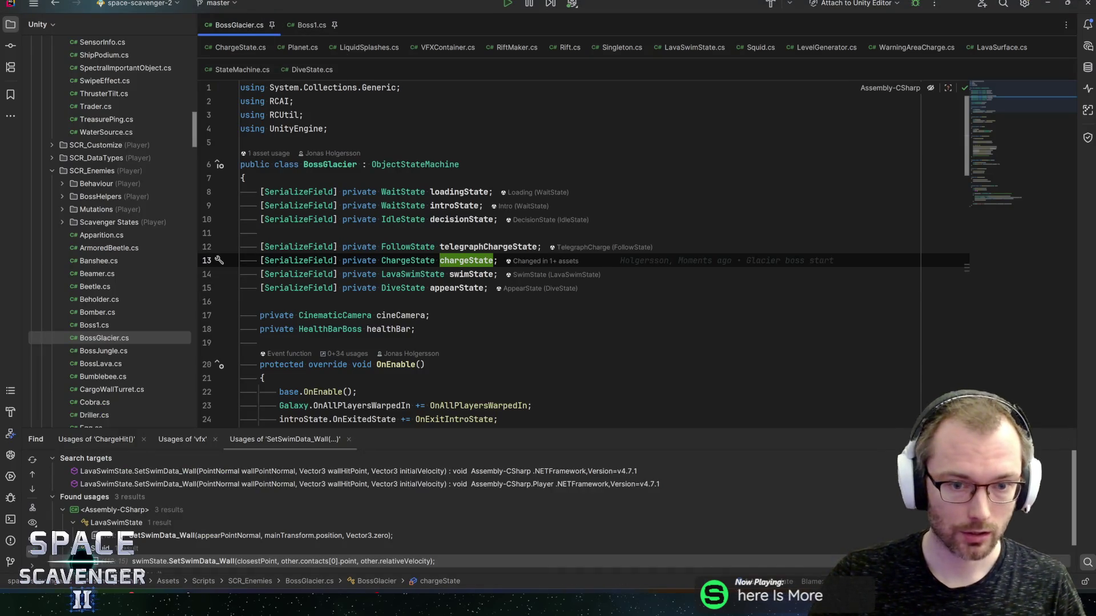
# Add a '// Charge' comment above the charge state fields
pyautogui.press('Down')
pyautogui.press('Down')
pyautogui.press('Up')
pyautogui.press('Up')
pyautogui.press('Up')
pyautogui.press('Return')
pyautogui.write('// Charge')
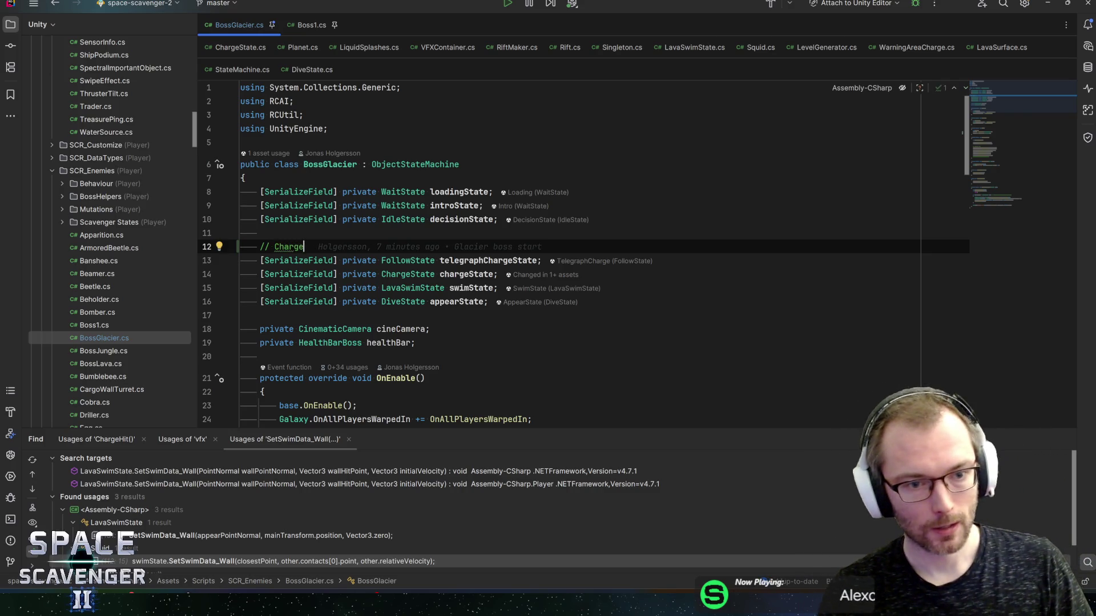
# Add a serialized WaitState appearRestState field below appearState
pyautogui.press('Down')
pyautogui.press('Down')
pyautogui.press('Down')
pyautogui.press('End')
pyautogui.press('Return')
pyautogui.write('seri')
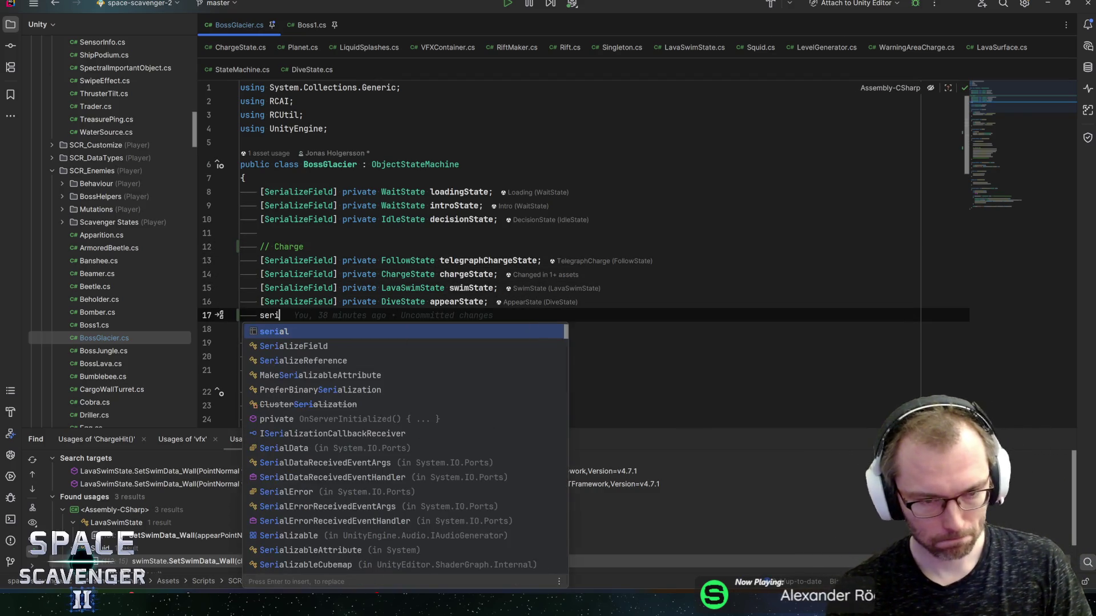
pyautogui.press('Down')
pyautogui.press('Return')
pyautogui.write('private WaitSt')
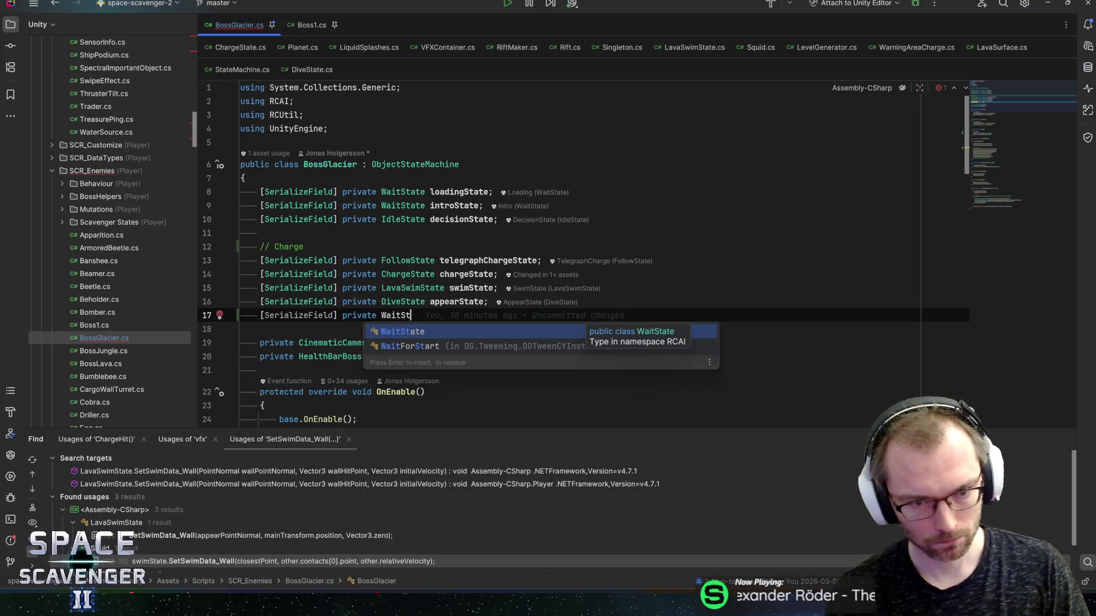
pyautogui.write('ate dive')
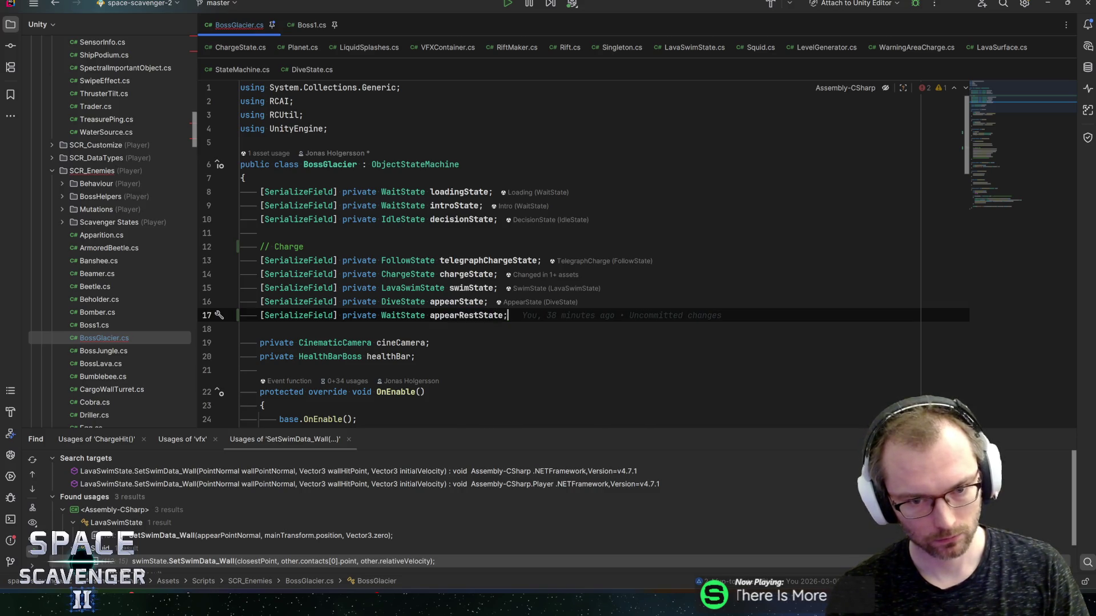
# Start a Beam section with a serialized WaitState beamTelegraphState field
pyautogui.press('Return')
pyautogui.press('Return')
pyautogui.write('// Beam')
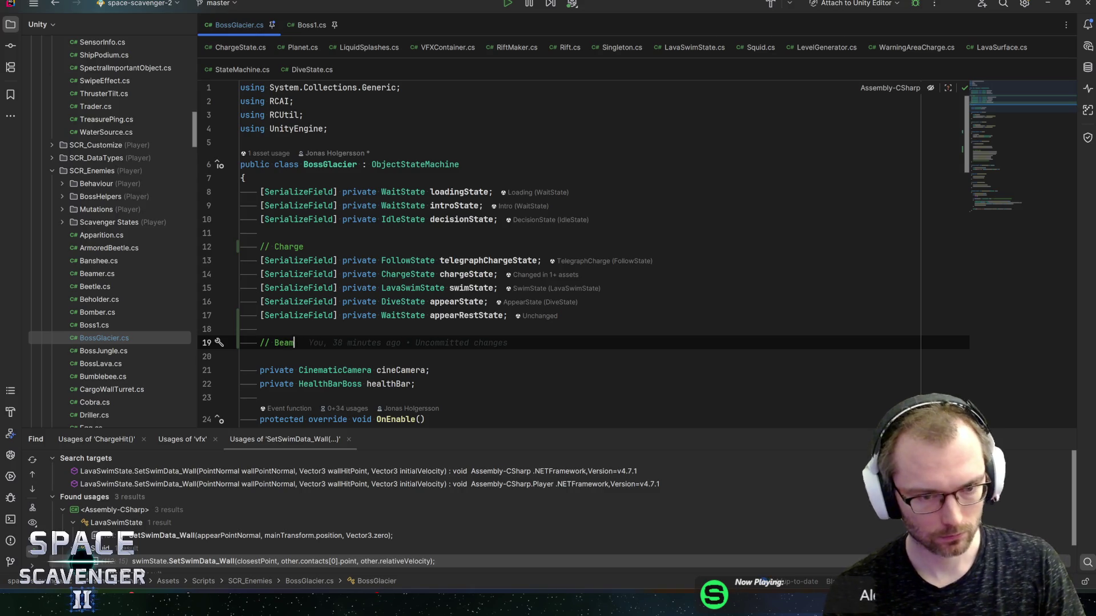
pyautogui.press('Return')
pyautogui.write('seri')
pyautogui.press('Down')
pyautogui.press('Return')
pyautogui.write('private WaitState beamTelegraph')
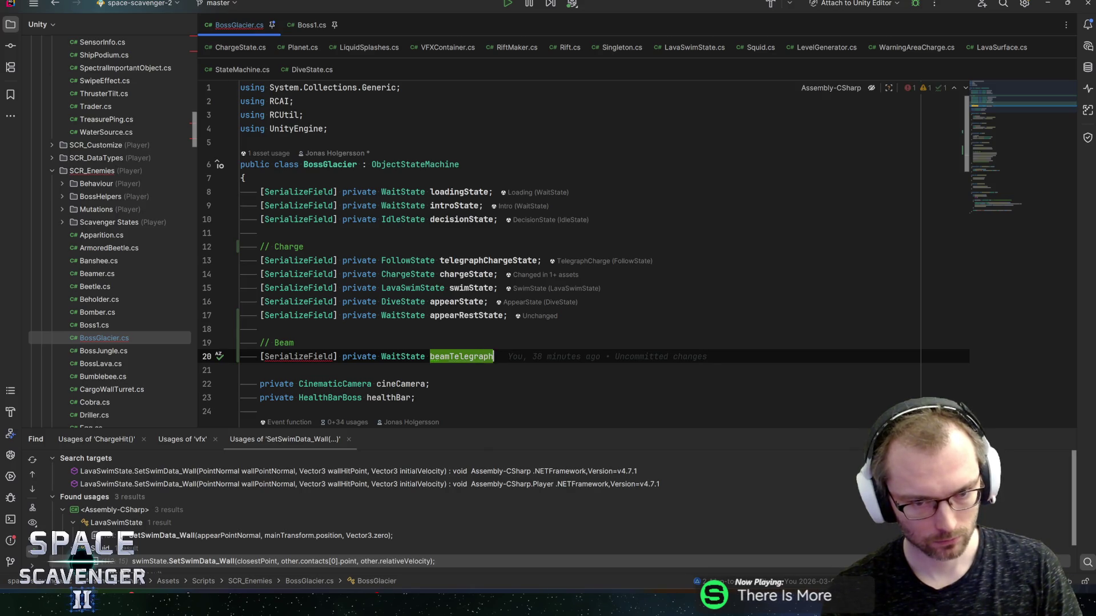
pyautogui.write('State;')
pyautogui.press('Return')
# Add a serialized TargetingState beamState field
pyautogui.write('serial')
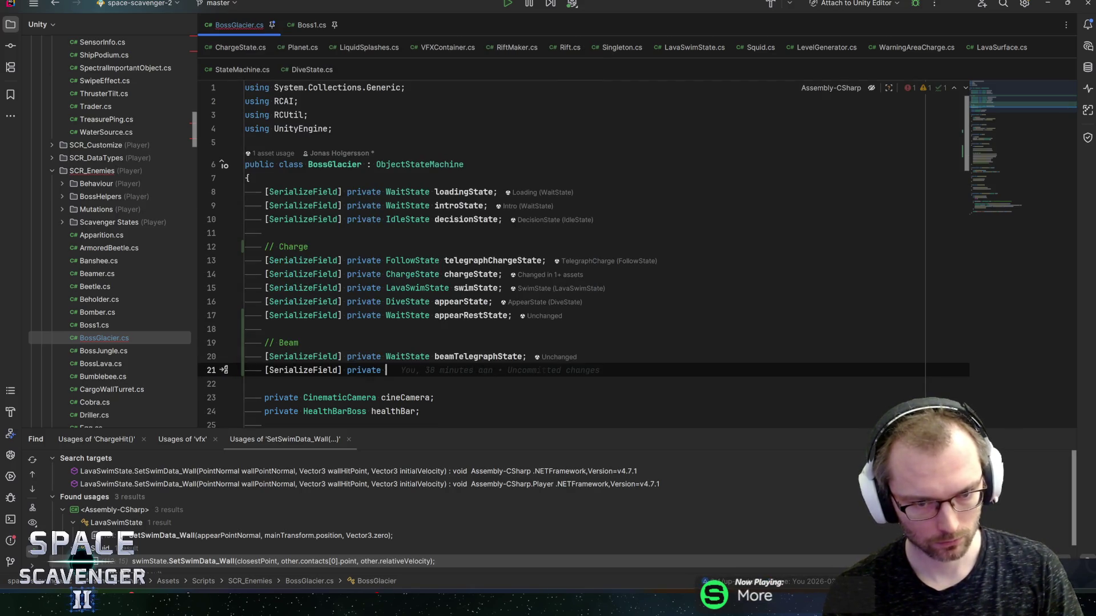
pyautogui.write('arget')
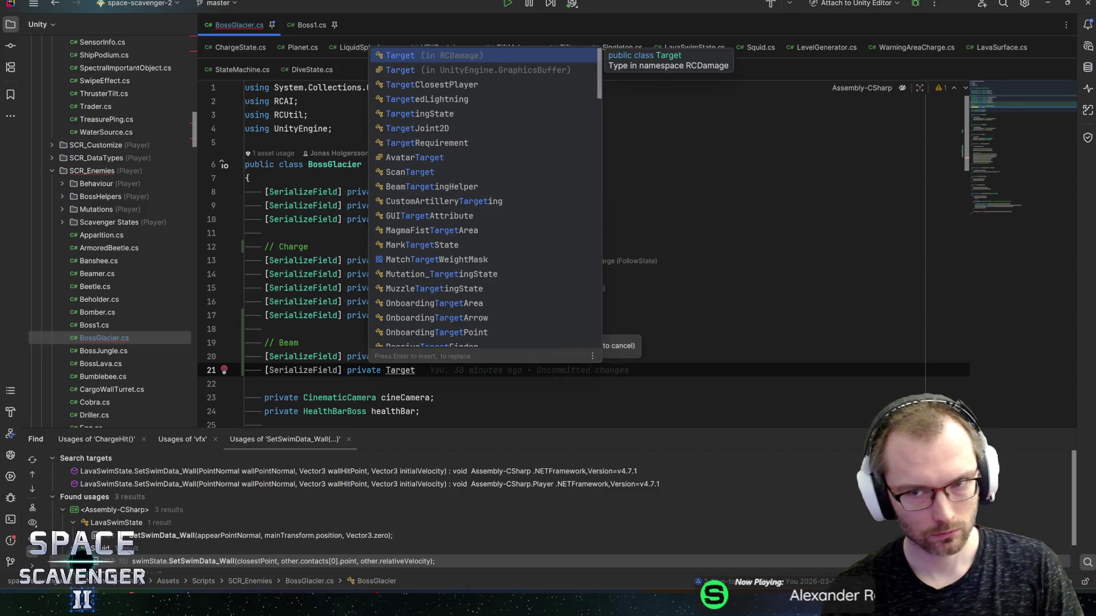
pyautogui.write('ingS')
pyautogui.press('Return')
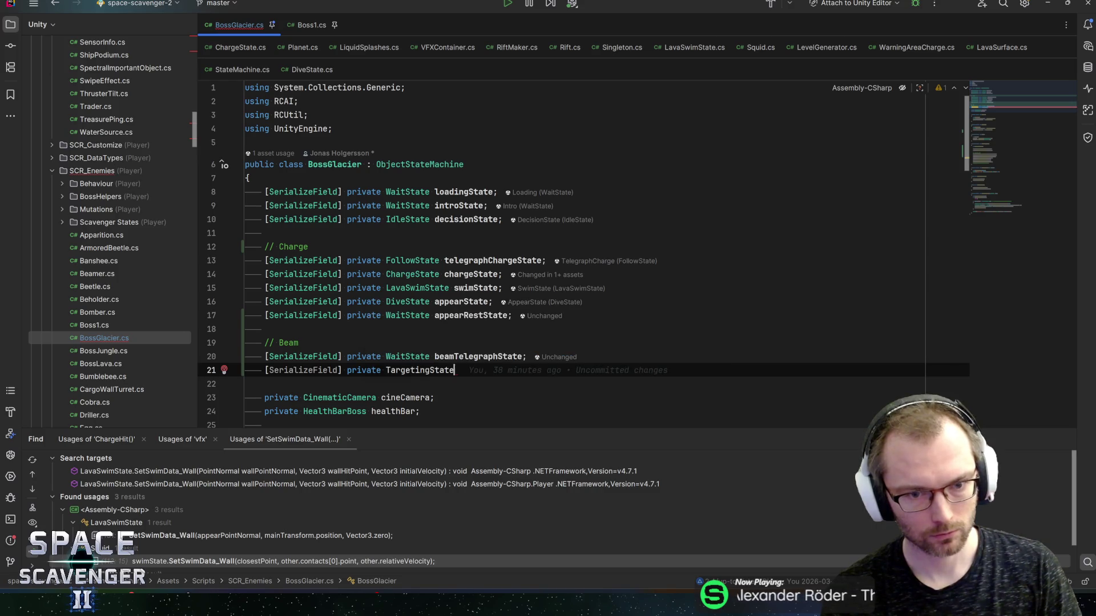
pyautogui.write(' beamSt')
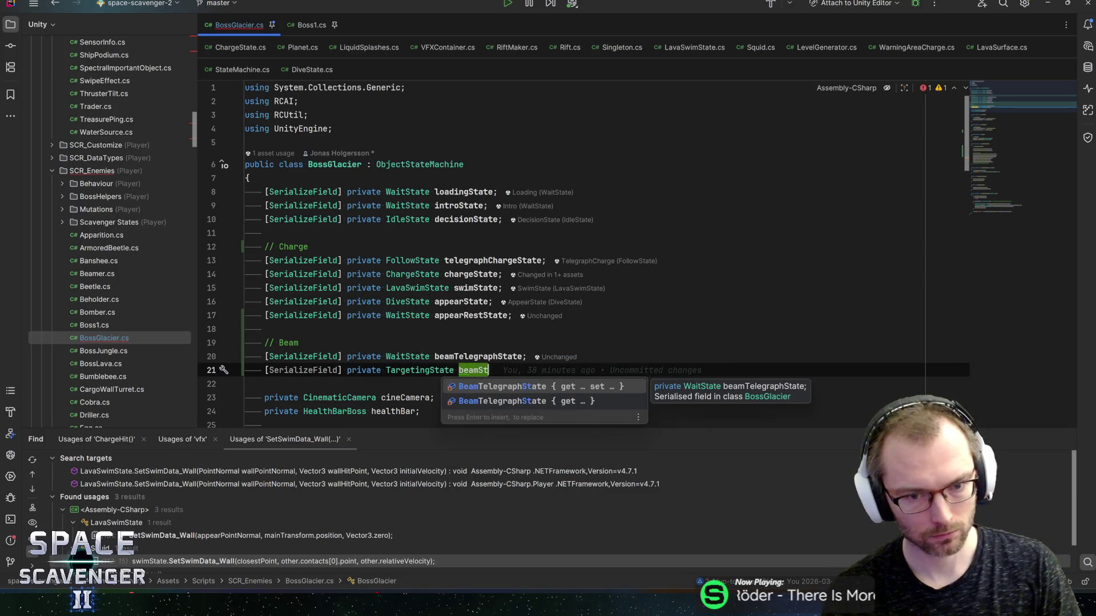
pyautogui.press('Return')
pyautogui.write(';')
pyautogui.press('Return')
# Add a serialized WaitState beamRestState field and select the three Beam field lines
pyautogui.write('seria')
pyautogui.press('Return')
pyautogui.write('Wait')
pyautogui.press('Return')
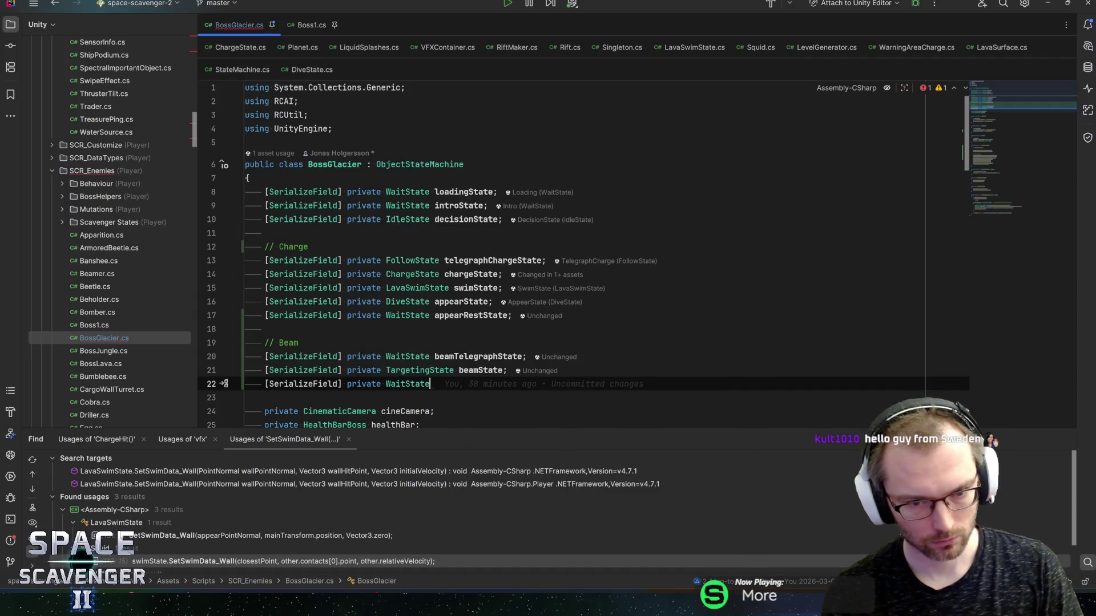
pyautogui.press('Escape')
pyautogui.write(' beamRestState;')
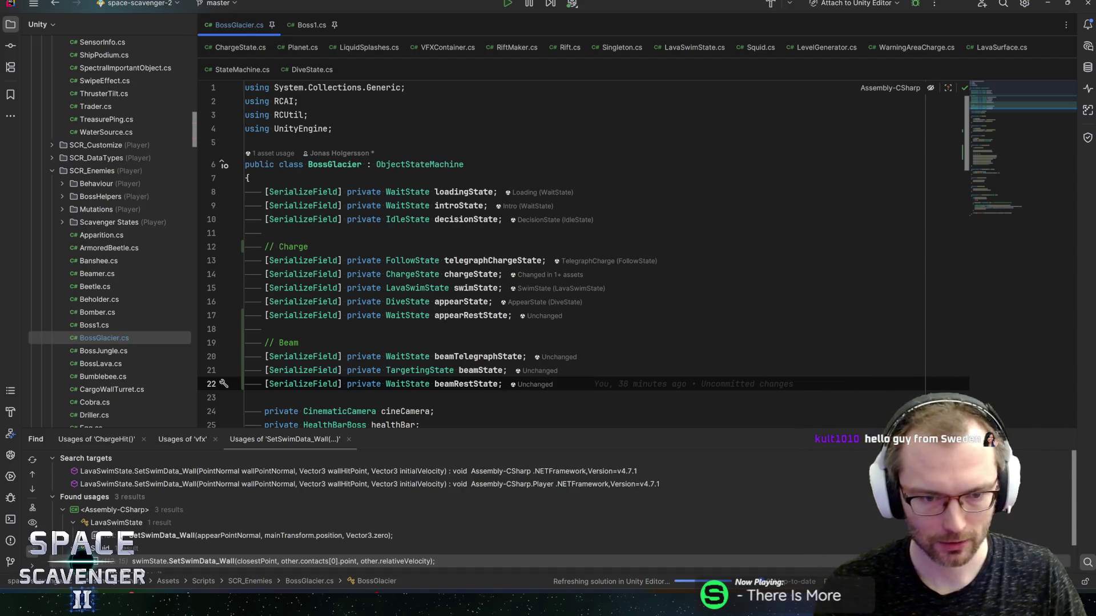
pyautogui.hotkey('shift', 'Up')
pyautogui.hotkey('shift', 'Up')
pyautogui.hotkey('shift', 'Home')
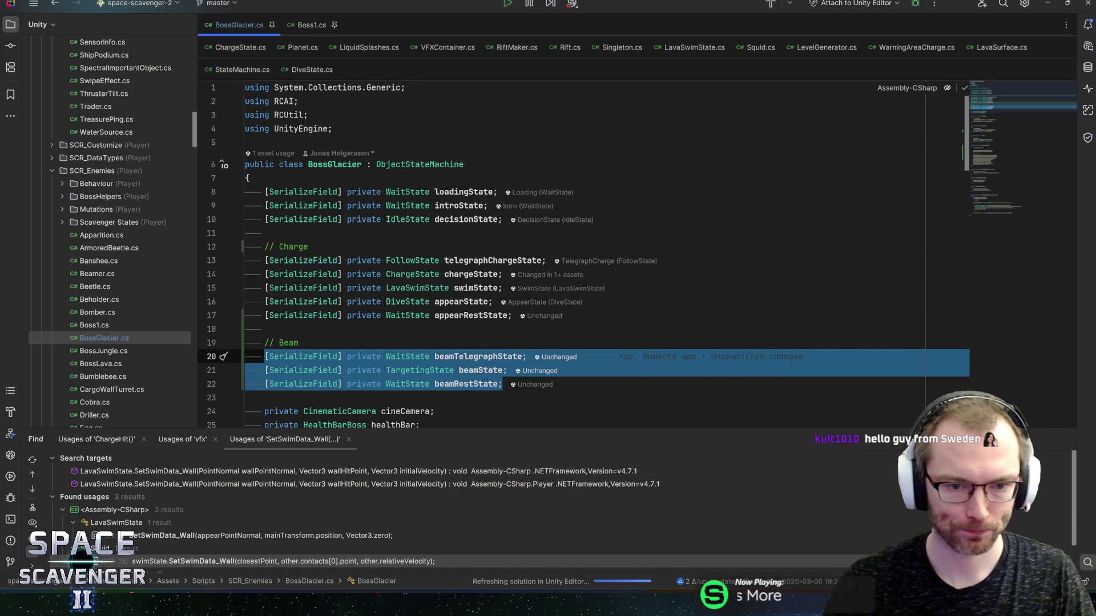
pyautogui.scroll(-15, 582, 257)
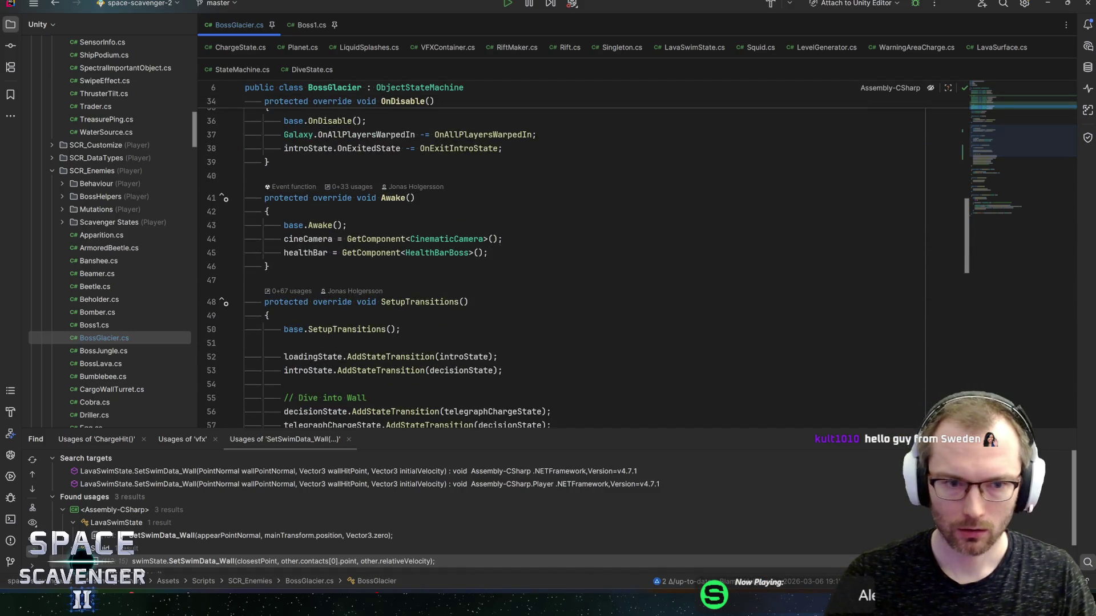
# Change appearState's transition target from decisionState to appearRestState
pyautogui.scroll(1, 582, 268)
pyautogui.click(499, 247)
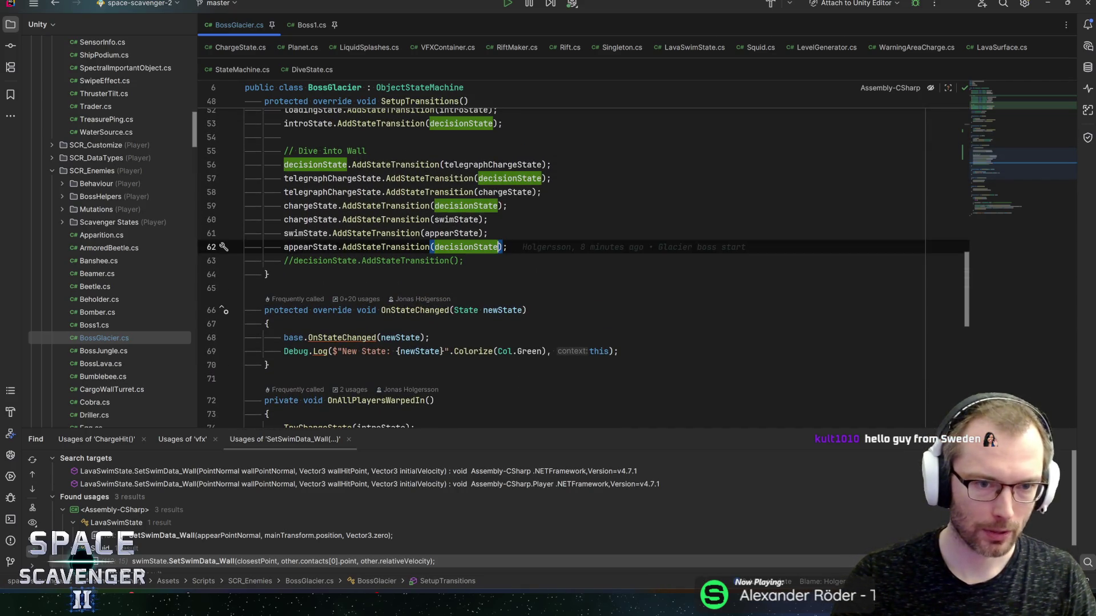
pyautogui.click(298, 247)
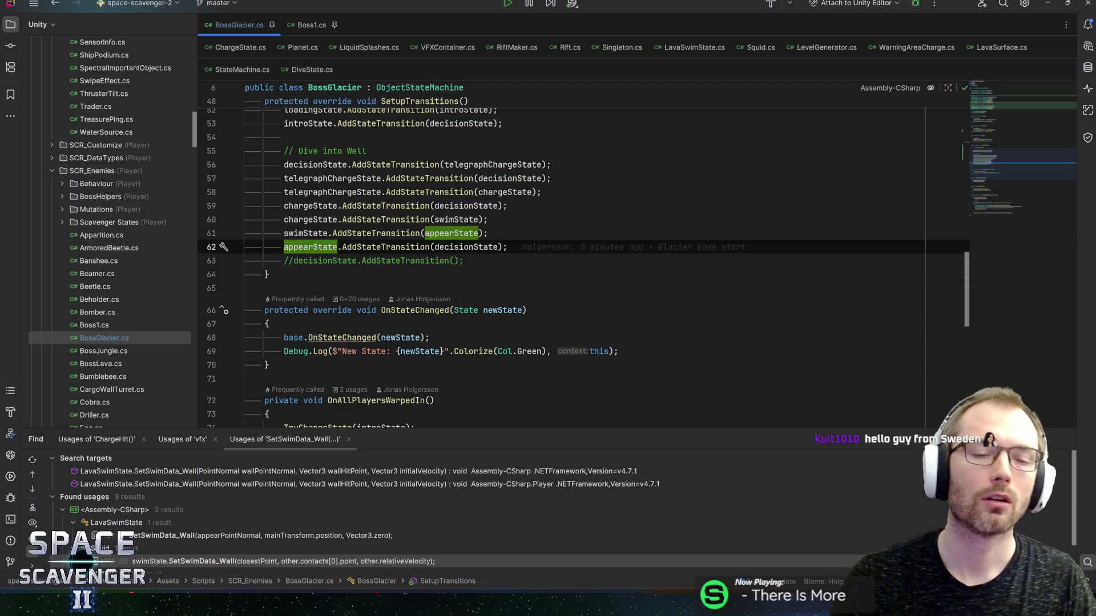
pyautogui.click(499, 247)
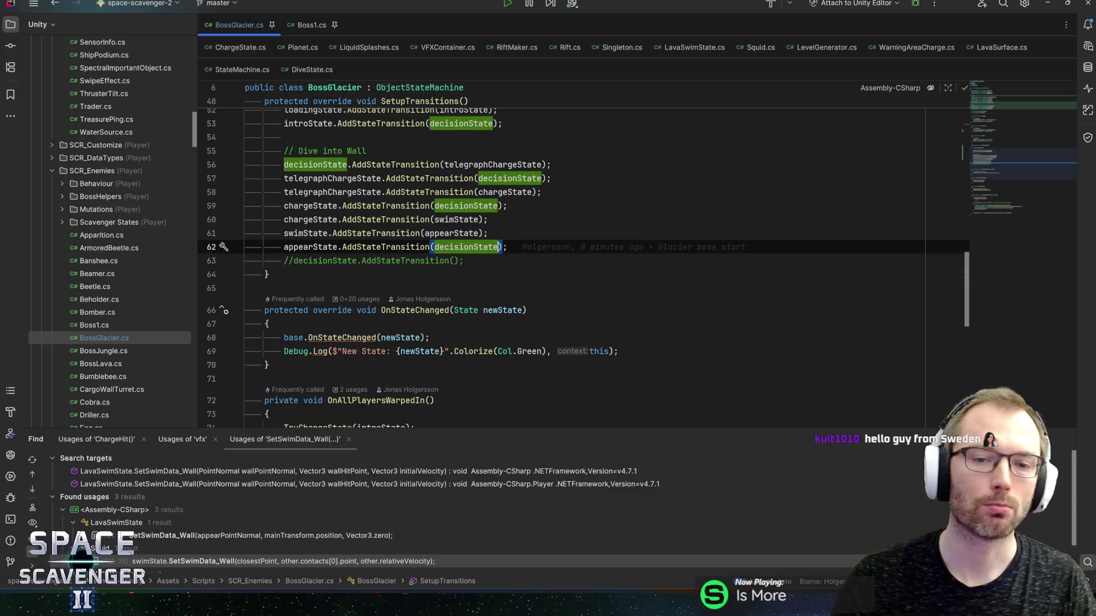
pyautogui.write('rest')
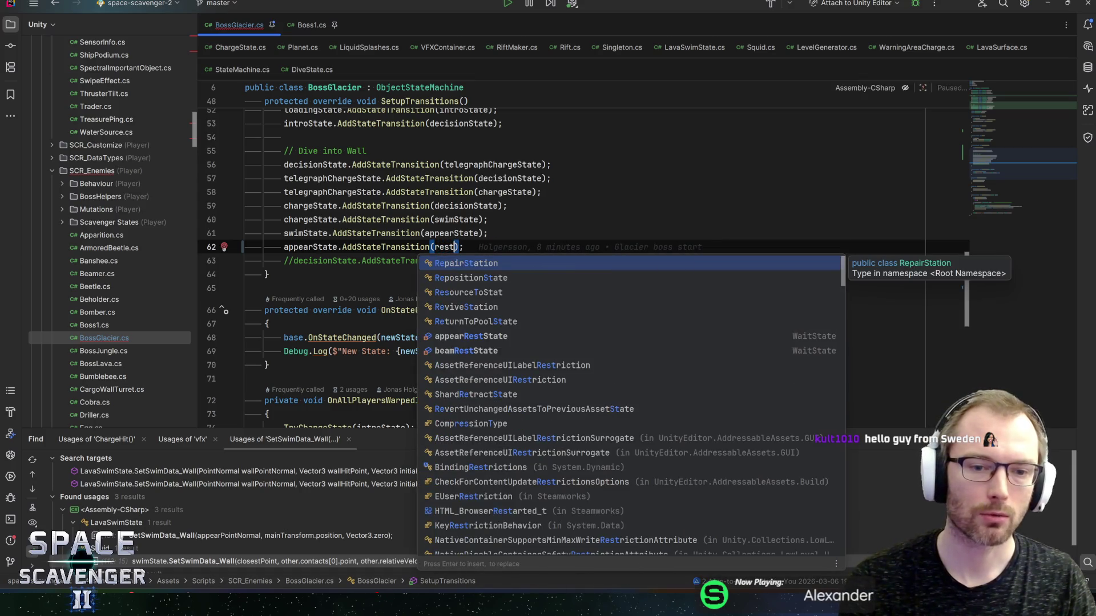
pyautogui.press('Down')
pyautogui.press('Down')
pyautogui.press('Down')
pyautogui.press('Return')
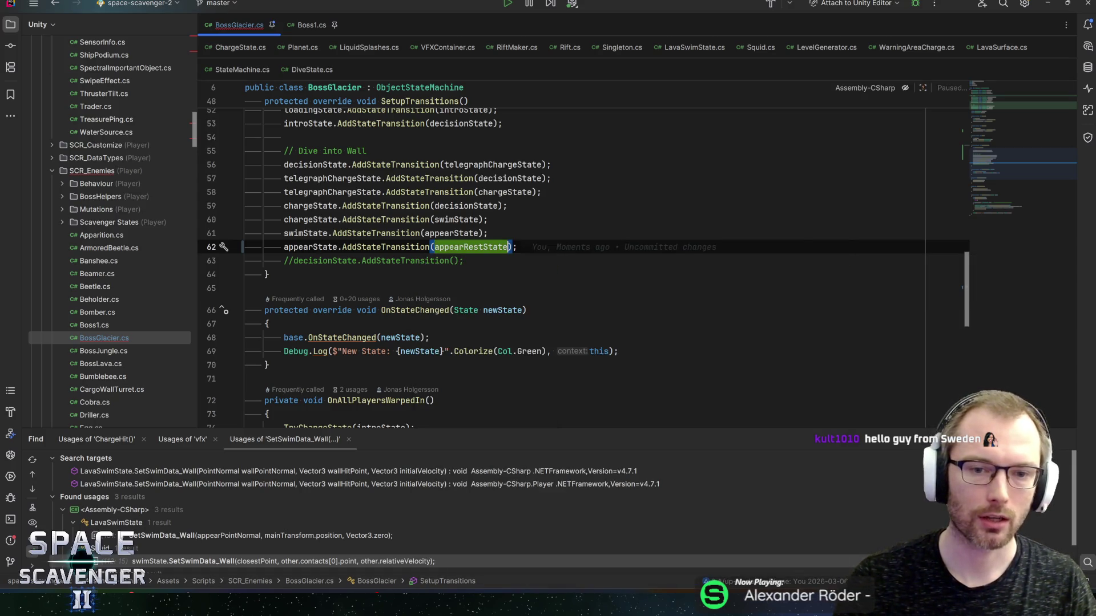
# Duplicate the appear transition line so appearState also transitions to decisionState
pyautogui.hotkey('ctrl', 'd')
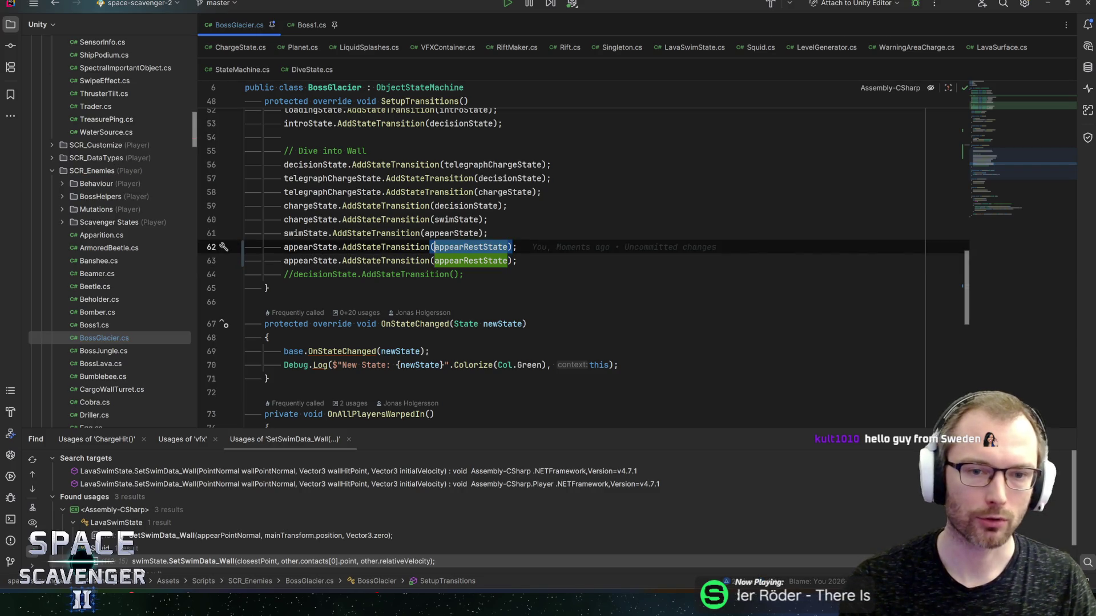
pyautogui.hotkey('ctrl', 'space')
pyautogui.press('Return')
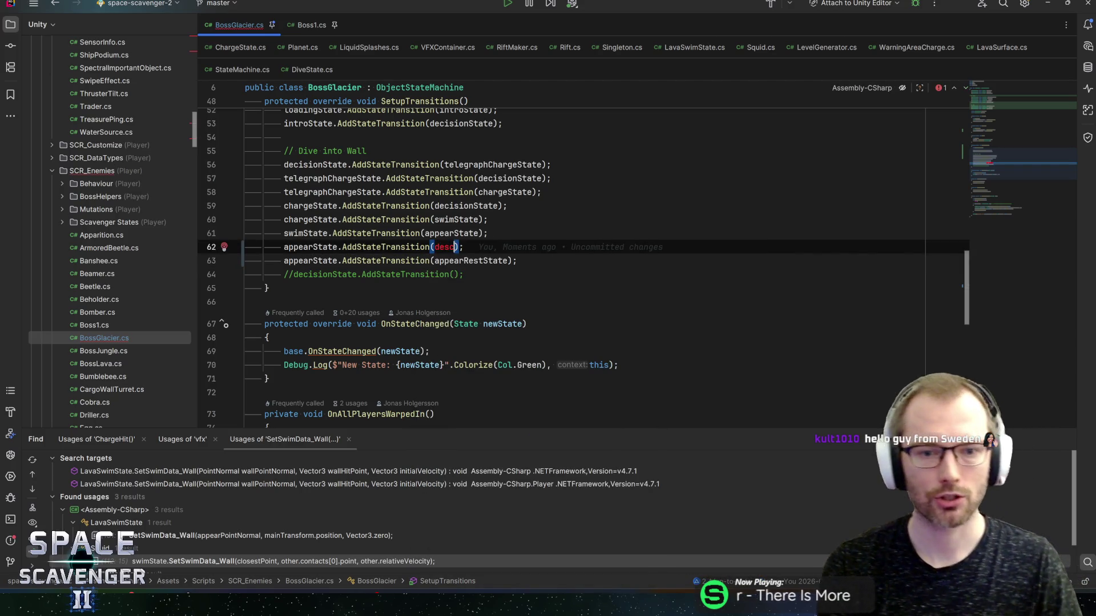
pyautogui.press('Return')
pyautogui.press('End')
pyautogui.press('Down')
pyautogui.press('Return')
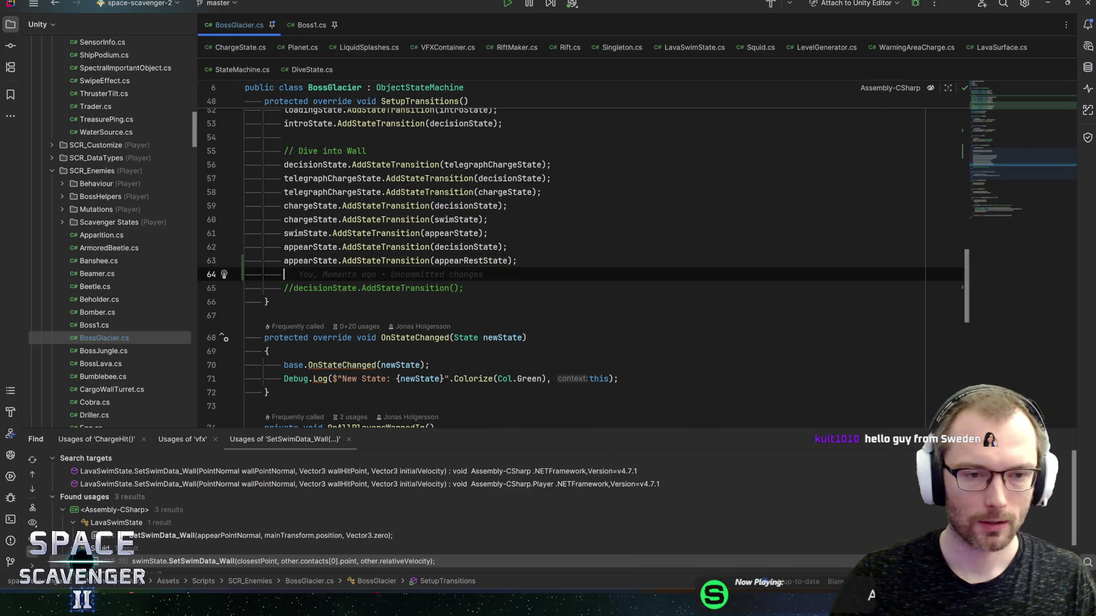
# Move the decision transition line above the Dive comment with a blank line before it
pyautogui.scroll(3, 582, 268)
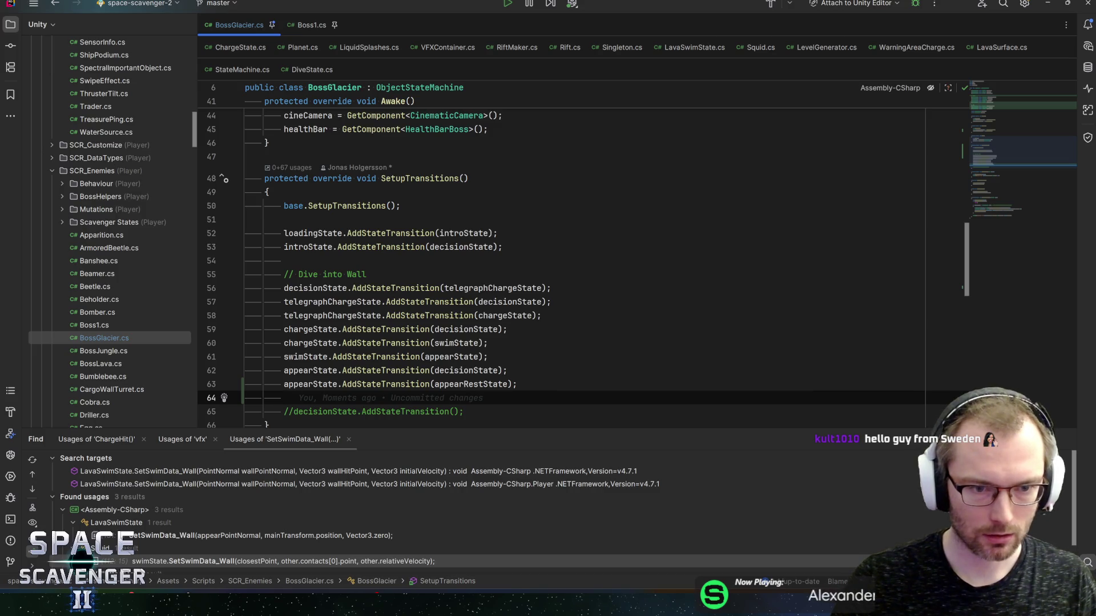
pyautogui.click(352, 288)
pyautogui.hotkey('alt', 'shift', 'Up')
pyautogui.hotkey('alt', 'shift', 'Up')
pyautogui.hotkey('alt', 'shift', 'Down')
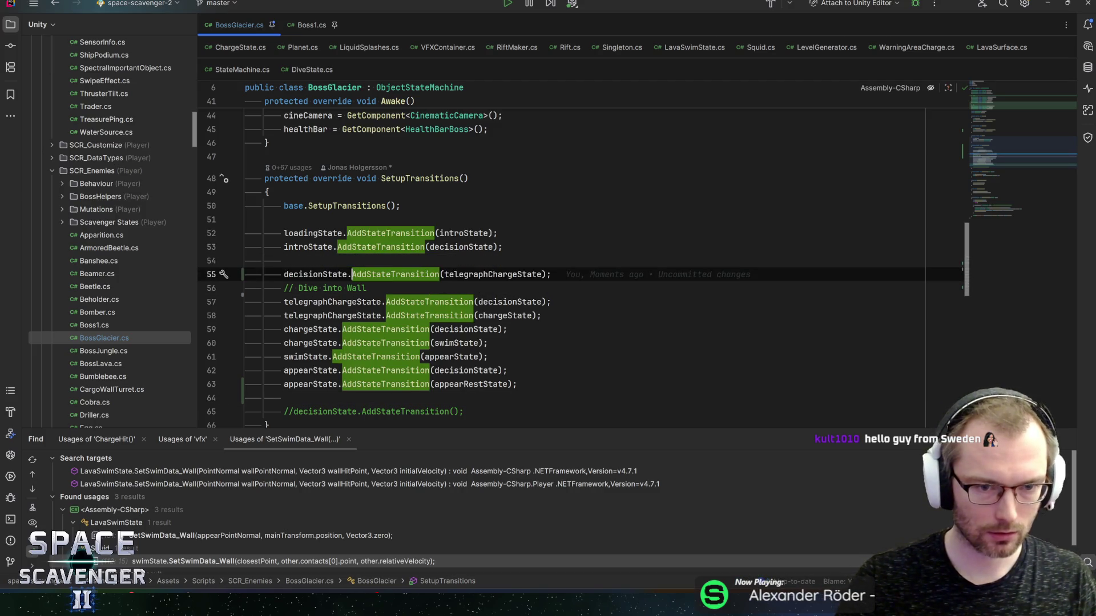
pyautogui.press('Up')
pyautogui.press('Return')
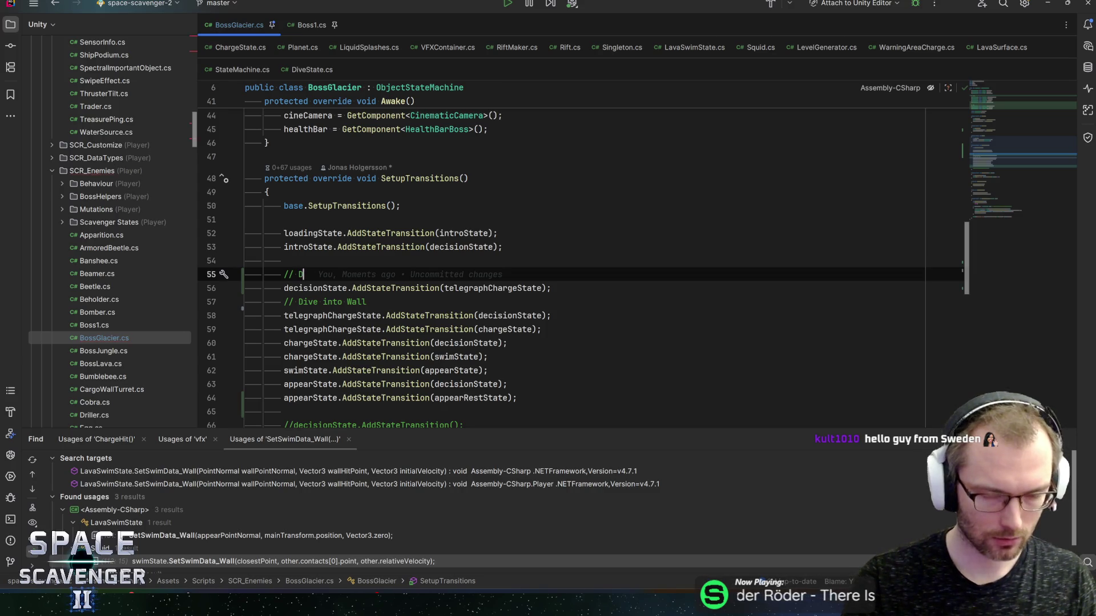
# Add decisionState.AddStateTransition(beamTelegraphState) in the Decision block
pyautogui.press('Down')
pyautogui.press('End')
pyautogui.press('Return')
pyautogui.write('desc')
pyautogui.press('BackSpace')
pyautogui.press('BackSpace')
pyautogui.write('ci')
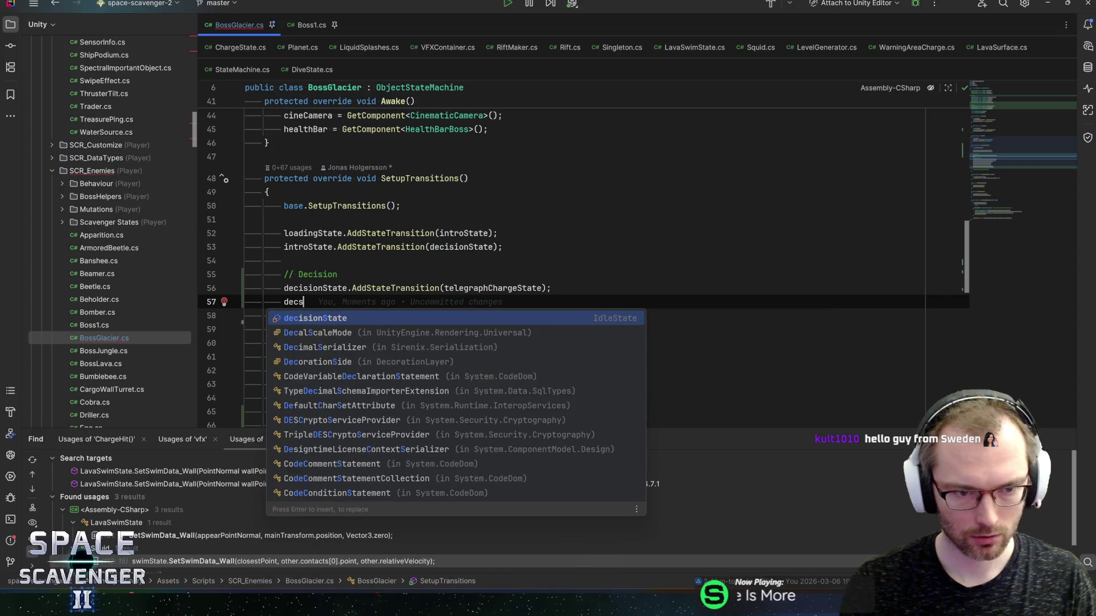
pyautogui.press('Return')
pyautogui.write('.ad')
pyautogui.press('Return')
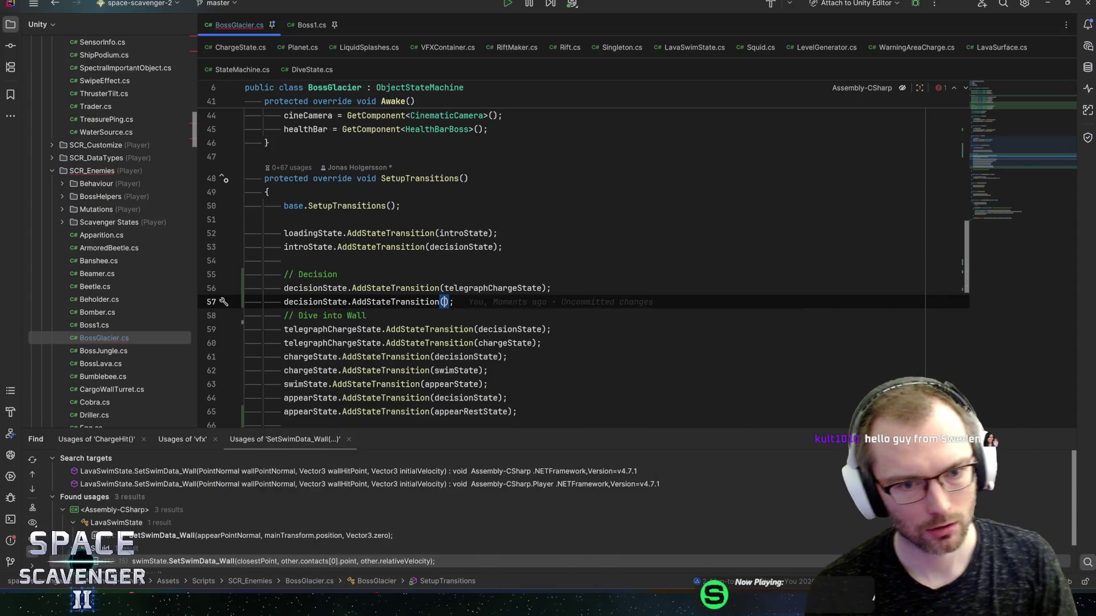
pyautogui.write('telegr')
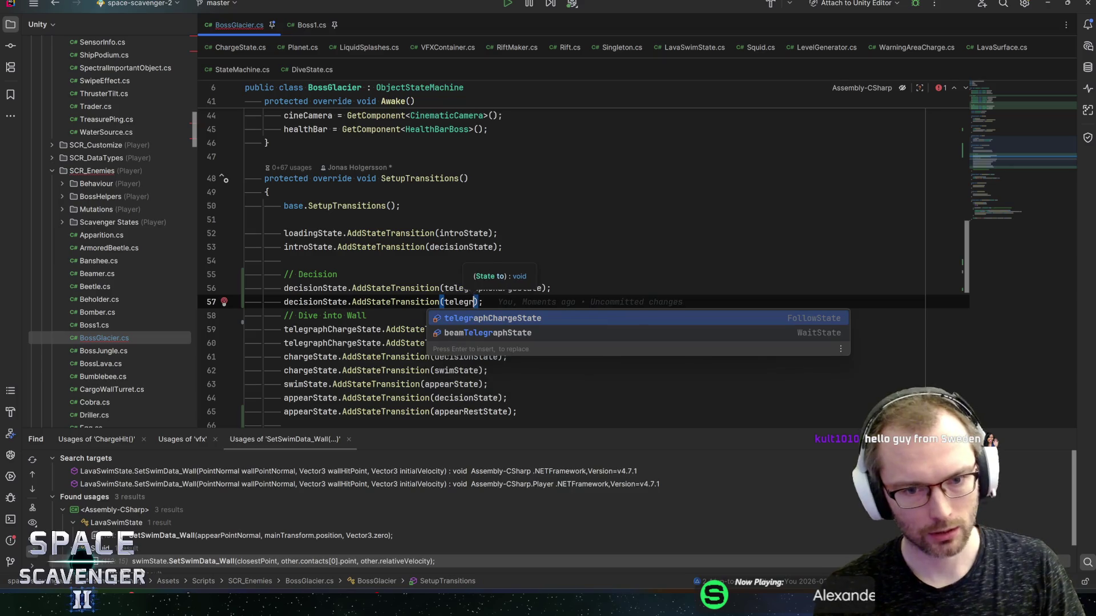
pyautogui.press('Down')
pyautogui.press('Return')
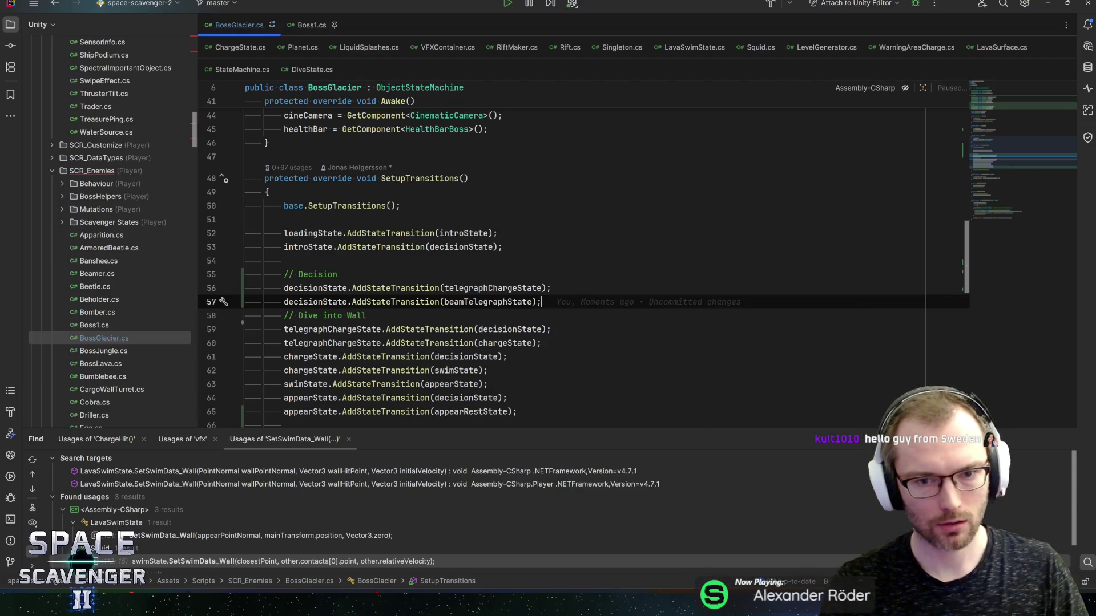
pyautogui.press('Down')
pyautogui.press('Down')
pyautogui.press('Down')
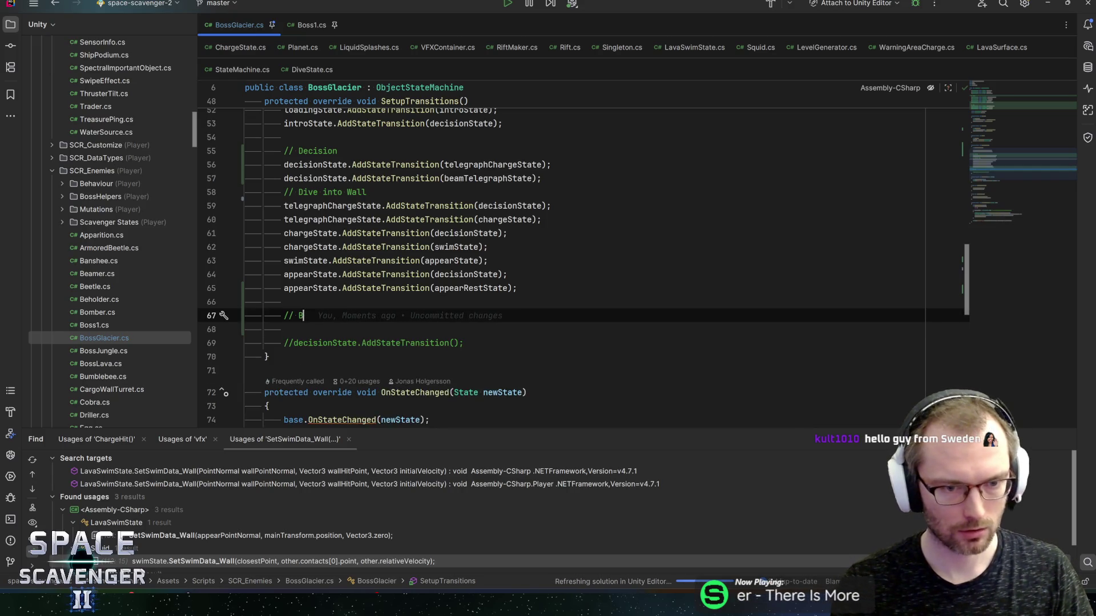
# Add beamTelegraphState.AddStateTransition(beamState) under the Beam comment
pyautogui.press('Return')
pyautogui.write('be')
pyautogui.press('Return')
pyautogui.write('.sat')
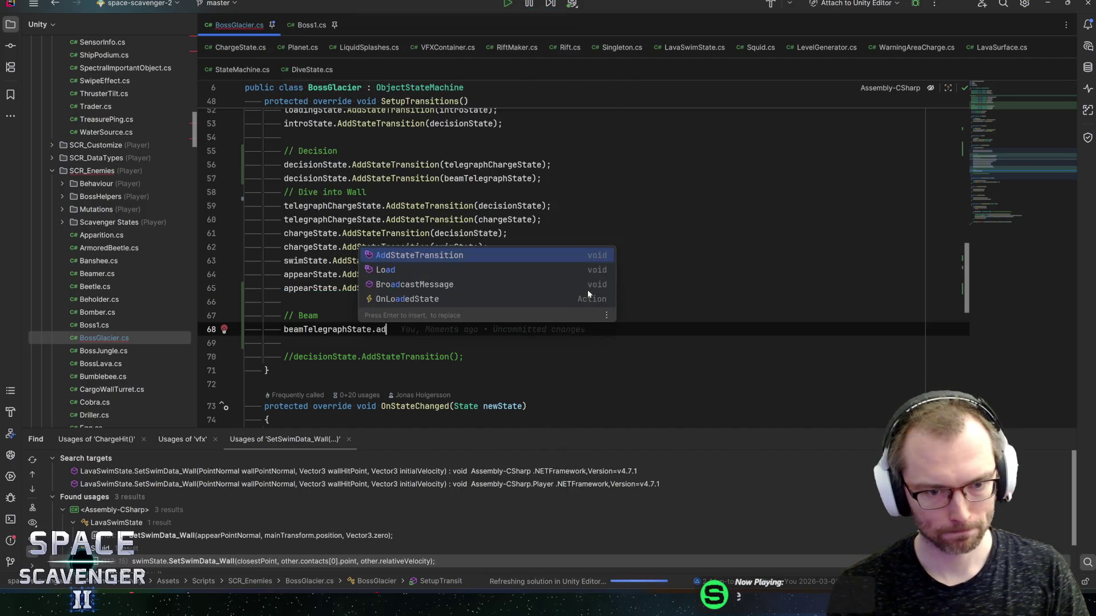
pyautogui.press('Return')
pyautogui.write('.b')
pyautogui.press('BackSpace')
pyautogui.press('BackSpace')
pyautogui.press('Left')
pyautogui.write('b')
pyautogui.press('Return')
# Add beamState.AddStateTransition(beamRestState) on the next line
pyautogui.press('End')
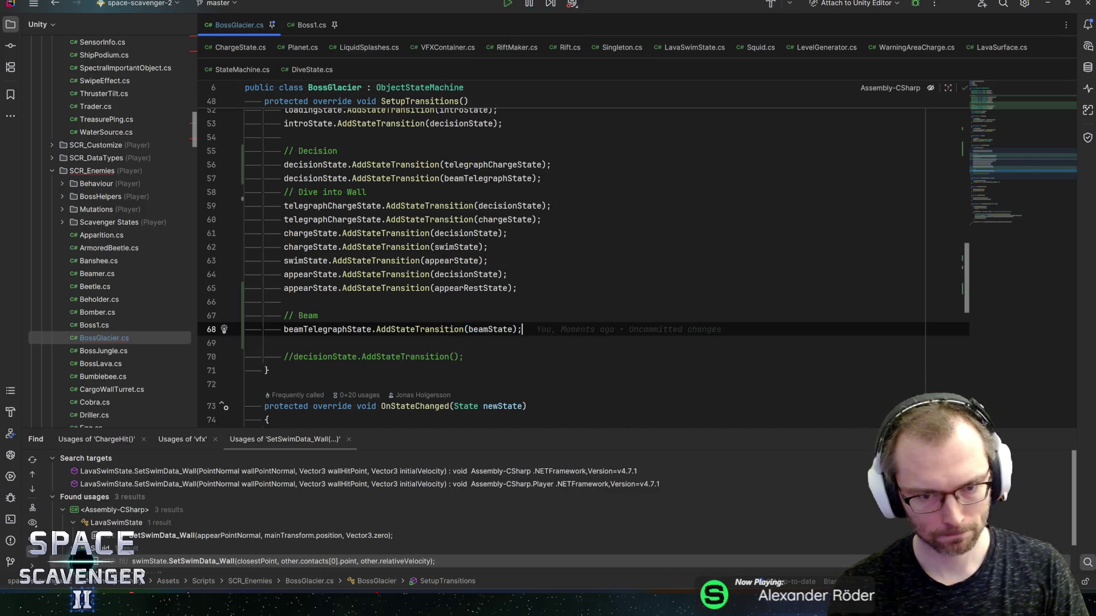
pyautogui.press('Return')
pyautogui.write('beamS')
pyautogui.press('Return')
pyautogui.write('.ad')
pyautogui.press('Return')
pyautogui.write('beamR')
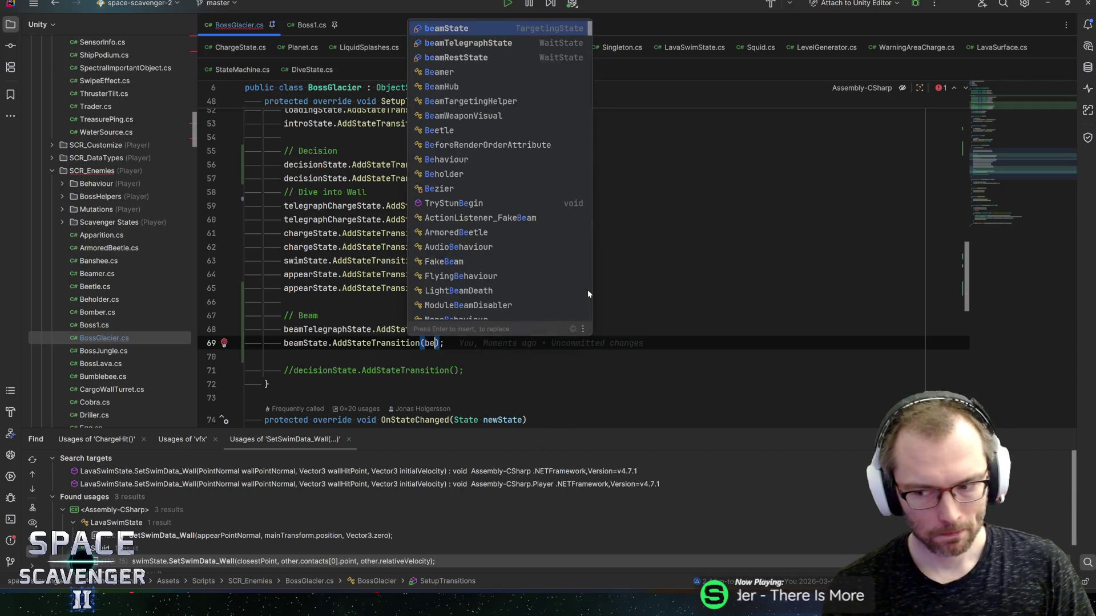
pyautogui.press('Return')
pyautogui.press('End')
pyautogui.press('Return')
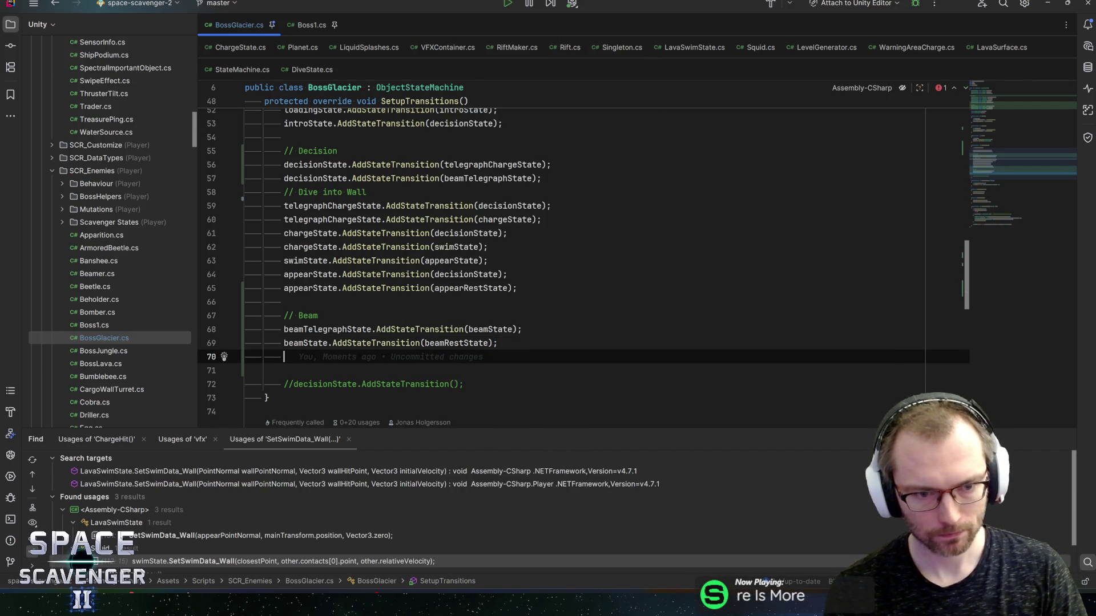
# Add beamRestState.AddStateTransition(decisionState), then switch to Unity to reload scripts
pyautogui.write('beamR')
pyautogui.press('Return')
pyautogui.write('.')
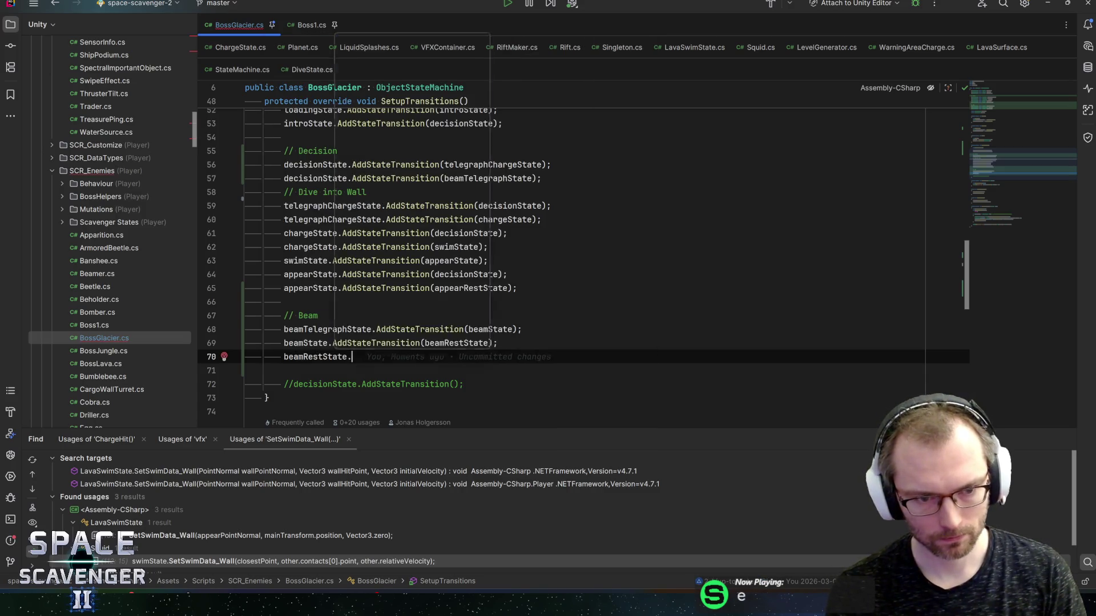
pyautogui.write('addst')
pyautogui.press('Return')
pyautogui.write('dec);')
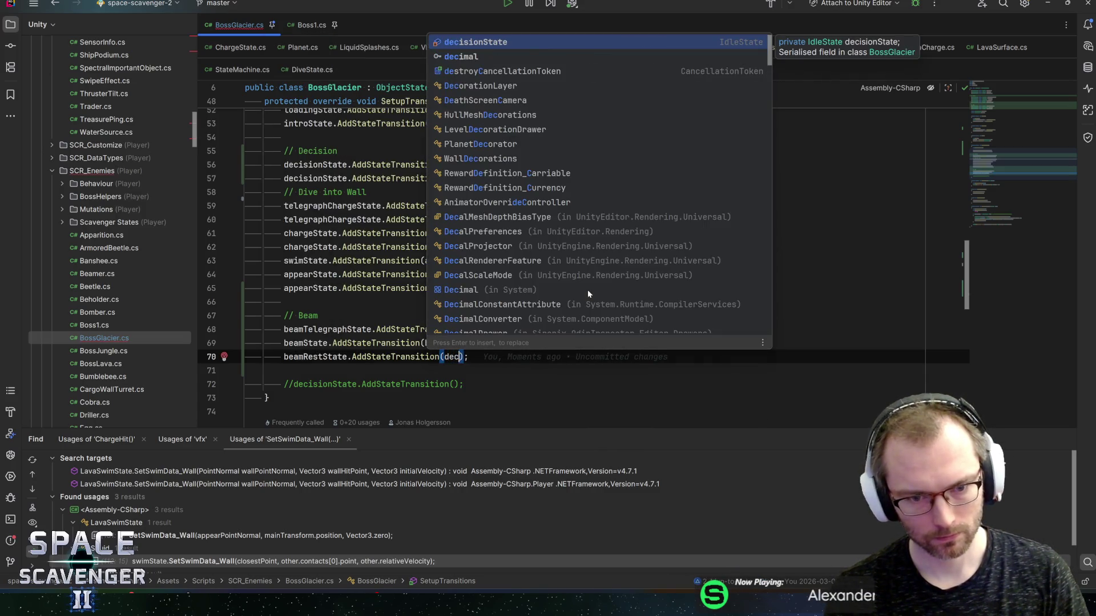
pyautogui.press('Return')
pyautogui.press('End')
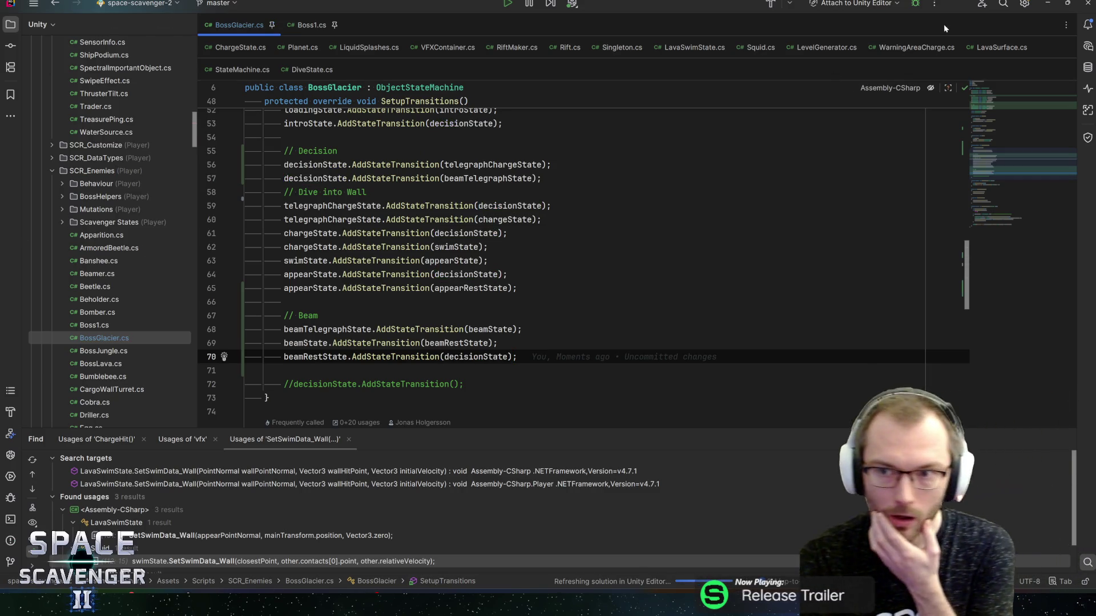
pyautogui.hotkey('alt', 'Tab')
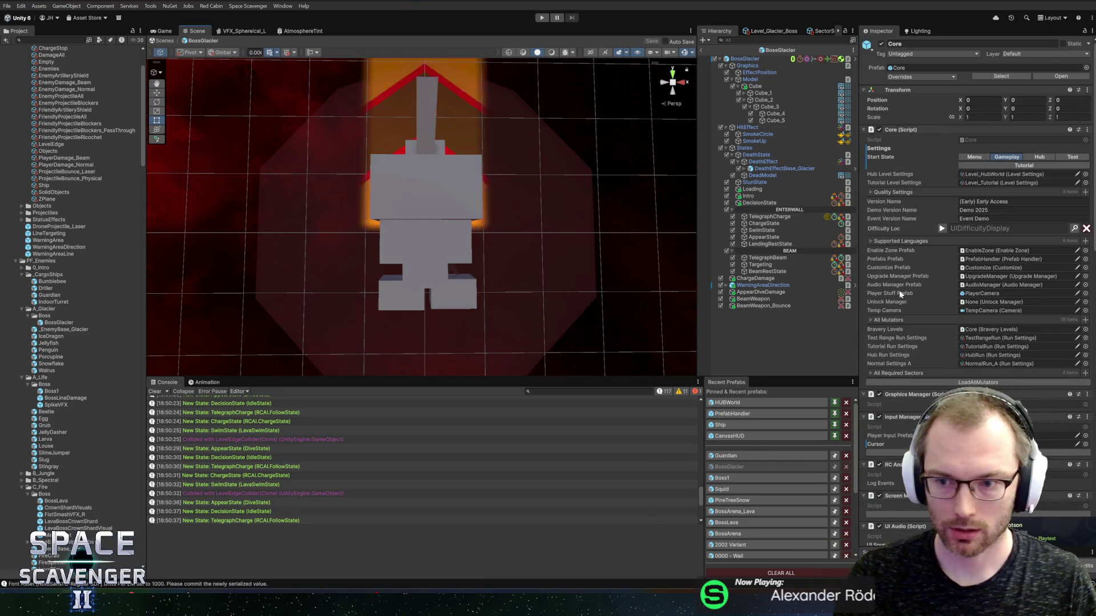
# Confirm BossGlacier's new Beam Telegraph, Beam and Beam Rest State slots (all None), then return to Rider
pyautogui.scroll(-15, 913, 319)
pyautogui.scroll(-1, 958, 347)
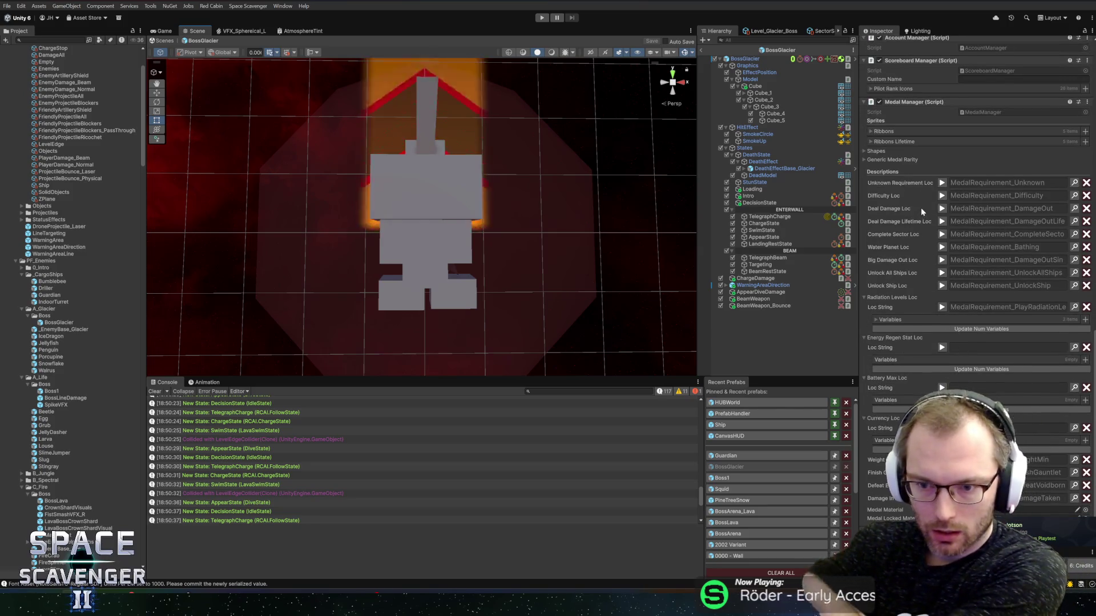
pyautogui.click(609, 233)
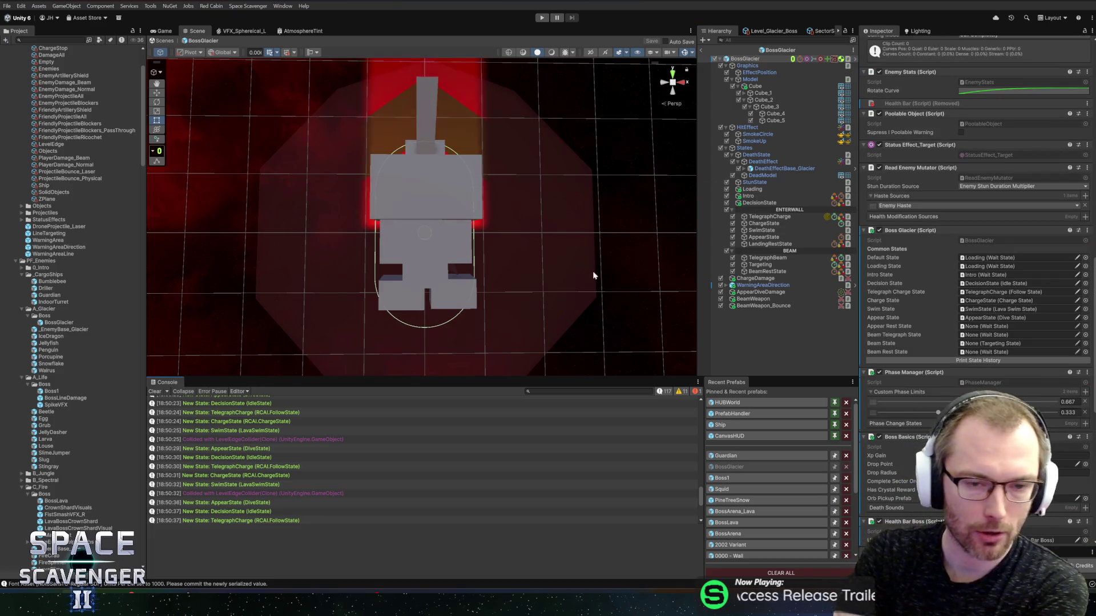
pyautogui.scroll(4, 943, 153)
pyautogui.scroll(12, 944, 157)
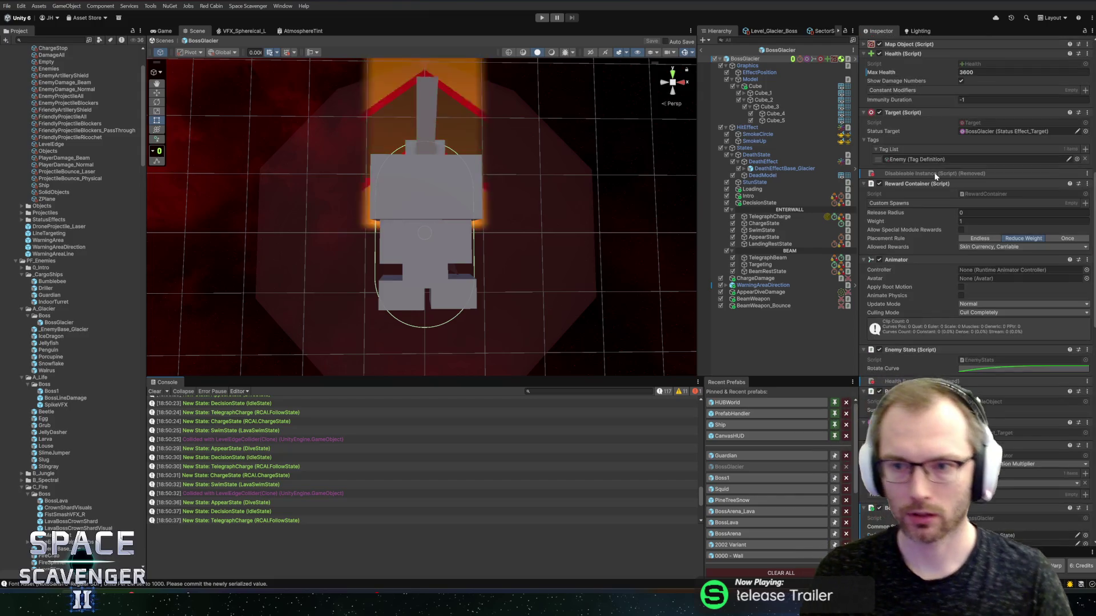
pyautogui.scroll(-15, 959, 274)
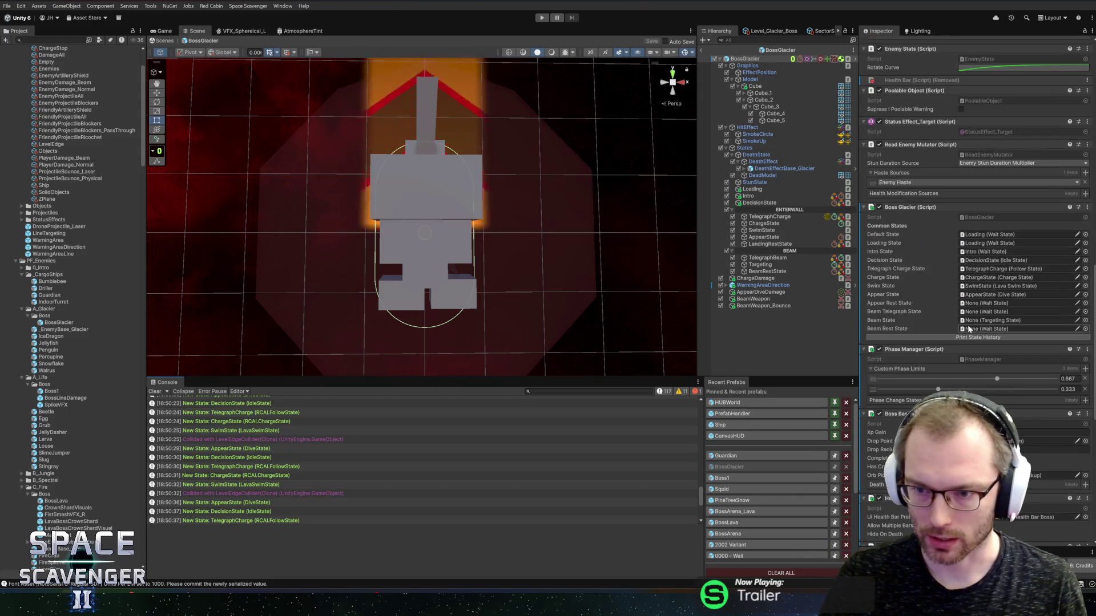
pyautogui.hotkey('alt', 'Tab')
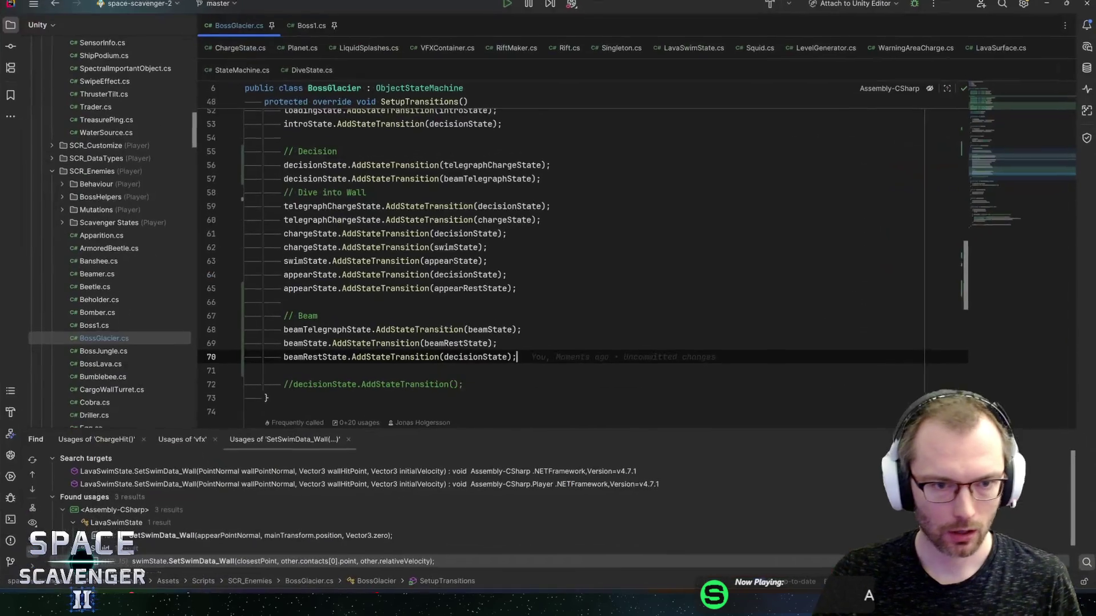
# Add [Title("Charging")] under the Charge comment and duplicate it as [Title("Beam")] under the Beam comment
pyautogui.scroll(5, 571, 256)
pyautogui.scroll(10, 571, 257)
pyautogui.click(311, 228)
pyautogui.press('Return')
pyautogui.write('Titl]')
pyautogui.press('Return')
pyautogui.write('"Charge ")]')
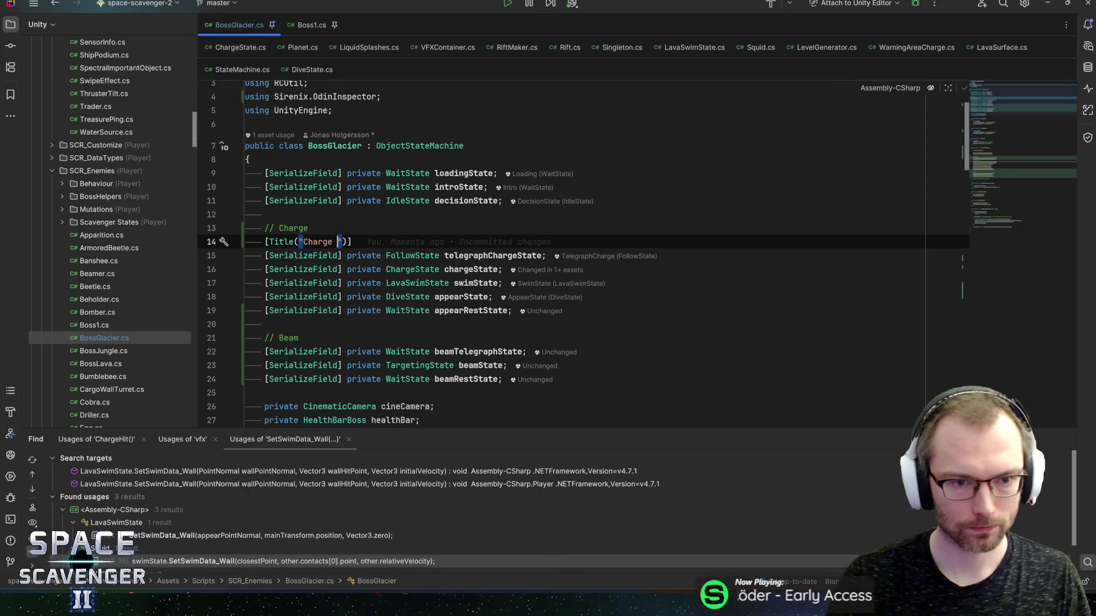
pyautogui.hotkey('ctrl', 'd')
pyautogui.hotkey('alt', 'shift', 'Down')
pyautogui.hotkey('alt', 'shift', 'Down')
pyautogui.hotkey('alt', 'shift', 'Down')
pyautogui.write('Beam')
pyautogui.press('Up')
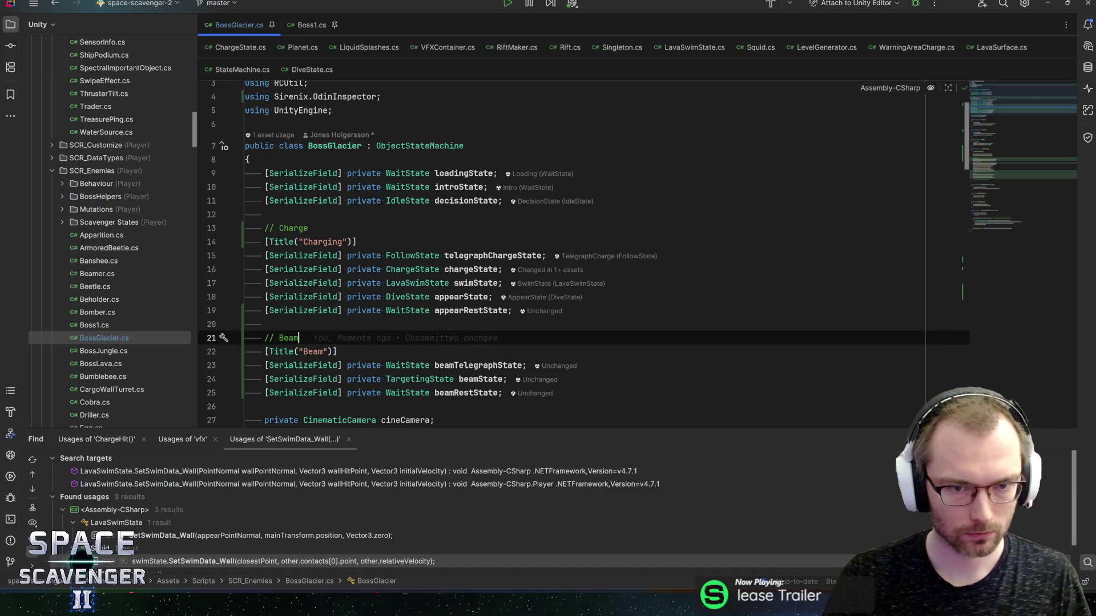
# Add [Title("Basics")] above the basic state fields at the top of the class
pyautogui.click(251, 159)
pyautogui.press('Return')
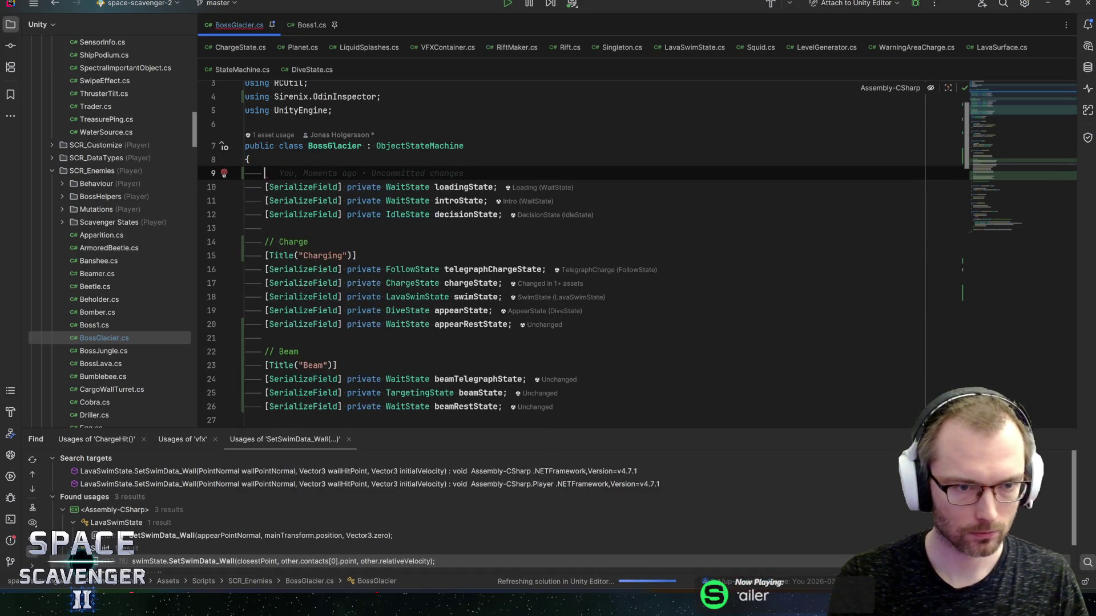
pyautogui.write('ti')
pyautogui.press('BackSpace')
pyautogui.press('Return')
pyautogui.write('[Title("Basics')
pyautogui.press('End')
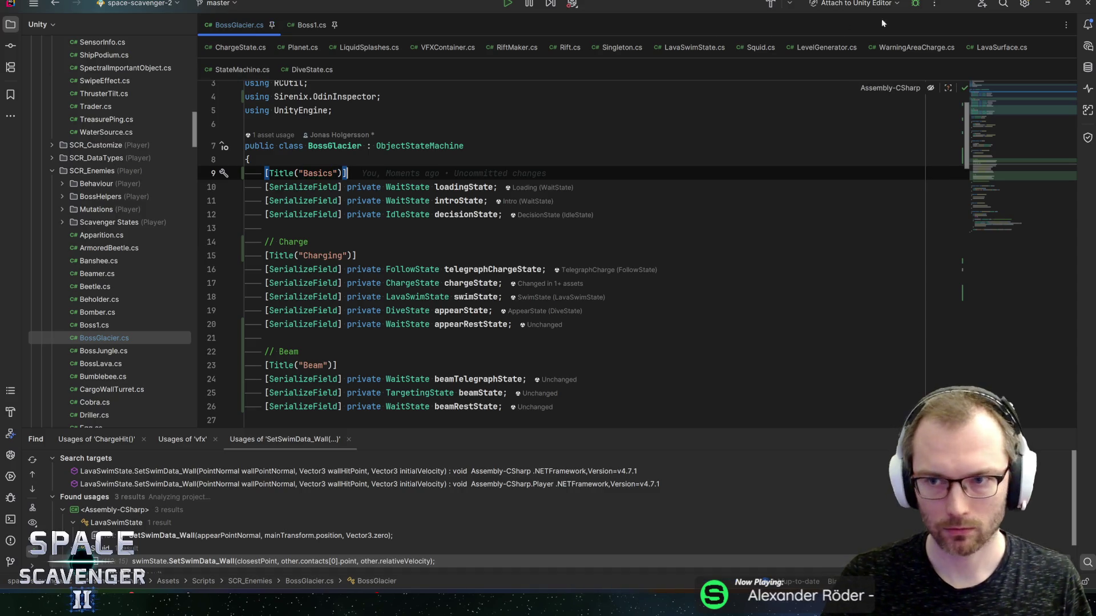
# Minimize Rider and scroll the Inspector to the Boss Glacier component's Basics, Charging and Beam slots
pyautogui.click(1048, 3)
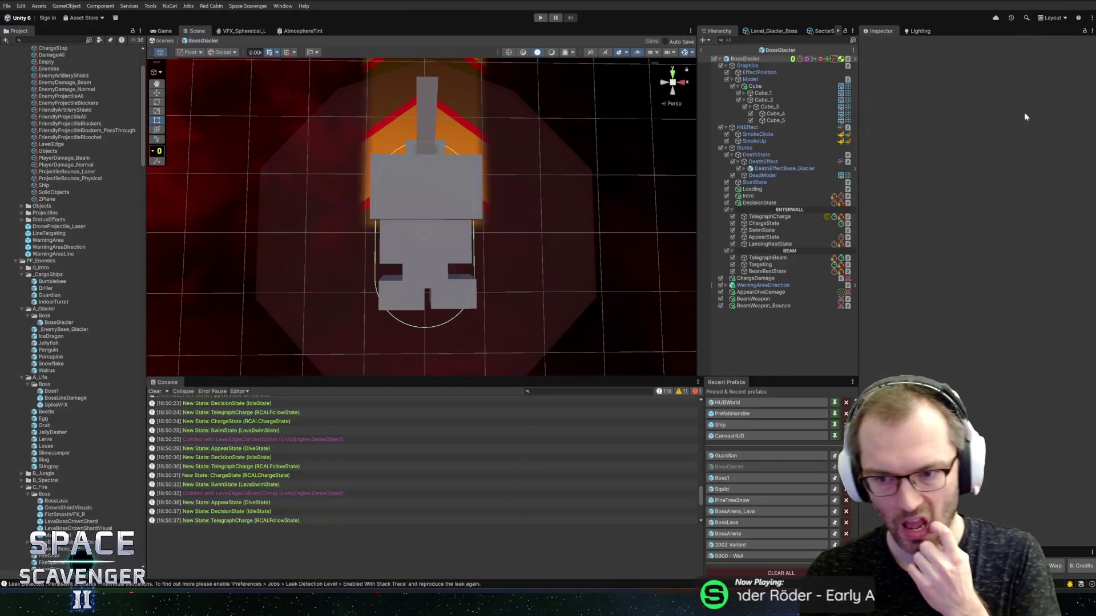
pyautogui.scroll(5, 1022, 176)
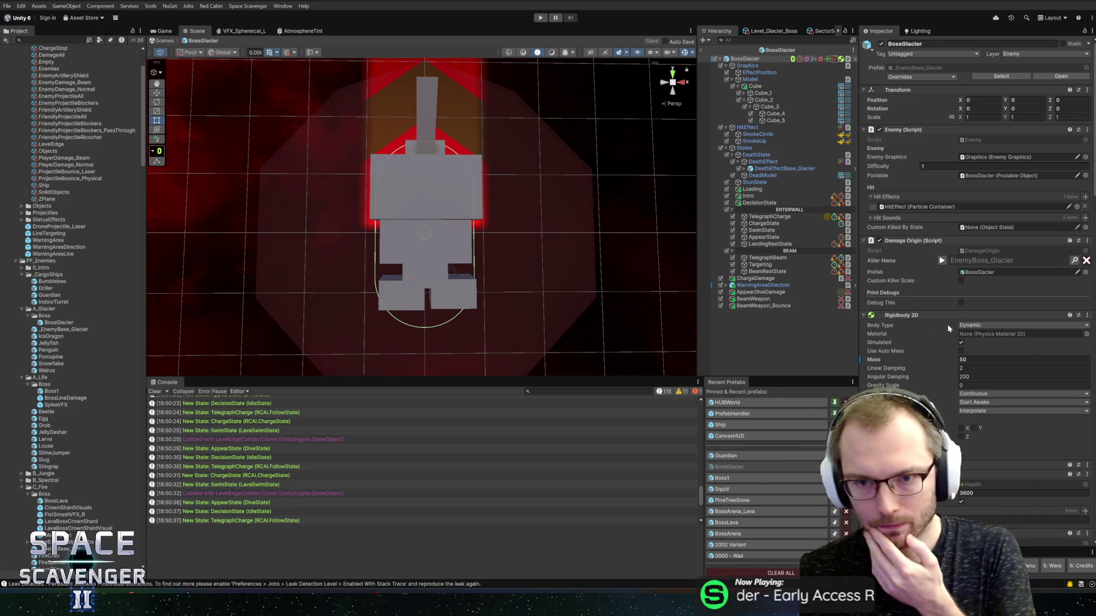
pyautogui.scroll(-15, 961, 360)
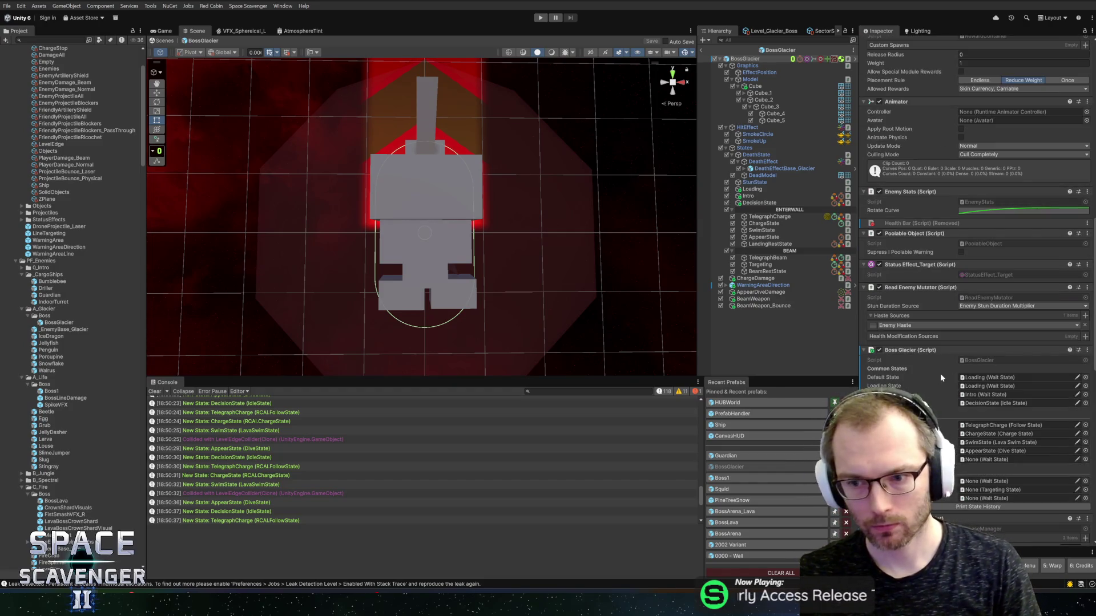
pyautogui.scroll(-2, 963, 407)
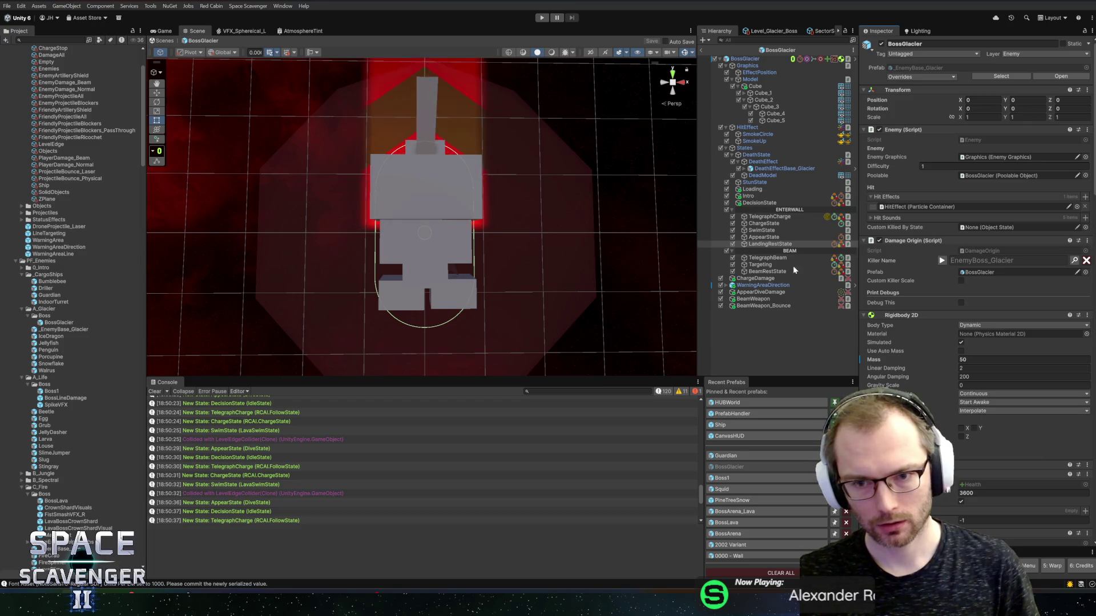
pyautogui.scroll(-15, 971, 340)
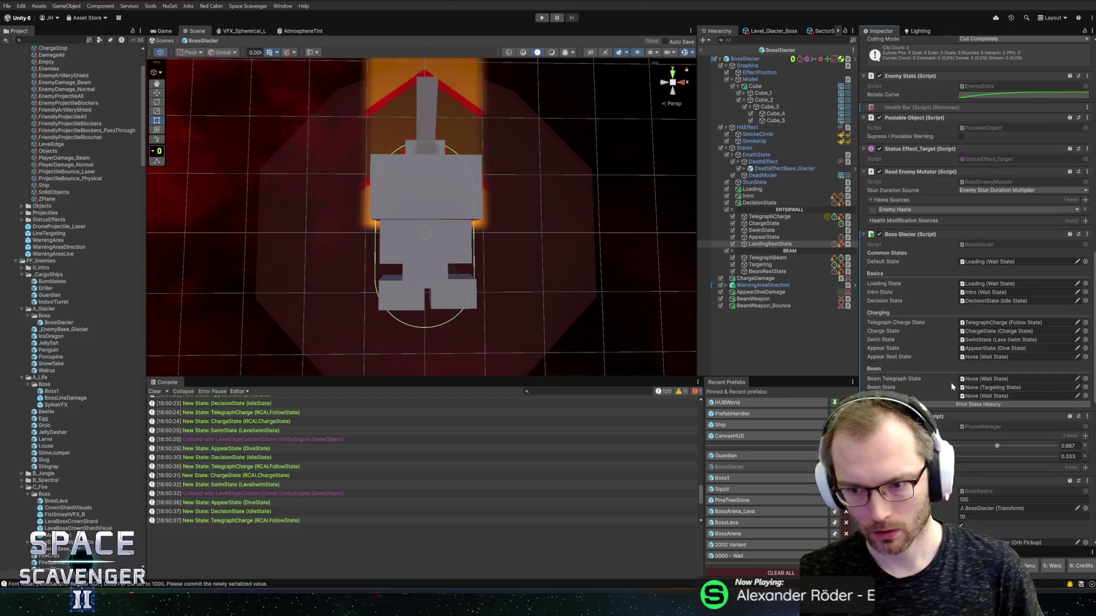
# Assign LandingRestState, TelegraphBeam and Targeting to the Appear Rest, Beam Telegraph and Beam slots, then save
pyautogui.click(992, 358)
pyautogui.moveTo(993, 361); pyautogui.dragTo(992, 358)
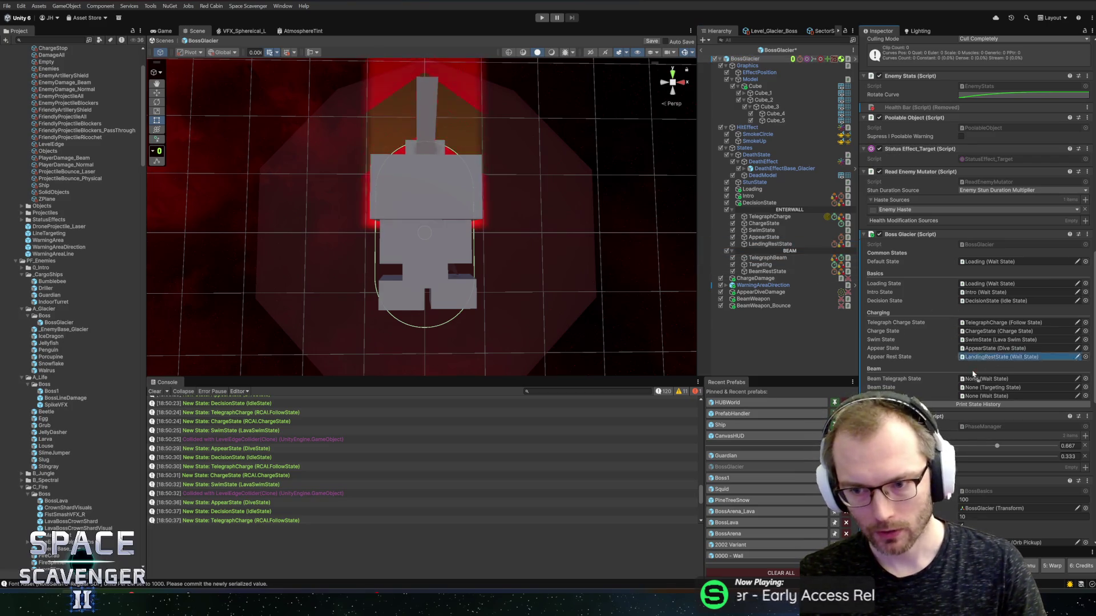
pyautogui.moveTo(768, 257); pyautogui.dragTo(999, 379)
pyautogui.moveTo(760, 264); pyautogui.dragTo(999, 396)
pyautogui.hotkey('ctrl', 's')
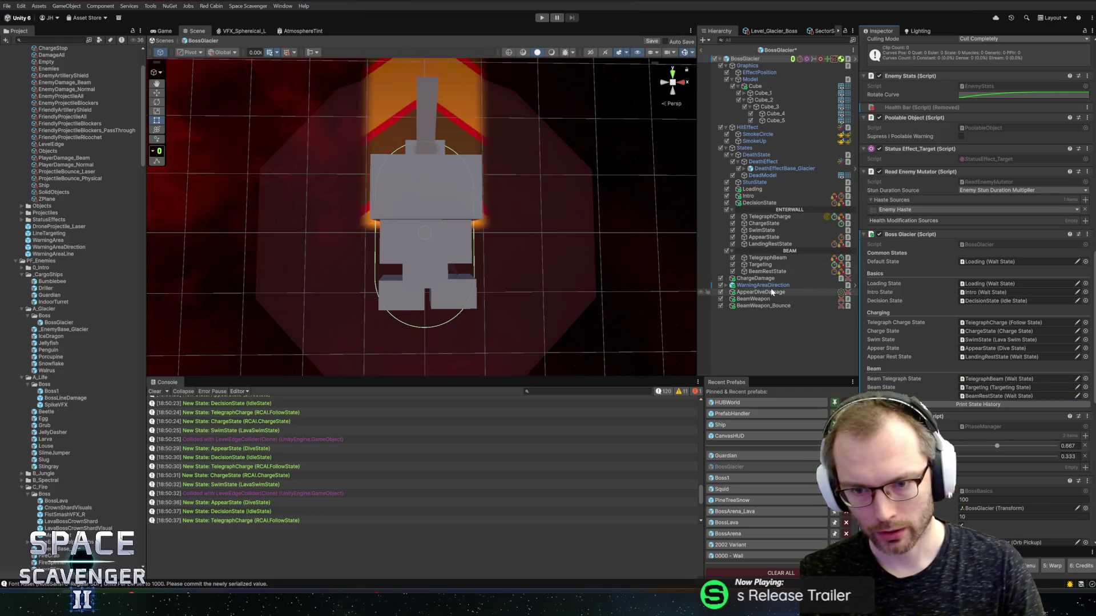
# Review DecisionState, TelegraphBeam, Targeting and BeamRestState settings, then leave the prefab and enter Play mode
pyautogui.click(759, 203)
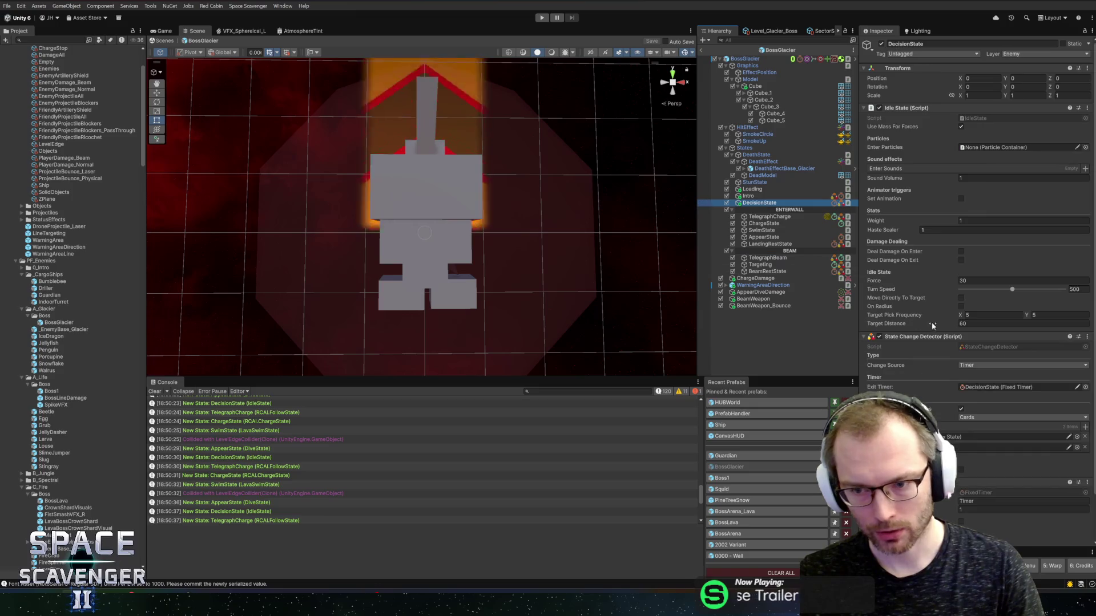
pyautogui.click(735, 258)
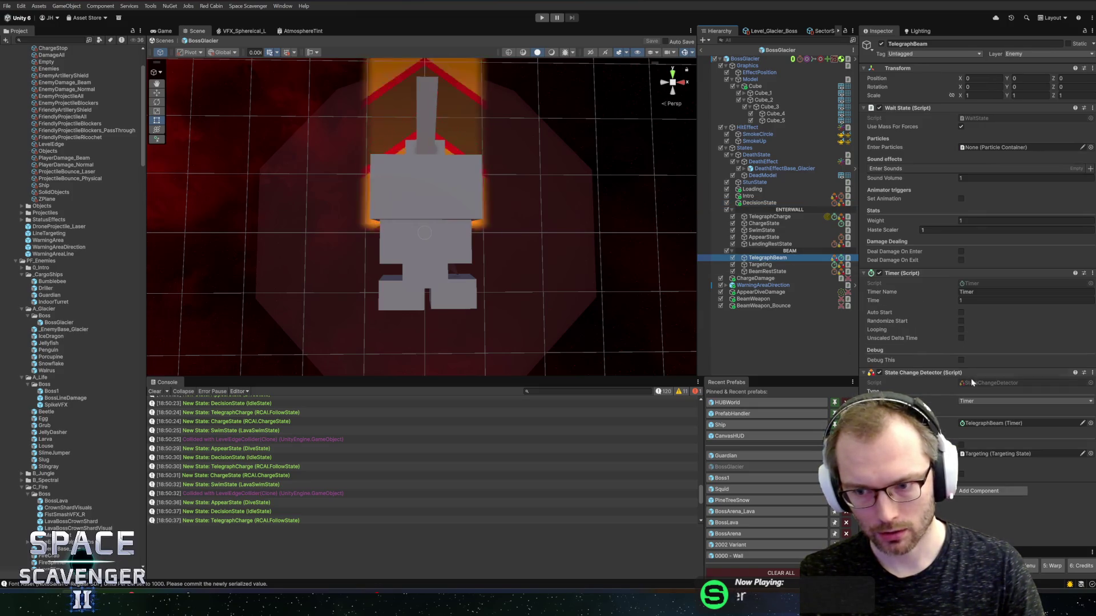
pyautogui.click(760, 264)
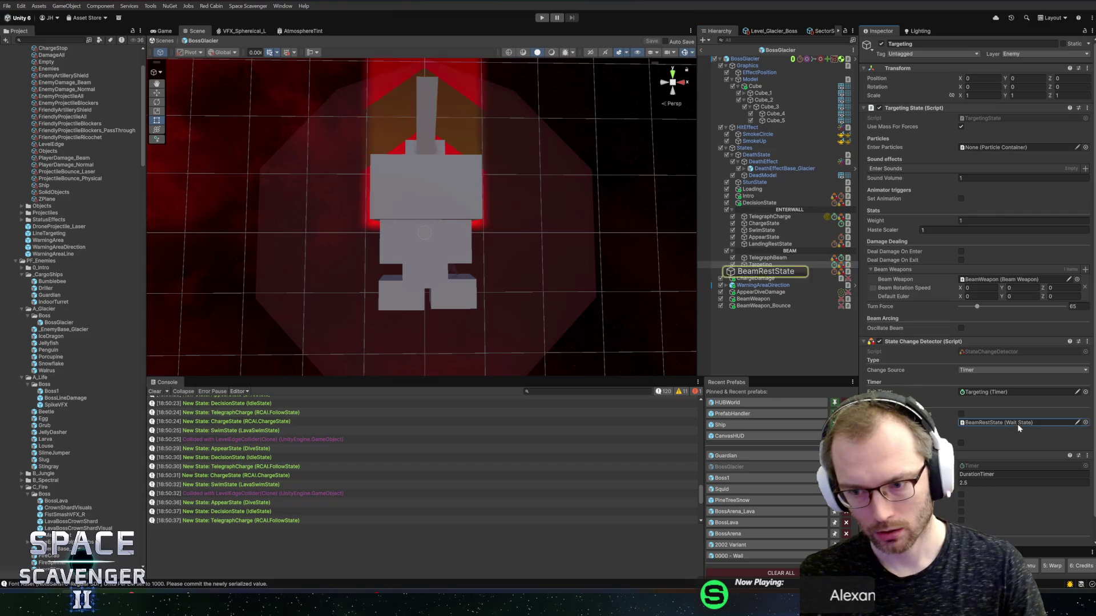
pyautogui.click(765, 271)
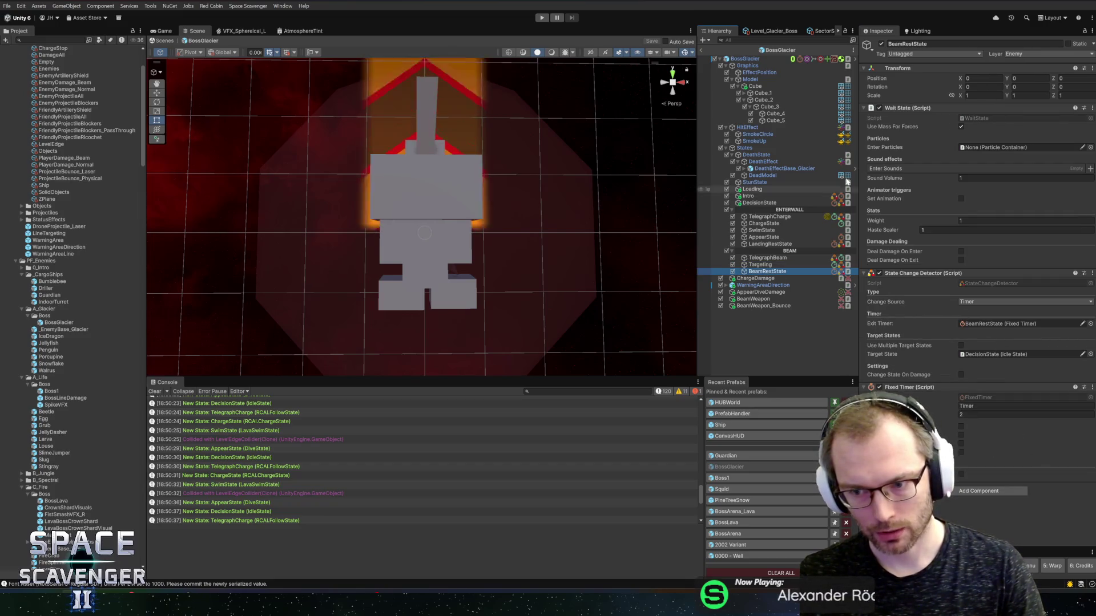
pyautogui.click(704, 49)
pyautogui.click(543, 18)
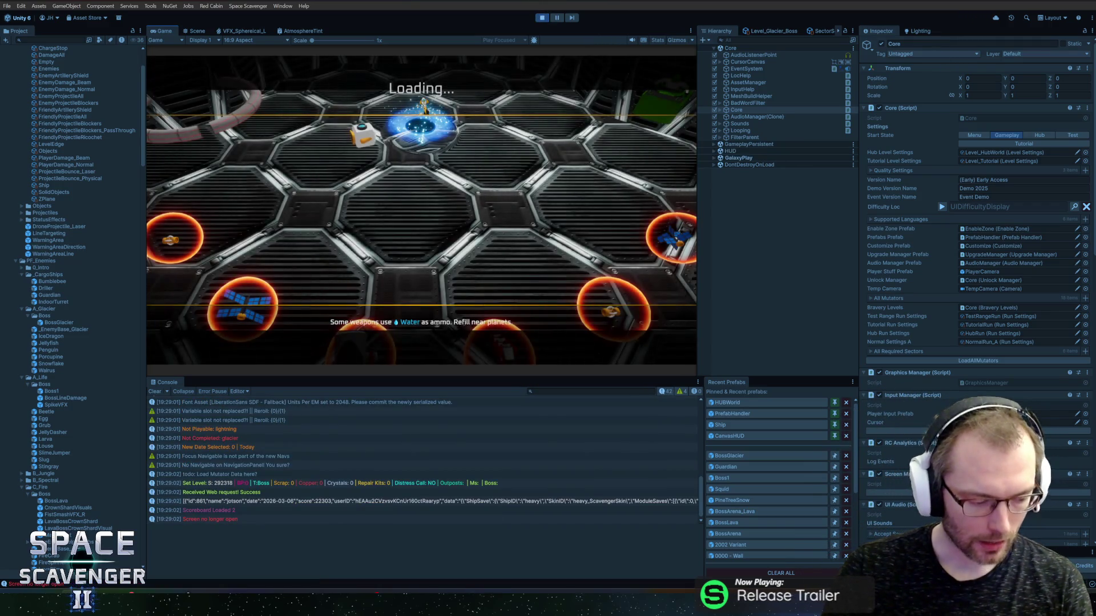
# Maximize the Game view, fly the ship up through the ice cave to the Prince of Frost, then stop
pyautogui.doubleClick(166, 31)
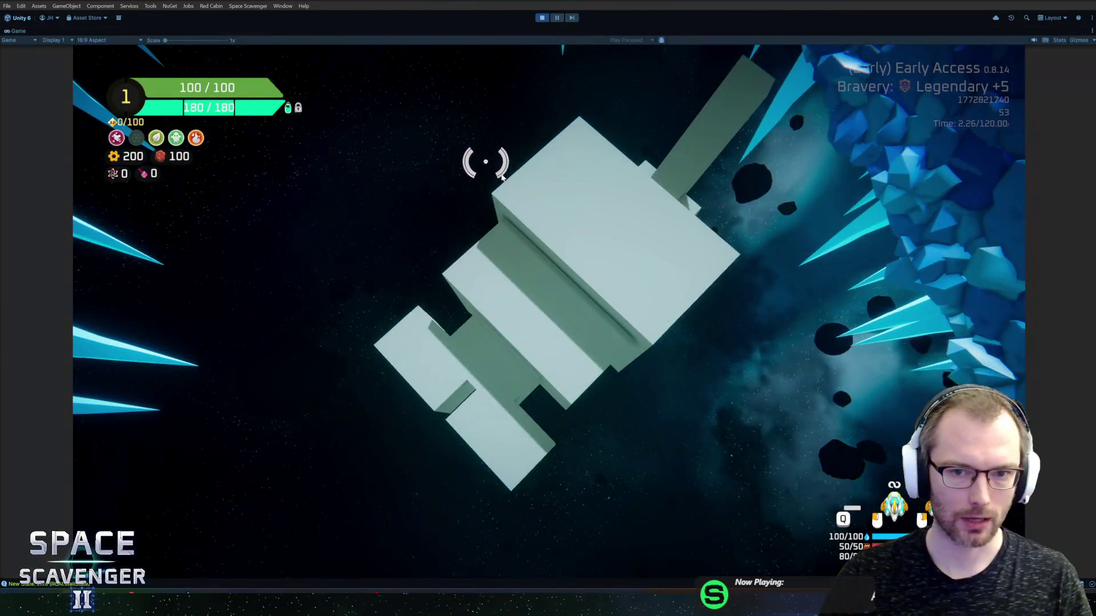
pyautogui.press('w')
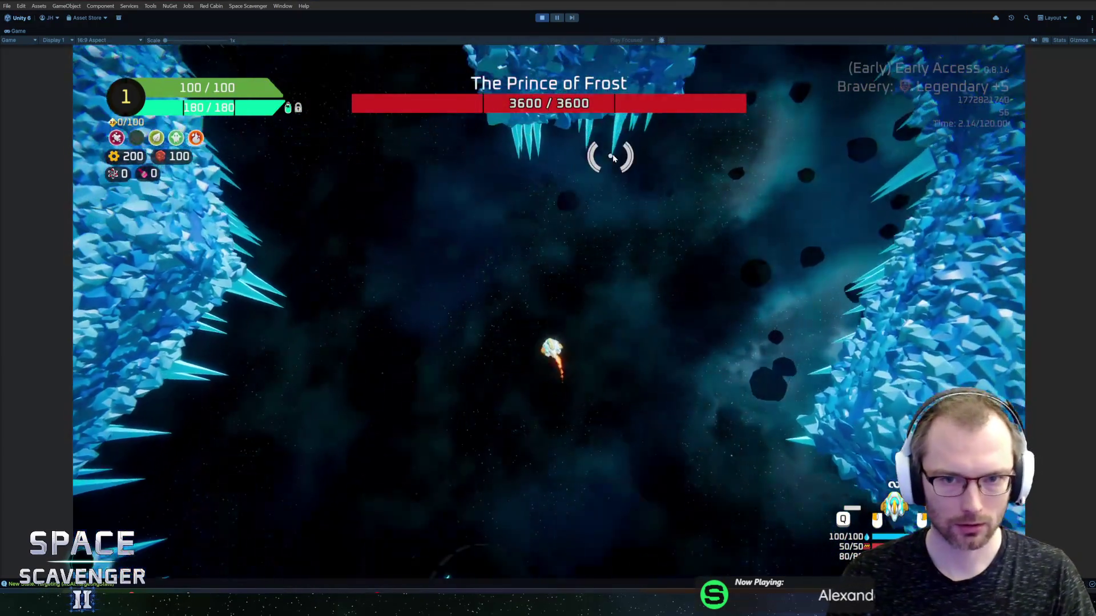
pyautogui.press('w')
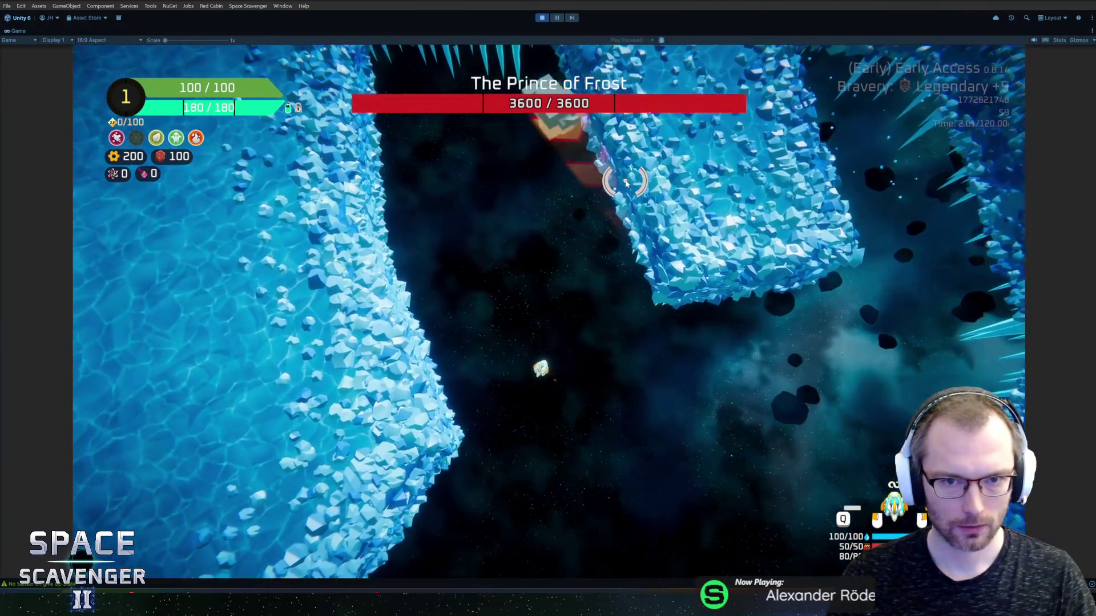
pyautogui.press('w')
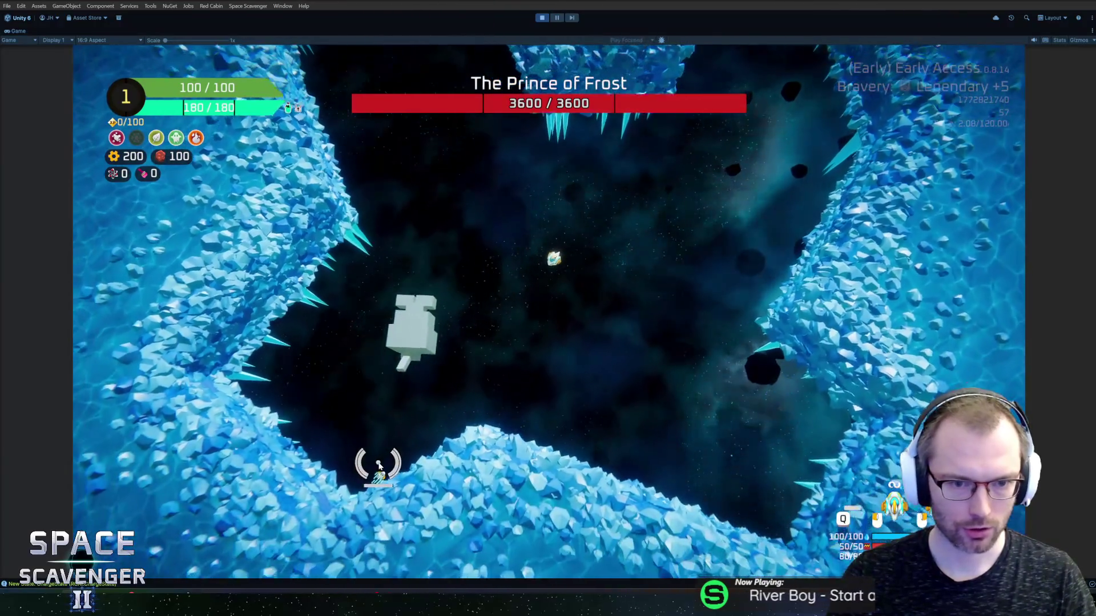
pyautogui.press('w')
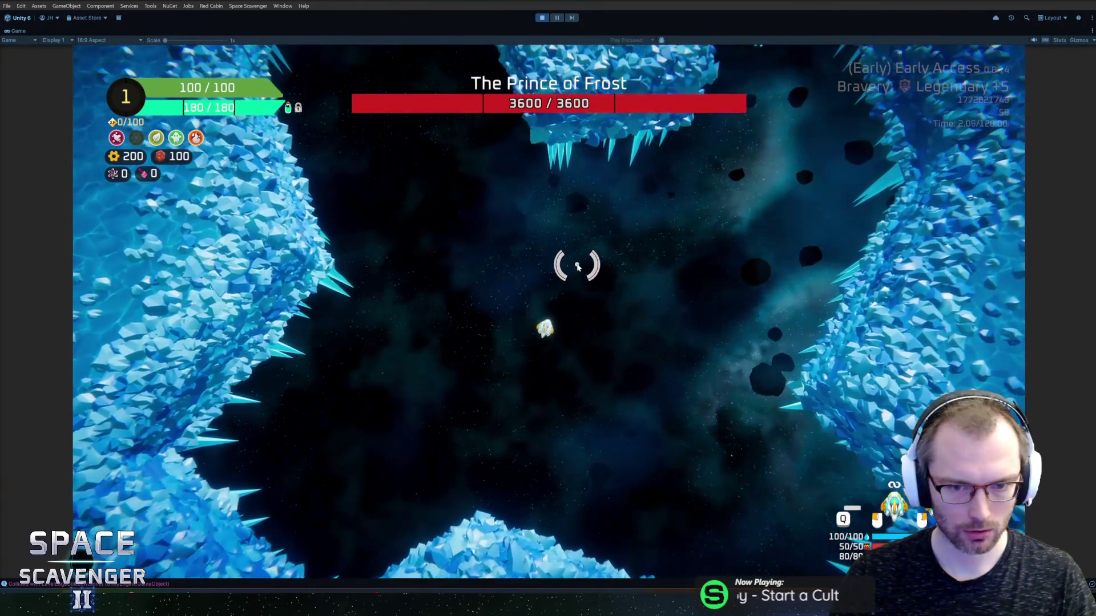
pyautogui.press('w')
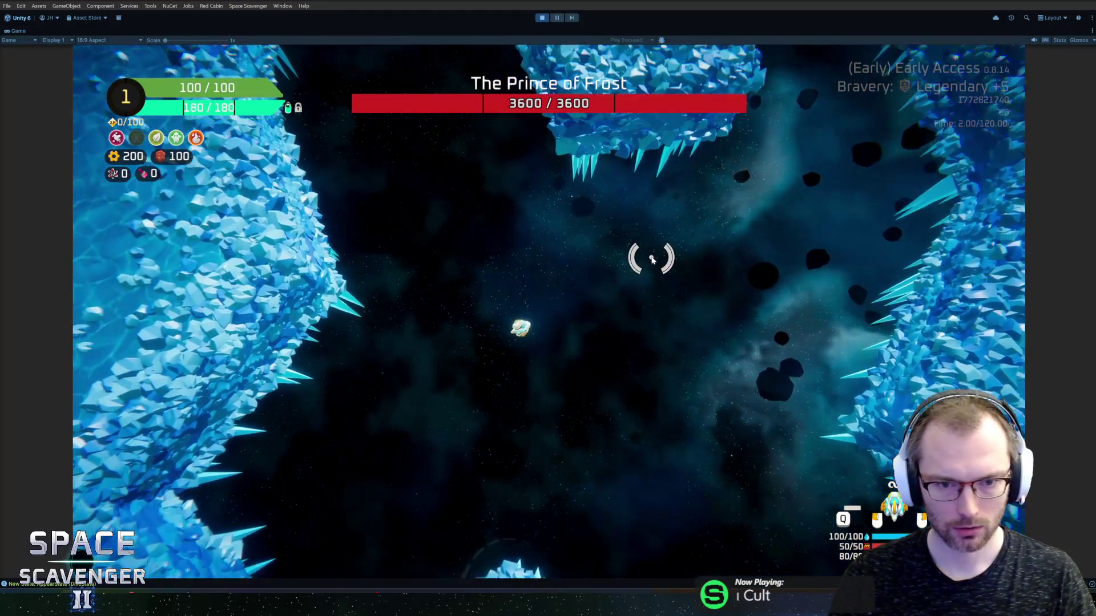
pyautogui.press('s')
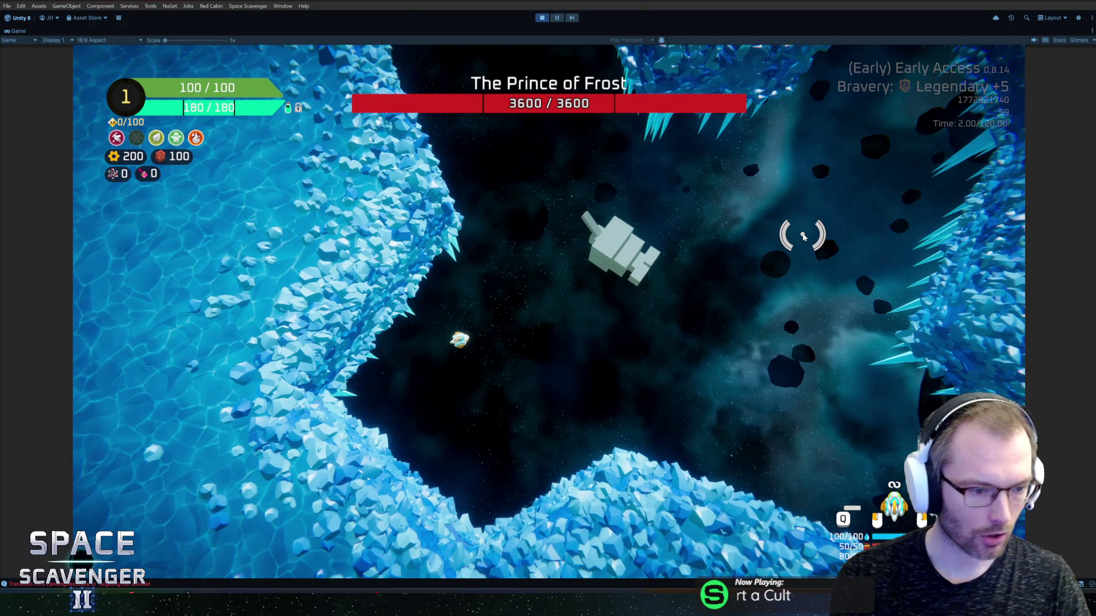
pyautogui.hotkey('ctrl', 'p')
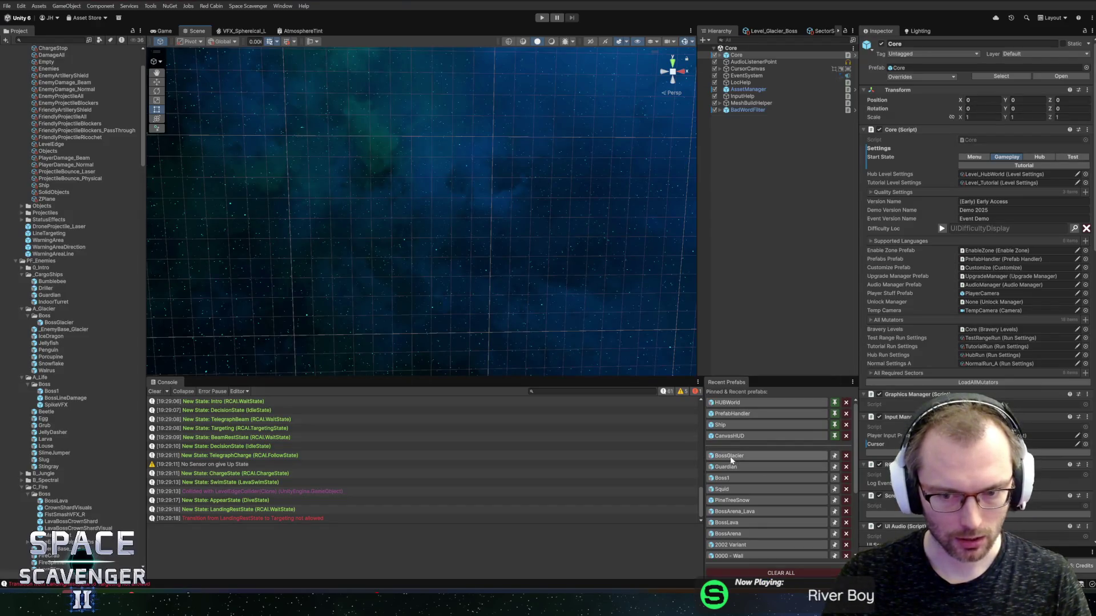
# Reopen BossGlacier, set LandingRestState's Target State to DecisionState, and start playing
pyautogui.click(731, 456)
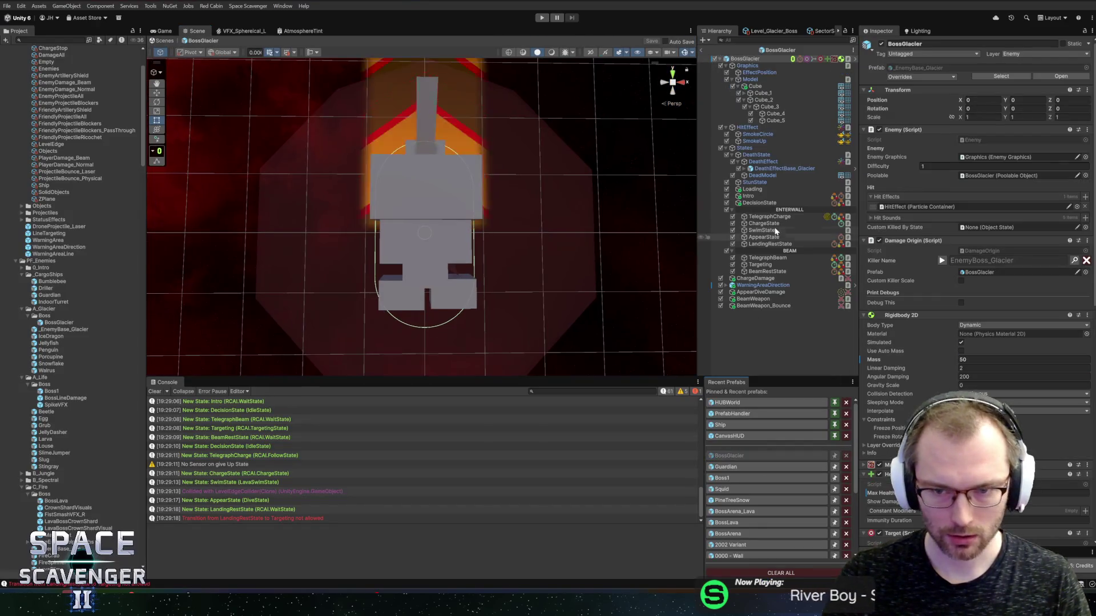
pyautogui.click(765, 237)
pyautogui.click(767, 244)
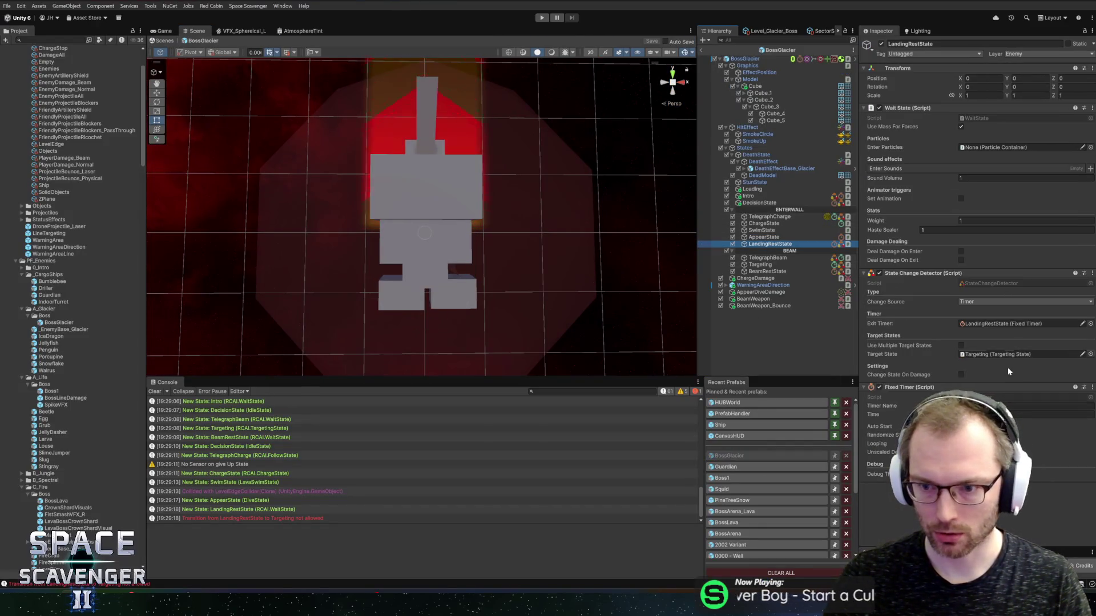
pyautogui.moveTo(758, 204)
pyautogui.mouseDown()
pyautogui.moveTo(913, 320)
pyautogui.moveTo(999, 354)
pyautogui.mouseUp()
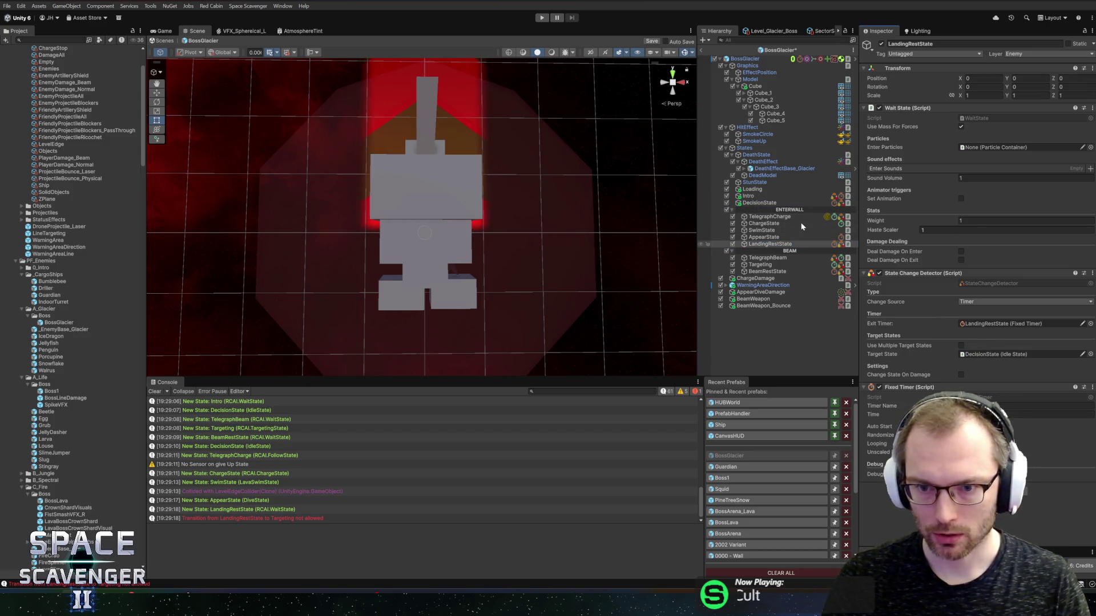
pyautogui.click(762, 244)
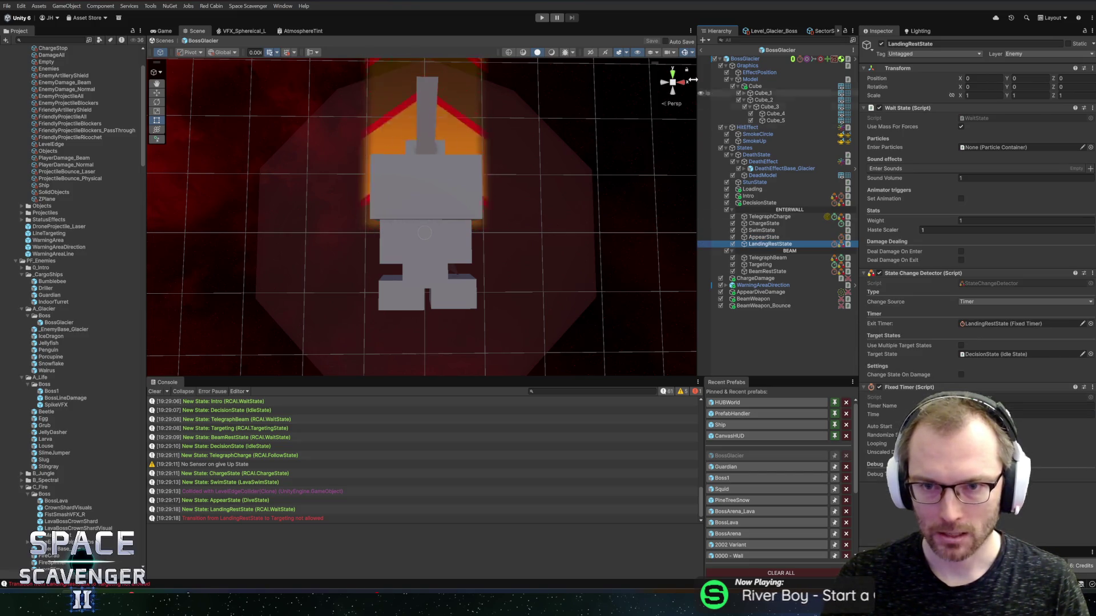
pyautogui.click(542, 18)
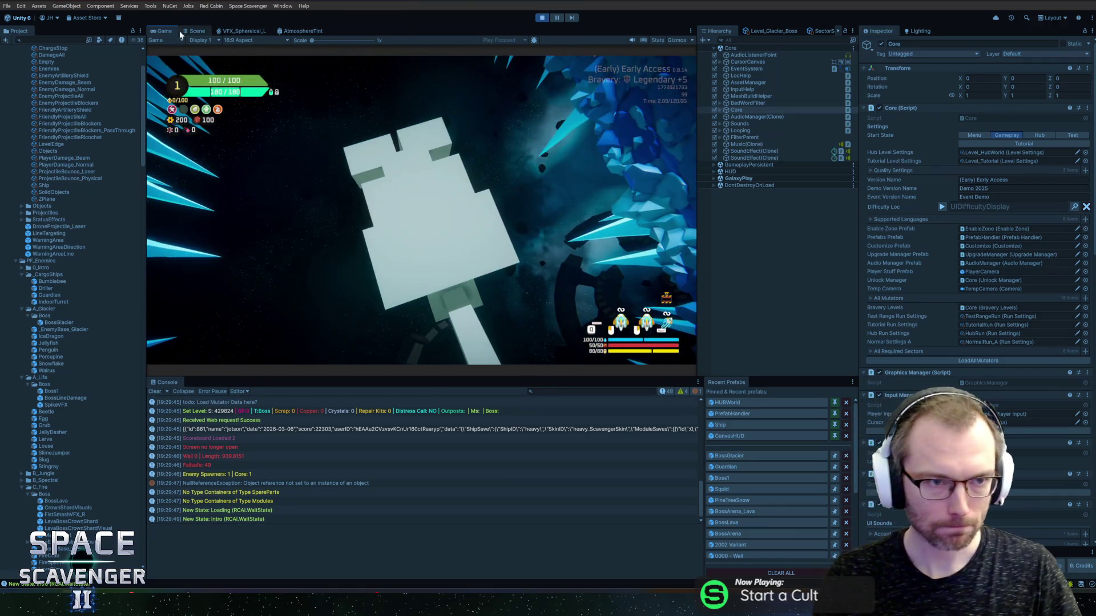
# Maximize the Game view and fight the Prince of Frost, then switch to BossGlacier.cs in Rider
pyautogui.doubleClick(169, 30)
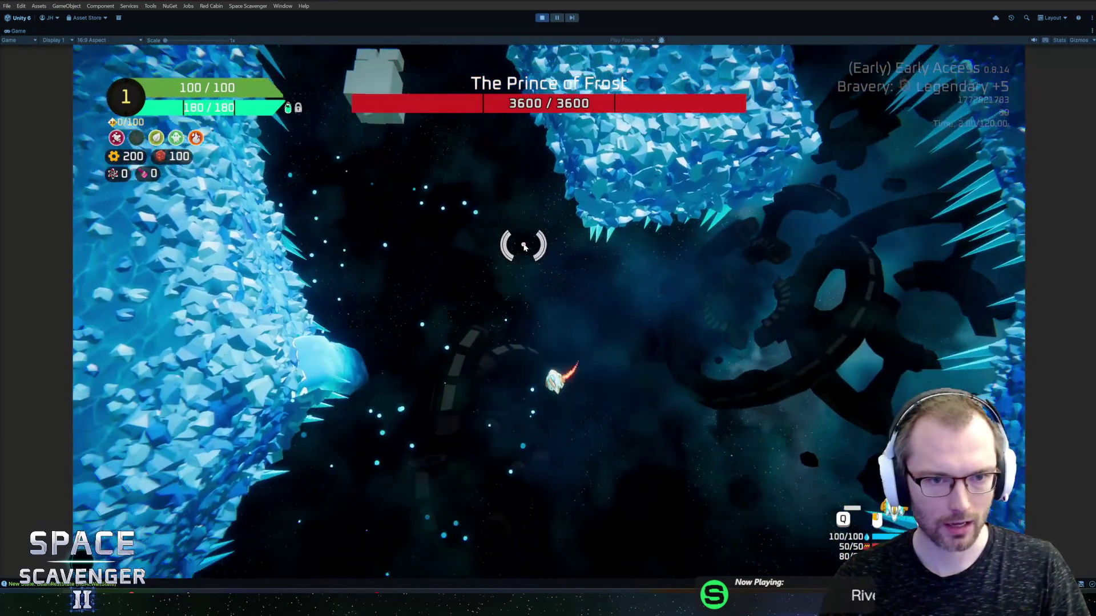
pyautogui.press('a')
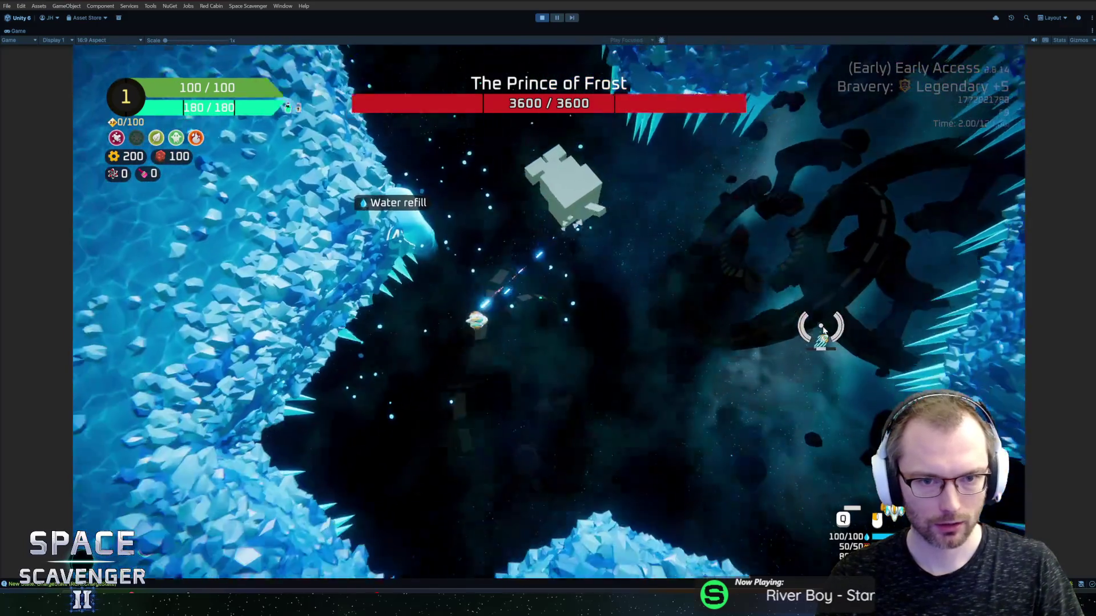
pyautogui.press('d')
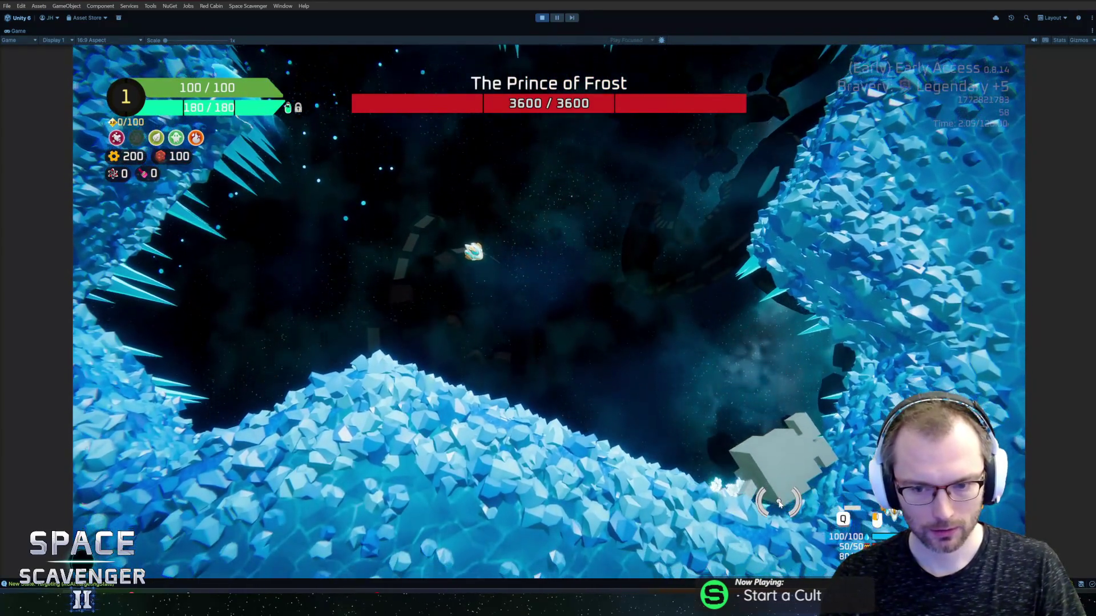
pyautogui.press('d')
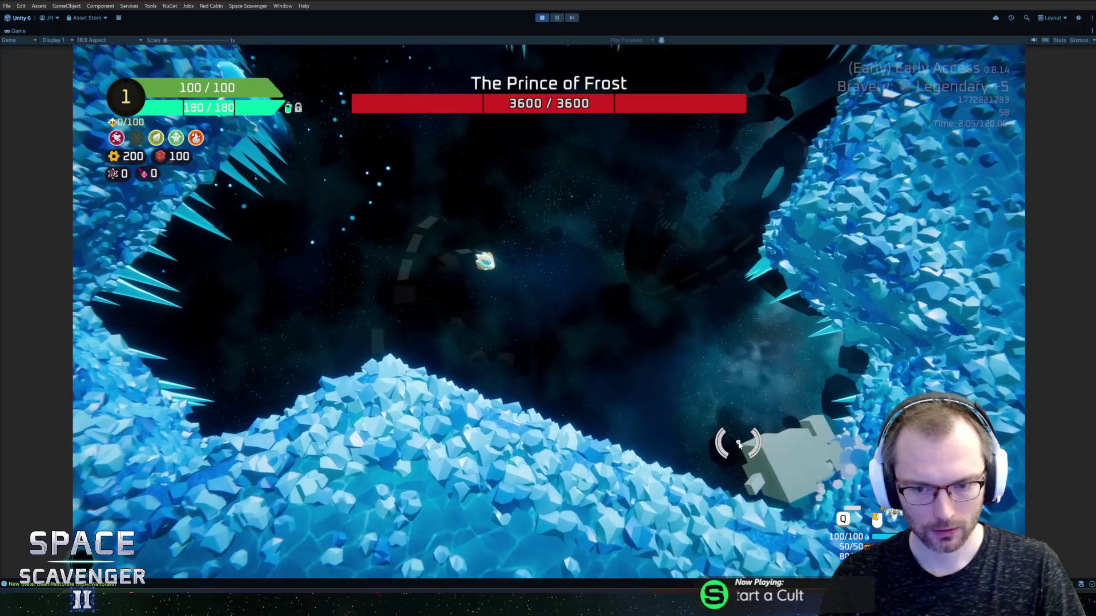
pyautogui.press('w')
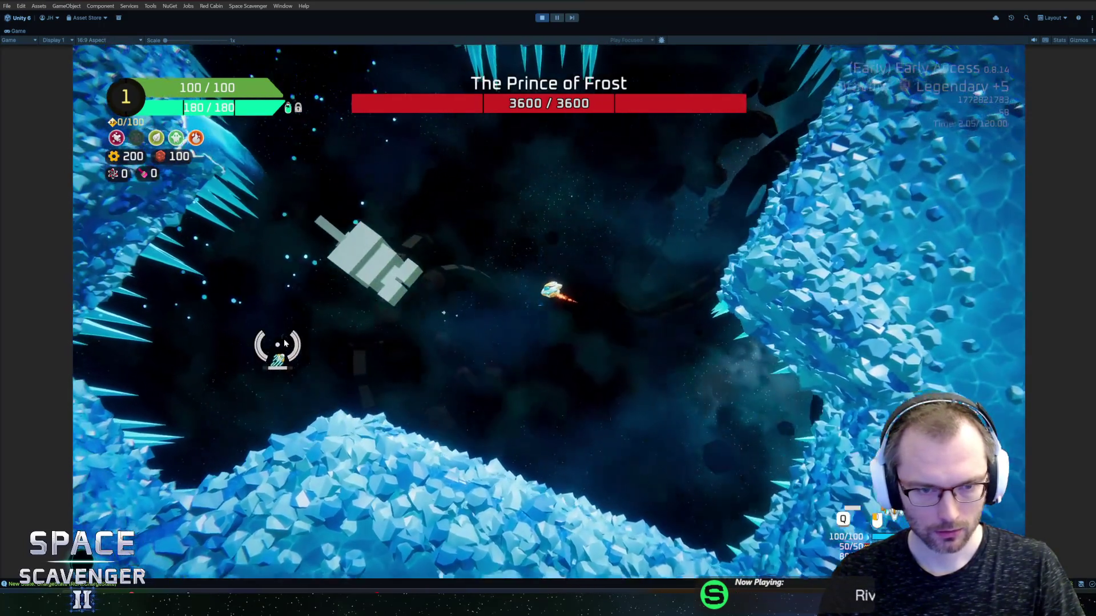
pyautogui.press('d')
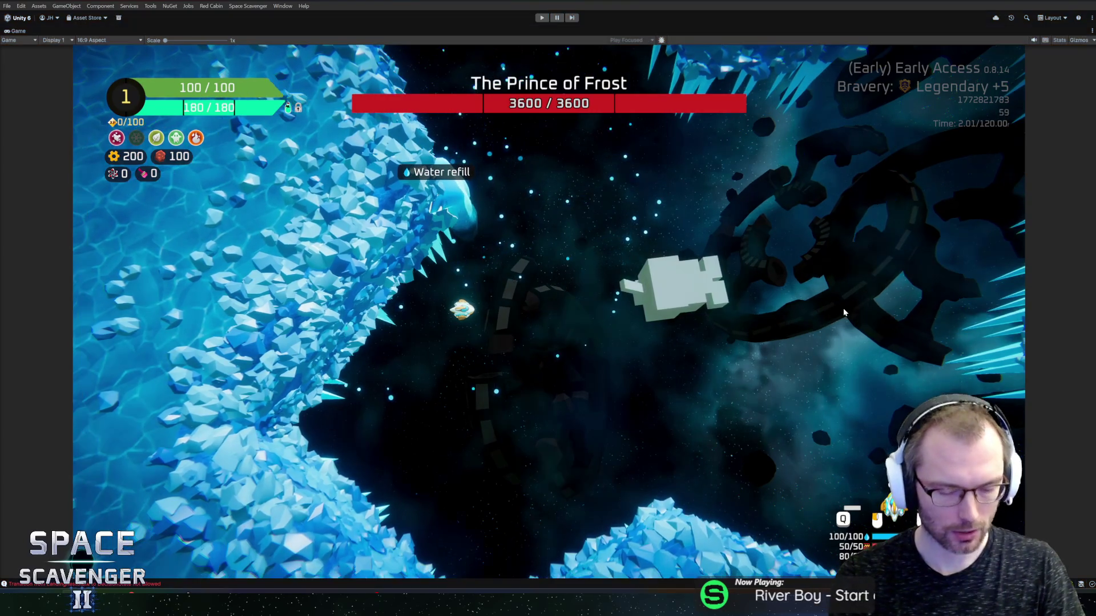
pyautogui.hotkey('alt', 'Tab')
pyautogui.scroll(-15, 552, 311)
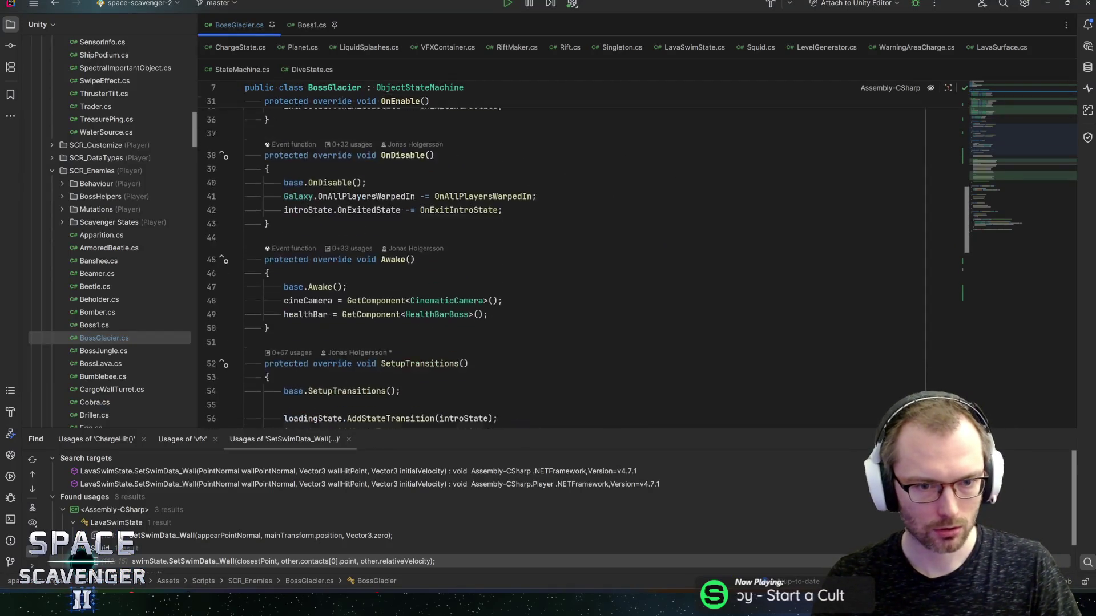
# Add appearRestState.AddStateTransition(decisionState) below the appearState transition in SetupTransitions
pyautogui.scroll(-1, 553, 269)
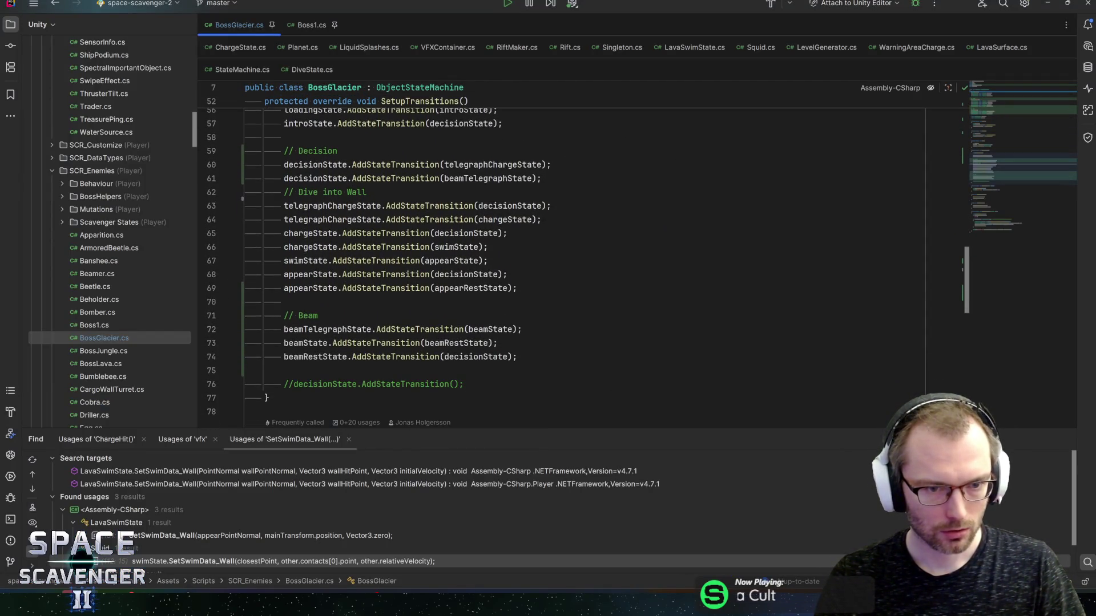
pyautogui.click(313, 288)
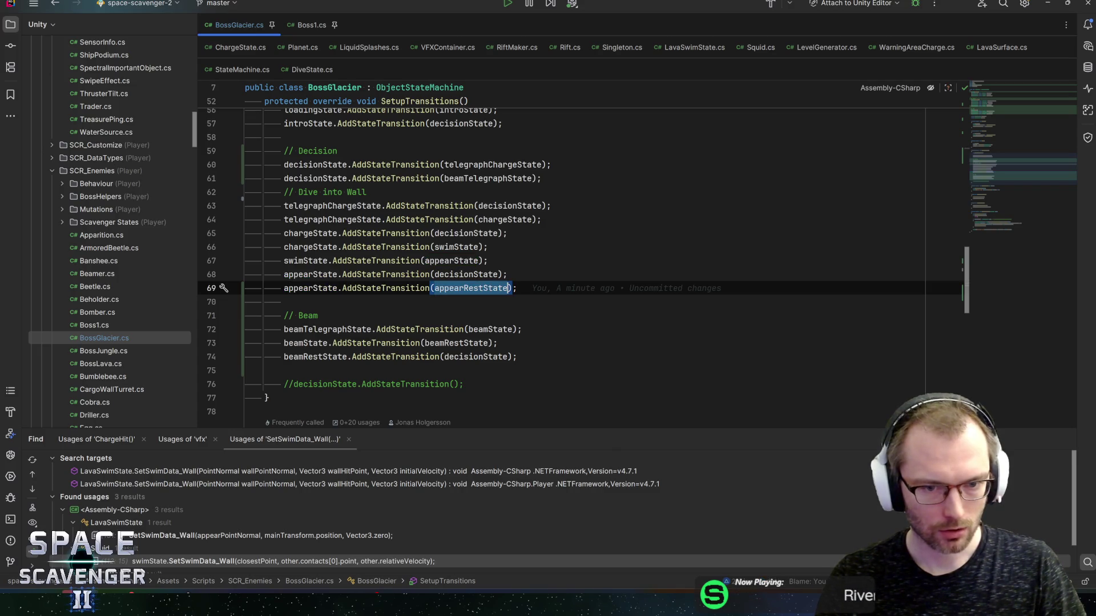
pyautogui.press('Return')
pyautogui.write('appearRestState.adds')
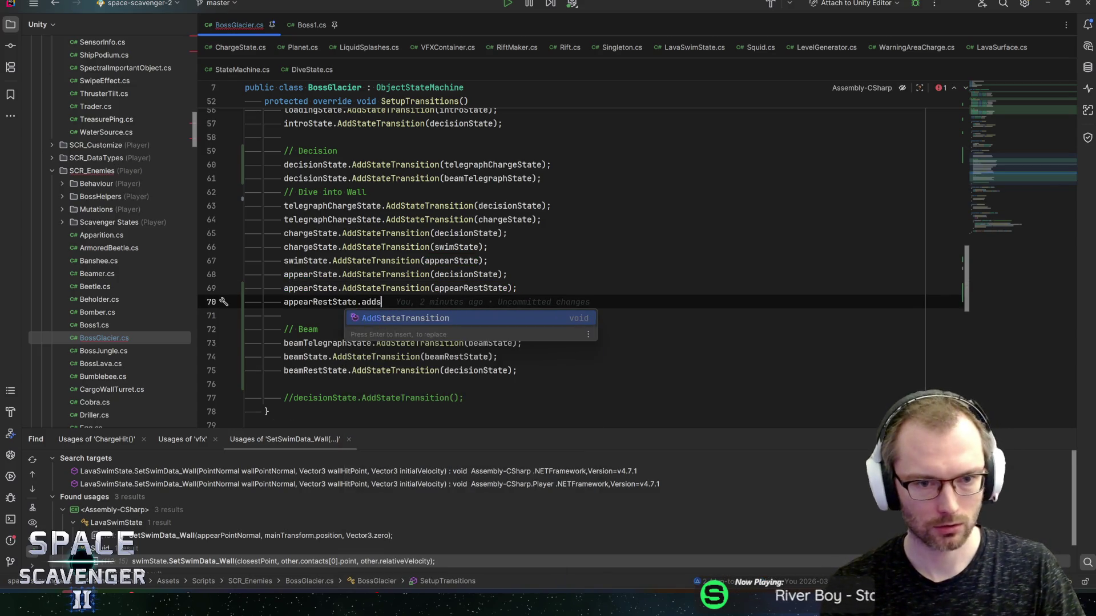
pyautogui.press('Return')
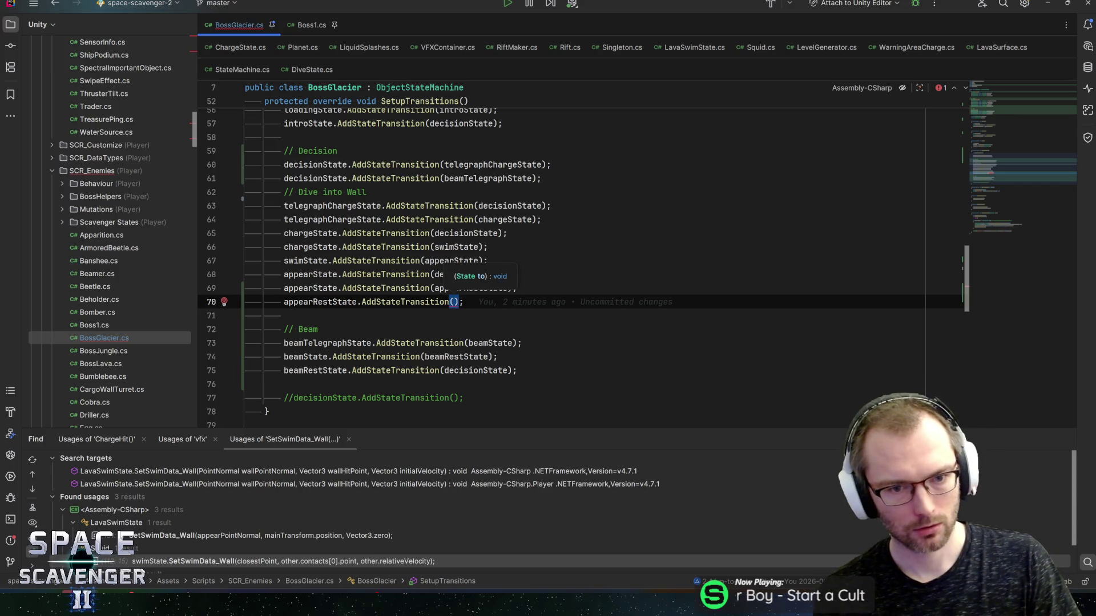
pyautogui.write('de')
pyautogui.press('Return')
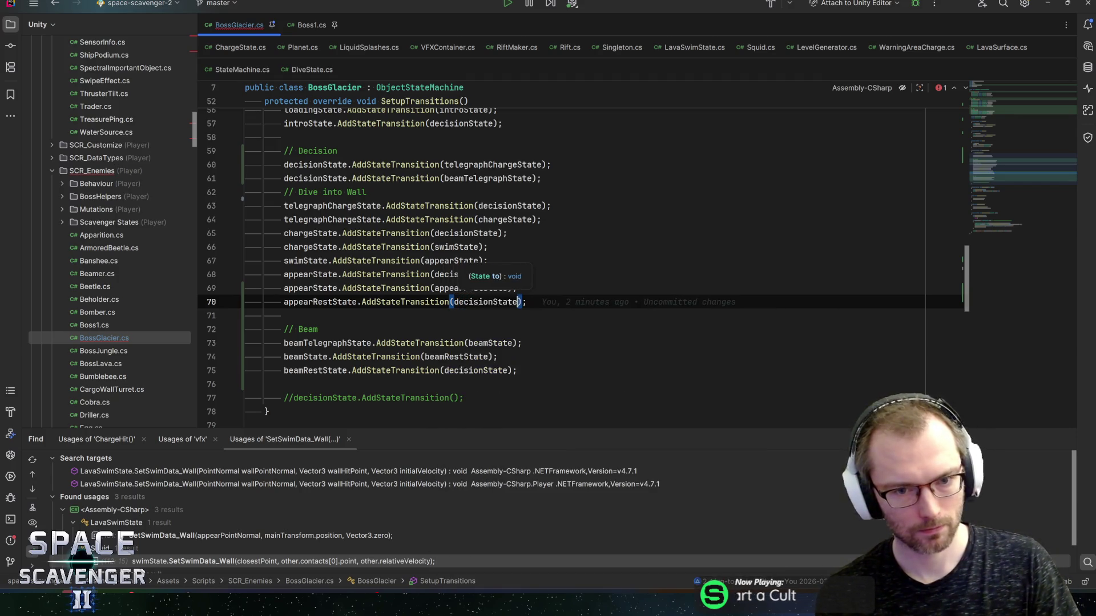
# Remove the direct appearState-to-decisionState transition line, then return to Unity's Beam Width field
pyautogui.click(508, 275)
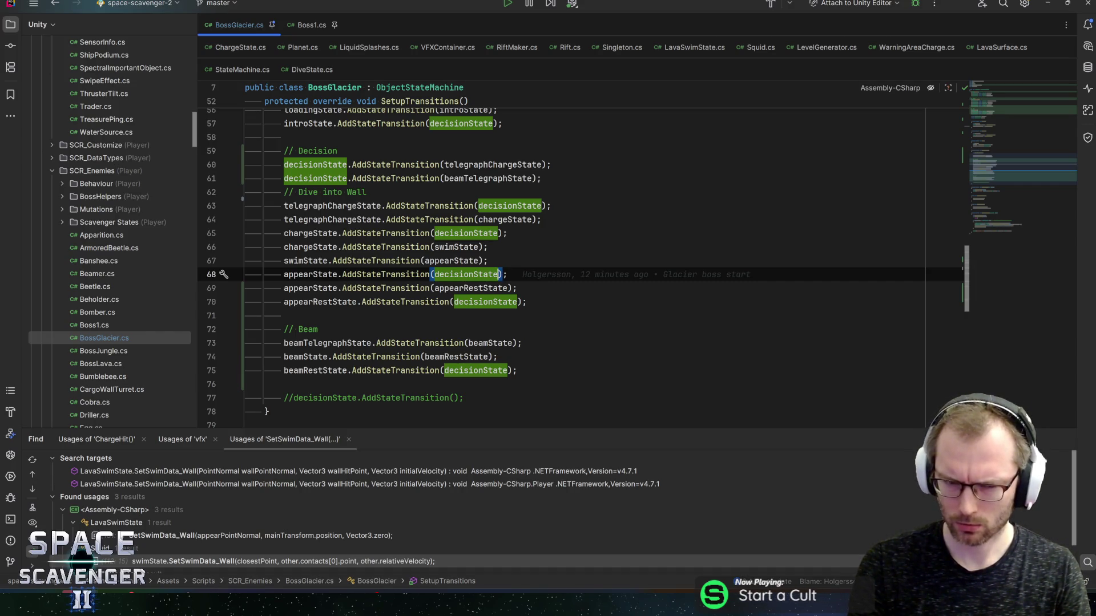
pyautogui.hotkey('ctrl', 'x')
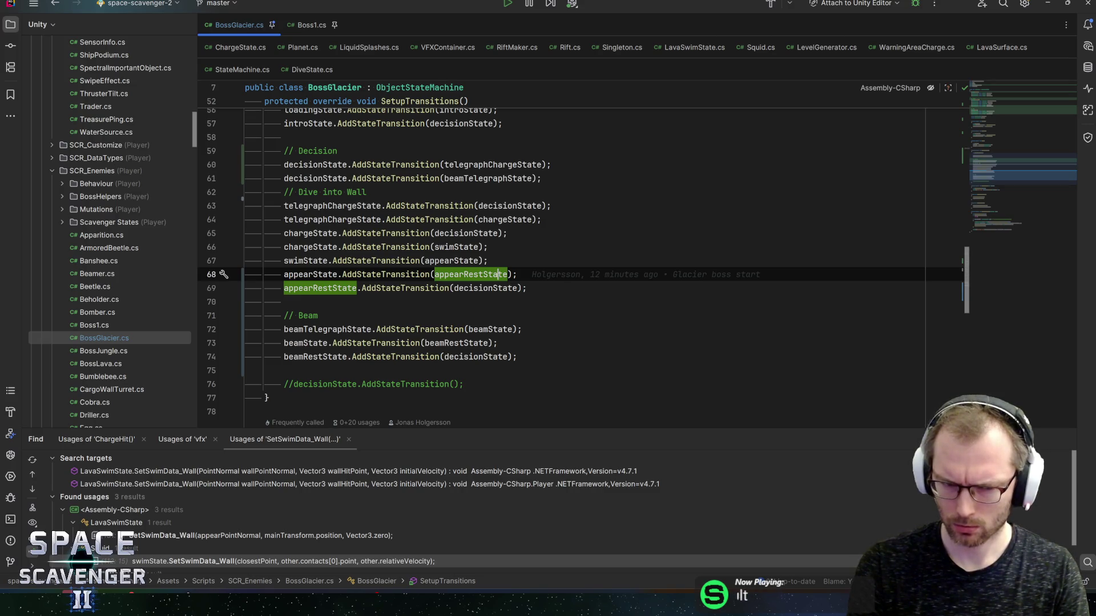
pyautogui.click(518, 289)
pyautogui.press('Up')
pyautogui.press('Up')
pyautogui.press('Up')
pyautogui.press('Down')
pyautogui.press('Down')
pyautogui.press('Down')
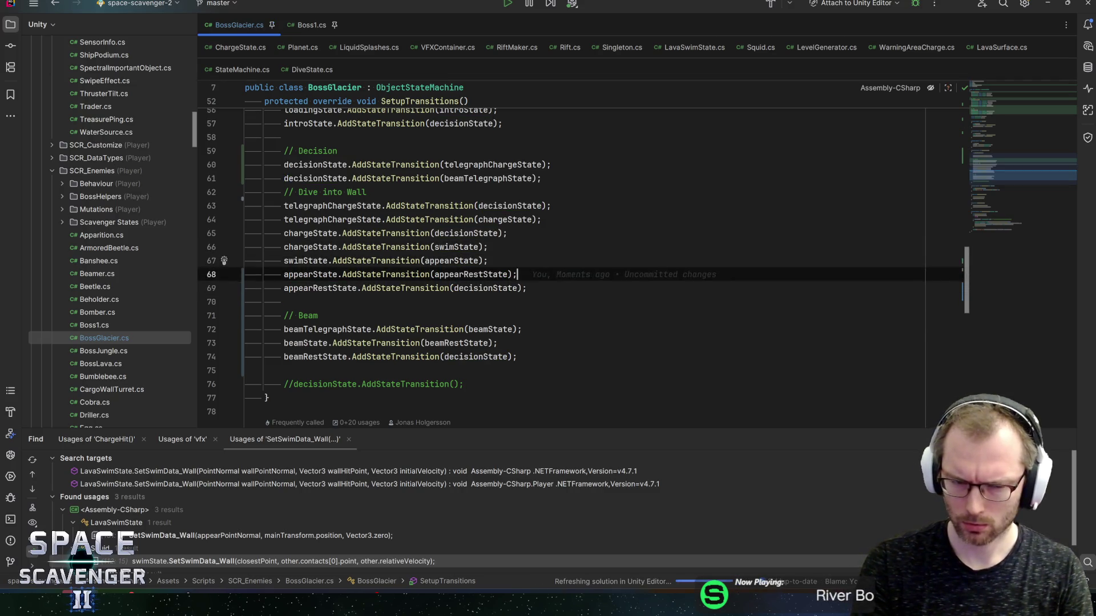
pyautogui.press('Down')
pyautogui.press('Down')
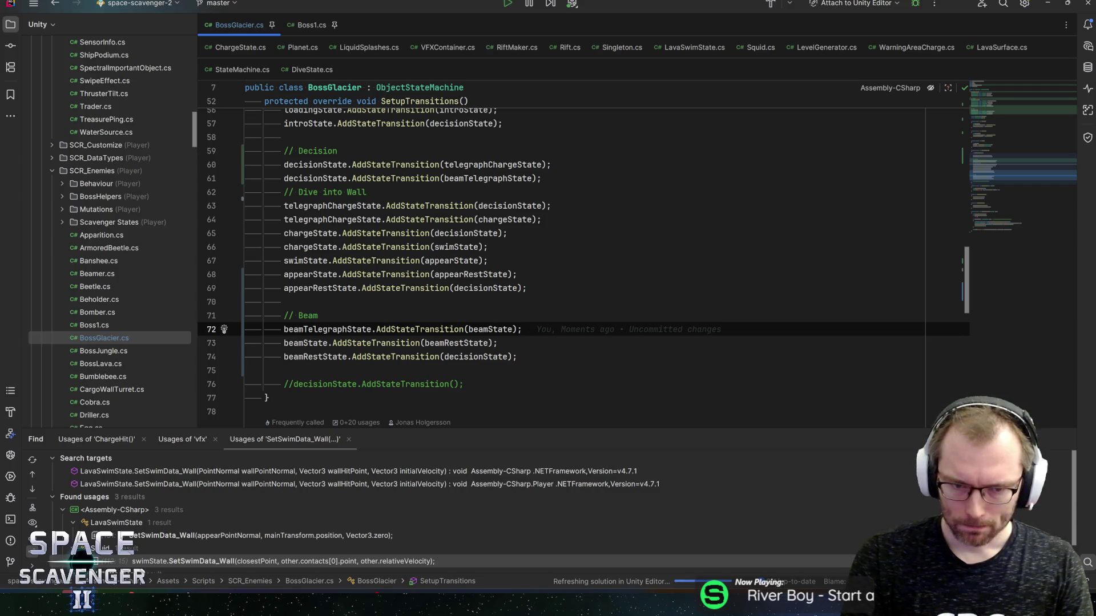
pyautogui.hotkey('alt', 'Tab')
pyautogui.click(979, 172)
# Set Beam Width to 4, save the BossGlacier prefab, and start a maximized playtest
pyautogui.write('4')
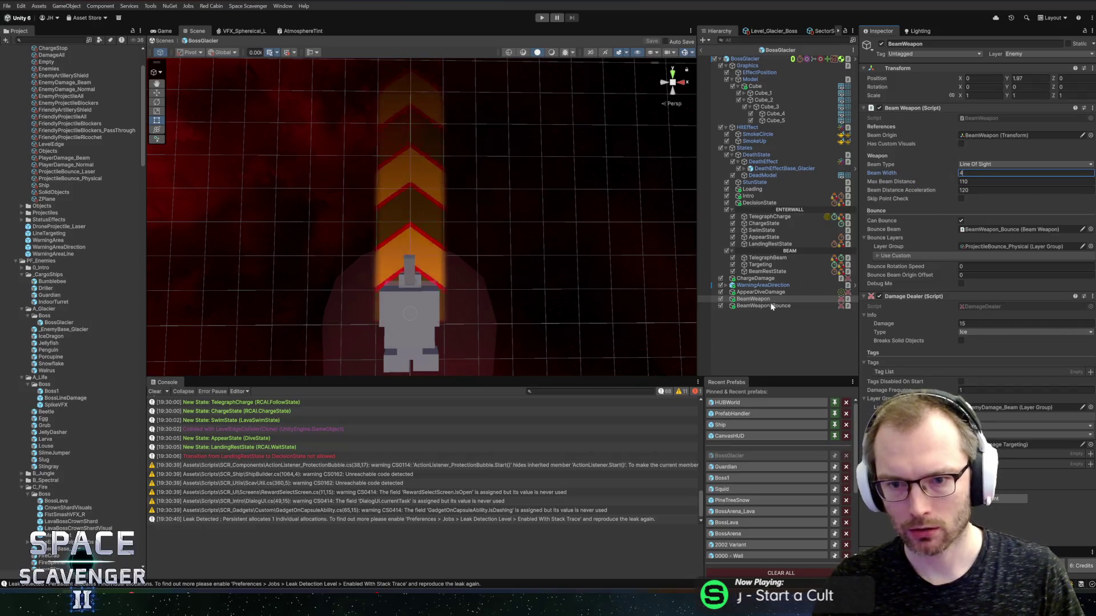
pyautogui.click(772, 306)
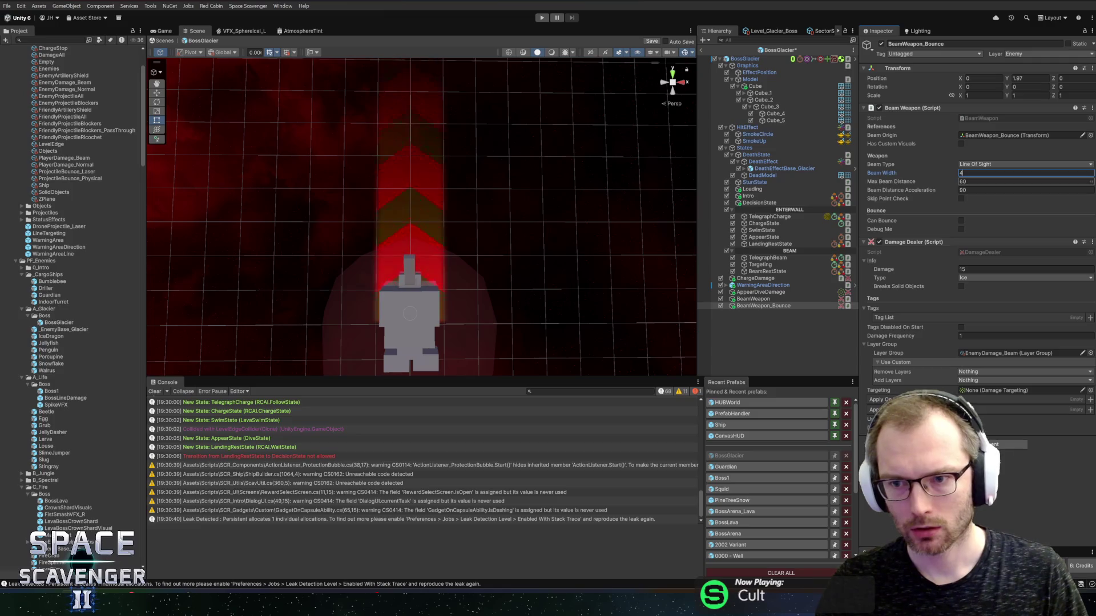
pyautogui.hotkey('ctrl', 's')
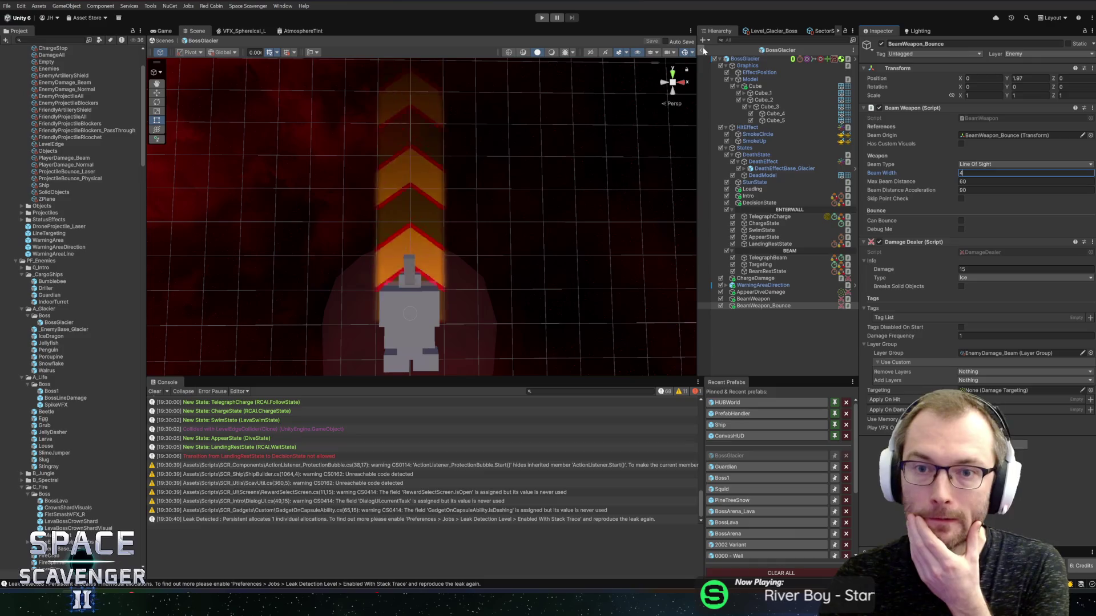
pyautogui.hotkey('ctrl', 'p')
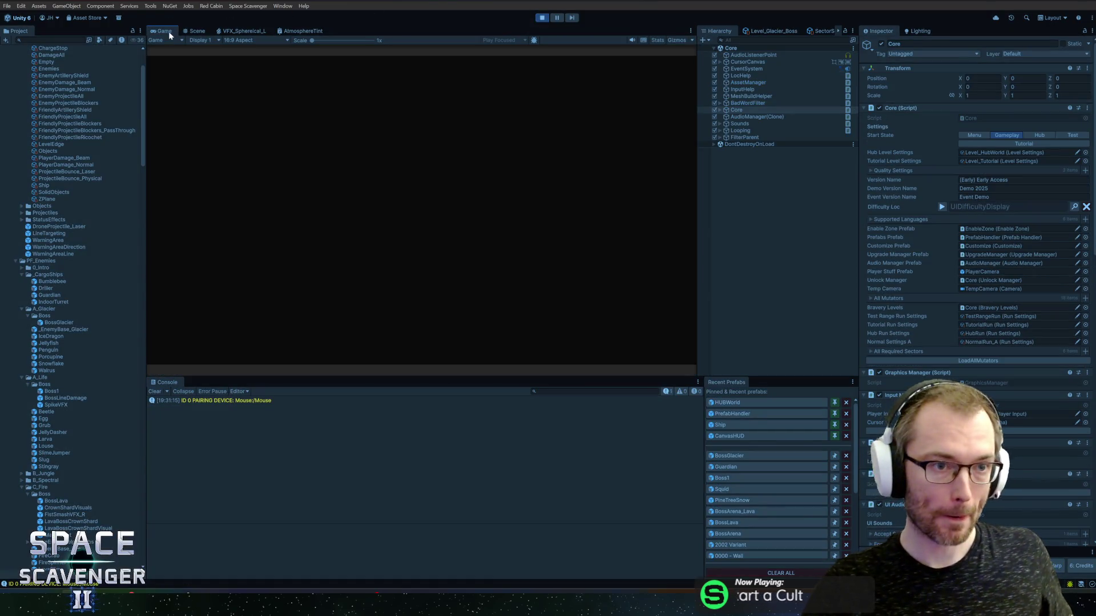
pyautogui.doubleClick(169, 32)
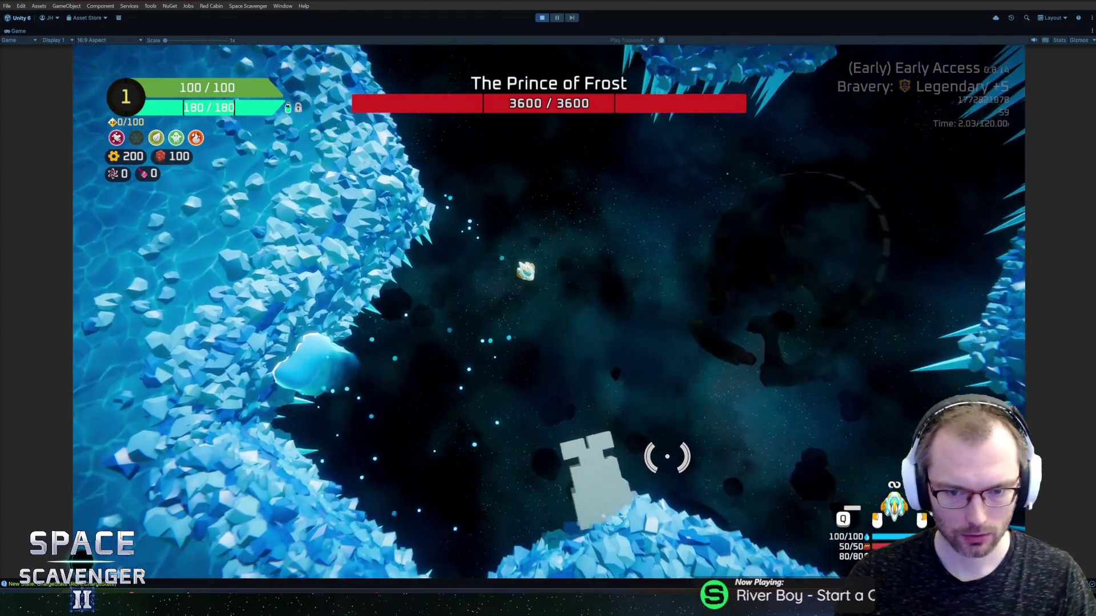
# End the Prince of Frost playtest and return to the editor
pyautogui.hotkey('ctrl', 'p')
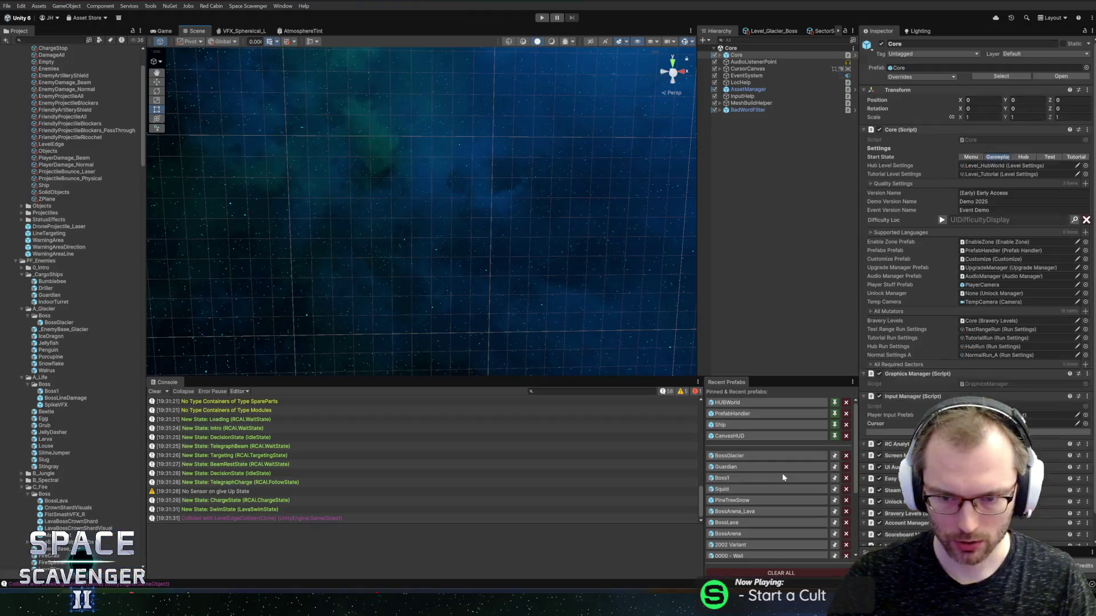
# Reopen BossGlacier, set the Targeting state's Haste Scaler to 0.5, and start another playtest
pyautogui.click(740, 458)
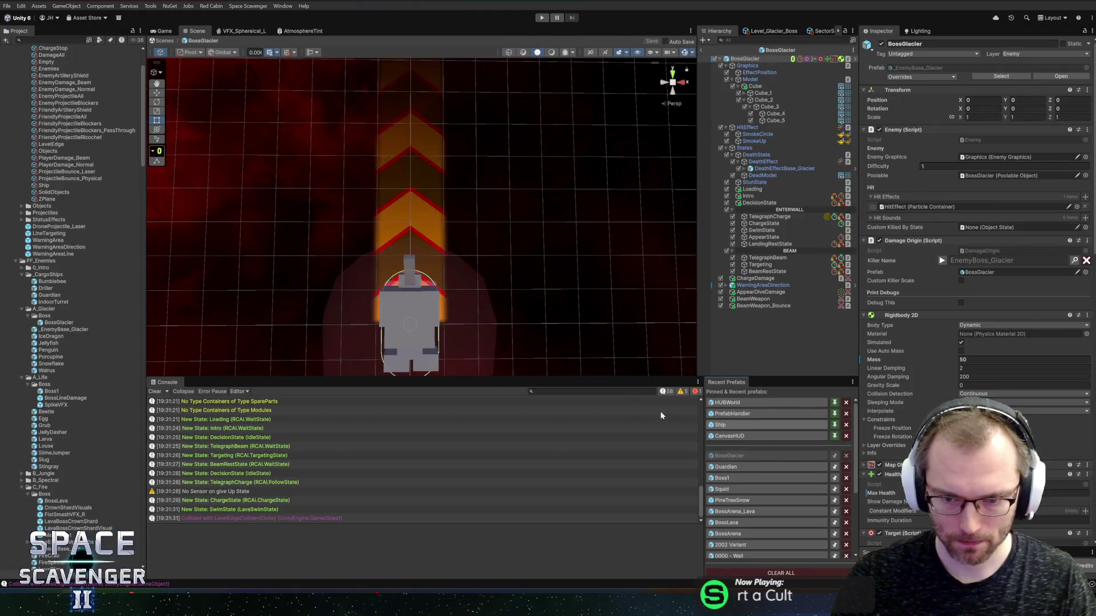
pyautogui.click(765, 259)
pyautogui.click(762, 265)
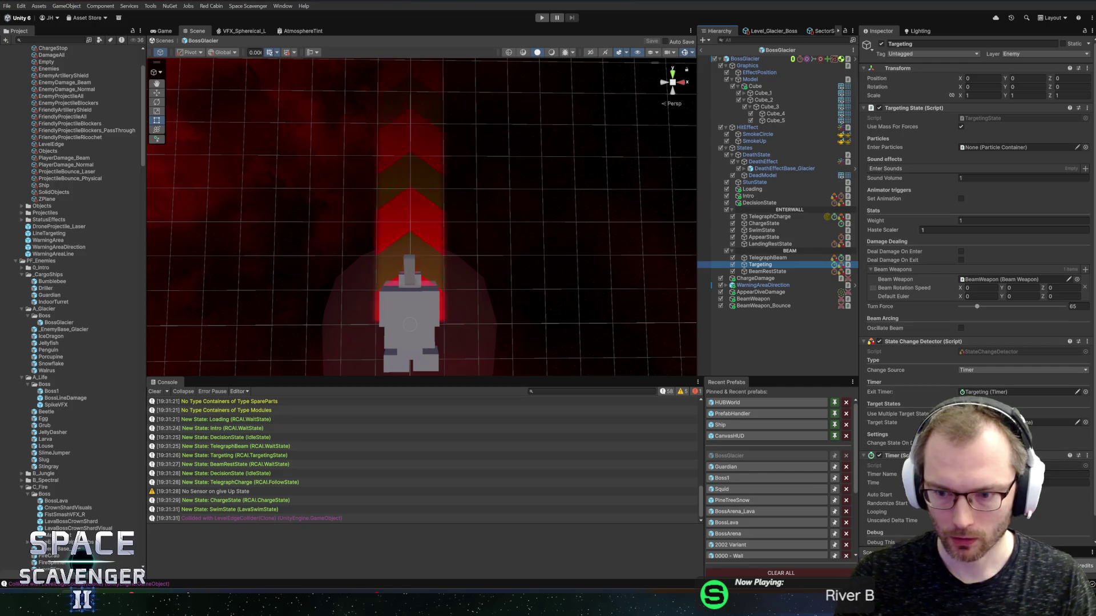
pyautogui.scroll(-1, 976, 257)
pyautogui.click(1061, 458)
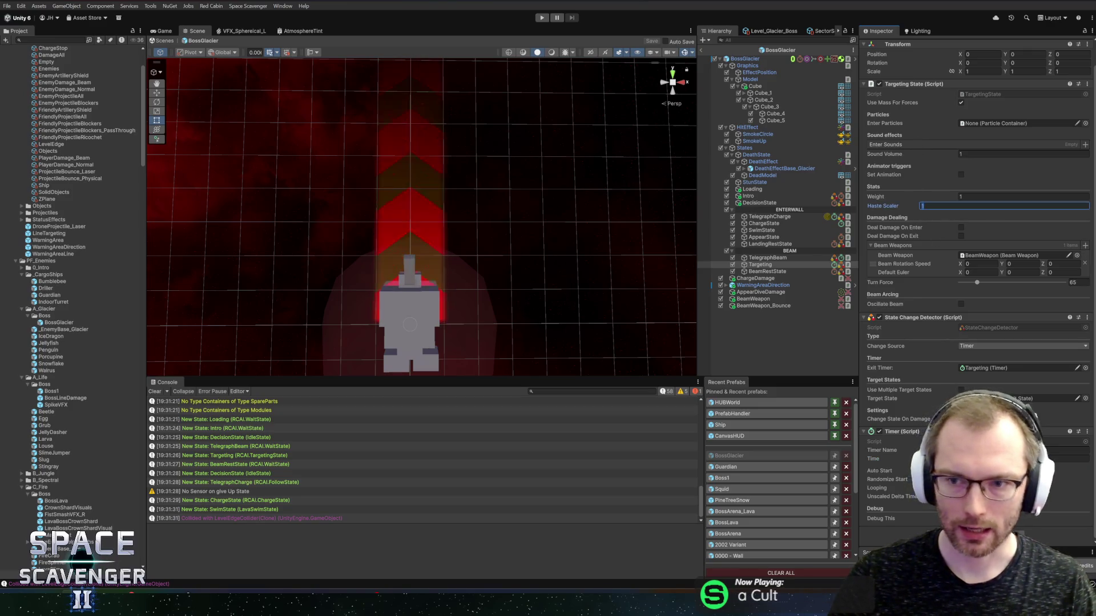
pyautogui.write('0')
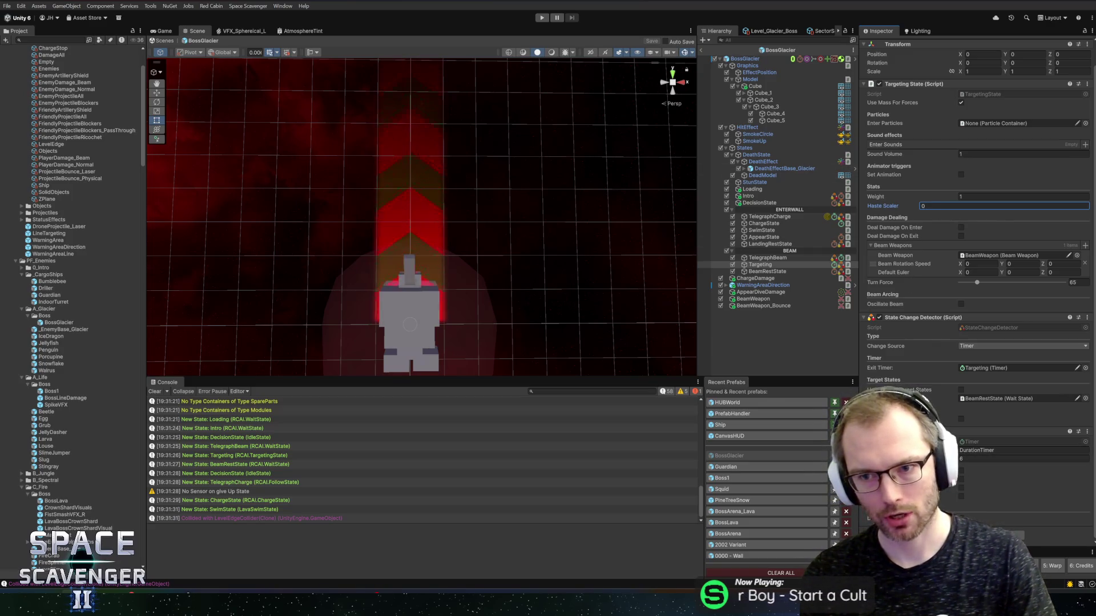
pyautogui.click(940, 207)
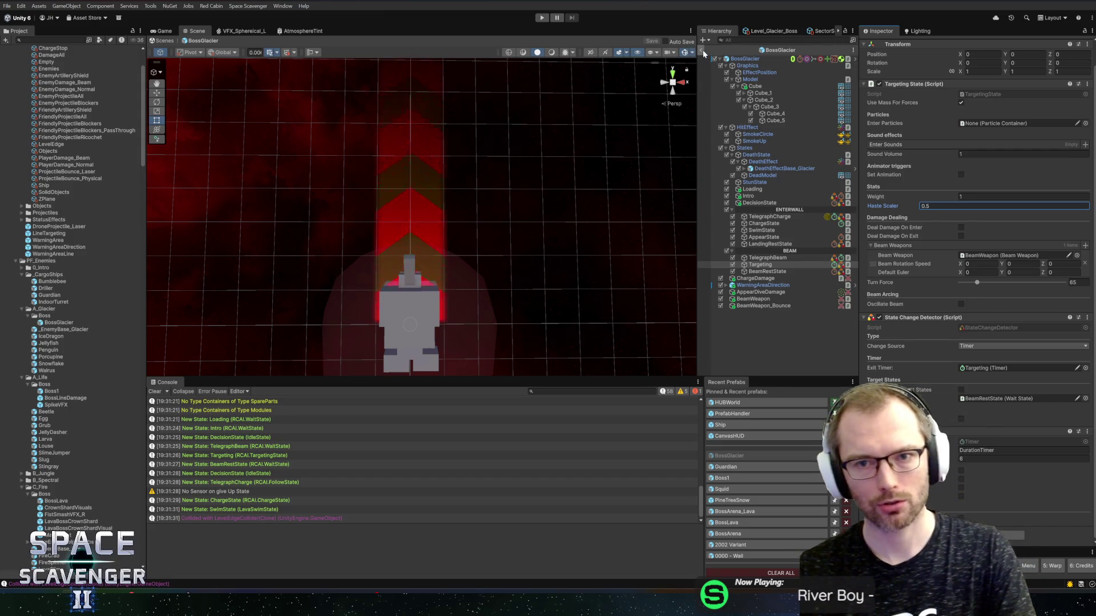
pyautogui.click(542, 18)
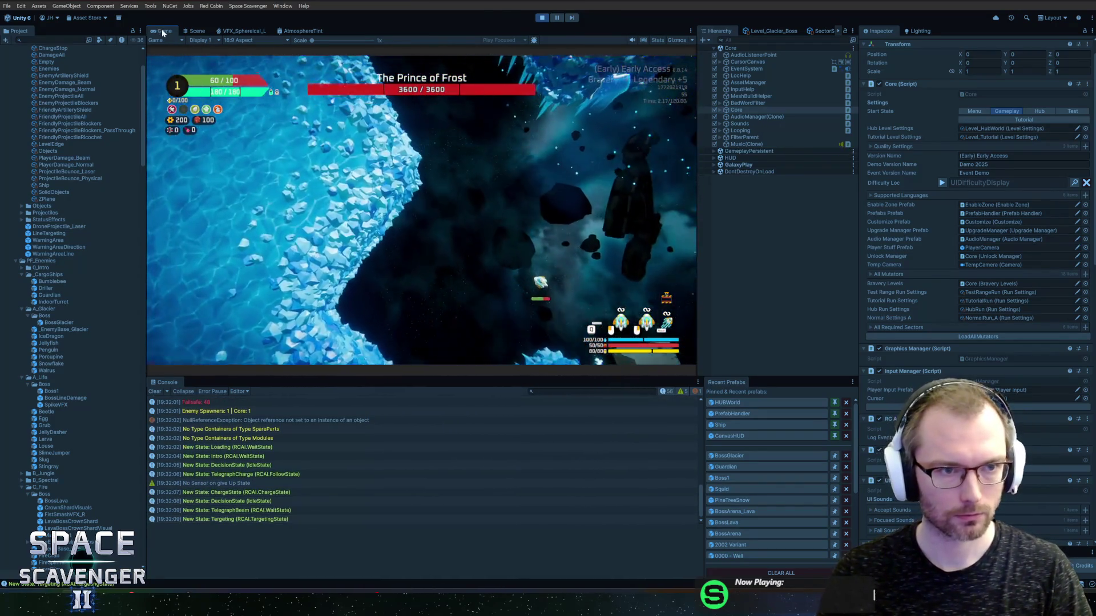
# Playtest the arena in a maximized Game view to watch the Prince of Frost's icy beam, then stop play mode
pyautogui.hotkey('shift', 'space')
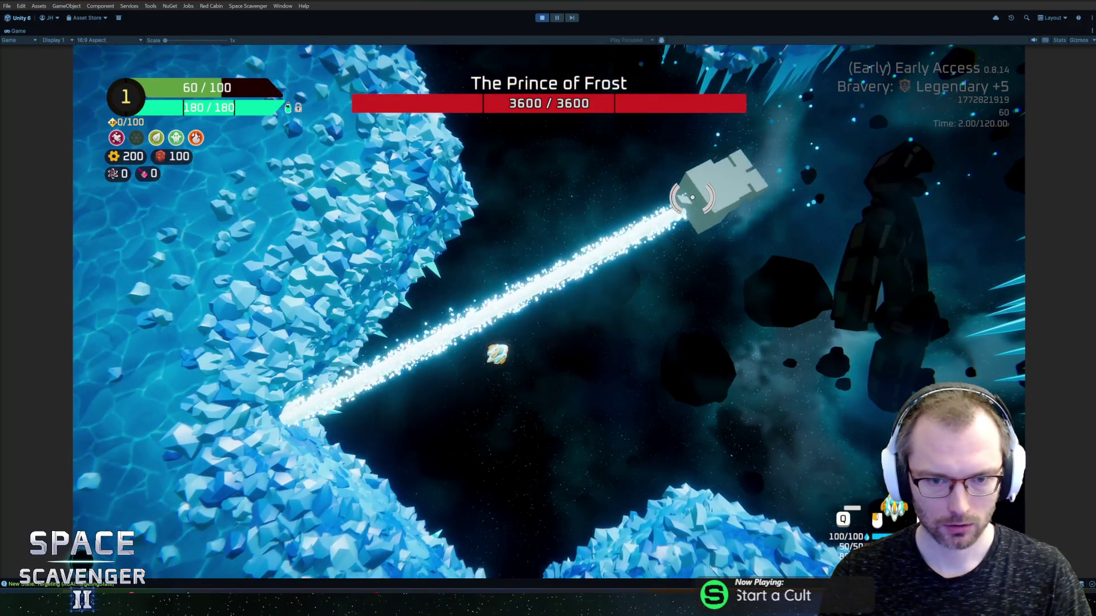
pyautogui.hotkey('ctrl', 'p')
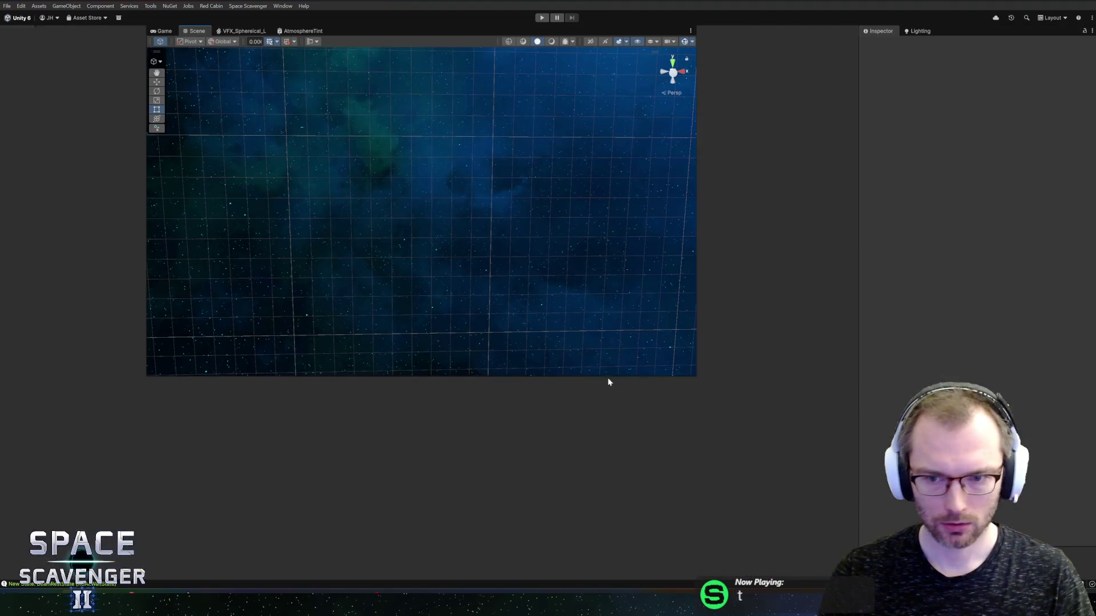
# Reopen the BossGlacier prefab from Recent Prefabs and select its TelegraphBeam wait state
pyautogui.click(730, 456)
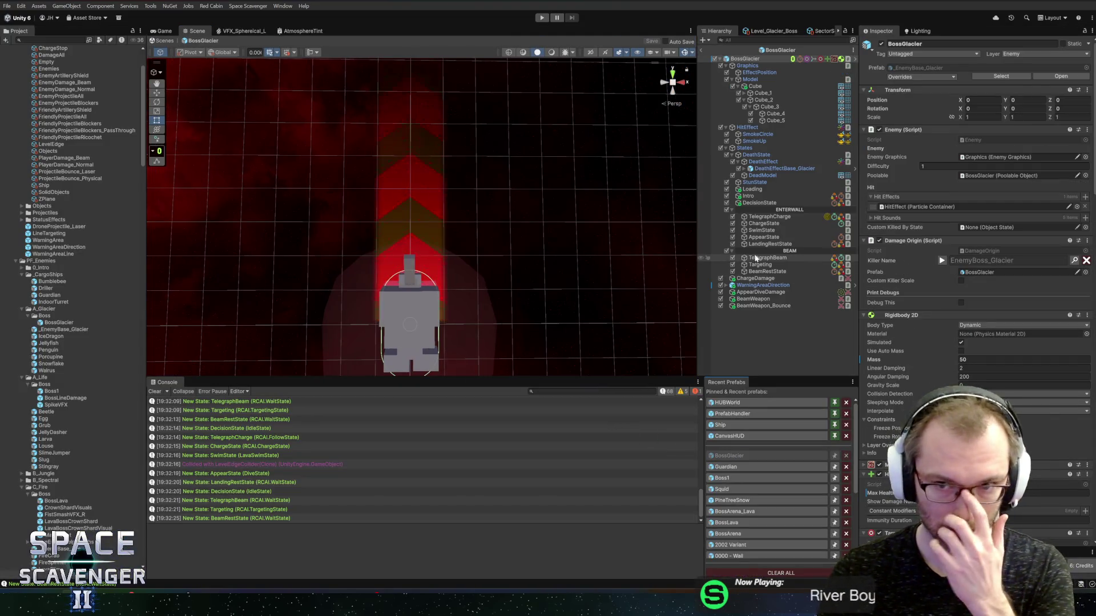
pyautogui.click(766, 258)
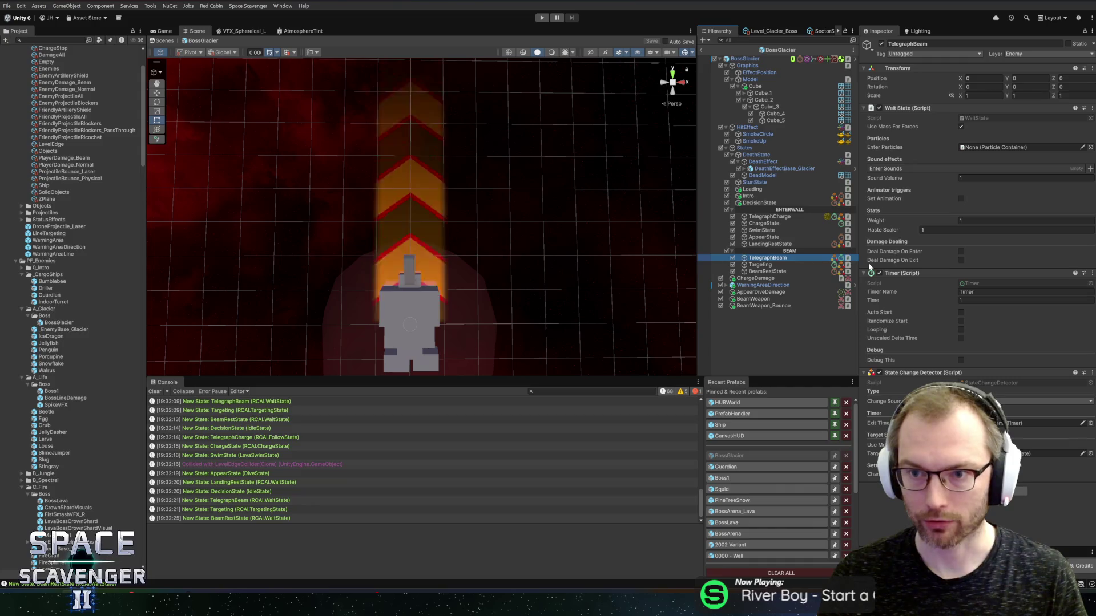
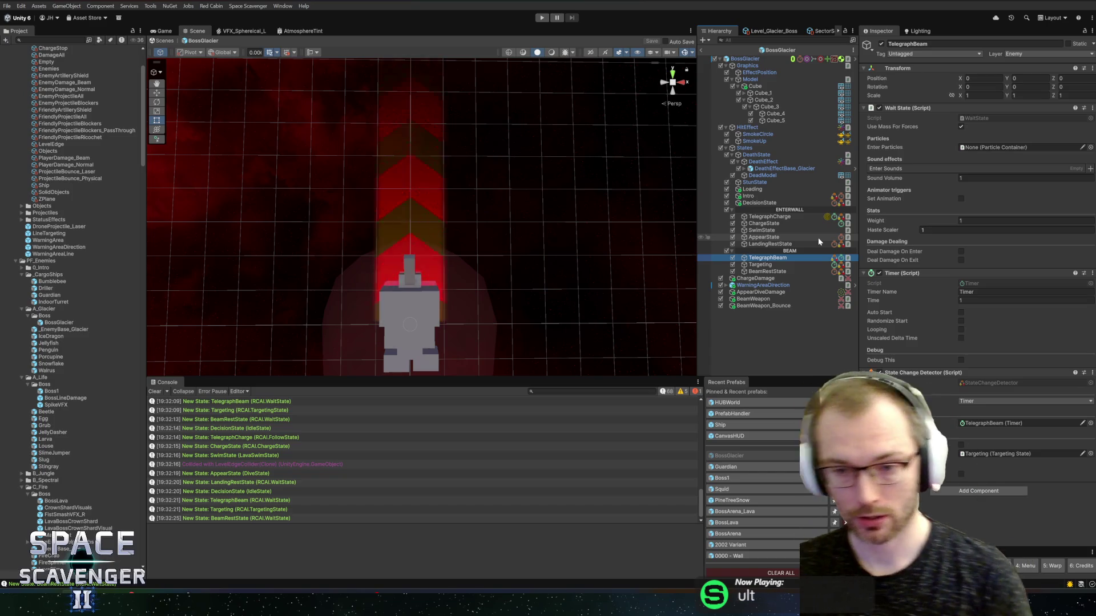
# Duplicate the TelegraphCharge state into the BEAM group and name the copy TelegraphBeam2
pyautogui.click(771, 217)
pyautogui.hotkey('ctrl', 'd')
pyautogui.moveTo(774, 223); pyautogui.dragTo(756, 268)
pyautogui.click(769, 264)
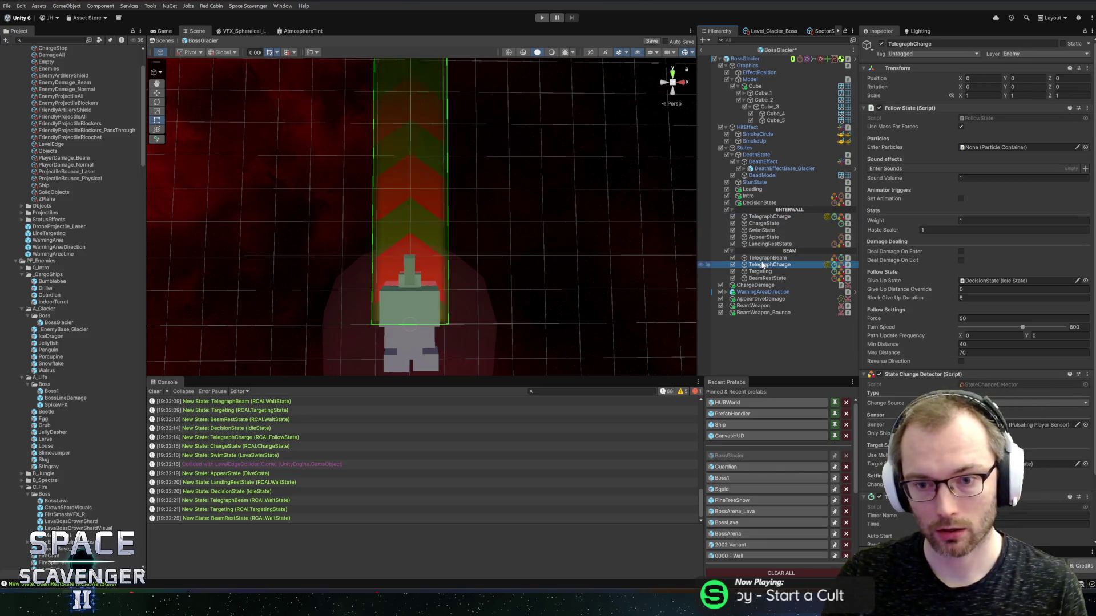
pyautogui.write('TelegraphBeam2')
pyautogui.press('Return')
# Compare the old TelegraphBeam with TelegraphBeam2, then delete the old TelegraphBeam state
pyautogui.click(781, 260)
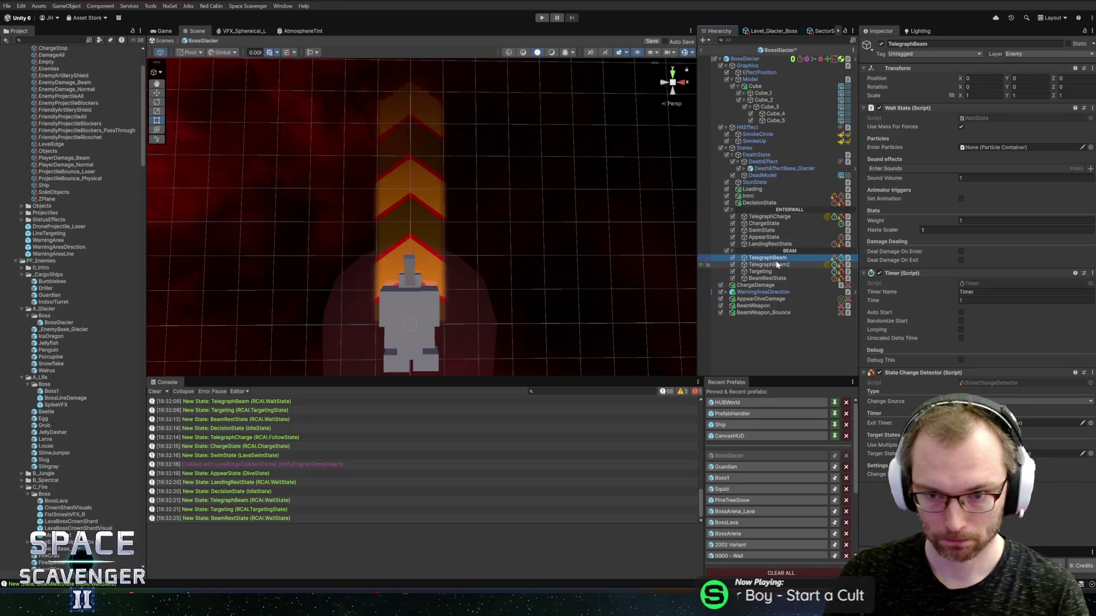
pyautogui.click(776, 264)
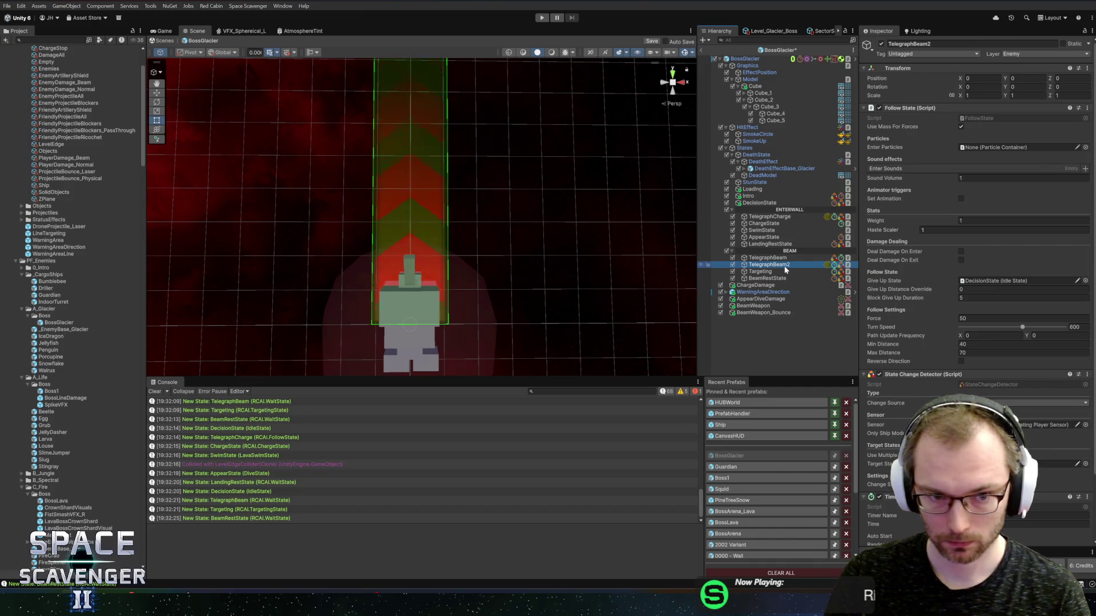
pyautogui.click(780, 258)
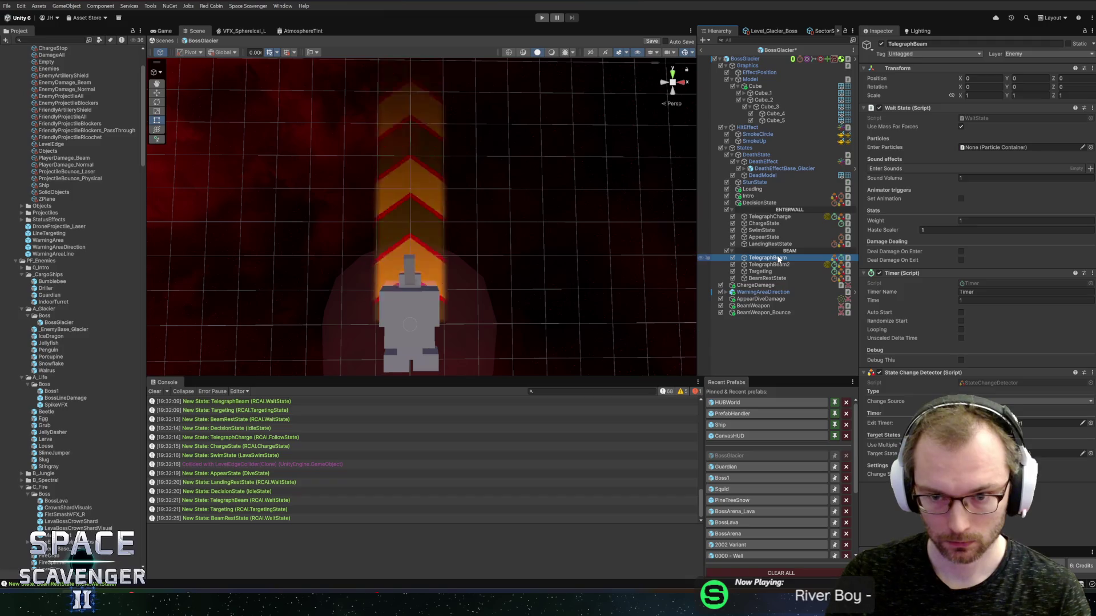
pyautogui.press('Delete')
pyautogui.click(779, 258)
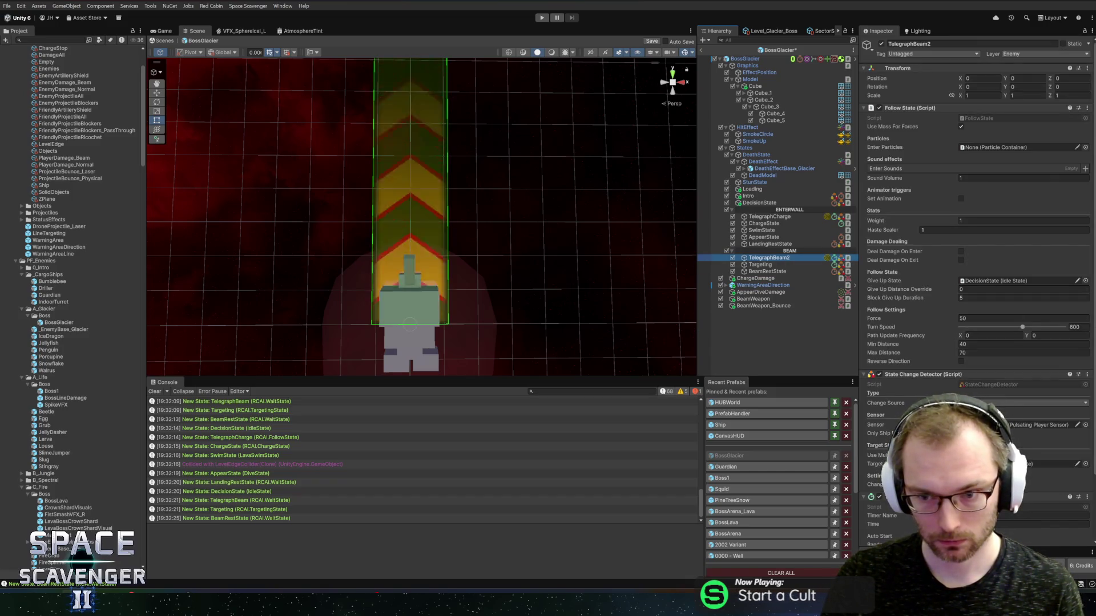
pyautogui.click(981, 319)
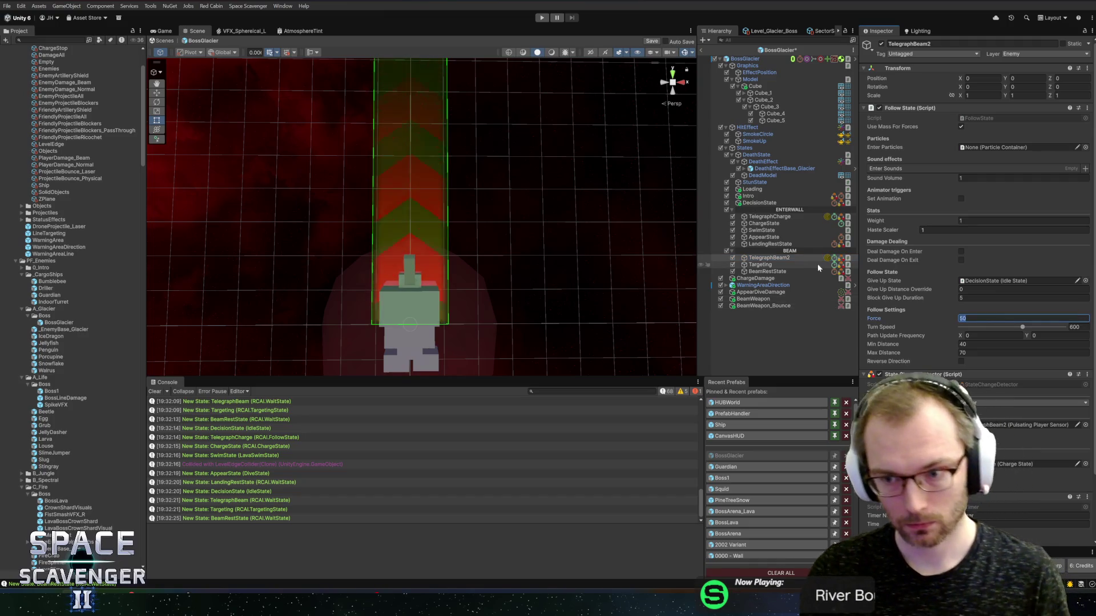
# Set TelegraphBeam2's State Change Detector Target State to Targeting and save the scene
pyautogui.click(752, 265)
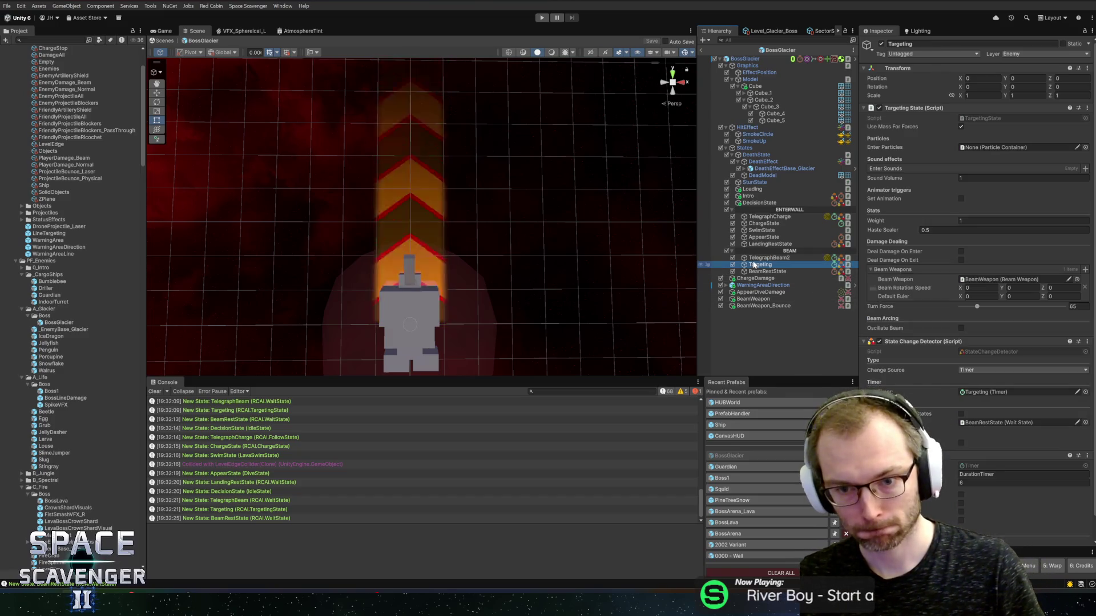
pyautogui.click(754, 258)
pyautogui.scroll(-3, 980, 476)
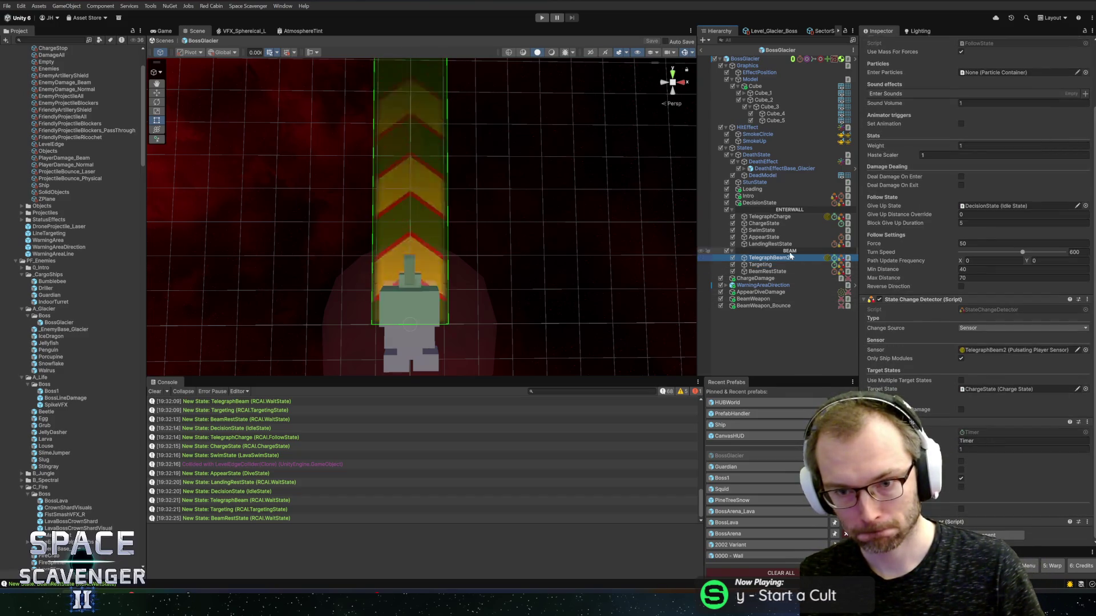
pyautogui.moveTo(759, 266)
pyautogui.mouseDown()
pyautogui.moveTo(885, 343)
pyautogui.moveTo(1005, 390)
pyautogui.mouseUp()
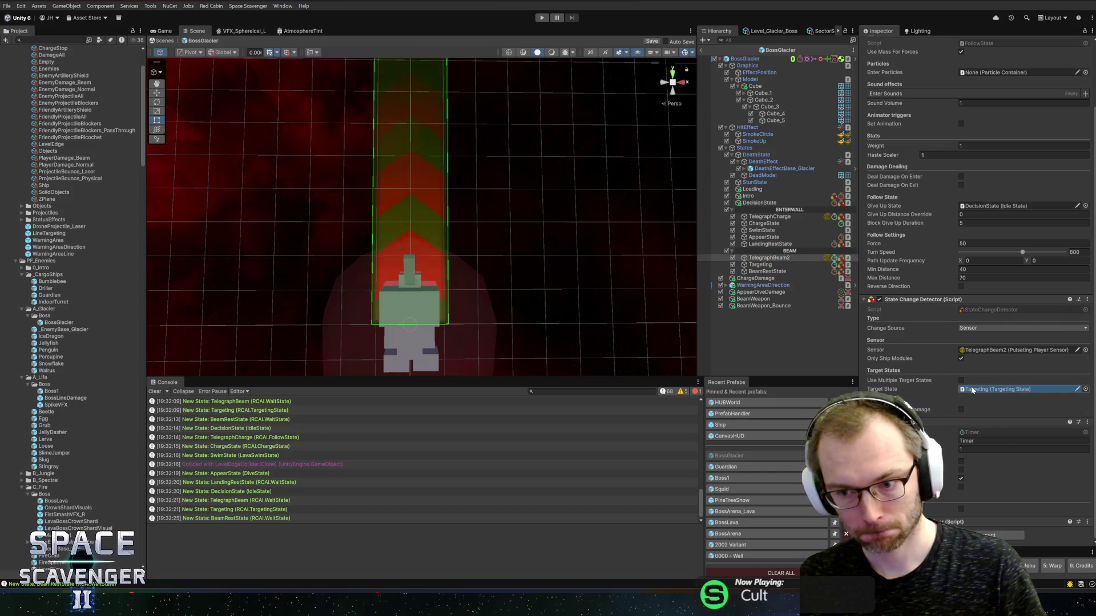
pyautogui.hotkey('ctrl', 's')
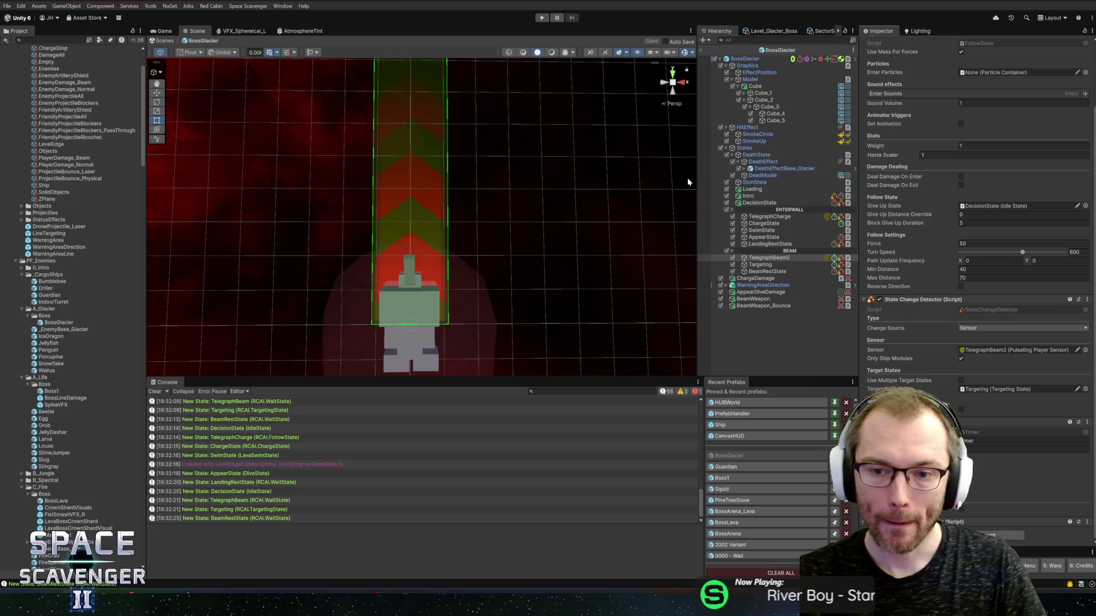
# Recheck the Targeting state and keep Sensor as TelegraphBeam2's change trigger
pyautogui.scroll(-5, 451, 223)
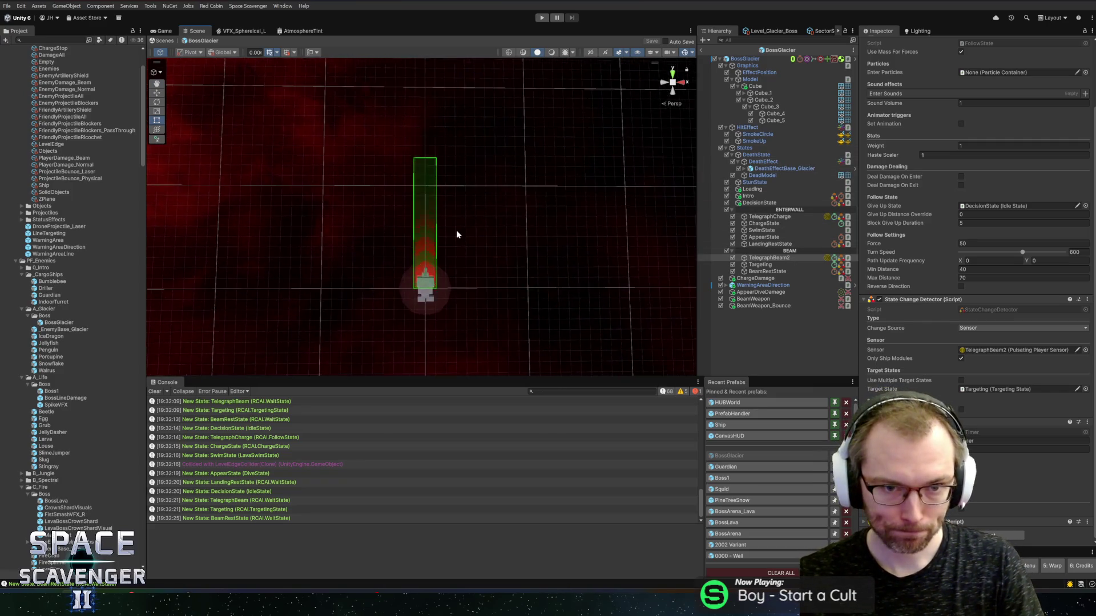
pyautogui.scroll(2, 484, 255)
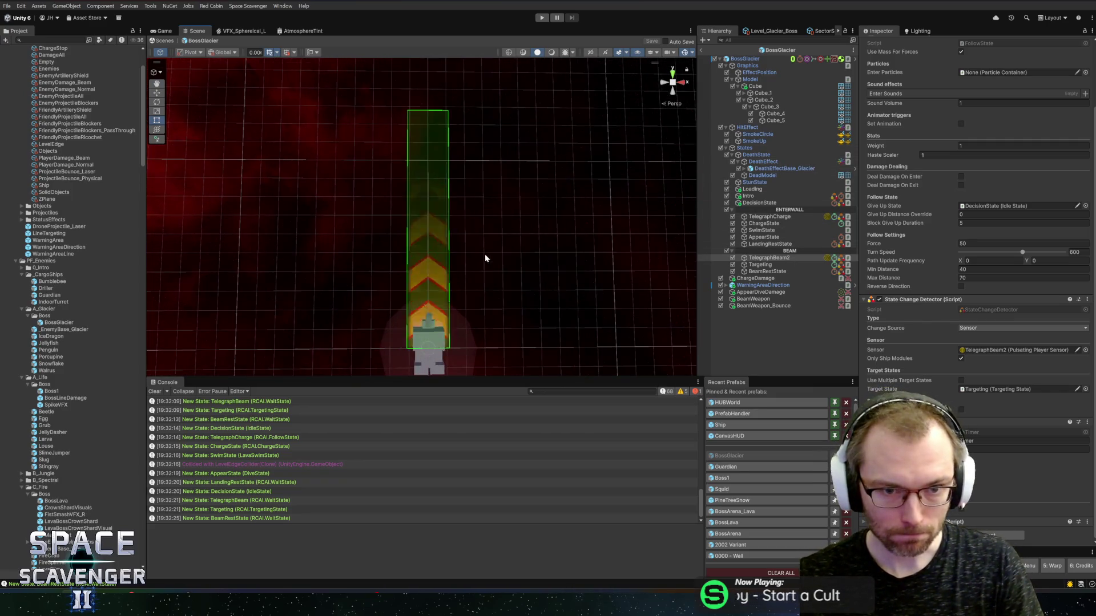
pyautogui.click(768, 265)
pyautogui.click(769, 257)
pyautogui.click(970, 402)
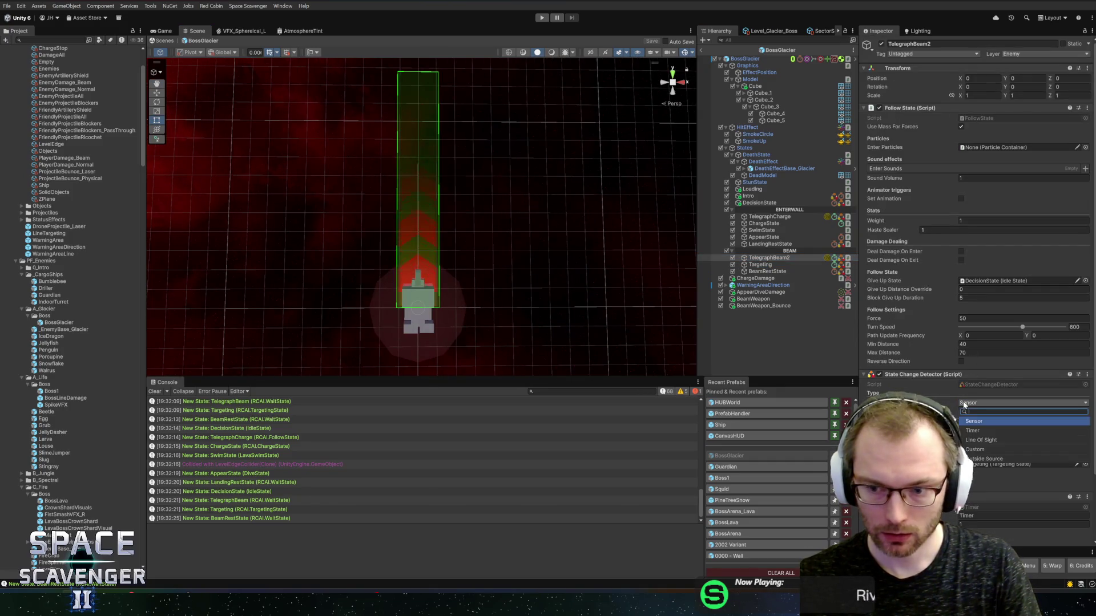
pyautogui.click(974, 421)
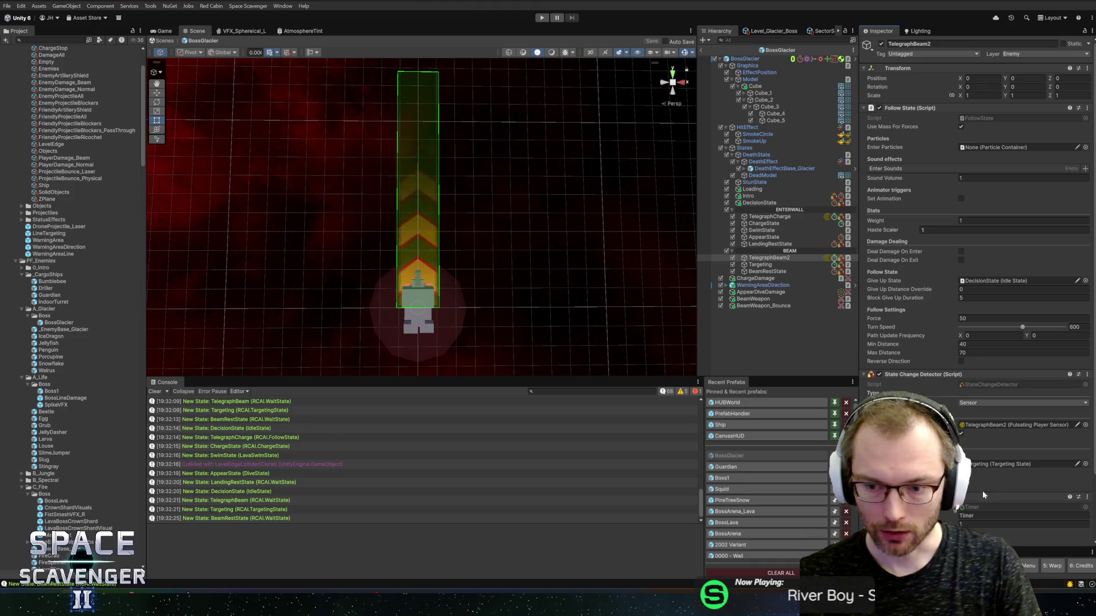
pyautogui.scroll(-3, 916, 368)
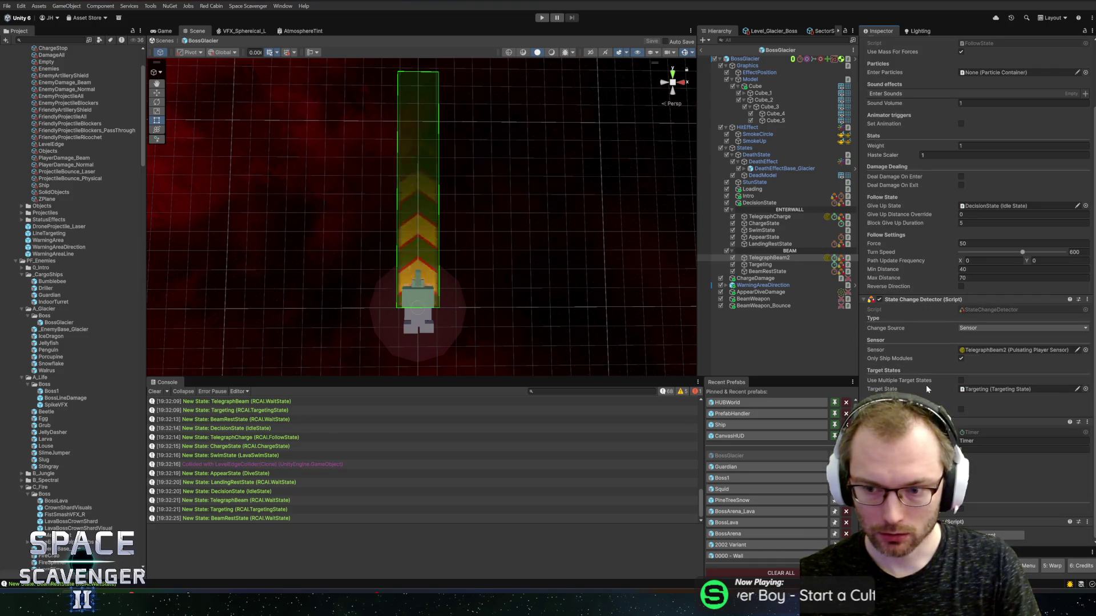
pyautogui.scroll(-10, 970, 257)
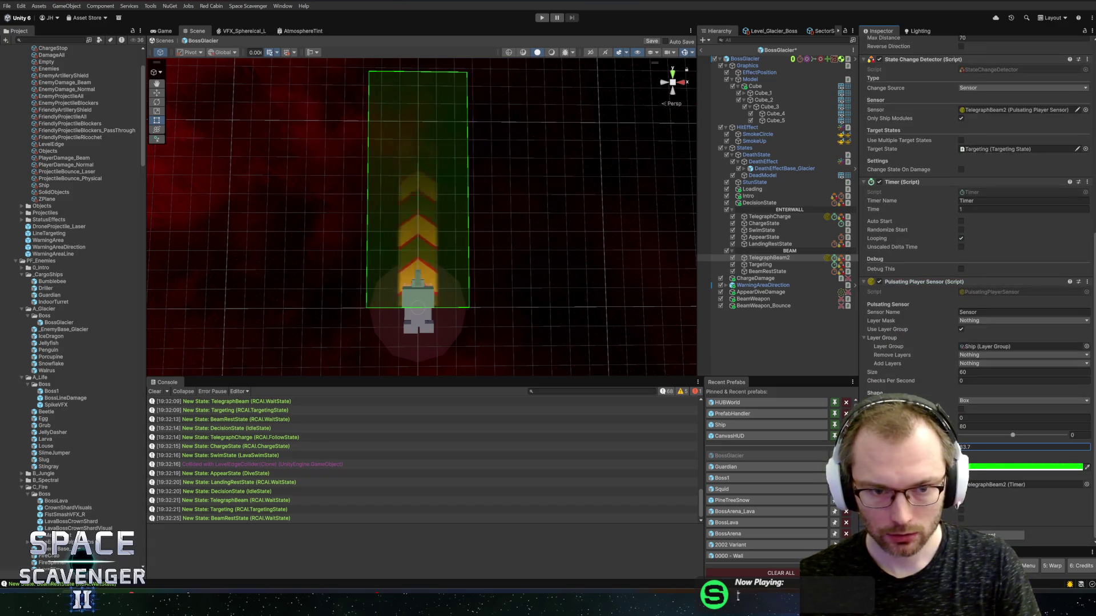
# Try a Circle sensor at 90 degrees, revert to Box, and set the box Width to 4
pyautogui.write('.8')
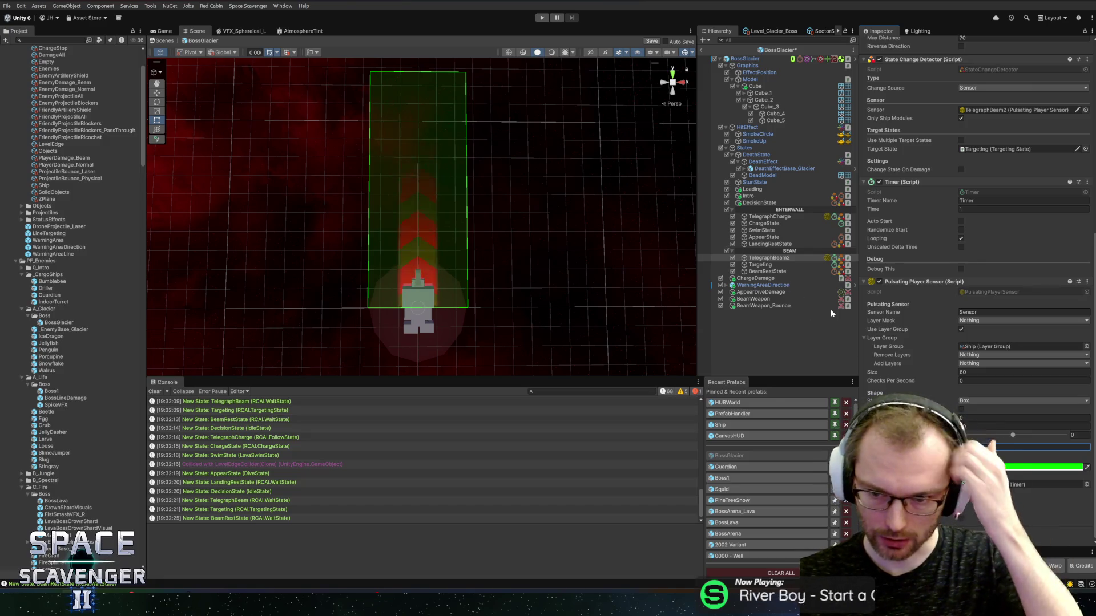
pyautogui.click(980, 411)
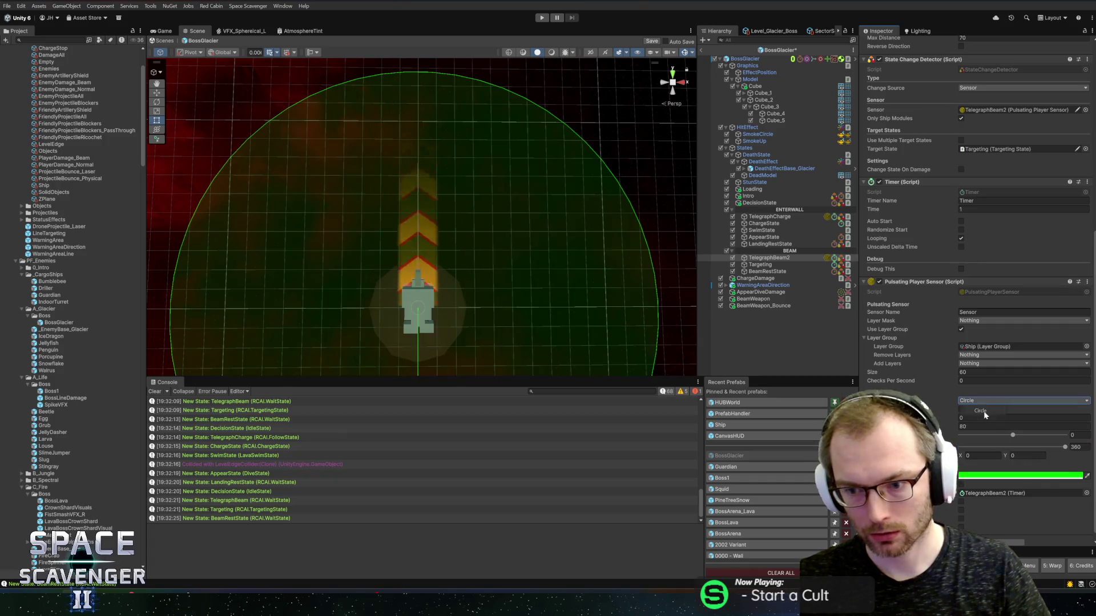
pyautogui.click(1076, 447)
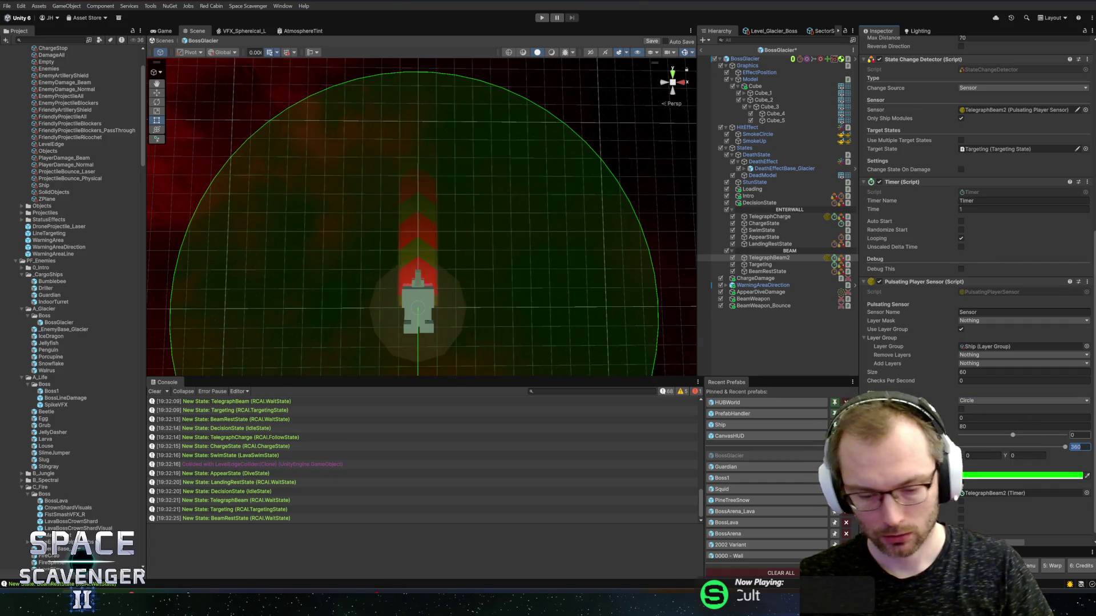
pyautogui.write('9')
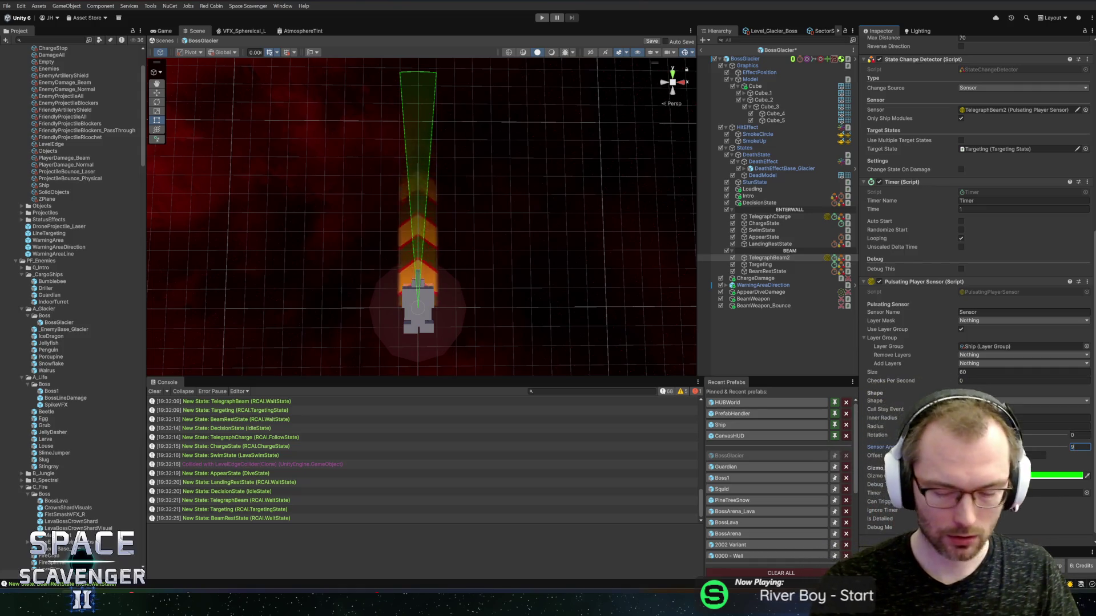
pyautogui.write('0')
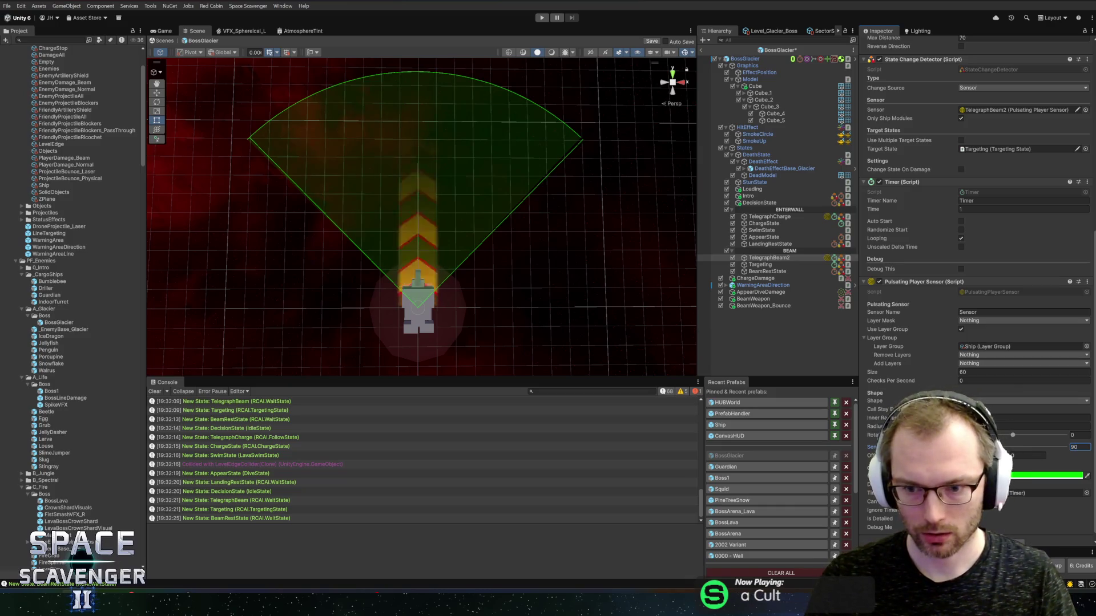
pyautogui.press('Down')
pyautogui.press('Down')
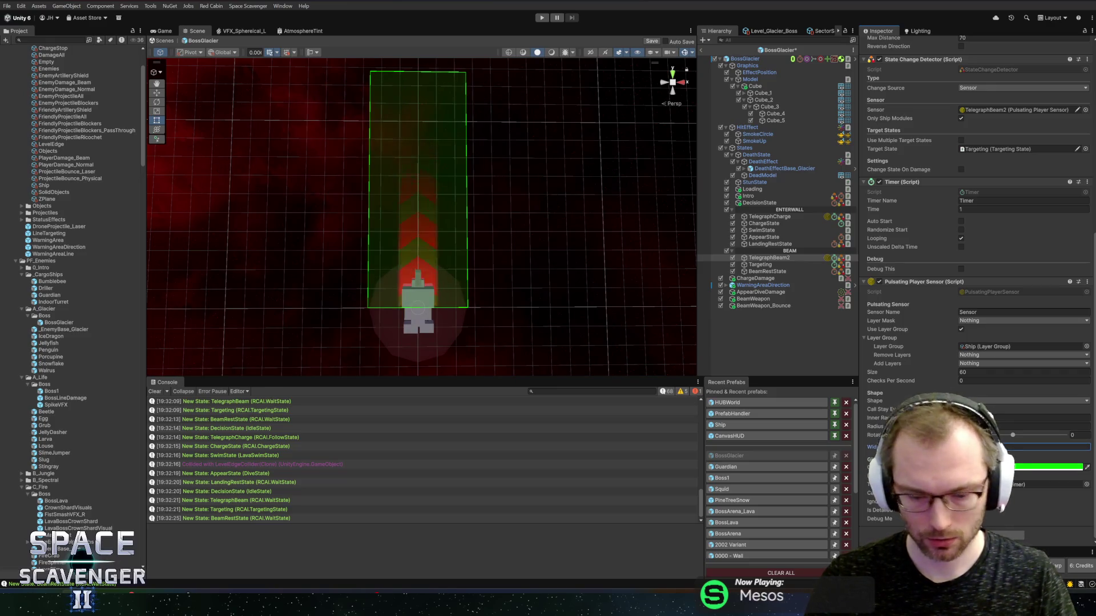
pyautogui.click(1050, 446)
pyautogui.write('4')
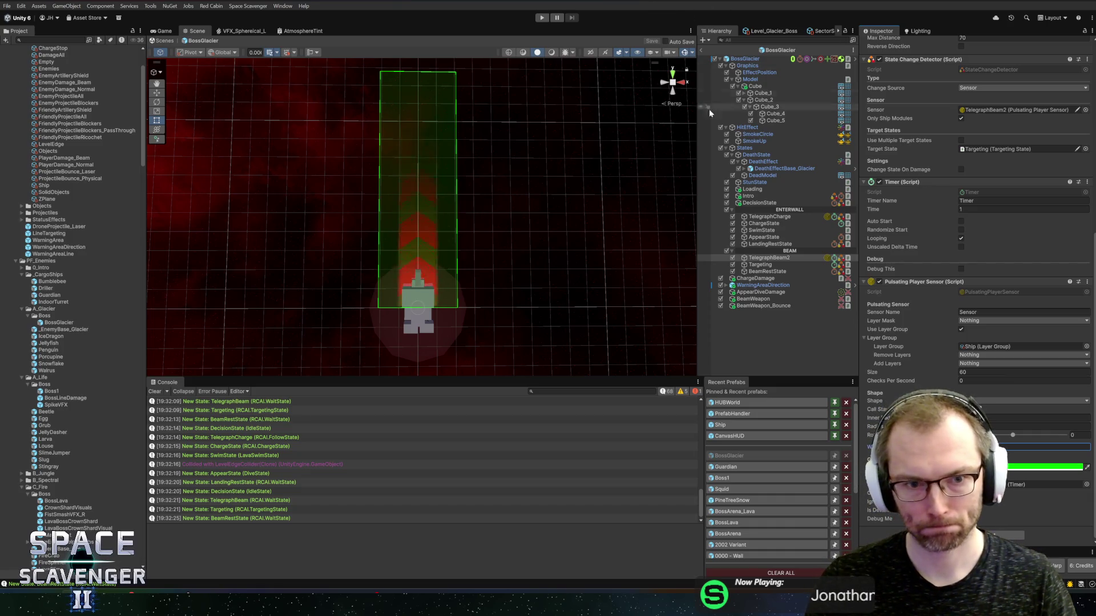
pyautogui.scroll(3, 533, 236)
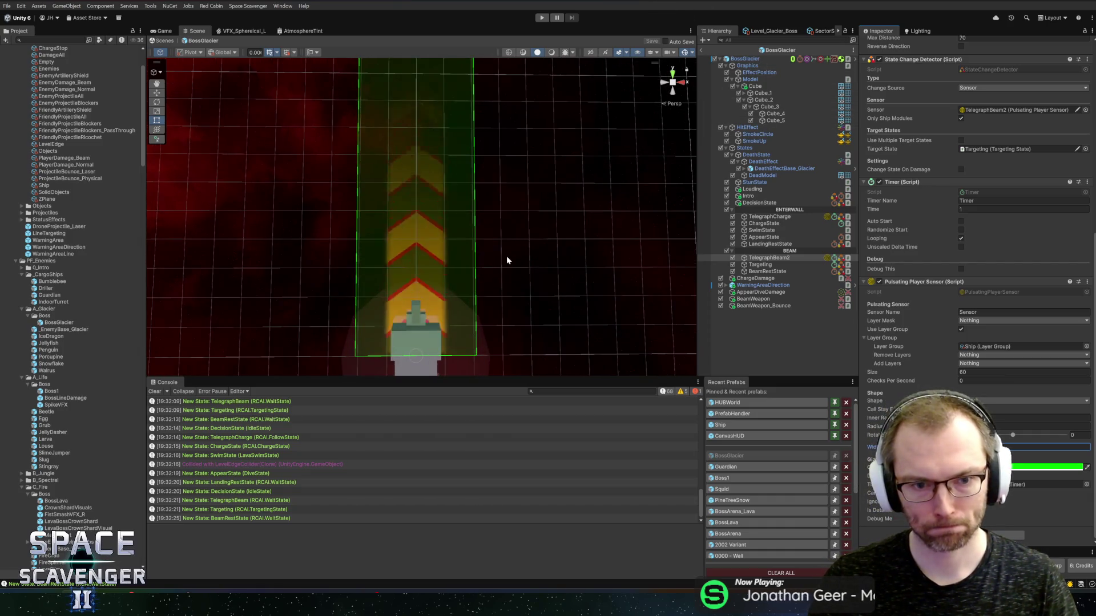
# Toggle the States group and the BossGlacier object off and back on
pyautogui.moveTo(505, 260); pyautogui.dragTo(511, 152)
pyautogui.scroll(5, 512, 152)
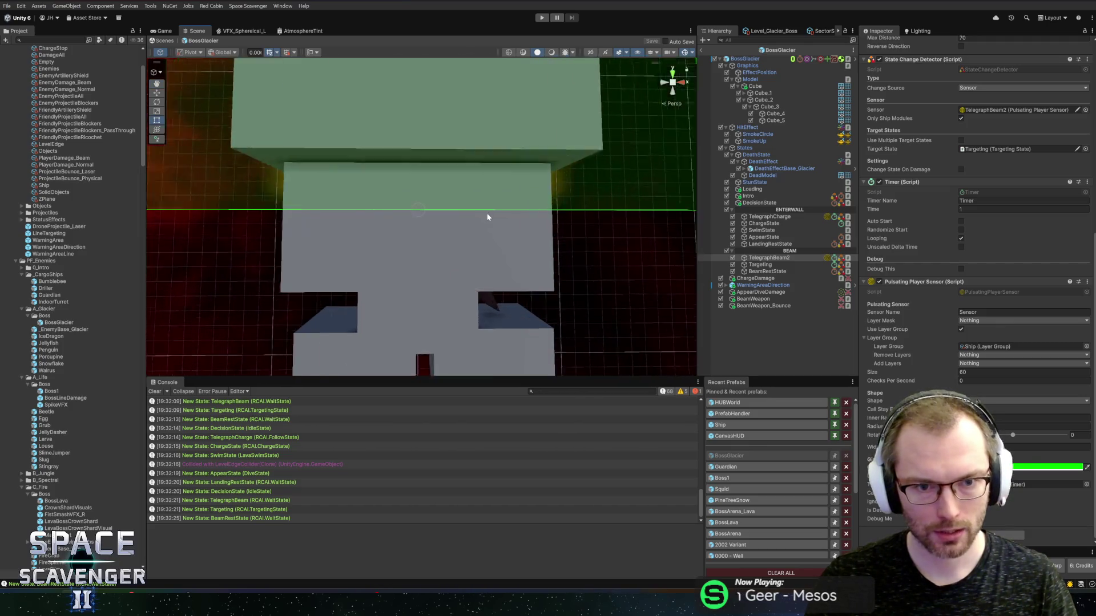
pyautogui.scroll(5, 415, 181)
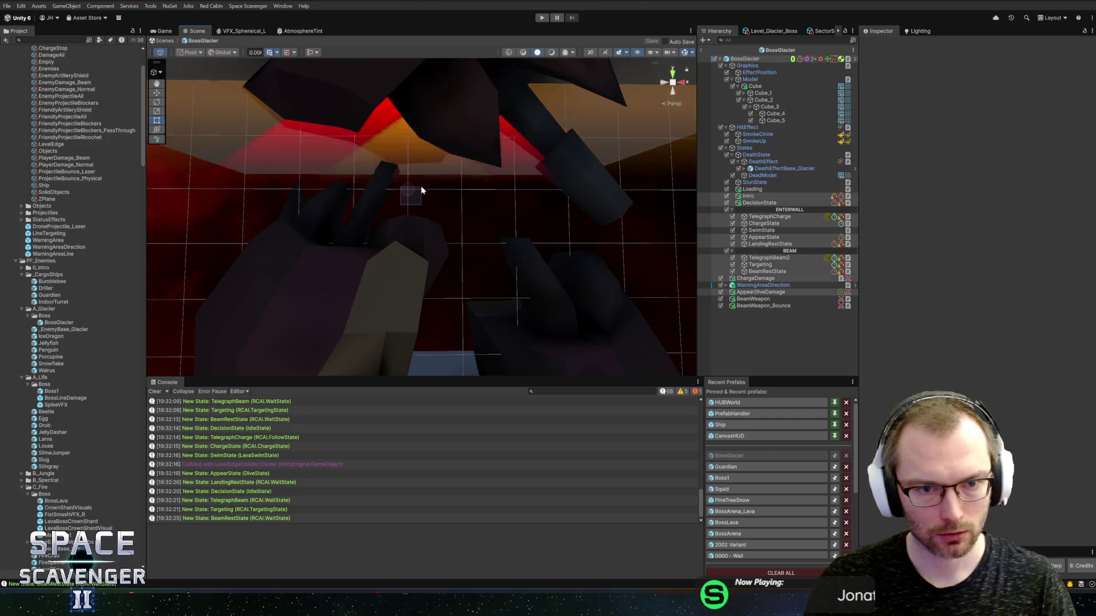
pyautogui.moveTo(423, 196); pyautogui.dragTo(401, 186)
pyautogui.click(757, 198)
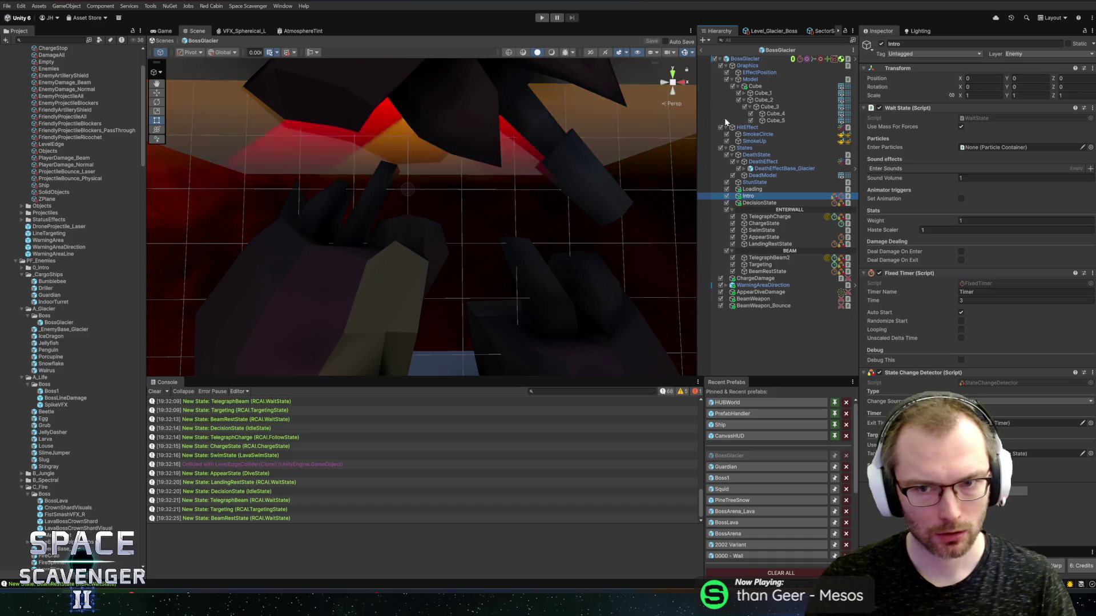
pyautogui.click(720, 148)
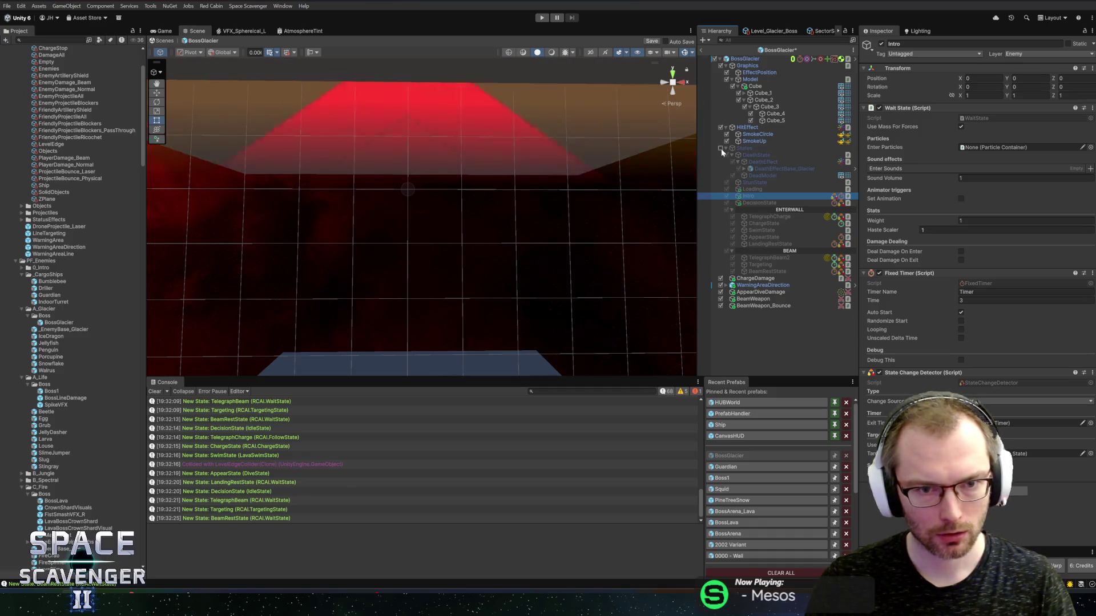
pyautogui.click(721, 149)
pyautogui.click(713, 58)
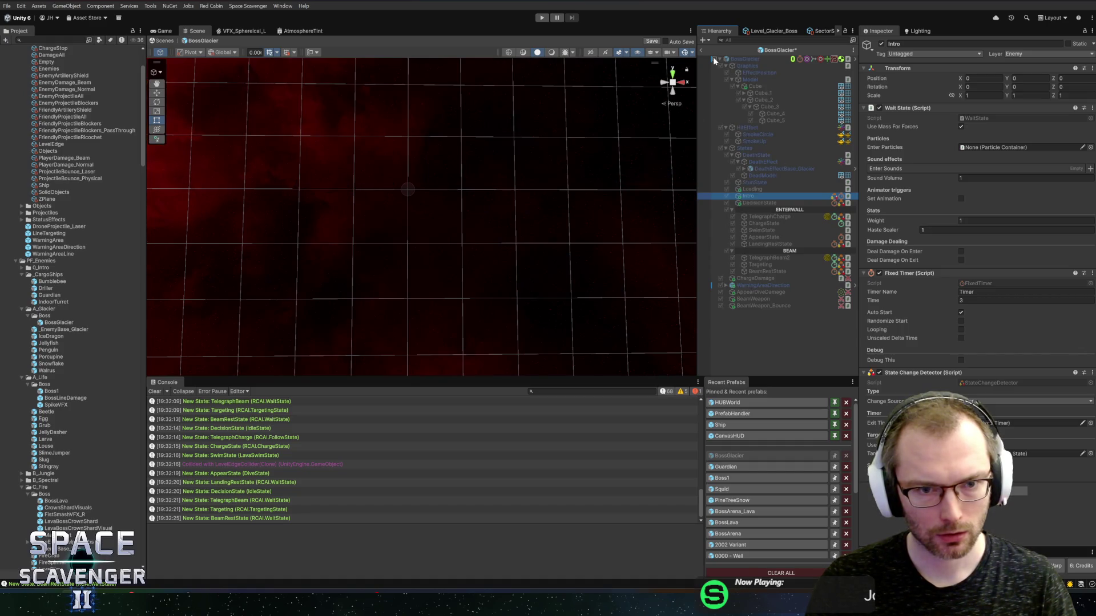
pyautogui.click(714, 58)
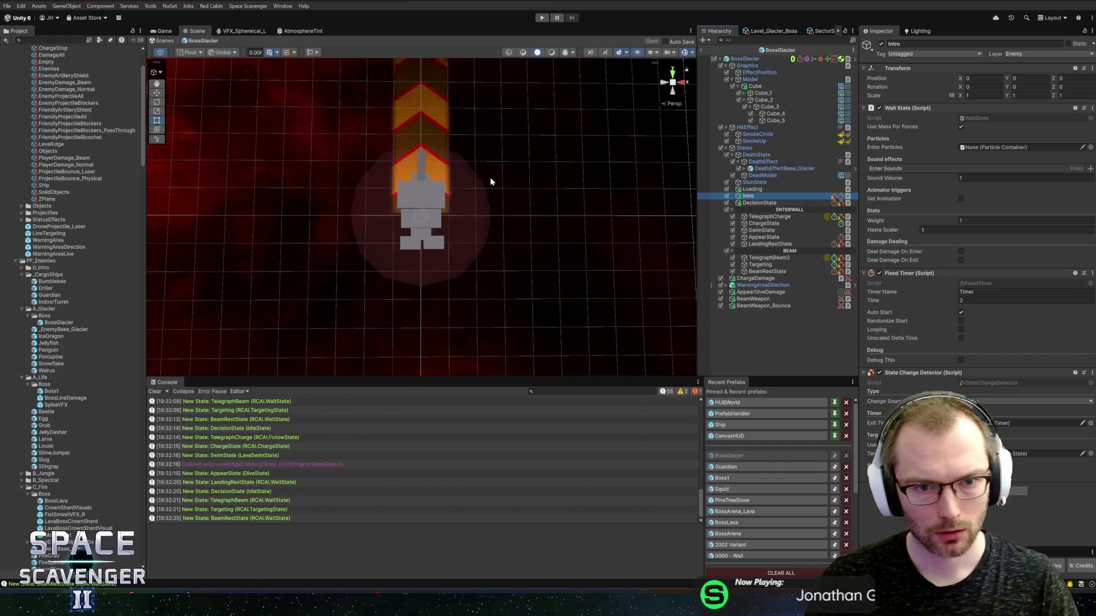
pyautogui.scroll(3, 481, 173)
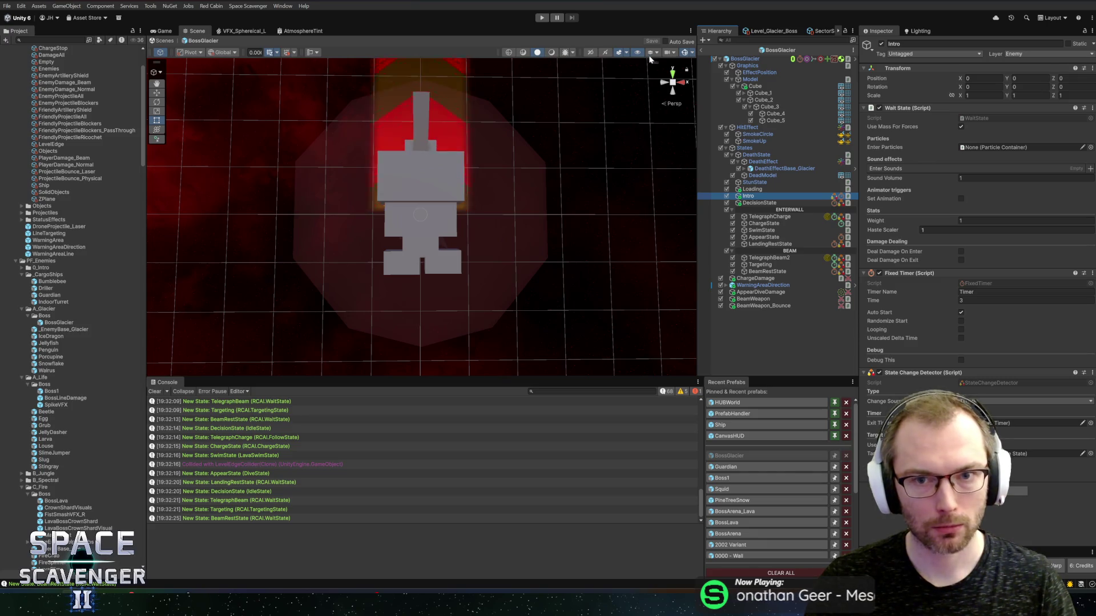
# Turn on Fade Gizmos and Highlight Invalid Cells in the Scene view Gizmos menu
pyautogui.click(626, 53)
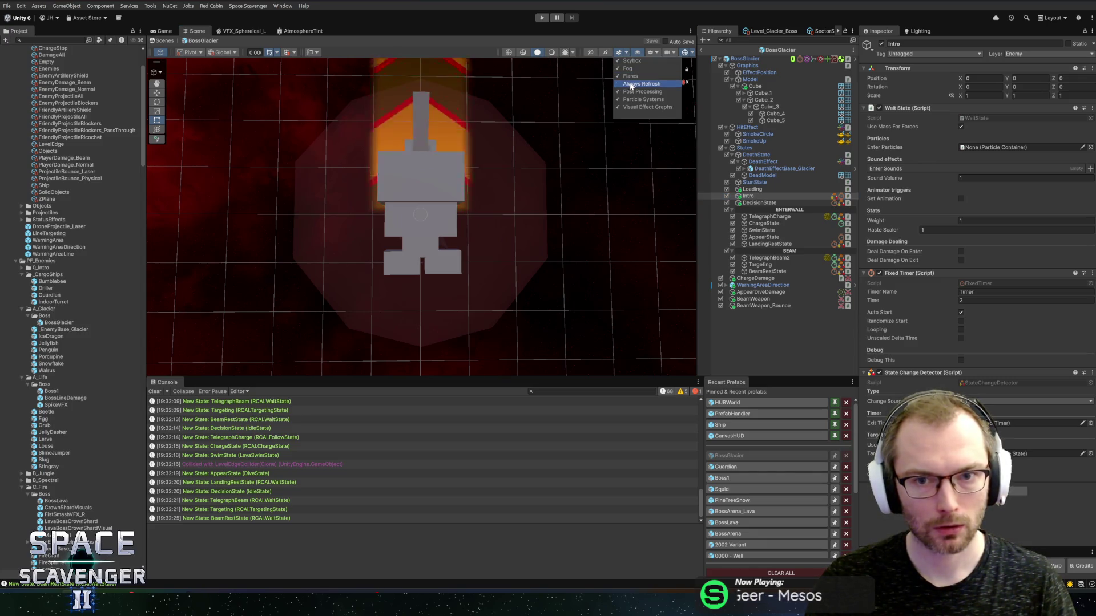
pyautogui.click(658, 55)
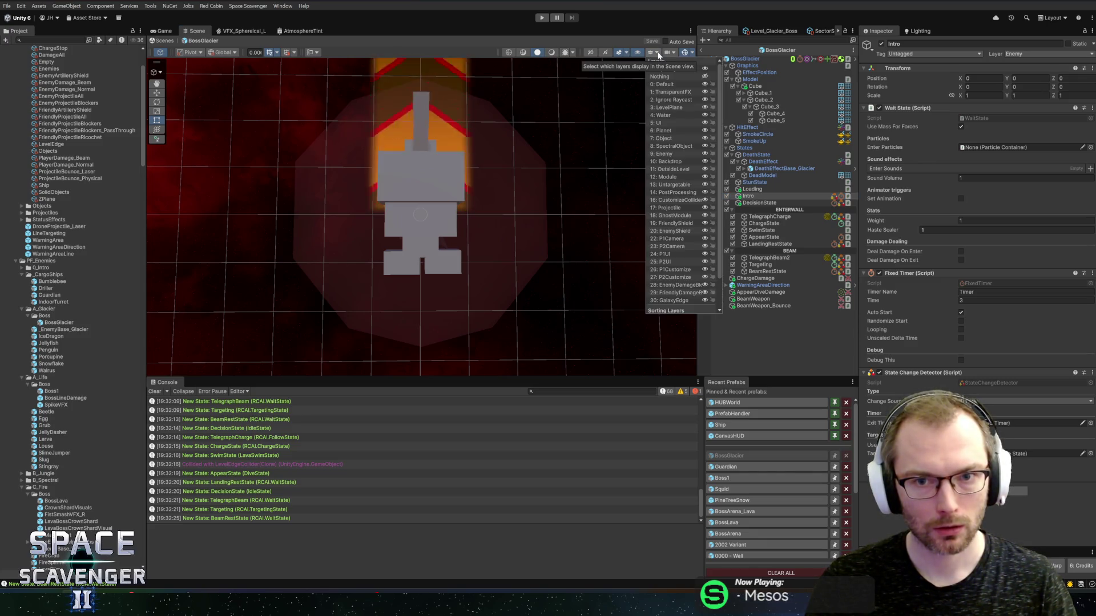
pyautogui.click(691, 55)
pyautogui.click(691, 55)
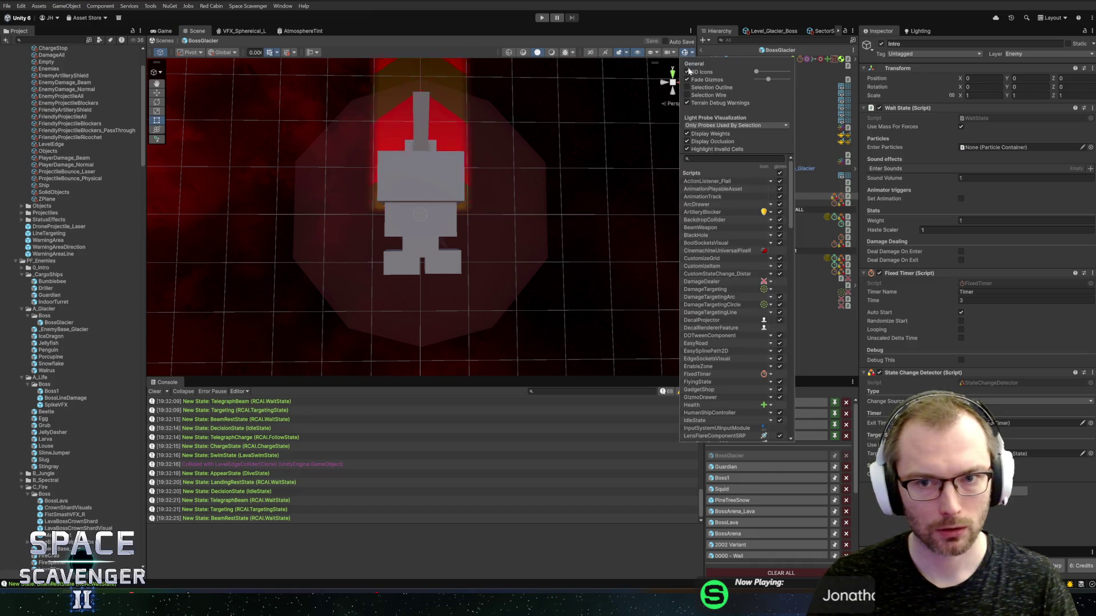
pyautogui.click(687, 79)
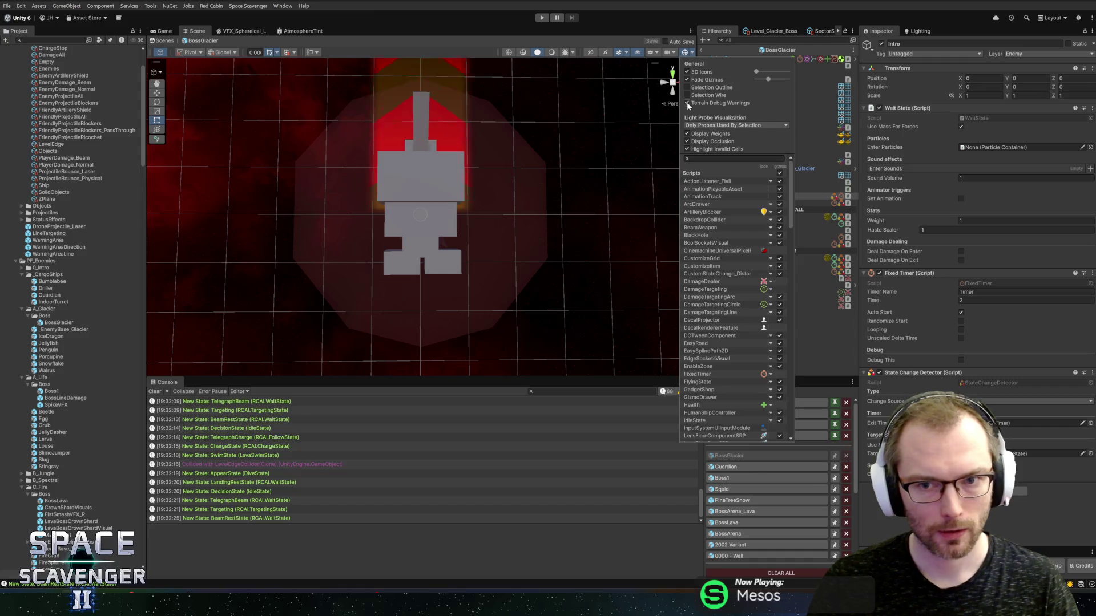
pyautogui.click(686, 149)
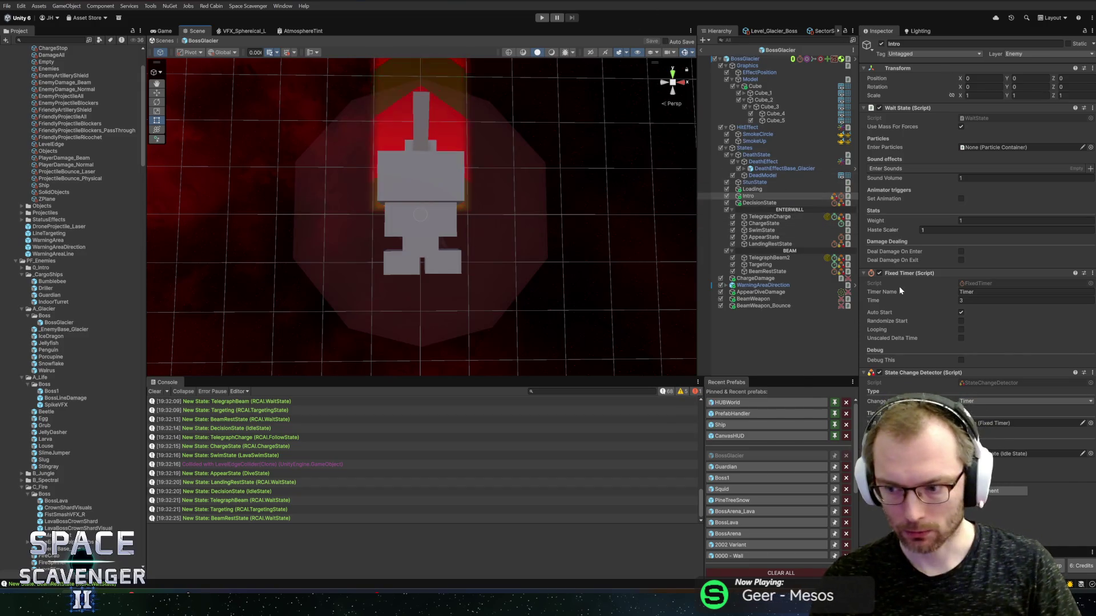
pyautogui.click(770, 257)
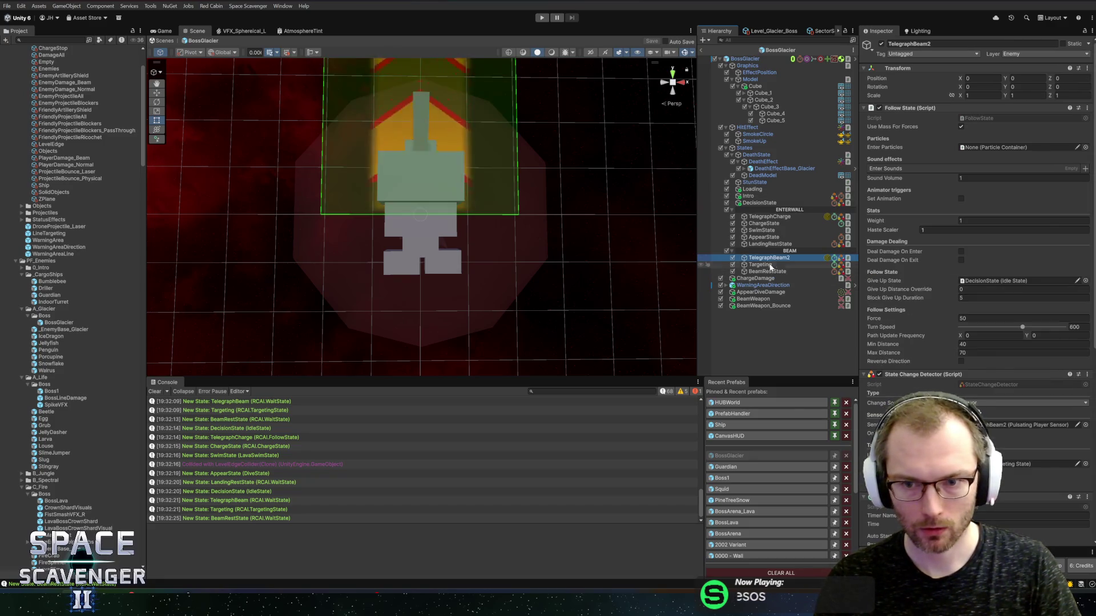
pyautogui.click(751, 67)
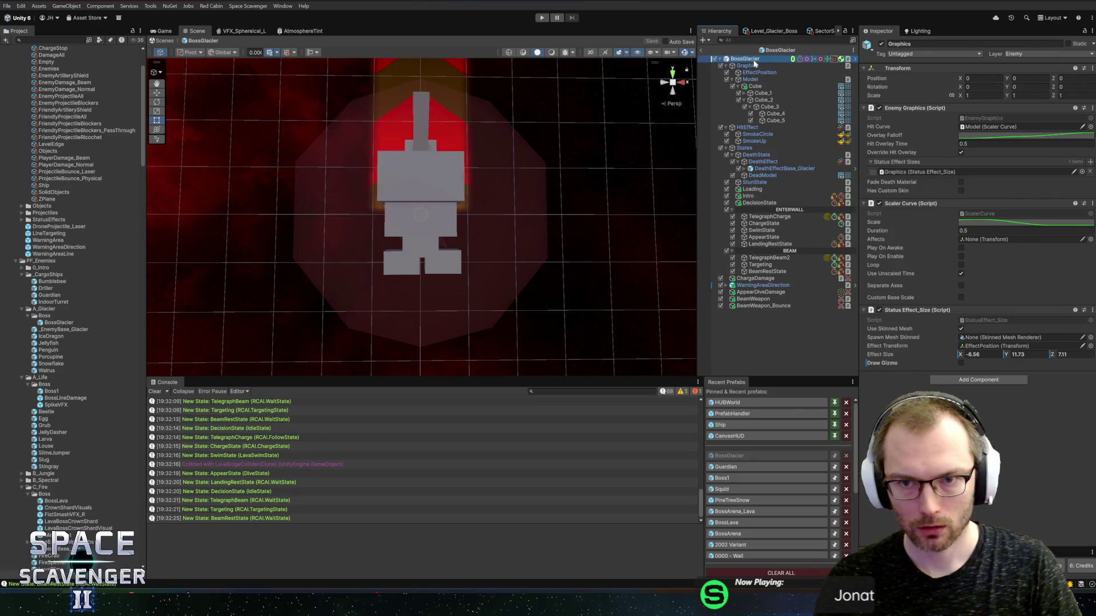
pyautogui.hotkey('alt', 'Tab')
# Change the beamTelegraphState field's type on line 24 from WaitState to FollowState
pyautogui.click(983, 110)
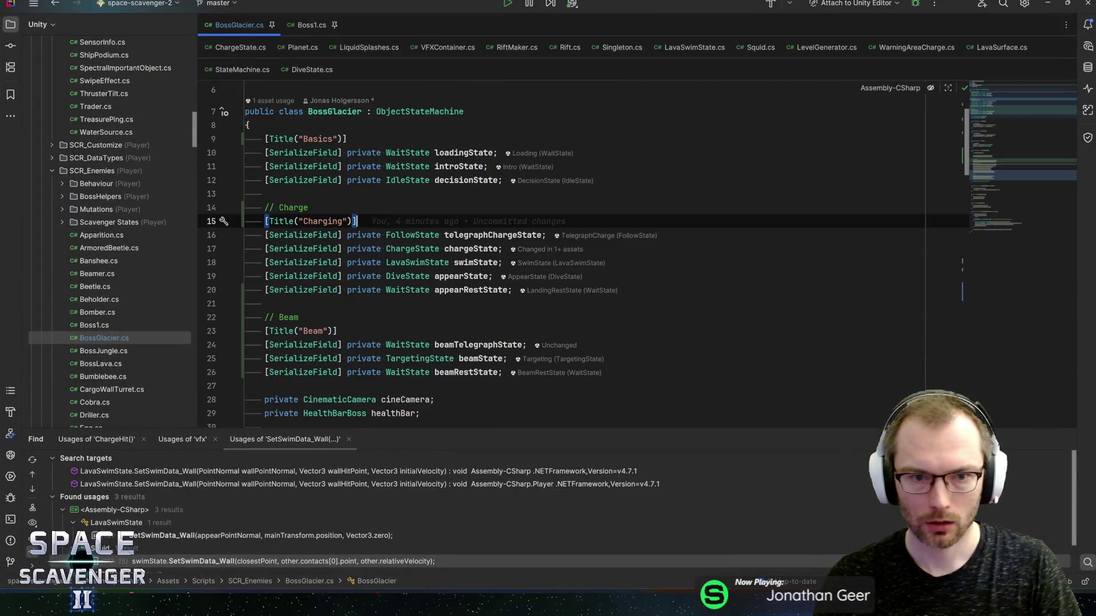
pyautogui.doubleClick(406, 346)
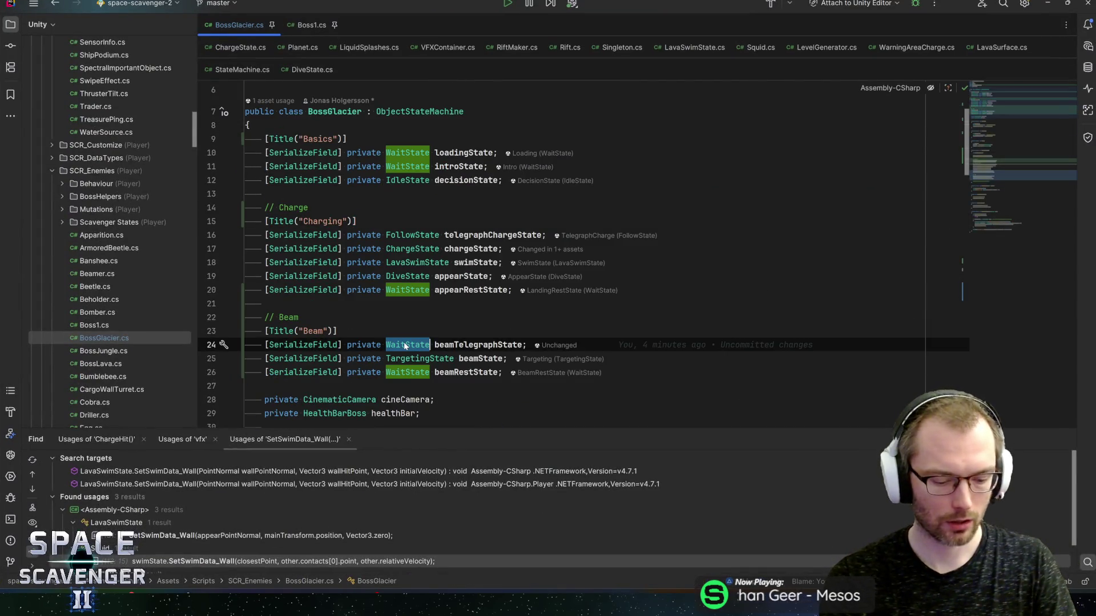
pyautogui.write('FollowState')
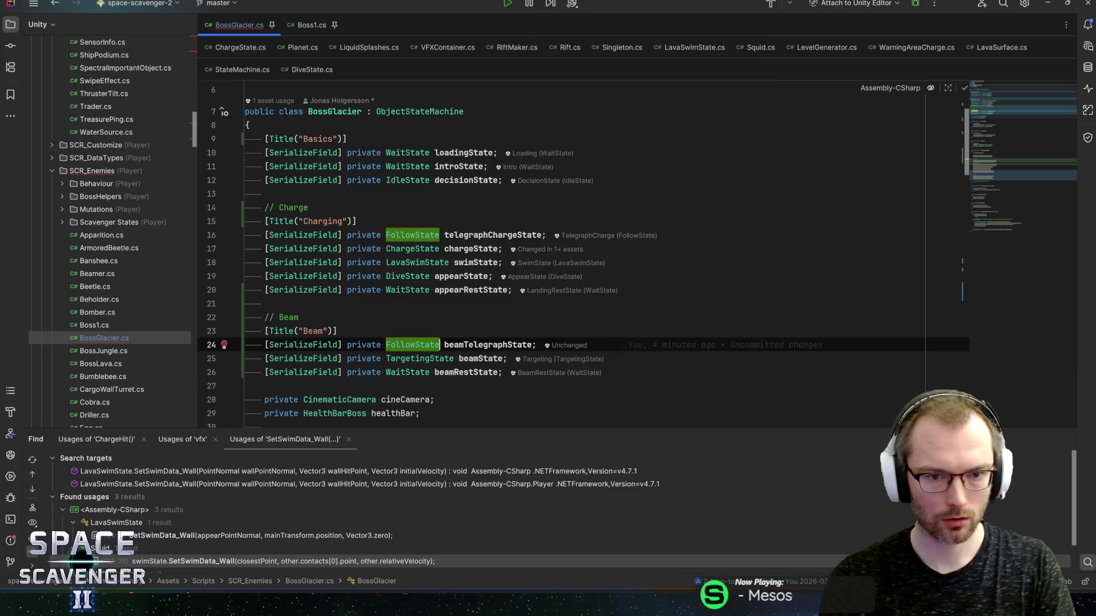
pyautogui.scroll(-5, 571, 257)
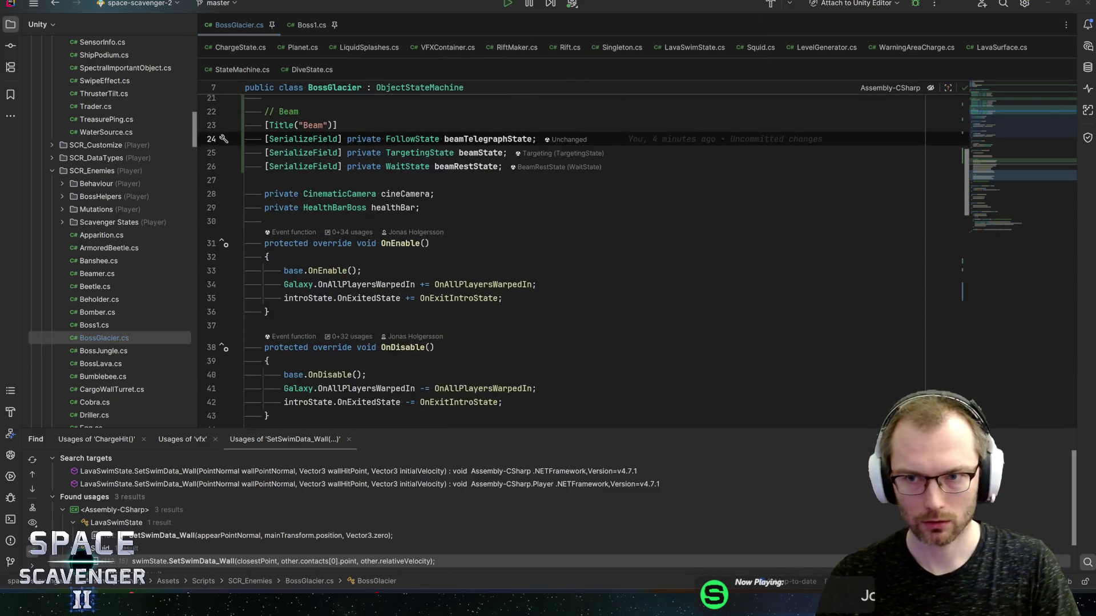
pyautogui.hotkey('alt', 'Tab')
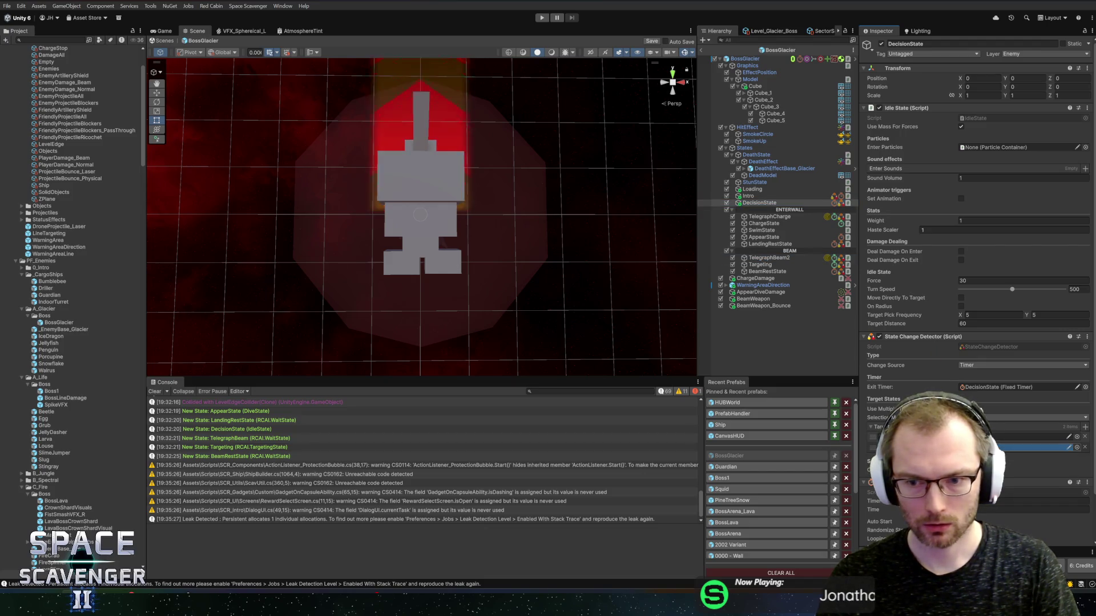
# Drag TelegraphBeam2 into BossGlacier's Beam Telegraph State field and enter Play mode
pyautogui.click(745, 59)
pyautogui.scroll(-5, 977, 285)
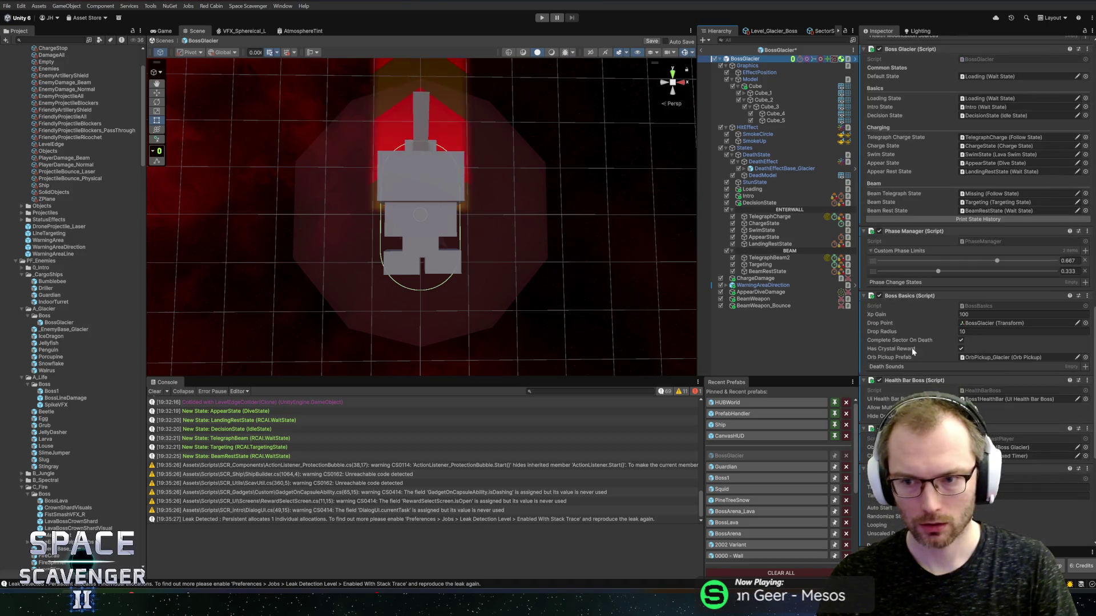
pyautogui.moveTo(894, 219)
pyautogui.mouseDown()
pyautogui.moveTo(811, 228)
pyautogui.moveTo(742, 265)
pyautogui.moveTo(994, 194)
pyautogui.mouseUp()
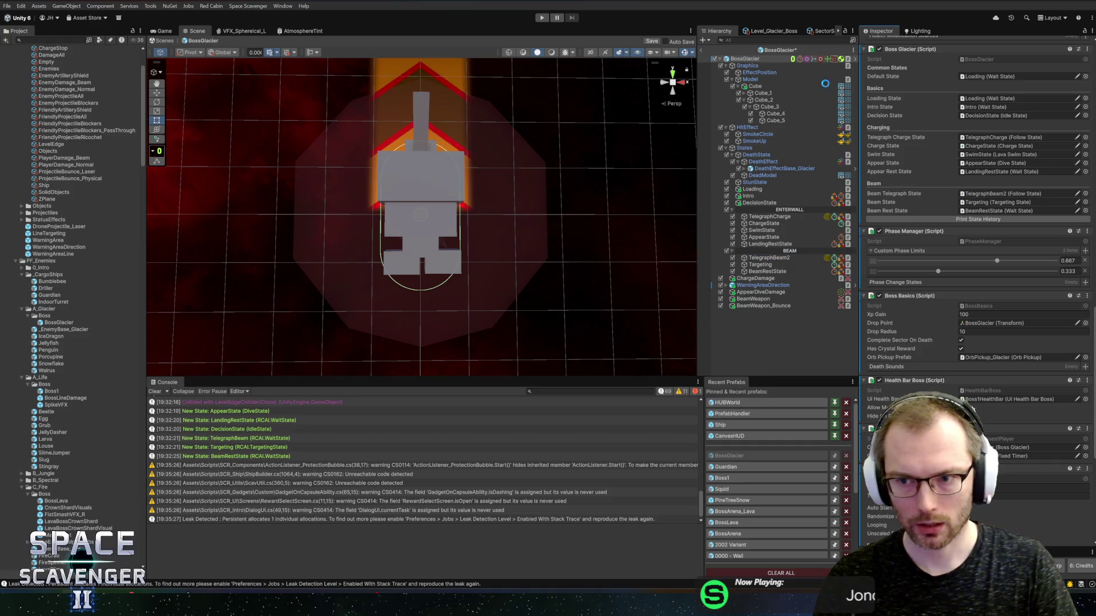
pyautogui.click(541, 17)
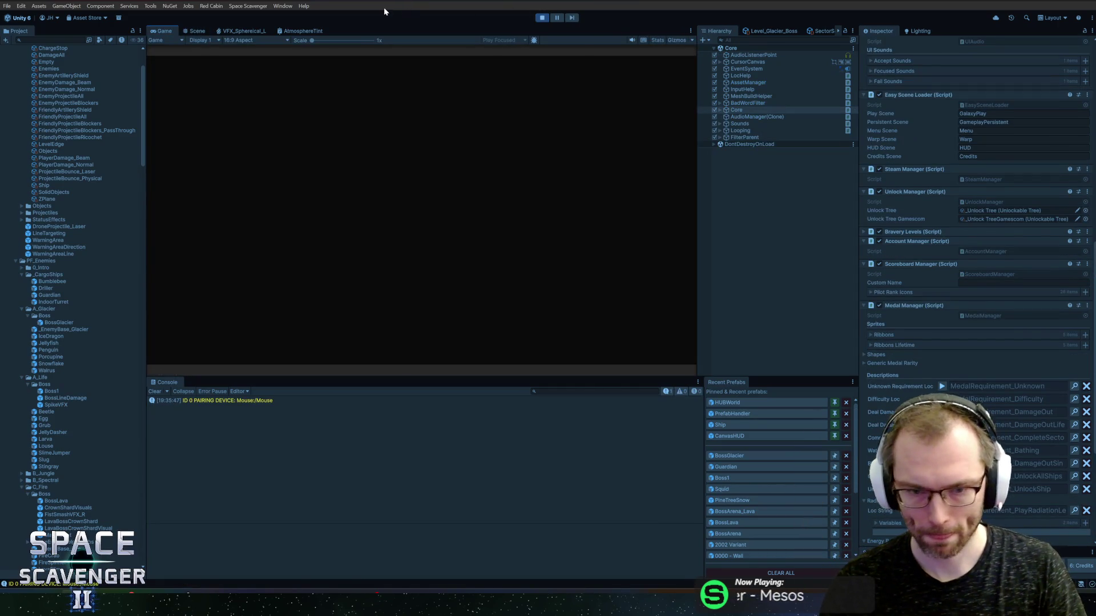
# Playtest the Prince of Frost fight in a maximized Game view, then exit Play mode
pyautogui.doubleClick(157, 32)
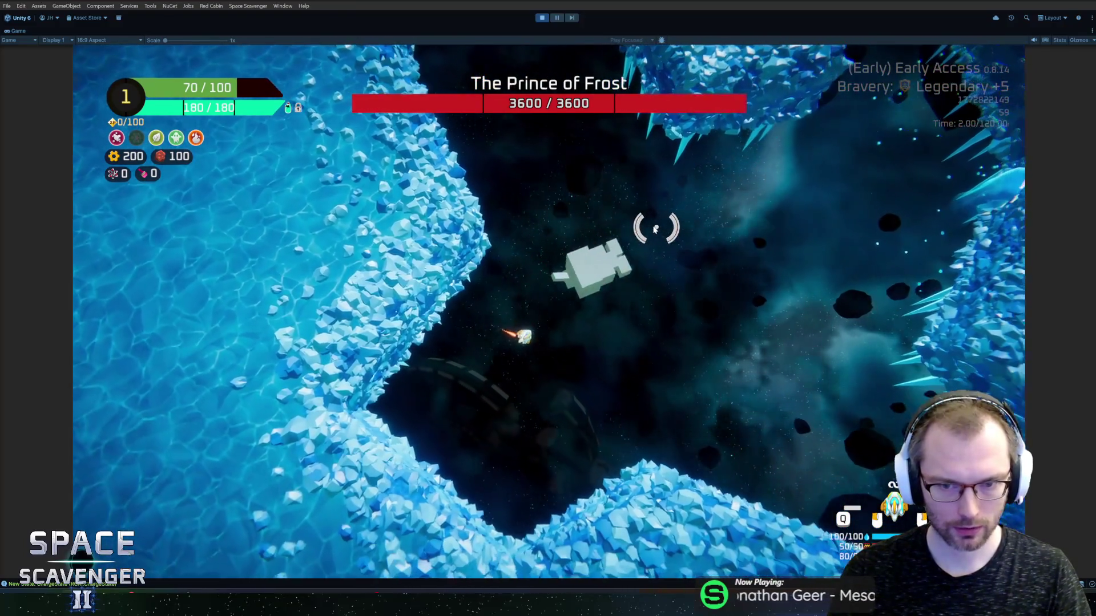
pyautogui.hotkey('ctrl', 'p')
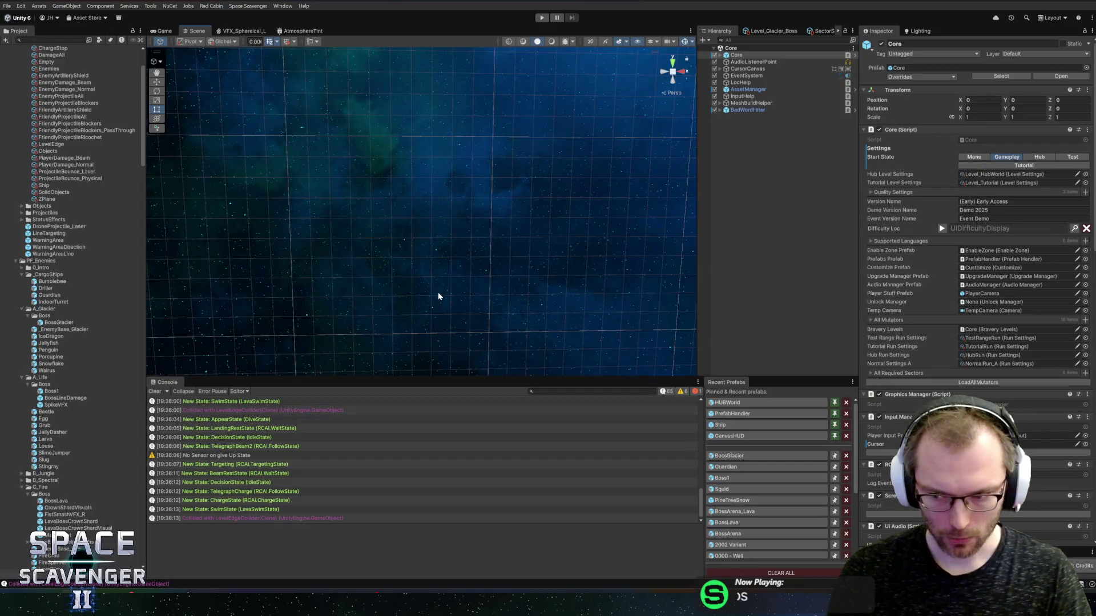
# In the BossGlacier prefab, duplicate BeamWeapon twice
pyautogui.click(728, 457)
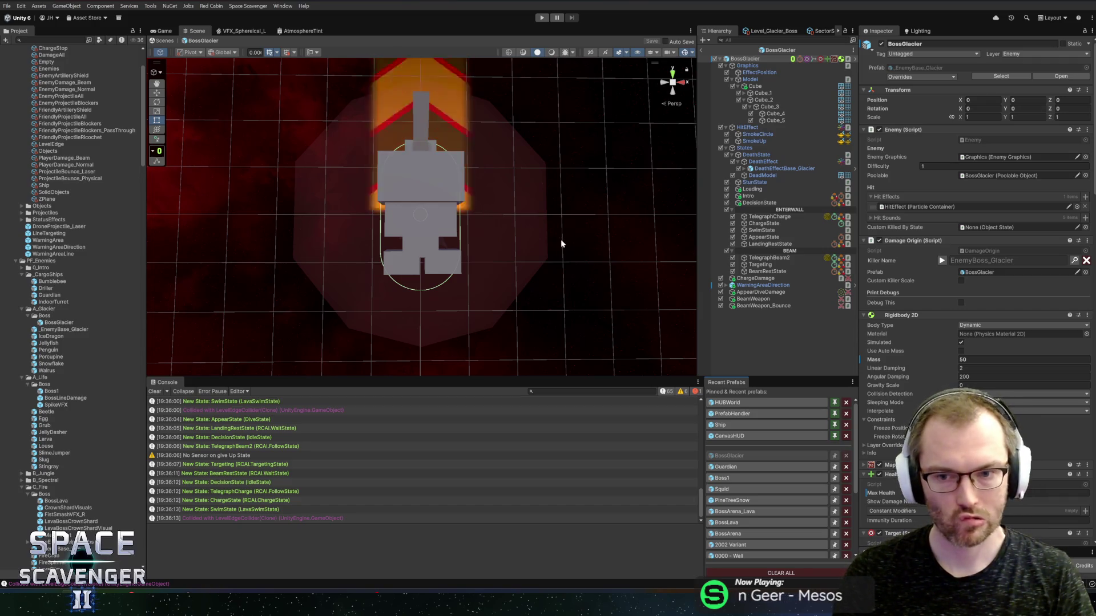
pyautogui.click(753, 299)
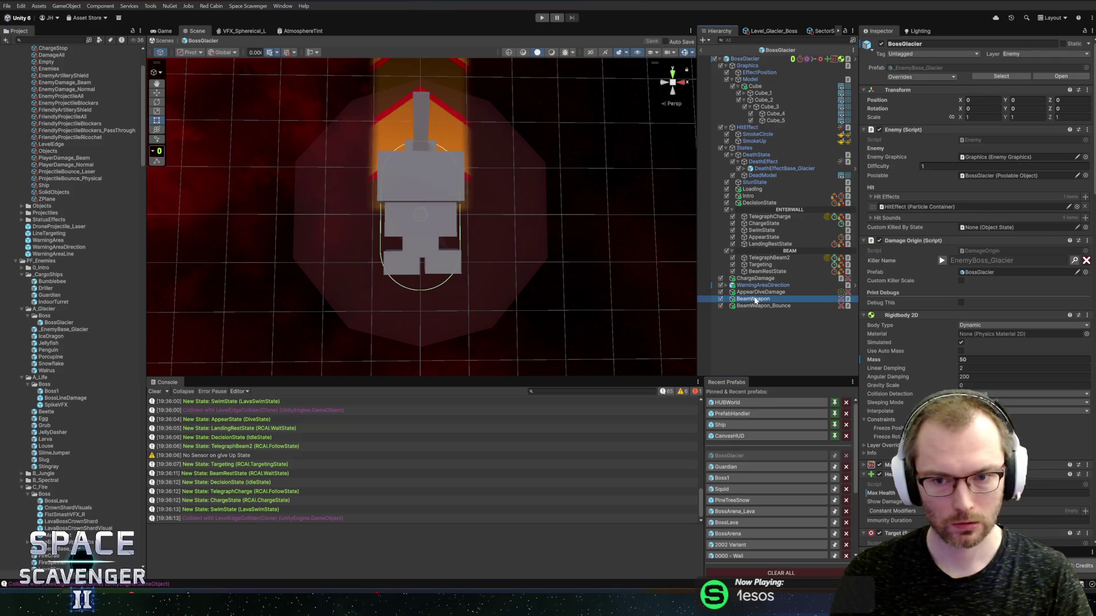
pyautogui.scroll(-3, 485, 228)
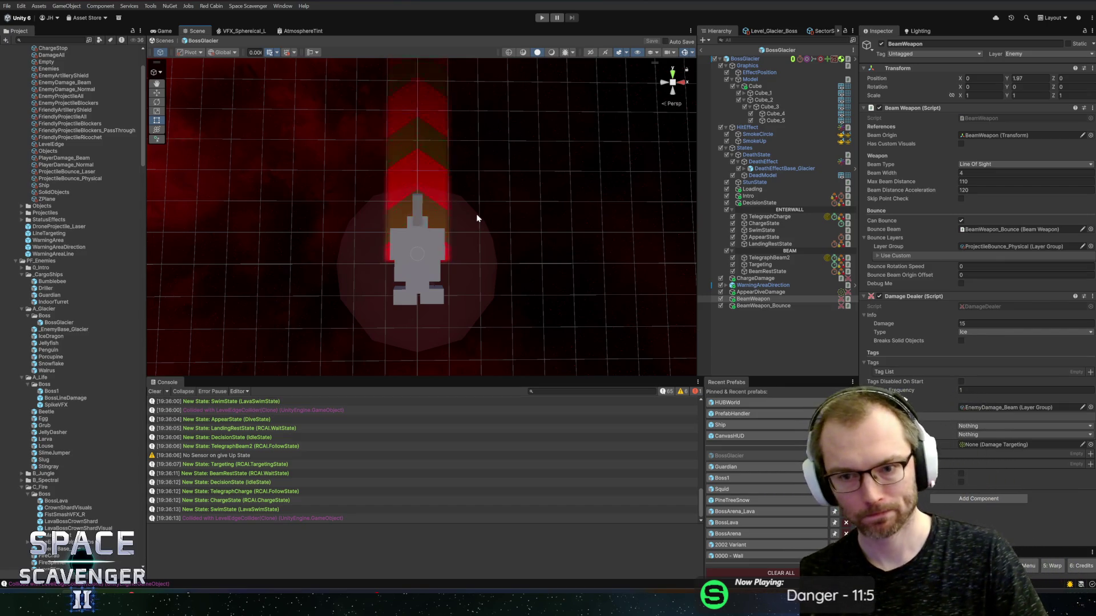
pyautogui.click(756, 292)
pyautogui.click(751, 299)
pyautogui.hotkey('ctrl', 'd')
pyautogui.hotkey('ctrl', 'd')
# Rotate BeamWeapon_1 to -75 and BeamWeapon_2 to 75 on Z, and save the prefab
pyautogui.click(773, 301)
pyautogui.click(772, 303)
pyautogui.press('e')
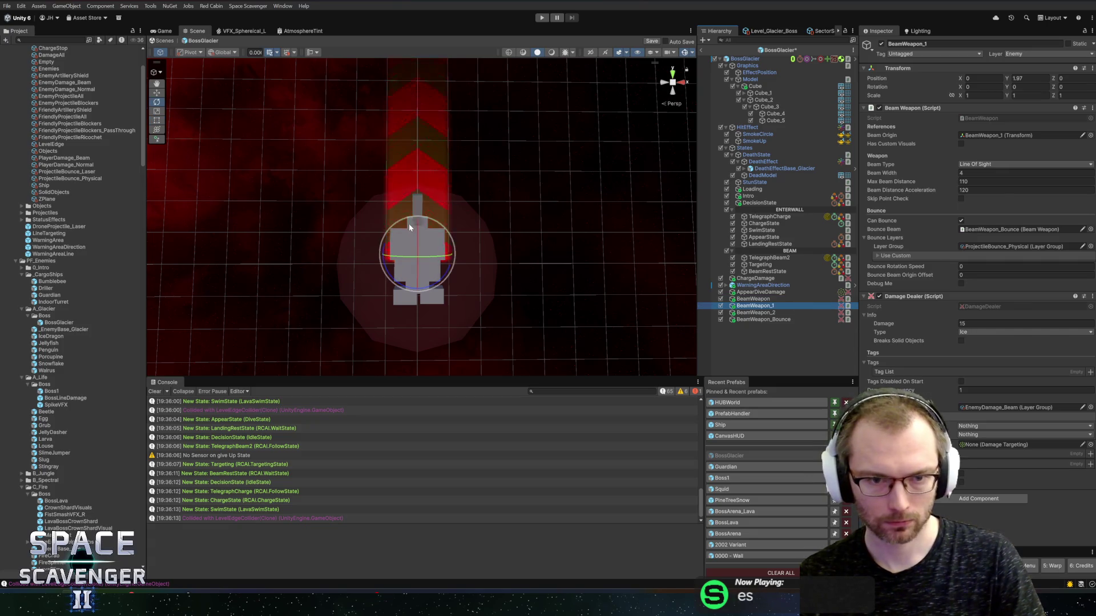
pyautogui.moveTo(390, 274)
pyautogui.mouseDown()
pyautogui.moveTo(279, 187)
pyautogui.moveTo(271, 242)
pyautogui.mouseUp()
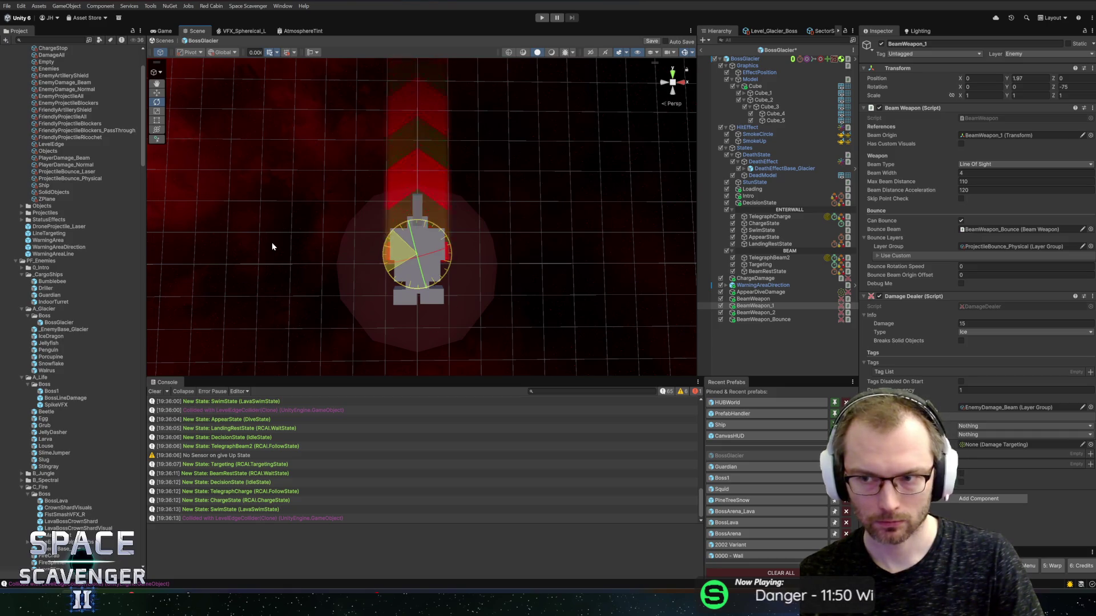
pyautogui.click(769, 312)
pyautogui.moveTo(439, 280); pyautogui.dragTo(527, 241)
pyautogui.hotkey('ctrl', 's')
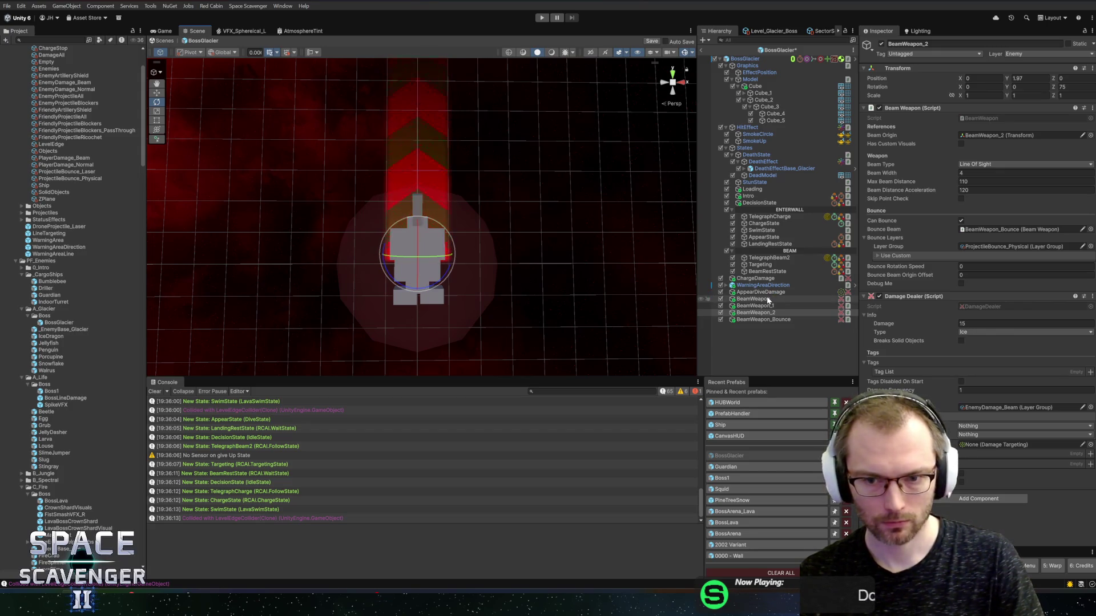
pyautogui.click(766, 271)
pyautogui.click(755, 306)
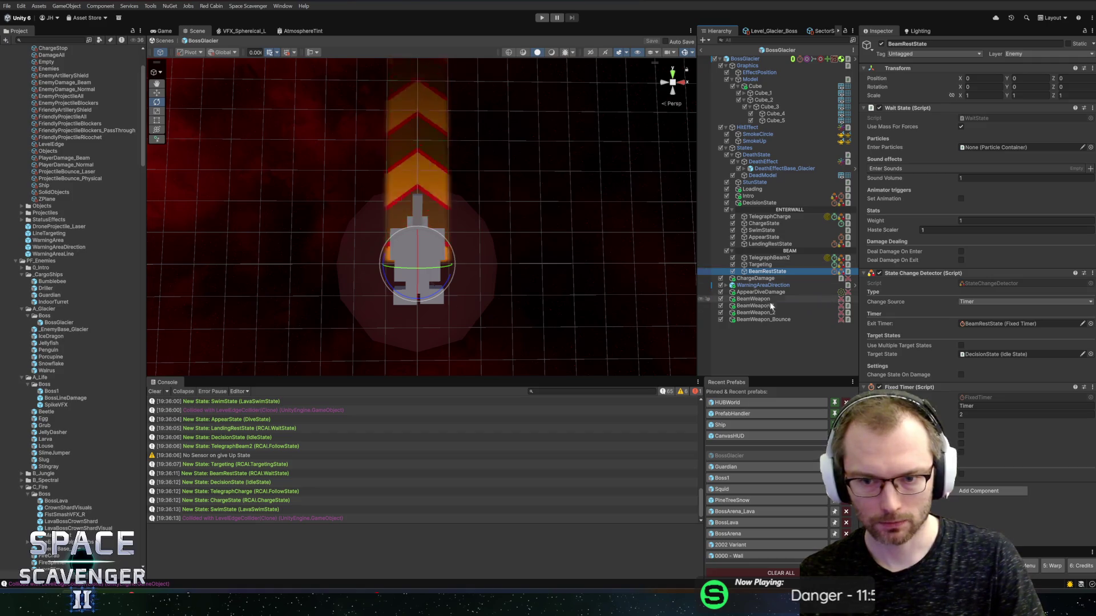
# Turn off bouncing on BeamWeapon_1 and BeamWeapon_2
pyautogui.keyDown('ctrl'); pyautogui.click(765, 313); pyautogui.keyUp('ctrl')
pyautogui.click(961, 221)
pyautogui.click(757, 302)
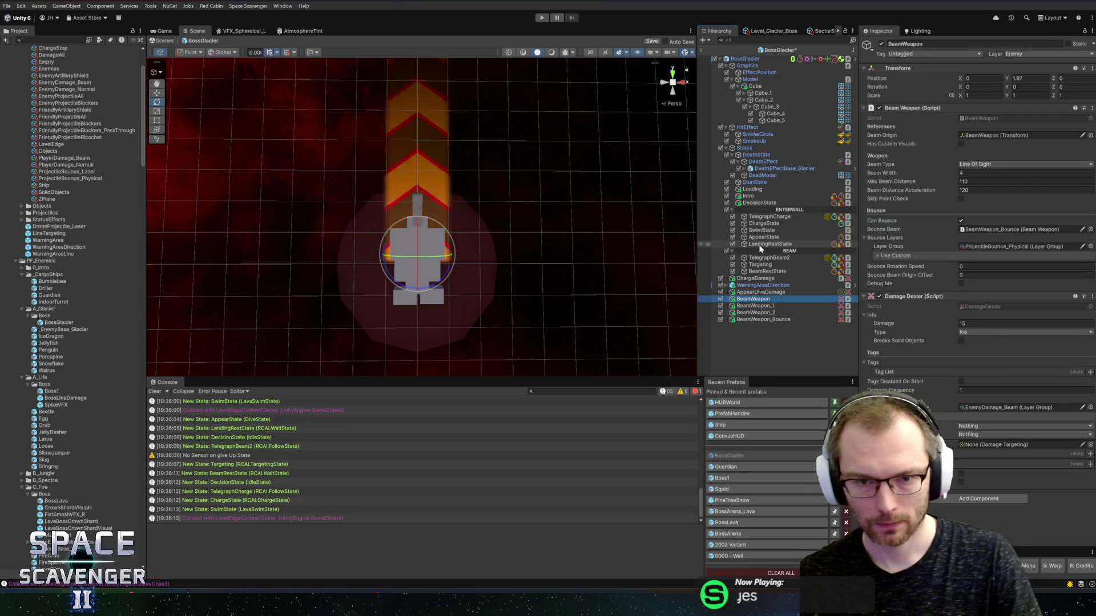
# Add BeamWeapon_1 and BeamWeapon_2 to the Targeting state's Beam Weapons list
pyautogui.click(762, 265)
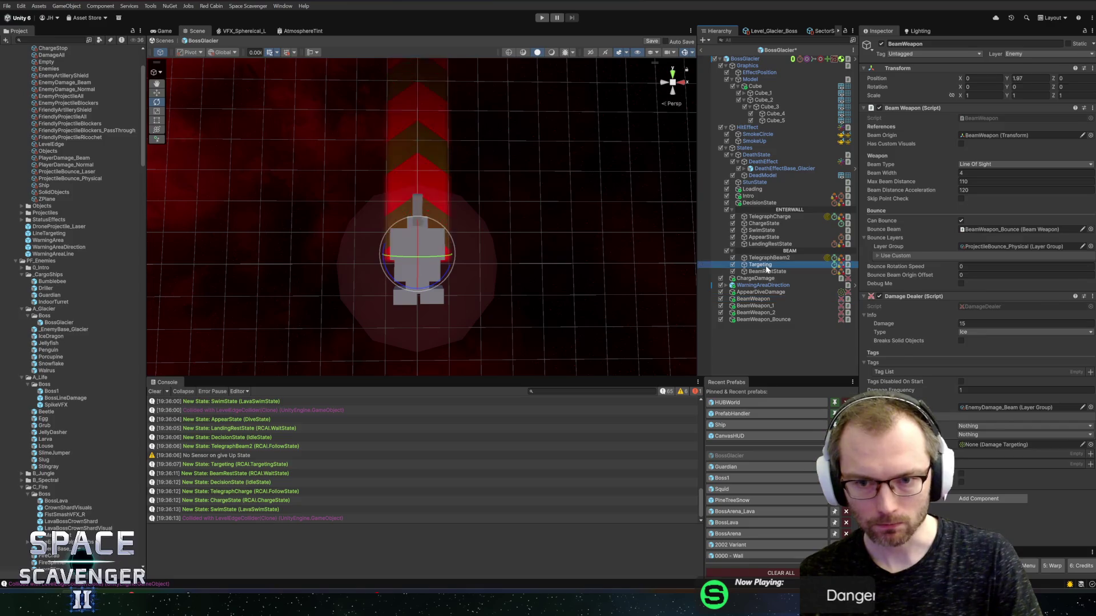
pyautogui.click(1085, 271)
pyautogui.moveTo(768, 306); pyautogui.dragTo(987, 308)
pyautogui.moveTo(753, 315); pyautogui.dragTo(983, 334)
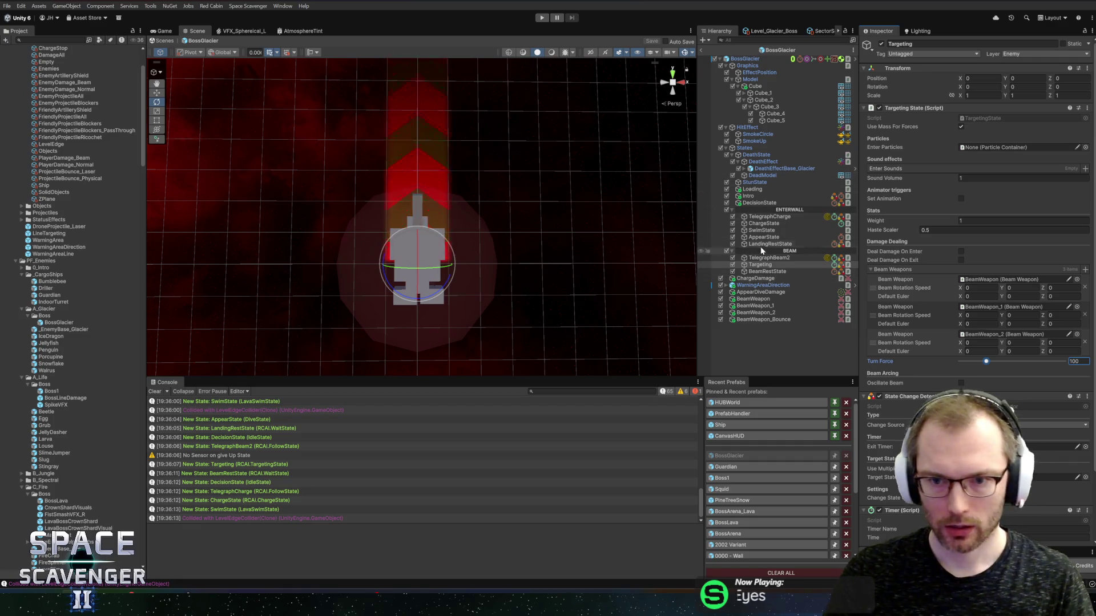
pyautogui.click(765, 230)
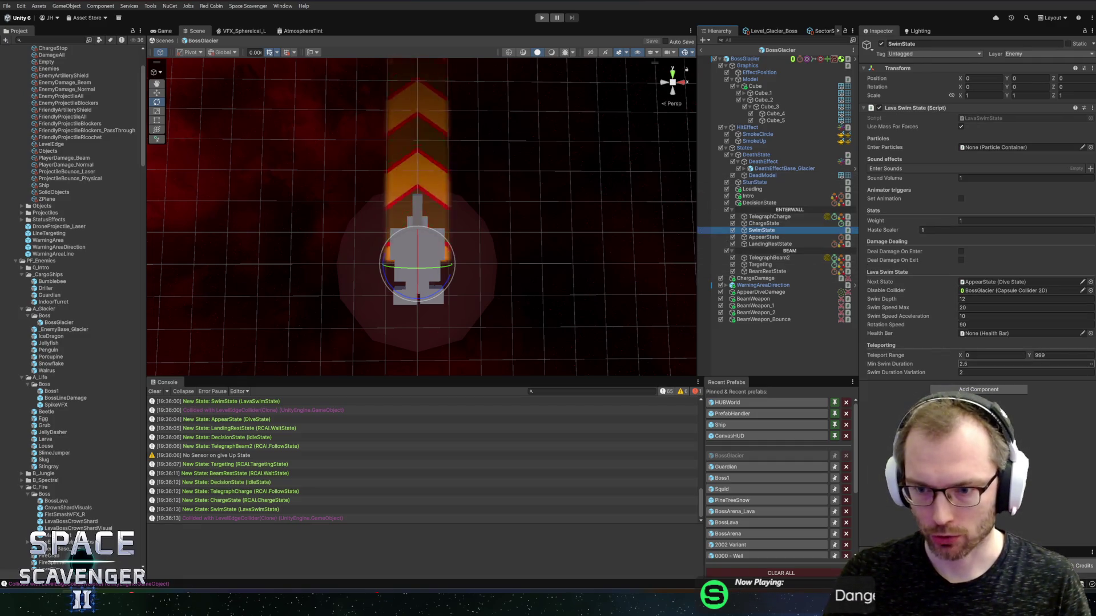
# Set SwimState's Min Swim Duration to 1.5 and Swim Duration Variation to 0.5
pyautogui.click(970, 373)
pyautogui.write('1')
pyautogui.click(970, 364)
pyautogui.write('1.5')
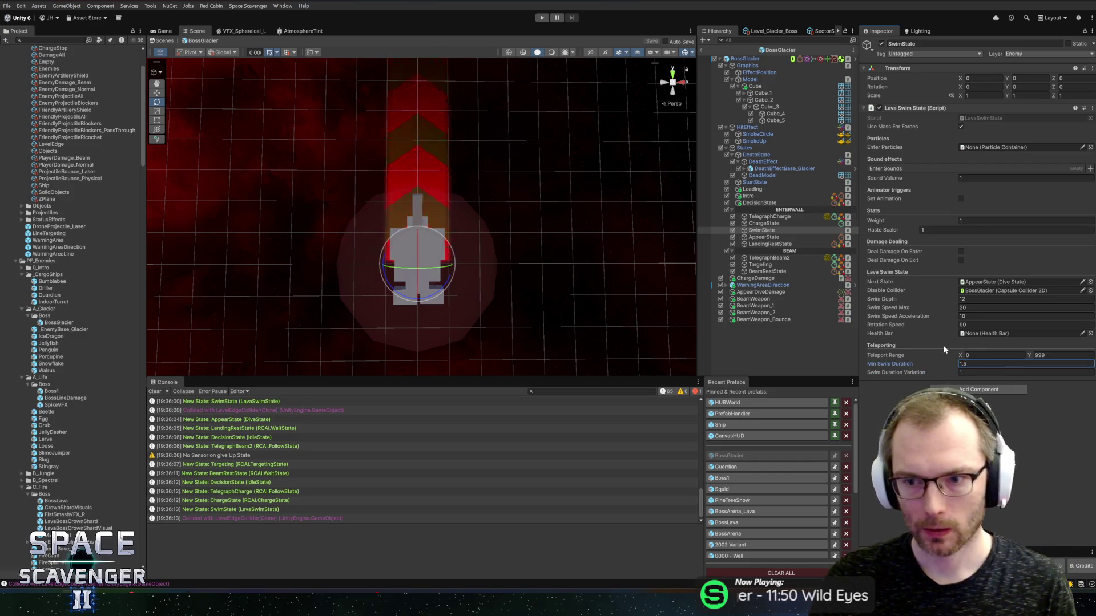
pyautogui.click(972, 373)
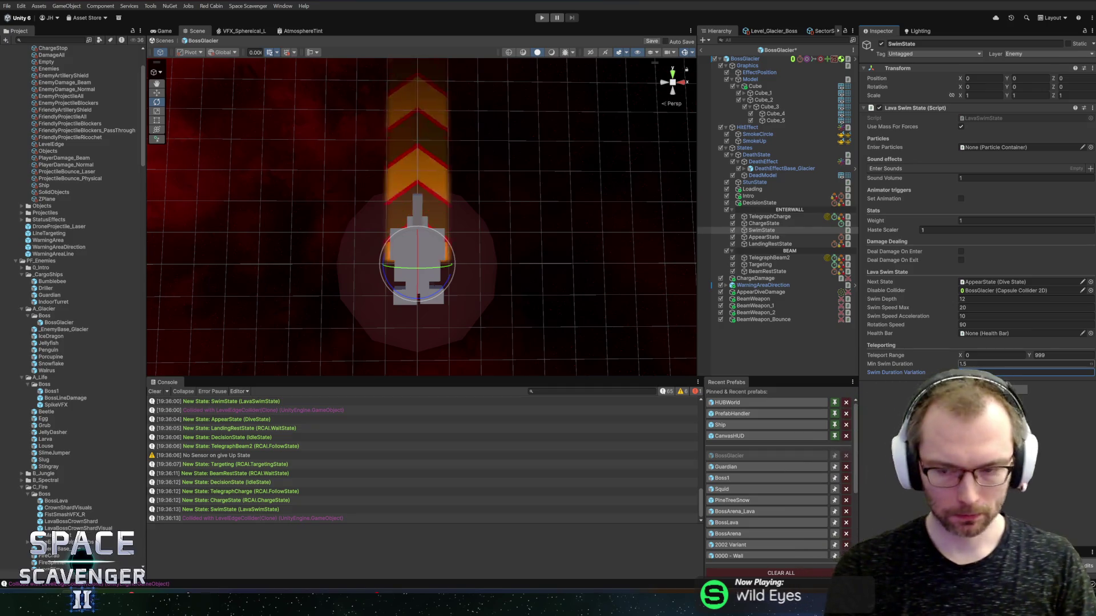
pyautogui.write('0.5')
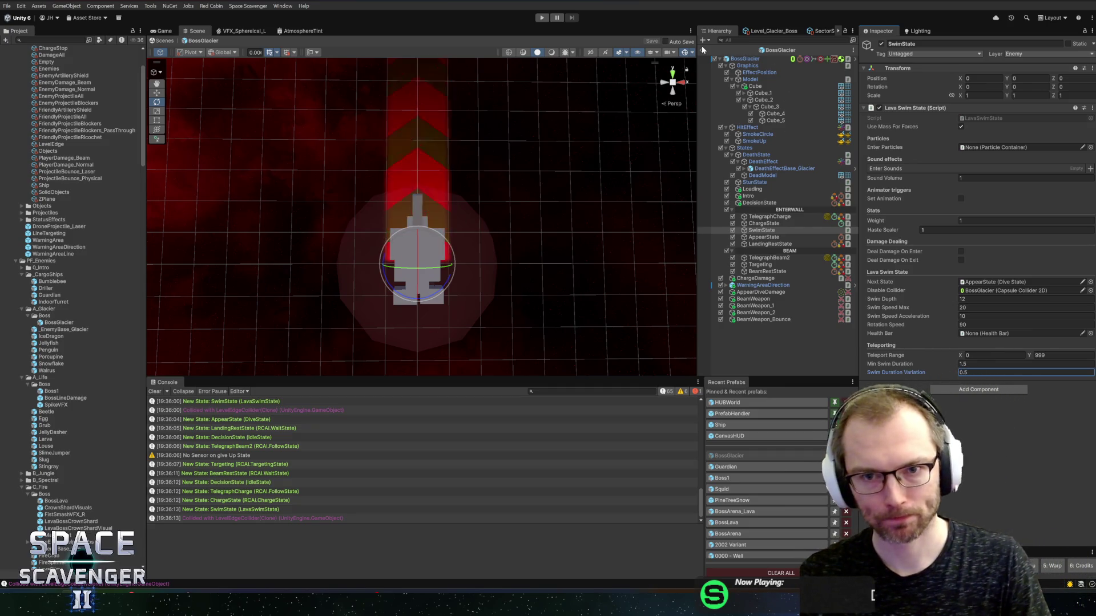
# Set AppearState's dive Fixed Timer to 2, save, and set Target Pick Range to 10
pyautogui.click(763, 237)
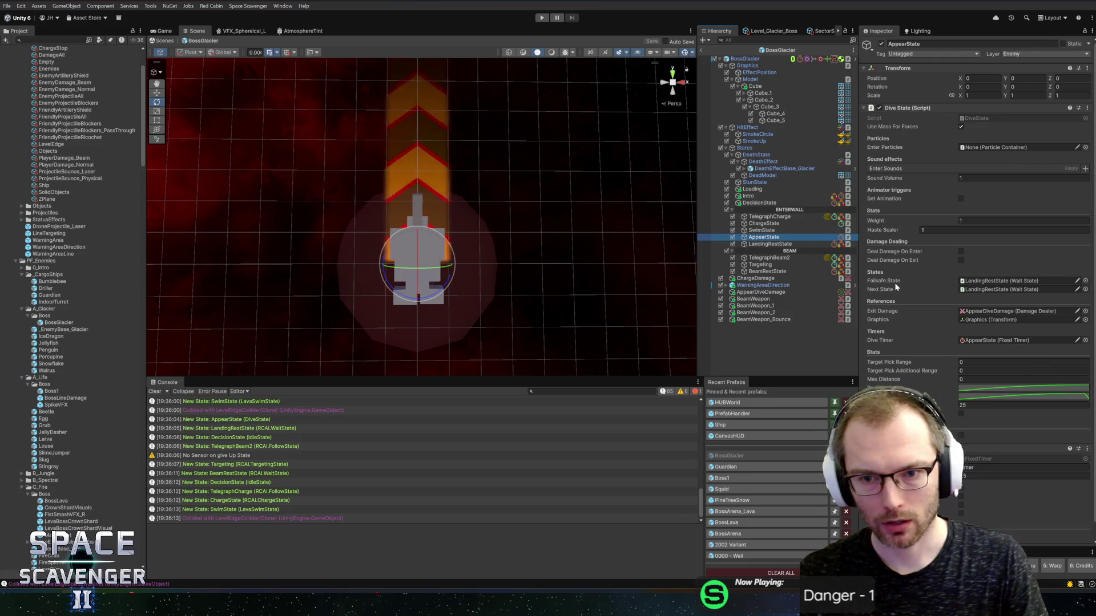
pyautogui.click(980, 473)
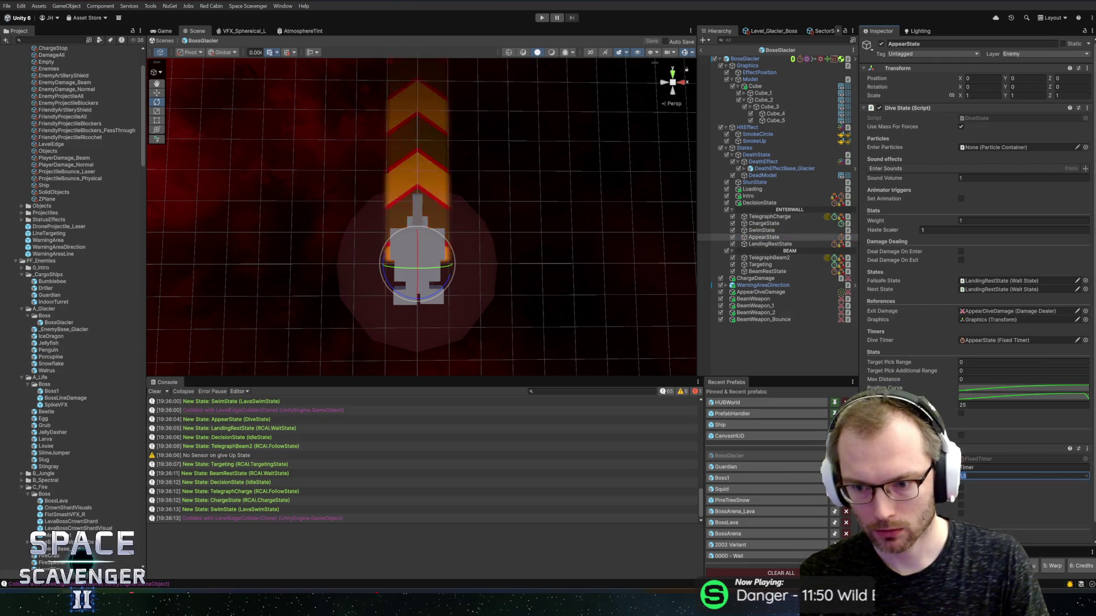
pyautogui.write('2')
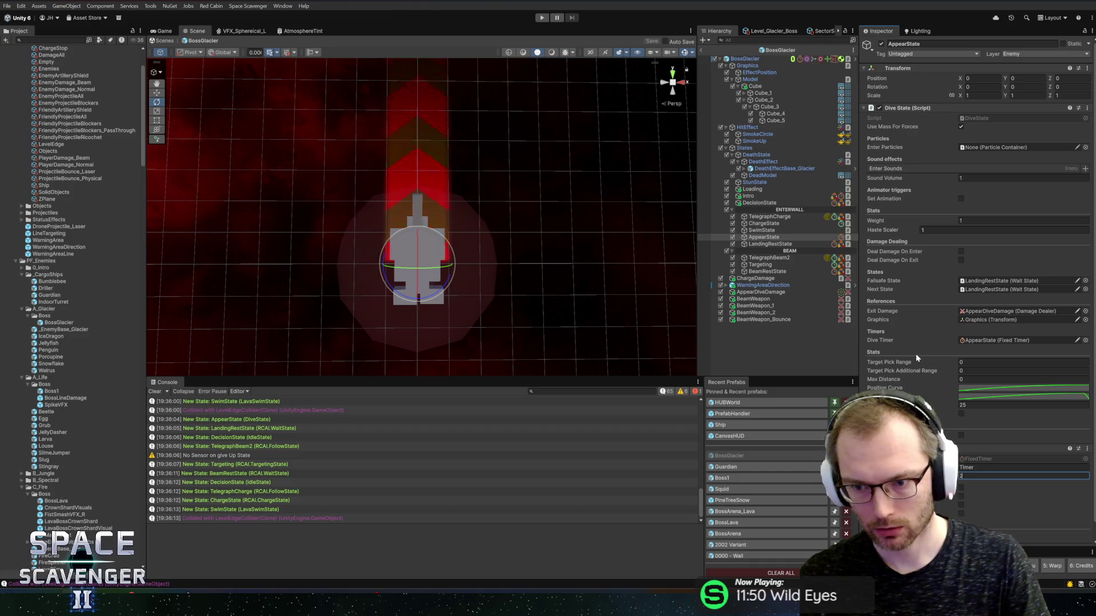
pyautogui.press('Return')
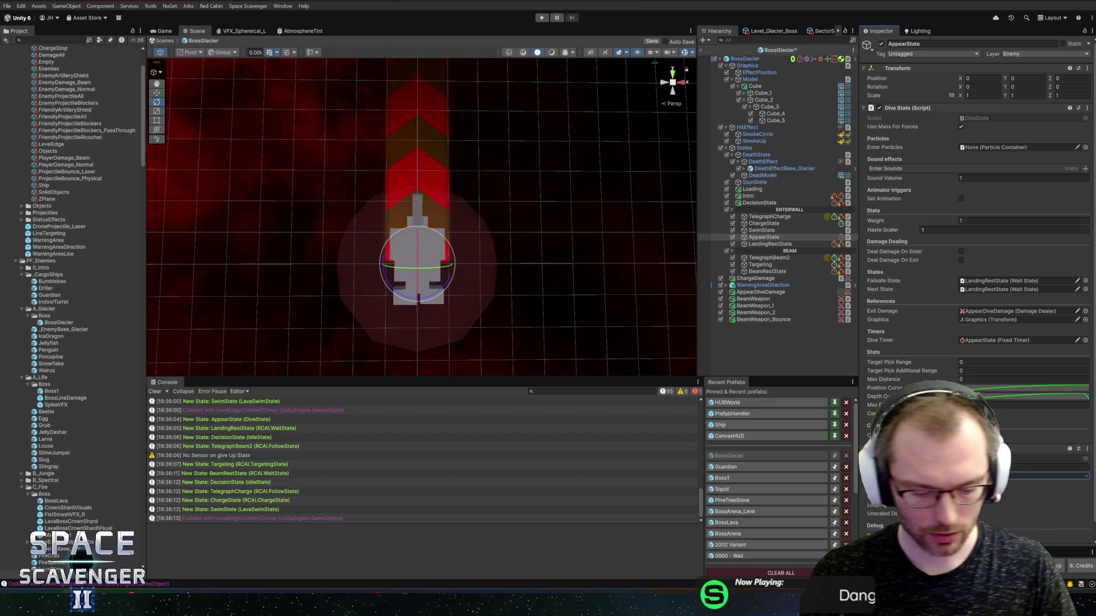
pyautogui.hotkey('ctrl', 's')
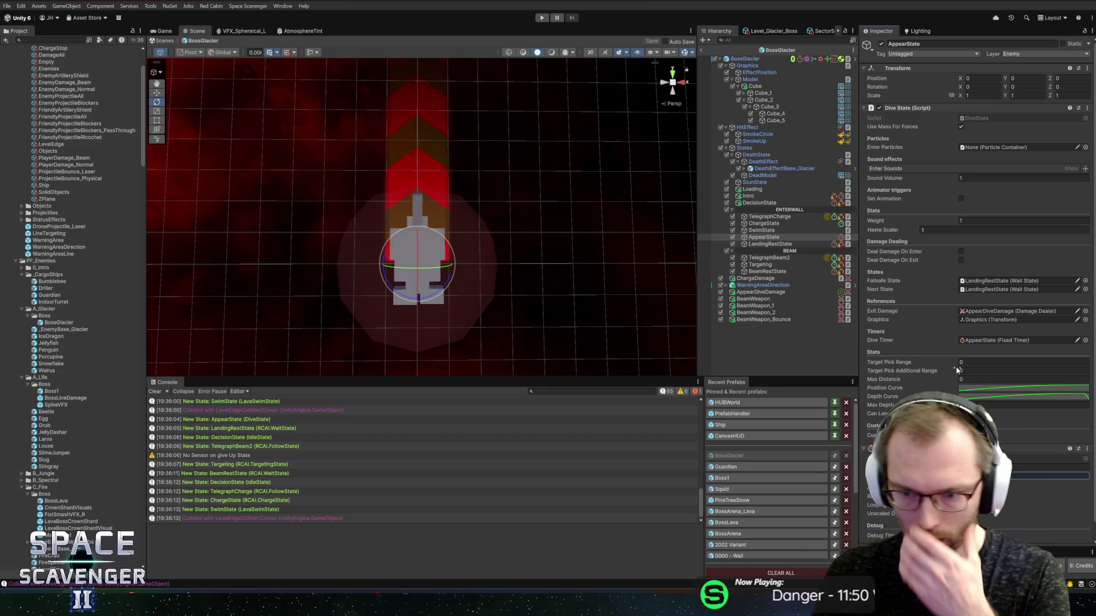
pyautogui.click(990, 362)
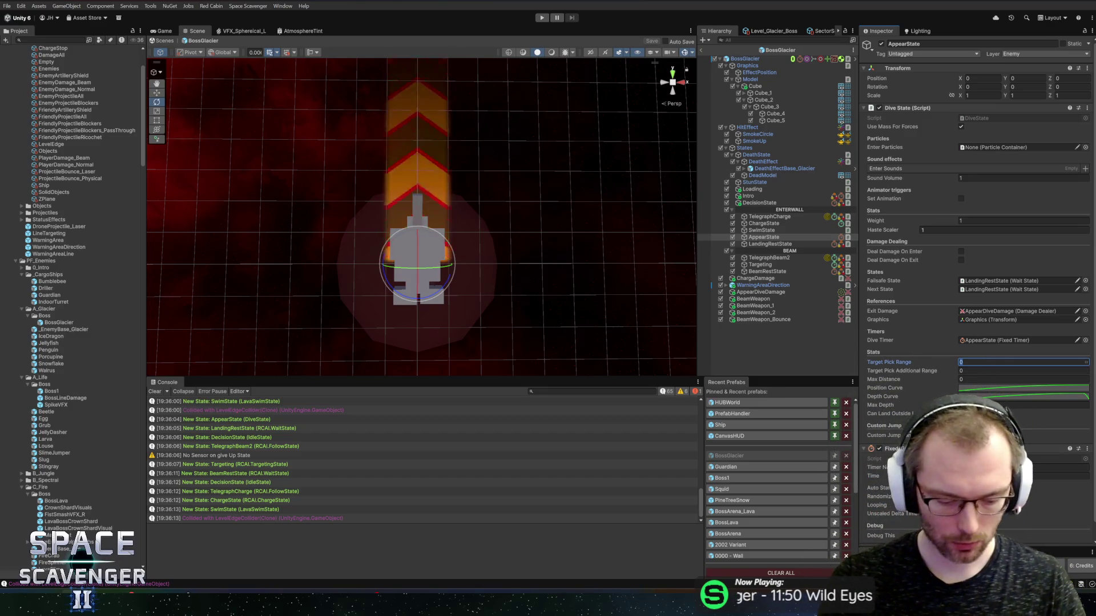
pyautogui.write('10')
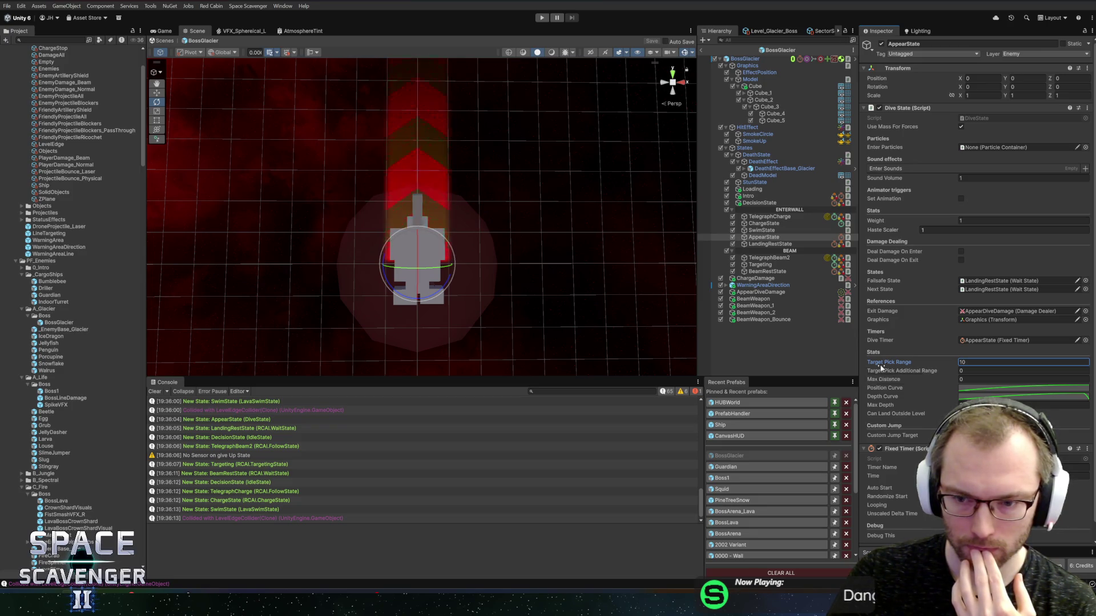
# Open DiveState.cs in Rider from the Dive State component and go to the maxDistance field
pyautogui.rightClick(913, 109)
pyautogui.click(936, 228)
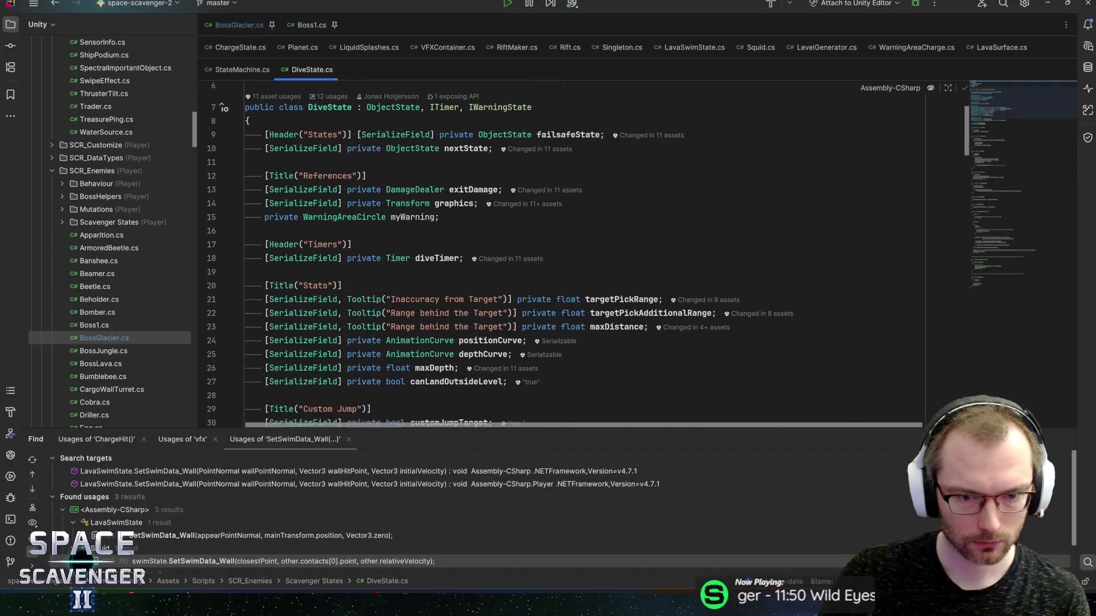
pyautogui.click(508, 315)
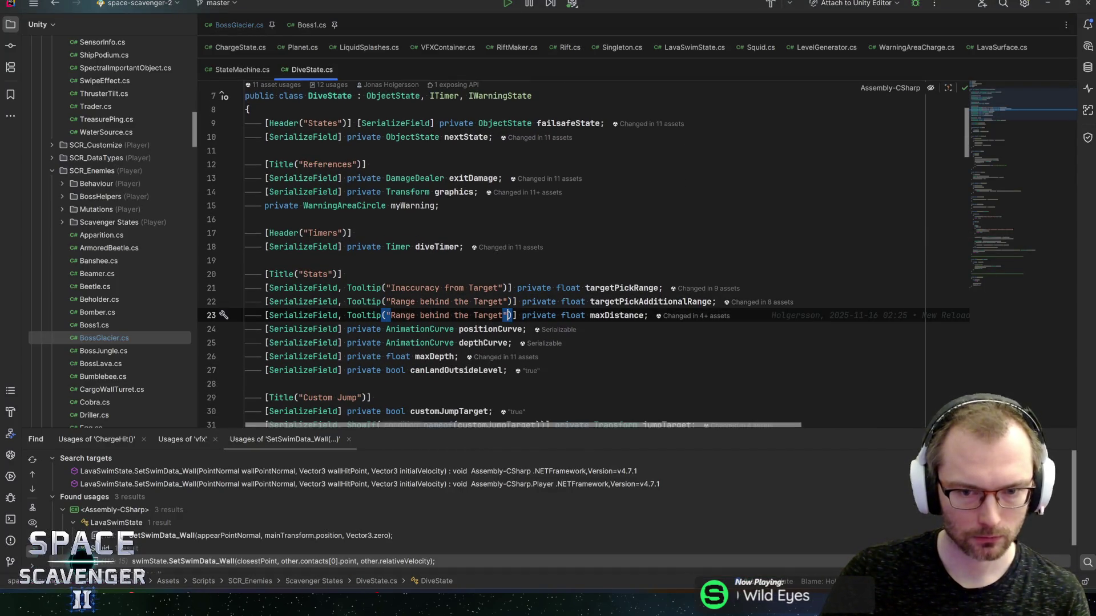
pyautogui.doubleClick(607, 315)
# Change the maxDistance tooltip text to '0 = No Max' and return to Unity to recompile
pyautogui.hotkey('ctrl', 'f')
pyautogui.press('Return')
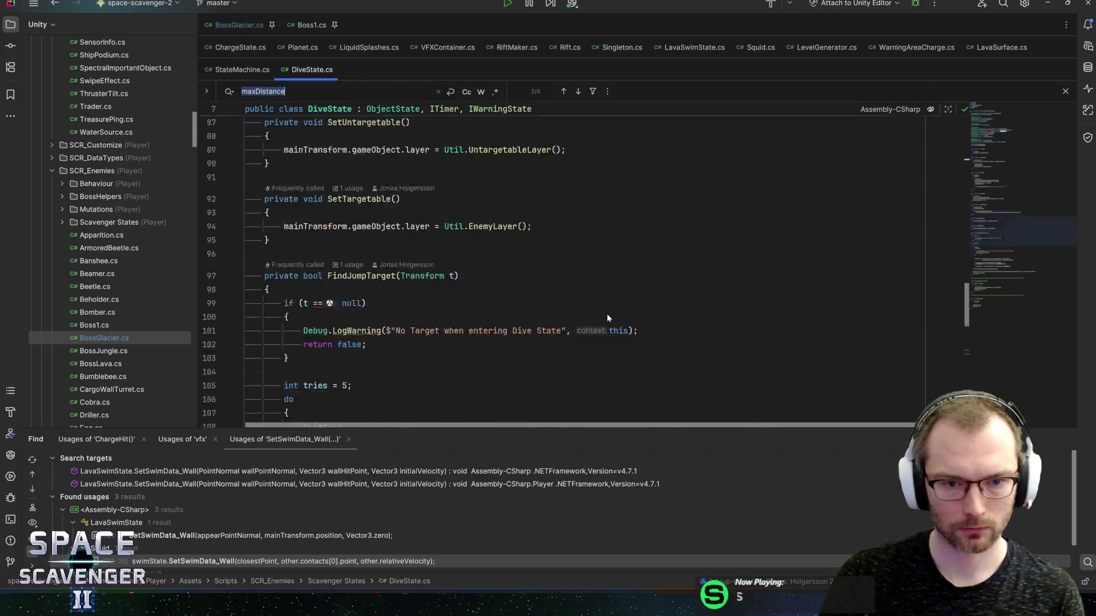
pyautogui.press('Return')
pyautogui.press('Return')
pyautogui.press('Return')
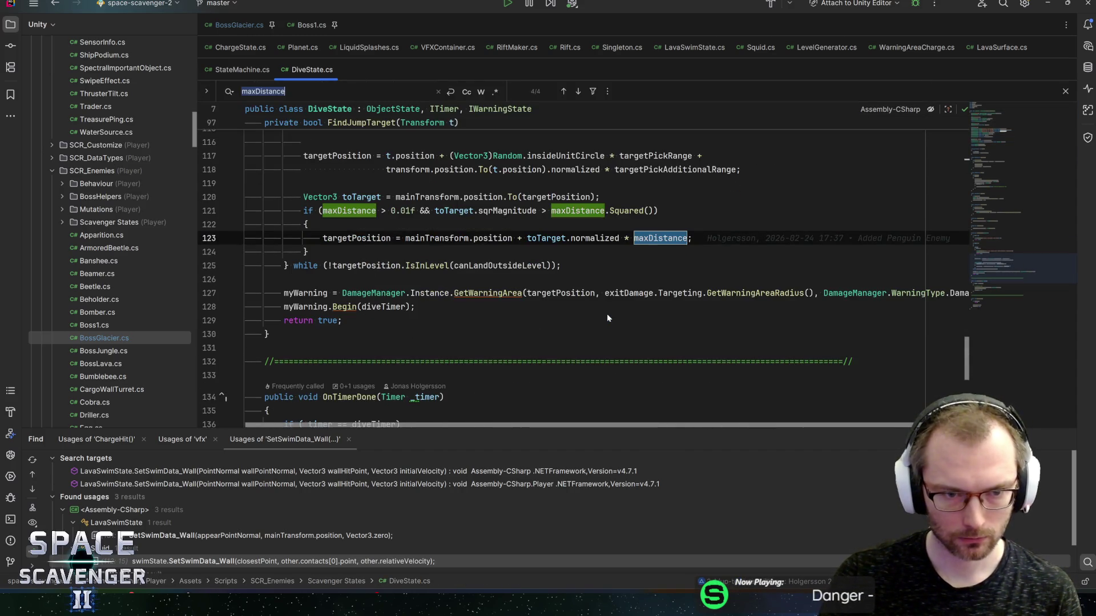
pyautogui.press('Return')
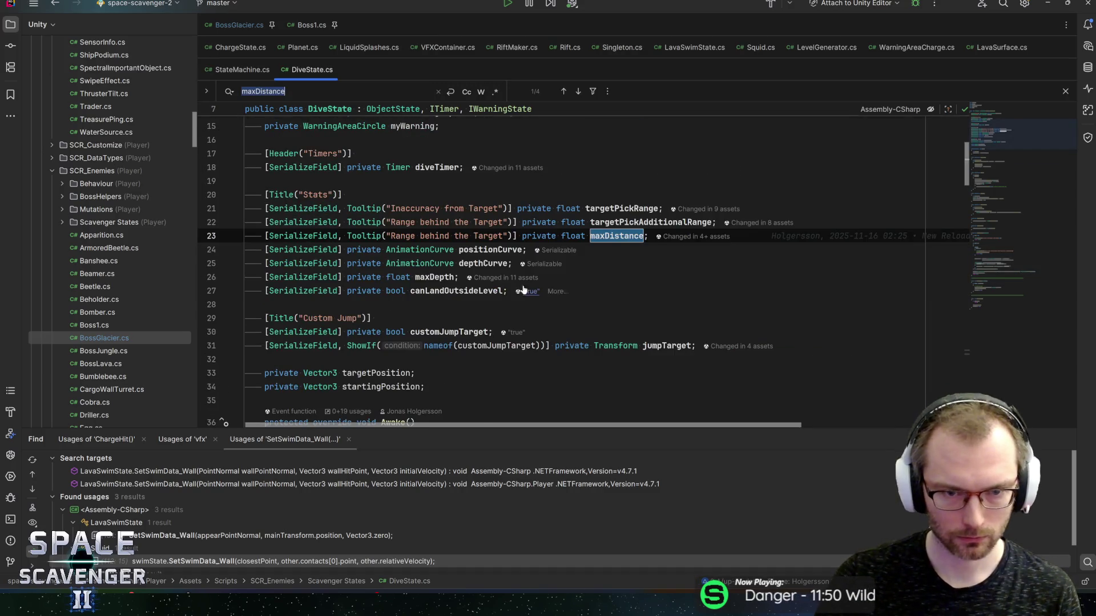
pyautogui.hotkey('ctrl', 'w')
pyautogui.hotkey('ctrl', 'w')
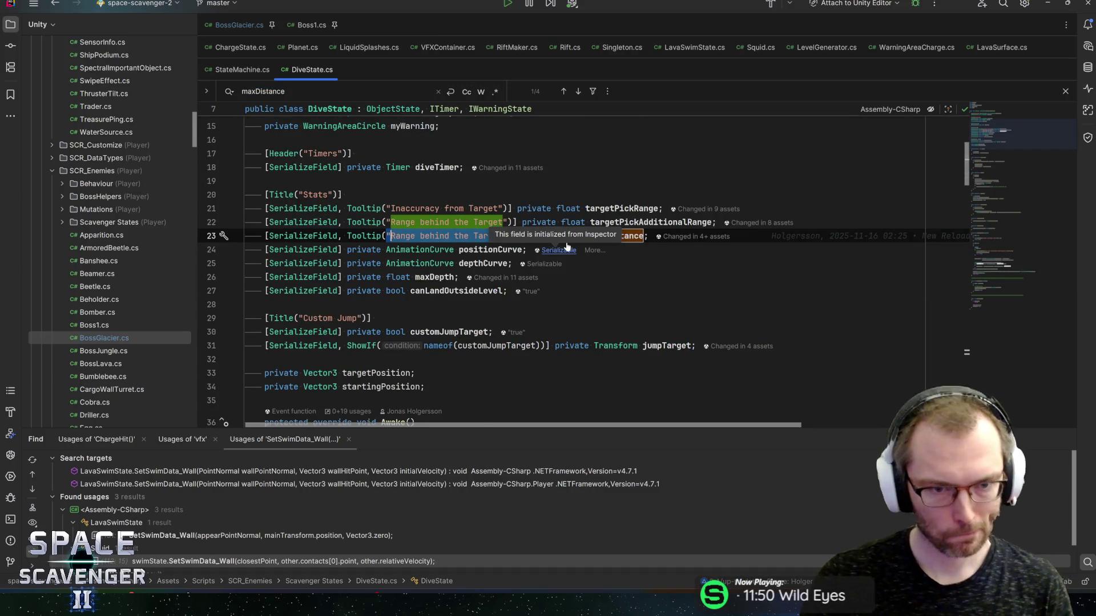
pyautogui.write('0 = No M')
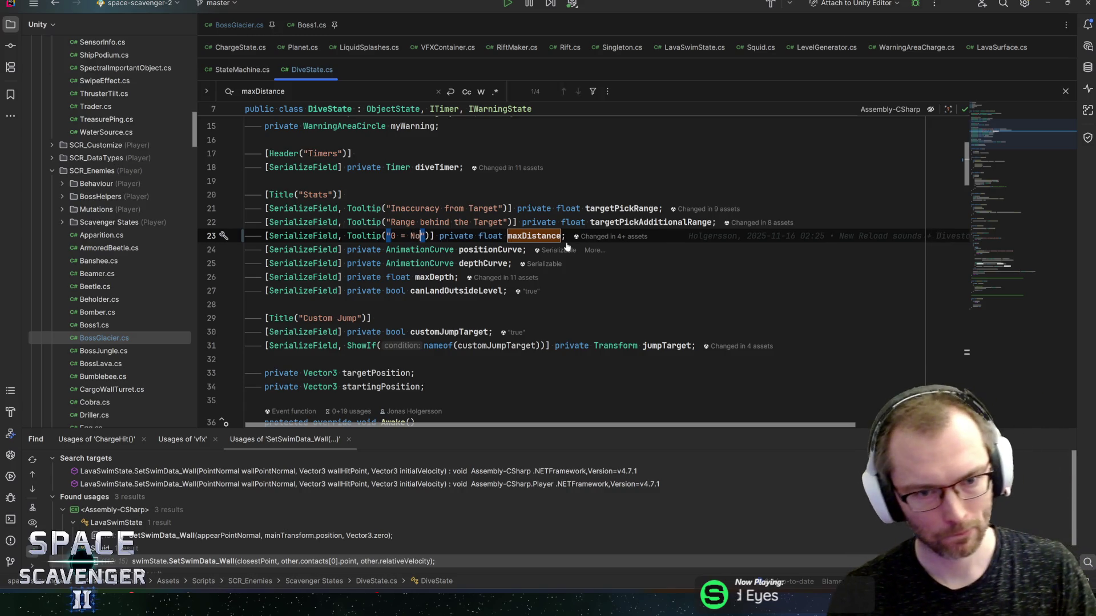
pyautogui.write('ax')
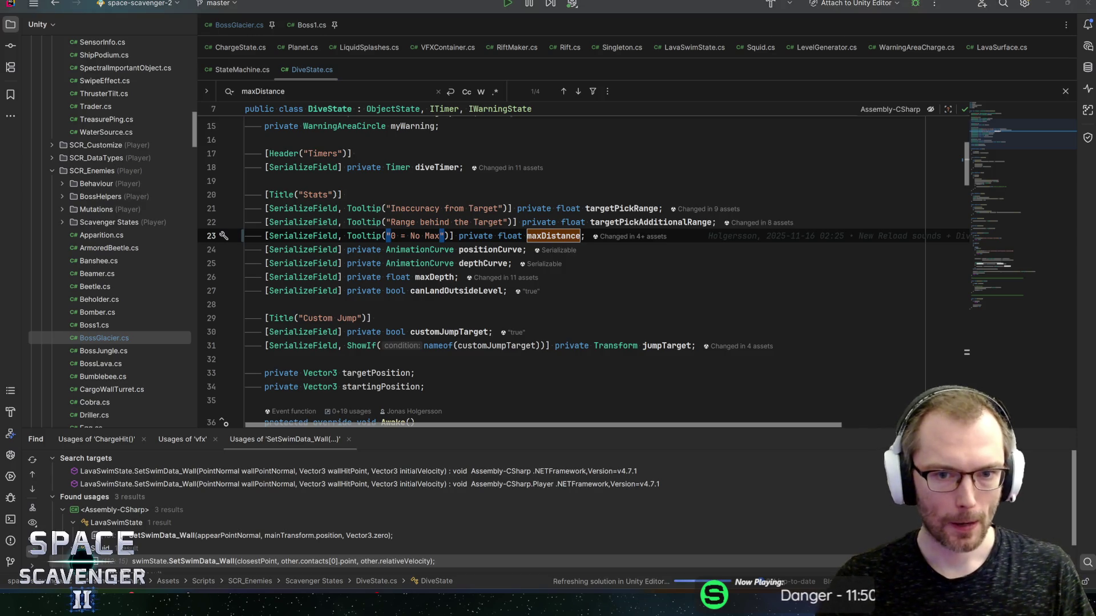
pyautogui.hotkey('alt', 'Tab')
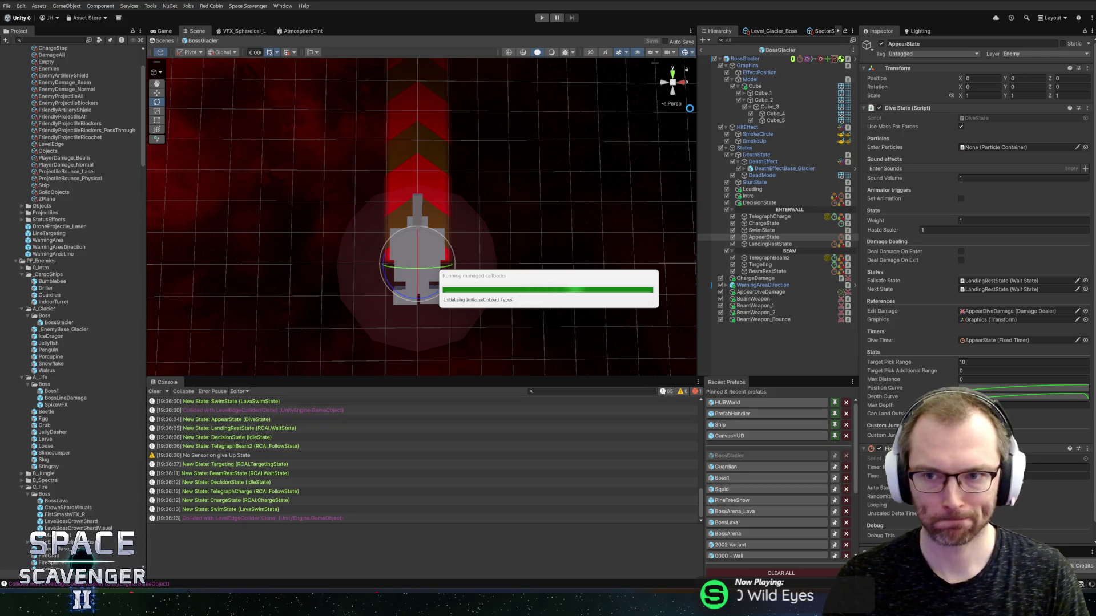
# Leave prefab mode, start Play mode and maximize the Game view
pyautogui.click(701, 48)
pyautogui.click(542, 17)
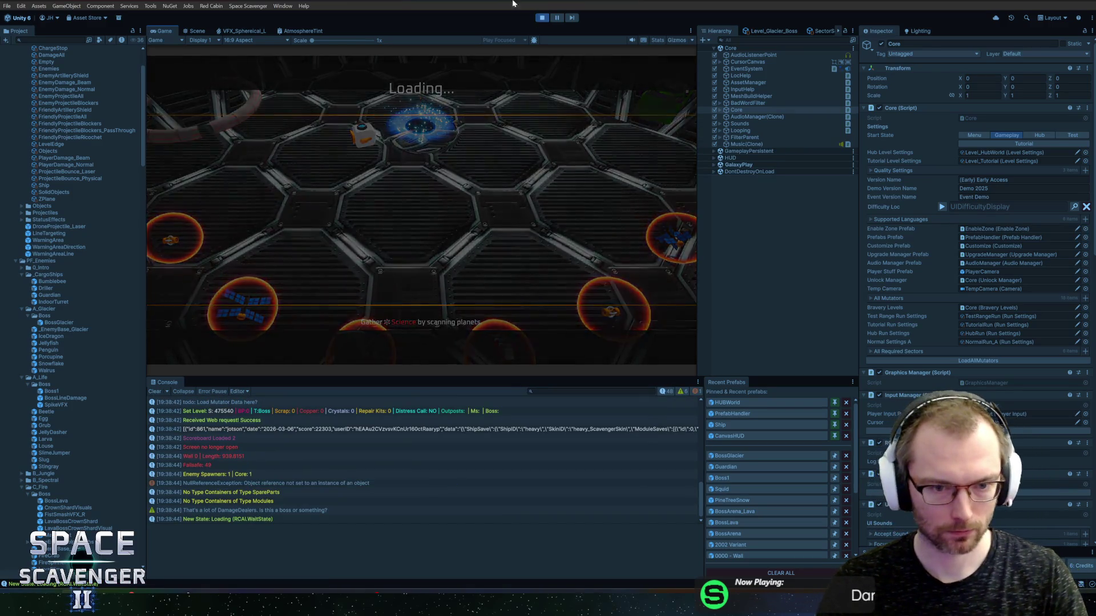
pyautogui.hotkey('shift', 'space')
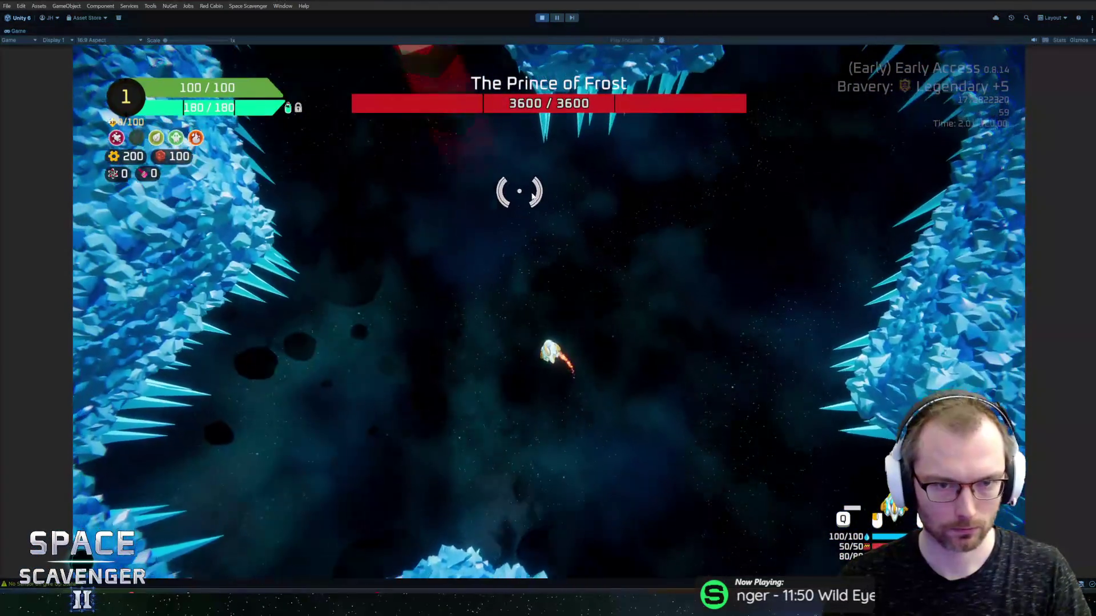
# Fly toward the Prince of Frost and shoot it, then stop and reopen the BossGlacier prefab
pyautogui.click(734, 330)
pyautogui.press('w')
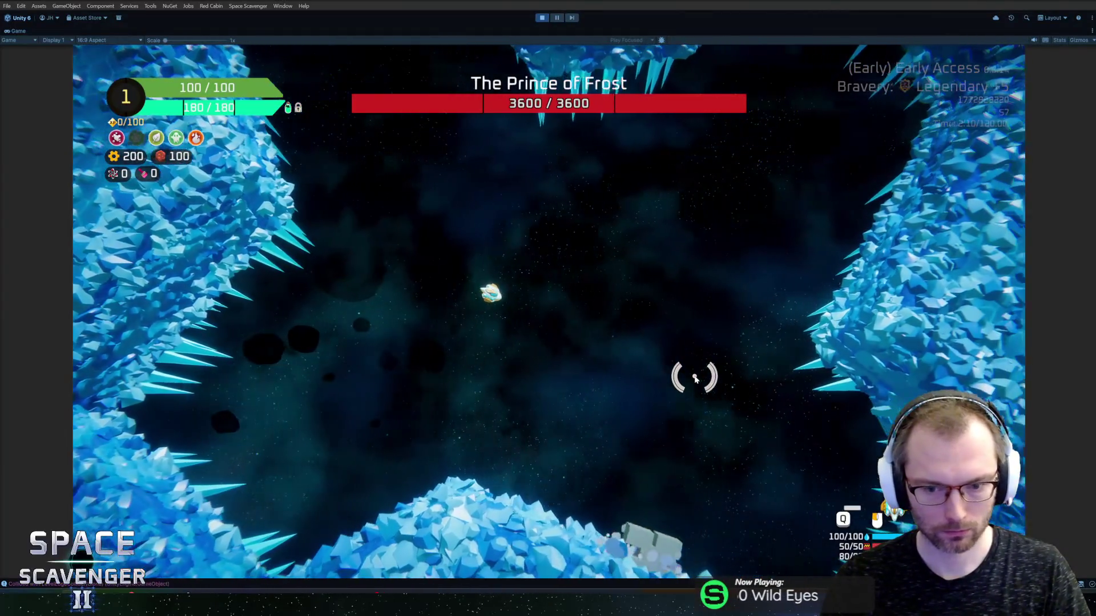
pyautogui.press('a')
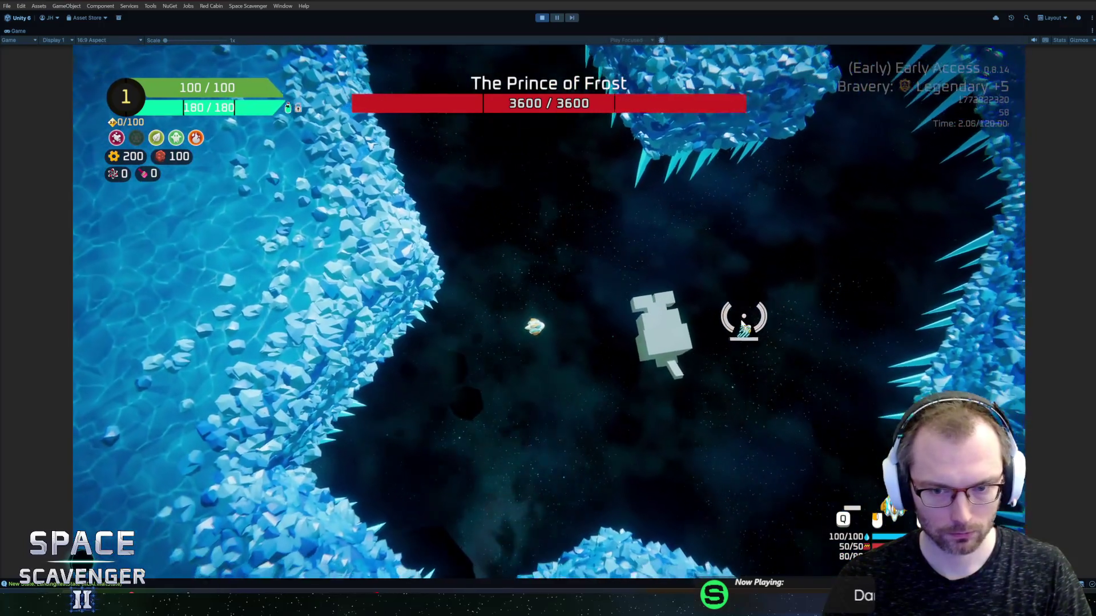
pyautogui.click(744, 317)
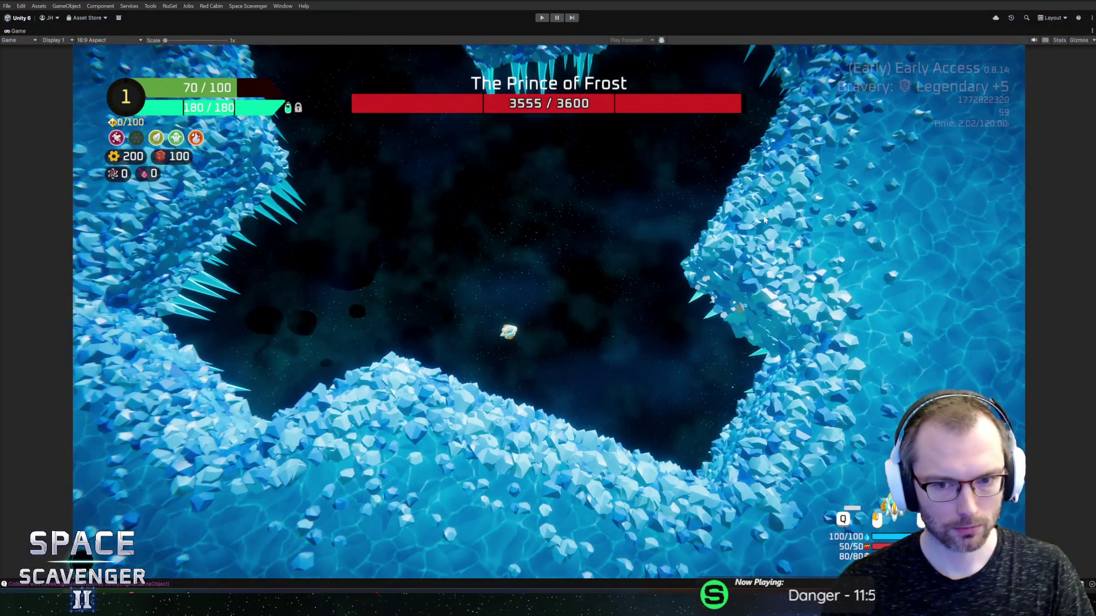
pyautogui.hotkey('ctrl', 'p')
pyautogui.click(718, 457)
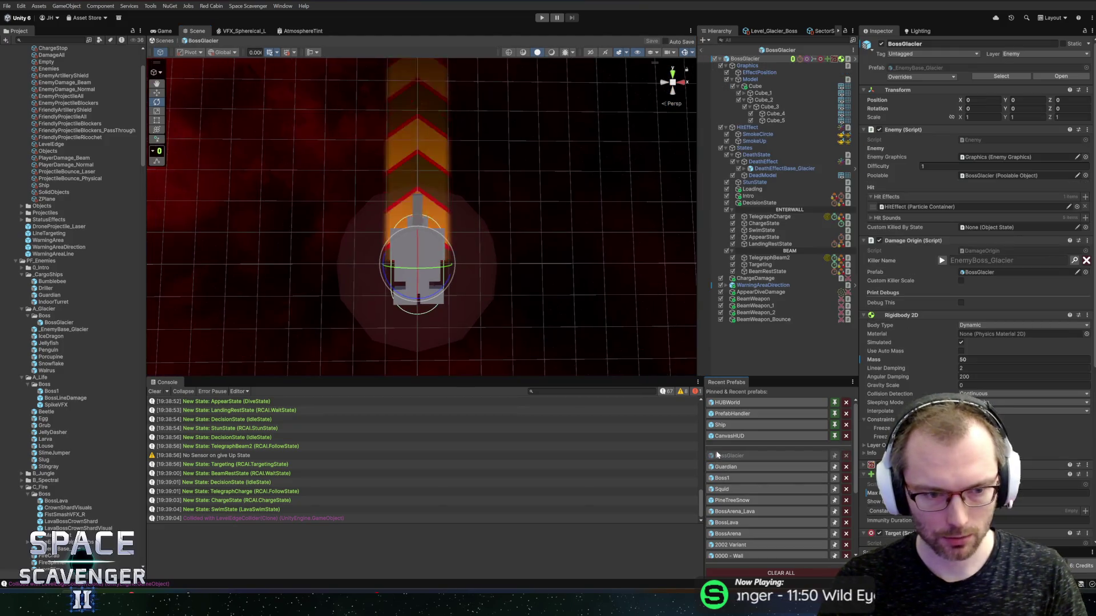
# Inspect BeamWeapon_1 and the Targeting state, viewing the Targeting script in the code editor
pyautogui.click(764, 306)
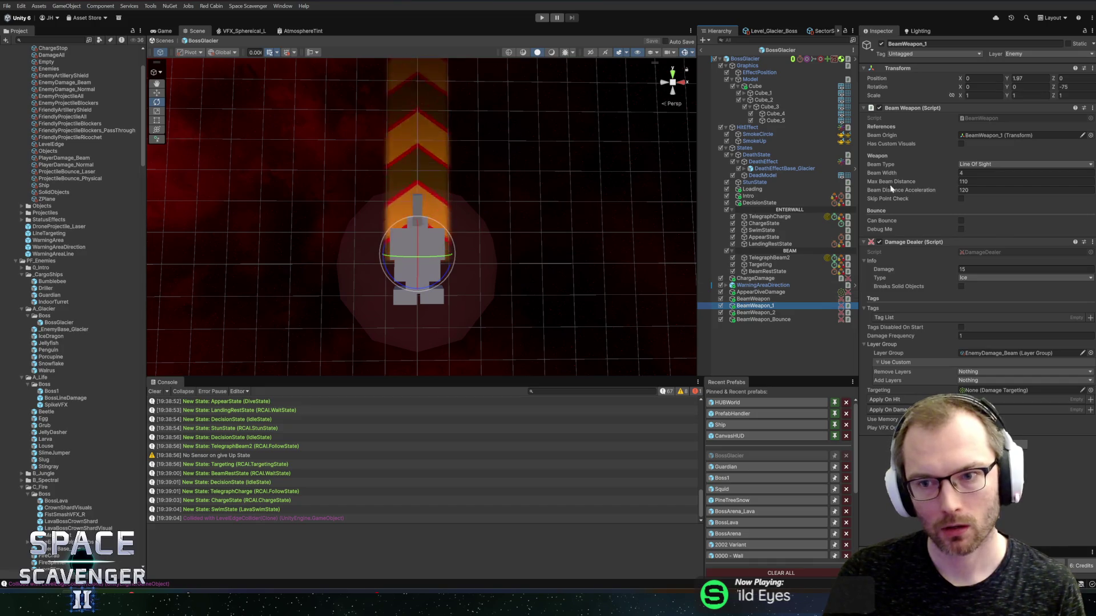
pyautogui.click(760, 265)
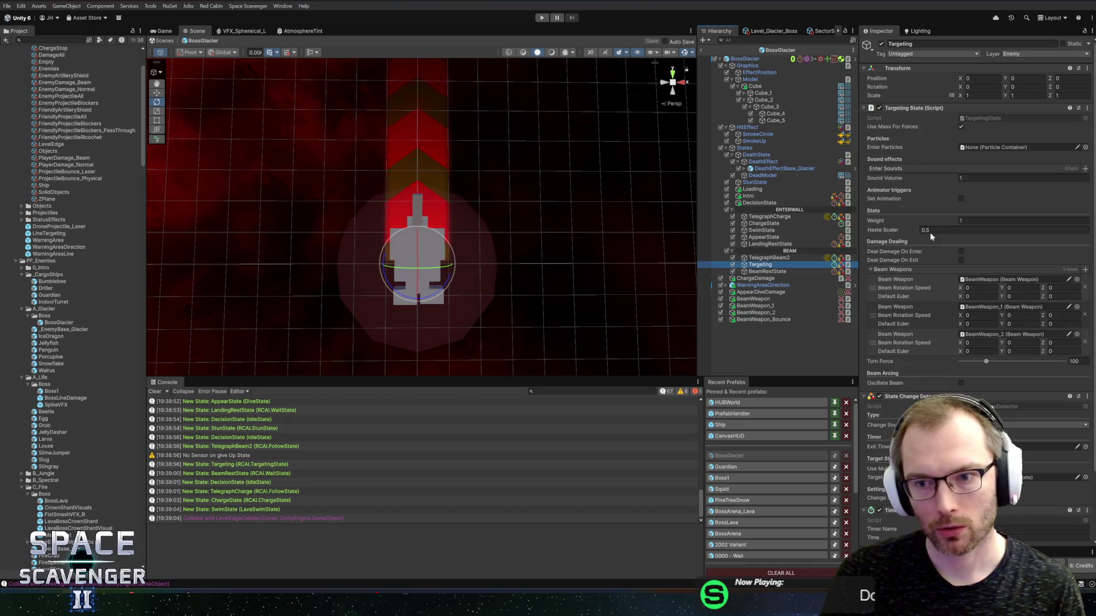
pyautogui.doubleClick(982, 118)
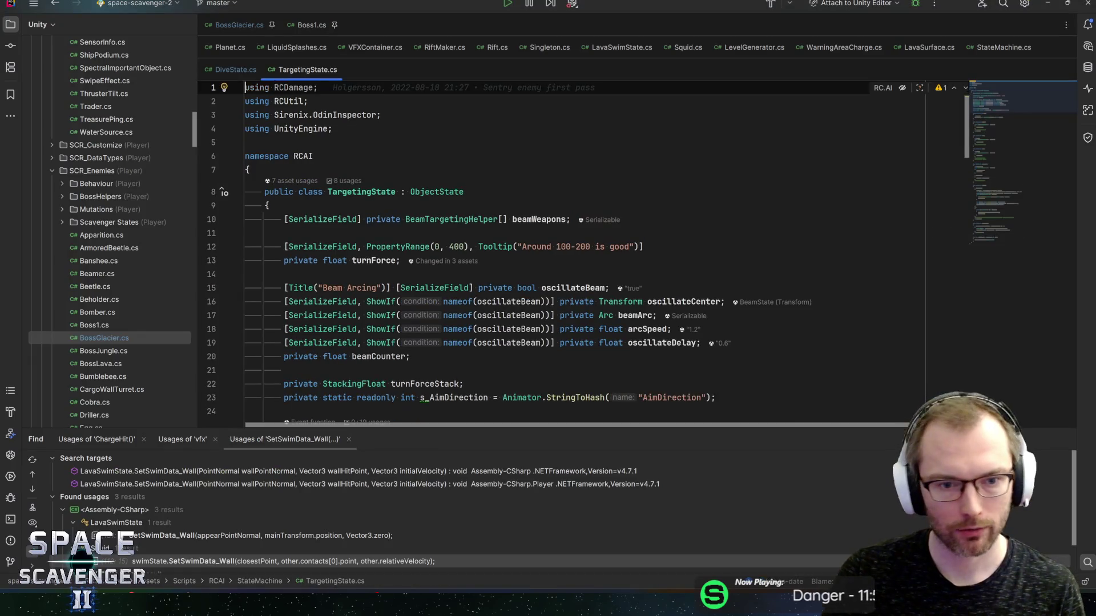
pyautogui.scroll(-3, 940, 307)
pyautogui.hotkey('alt', 'Tab')
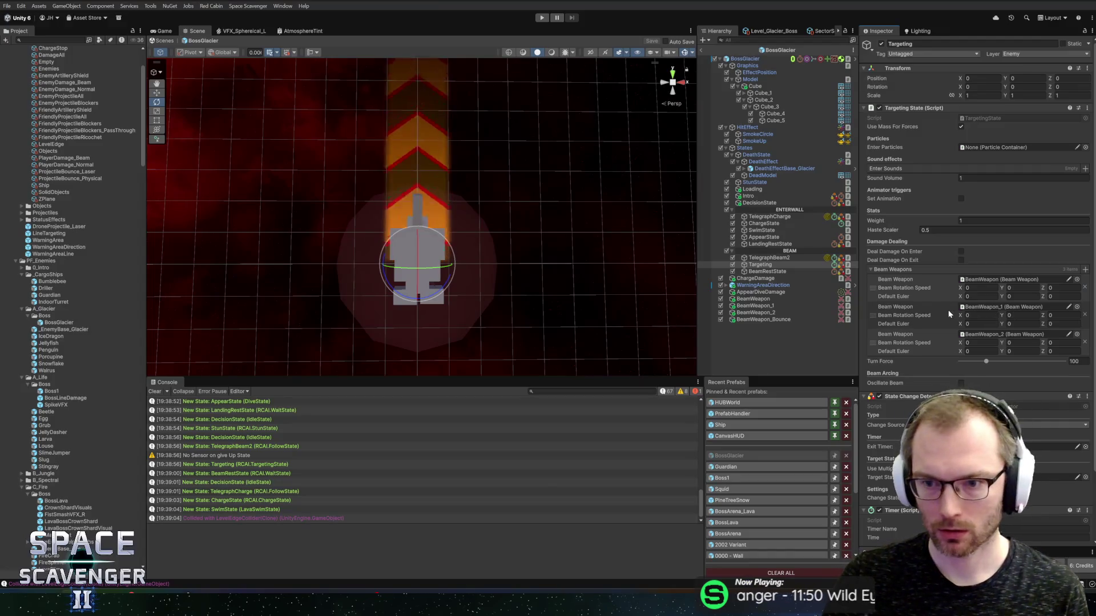
# Set the second and third beams' Default Euler Z to 75 and -75, then start Play mode
pyautogui.click(1065, 288)
pyautogui.write('75')
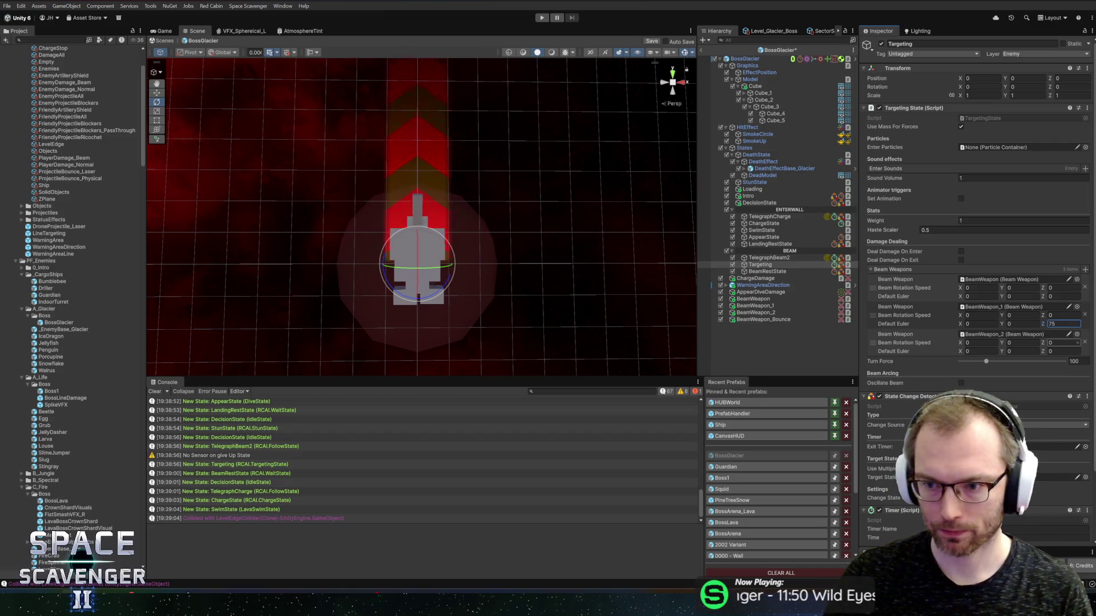
pyautogui.click(1063, 351)
pyautogui.write('-75')
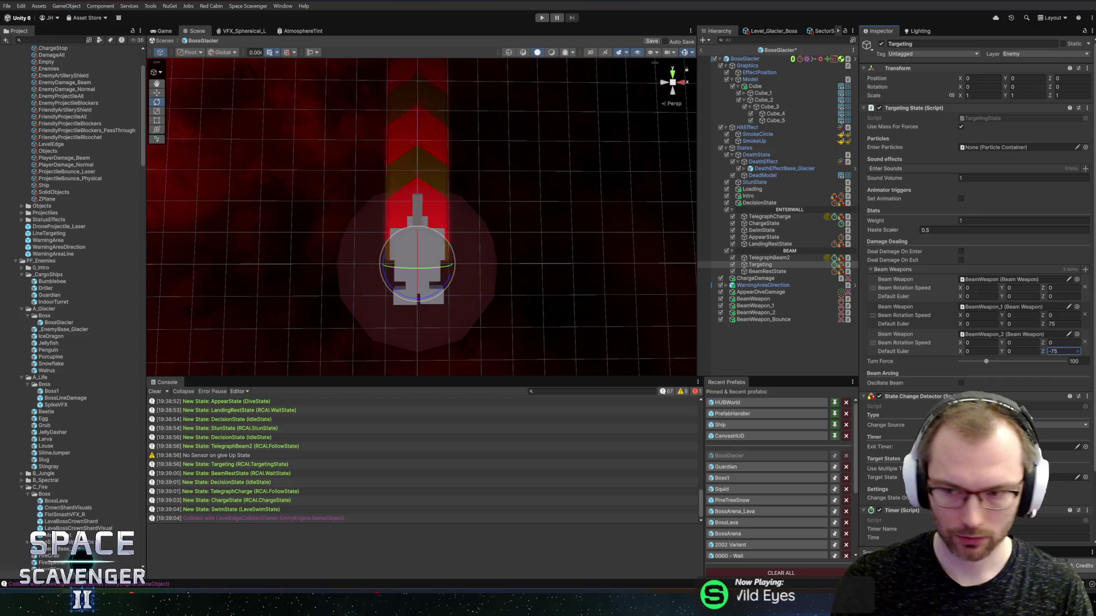
pyautogui.click(755, 306)
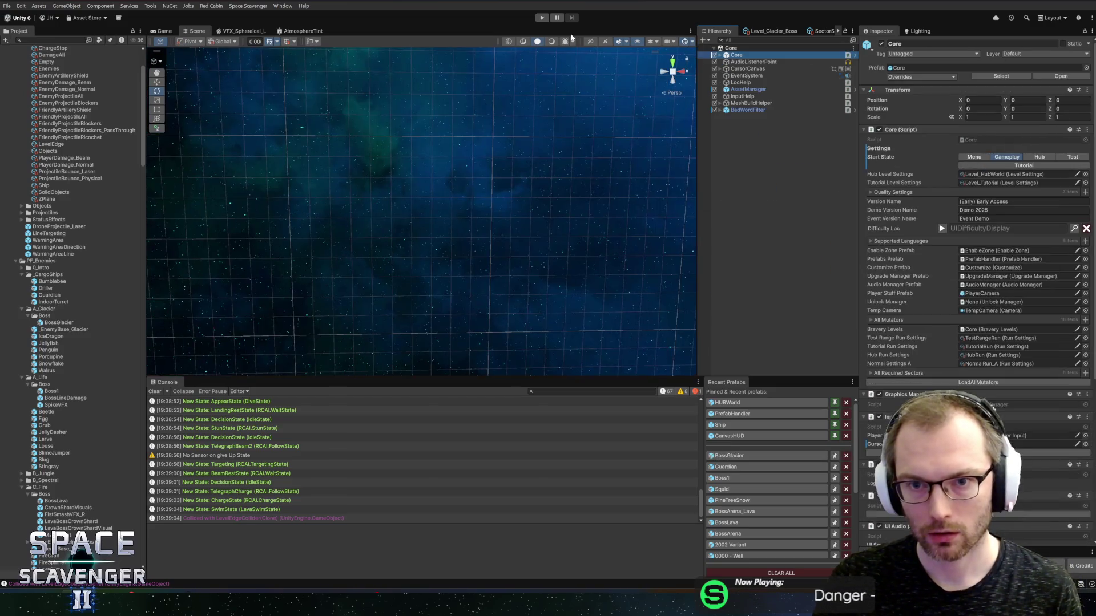
pyautogui.click(542, 18)
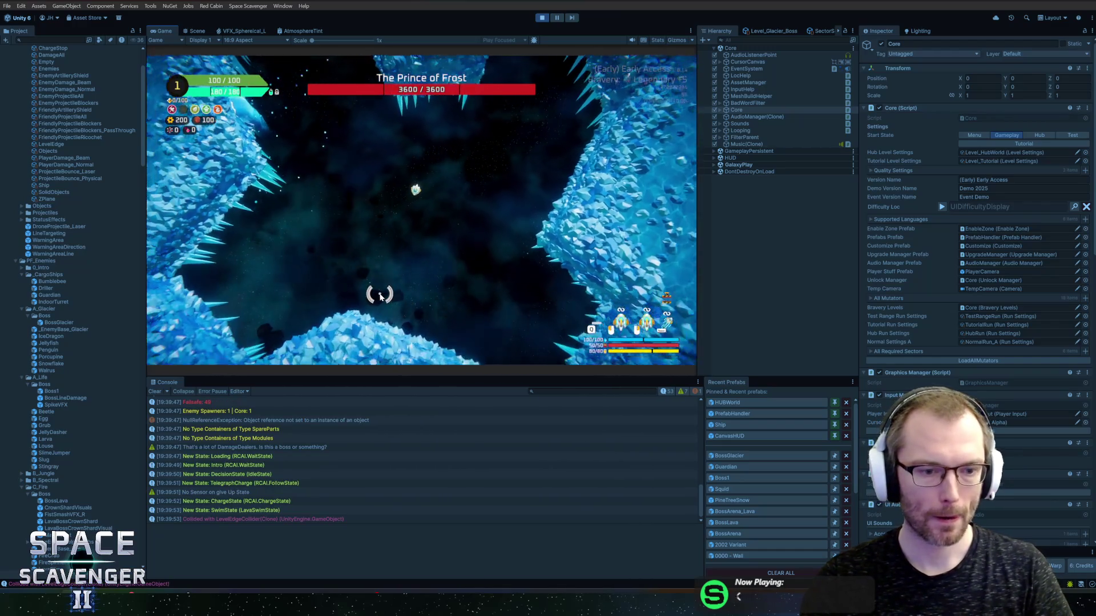
# Check the null reference error, maximize the Game view to watch the angled beams, then stop playing
pyautogui.click(268, 420)
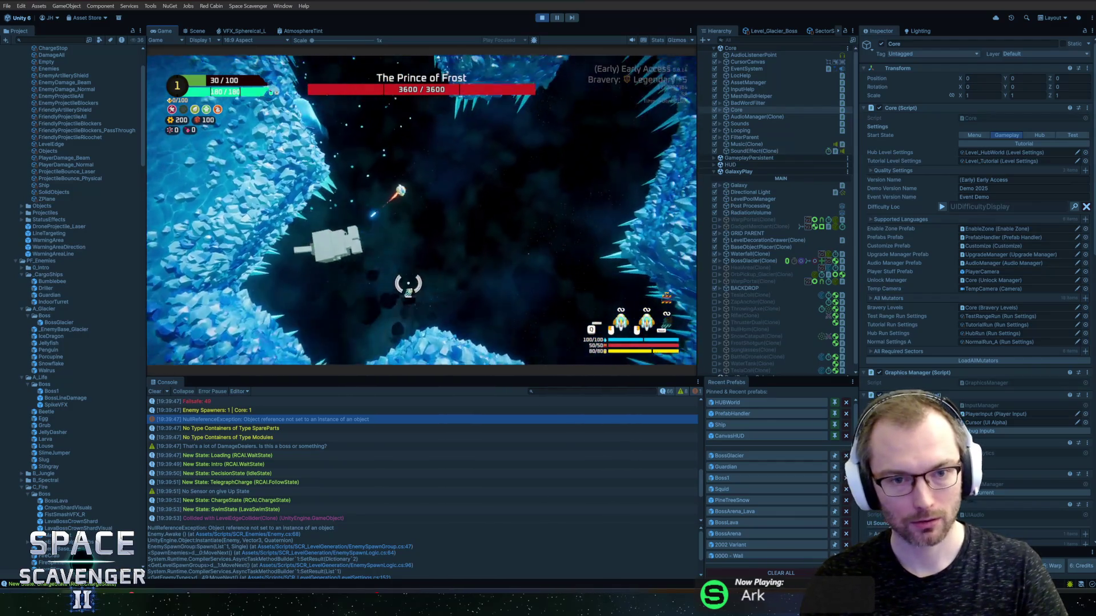
pyautogui.doubleClick(160, 32)
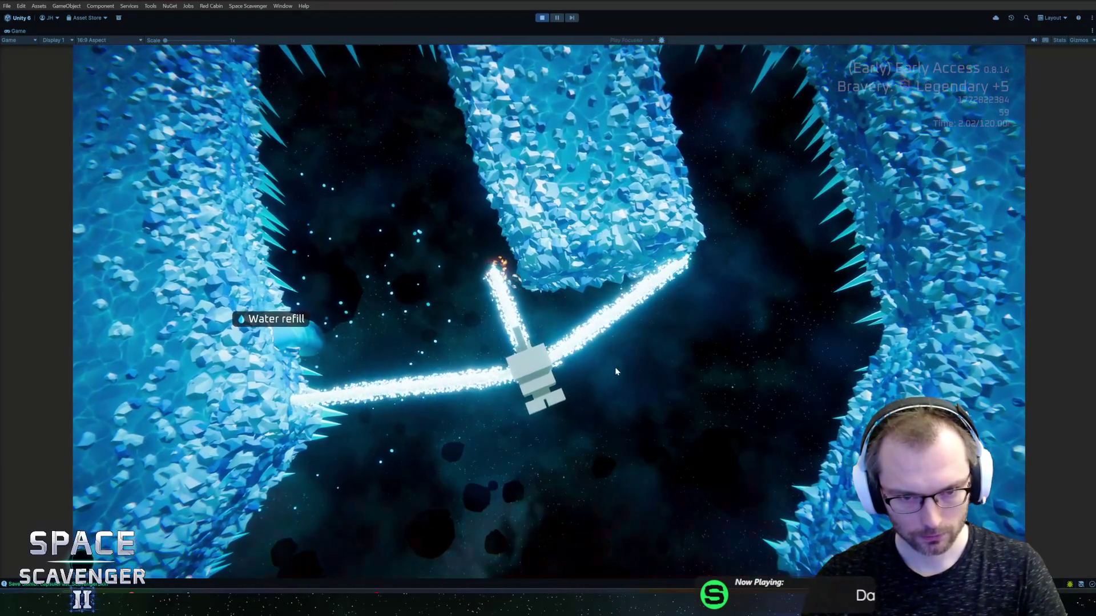
pyautogui.hotkey('ctrl', 'p')
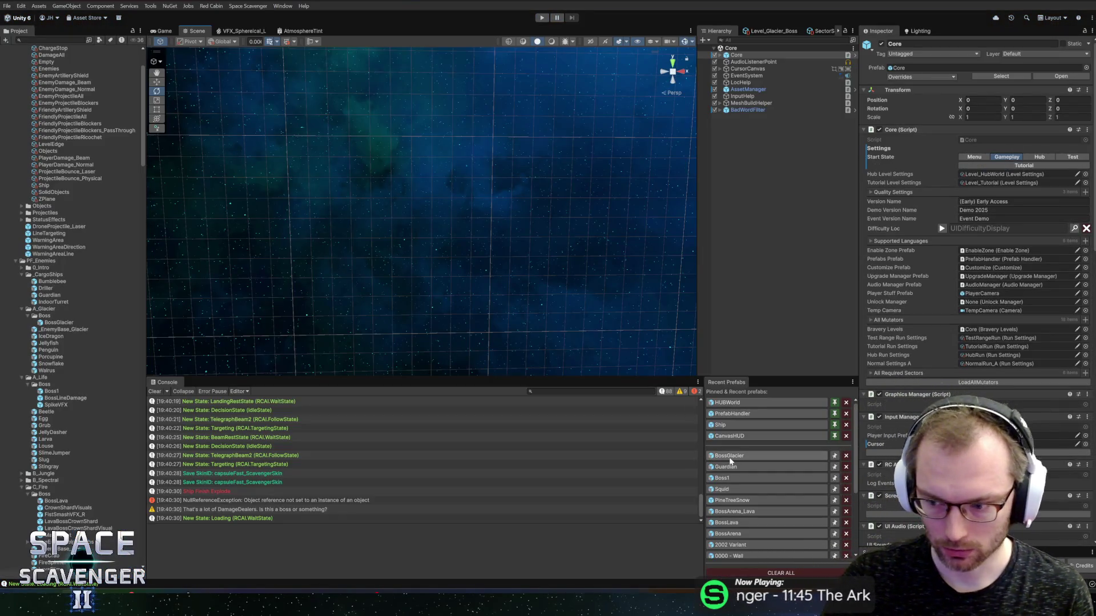
# In the BossGlacier prefab, delete BeamWeapon_Bounce and duplicate BeamWeapon_2 into BeamWeapon_3 through BeamWeapon_5
pyautogui.click(730, 457)
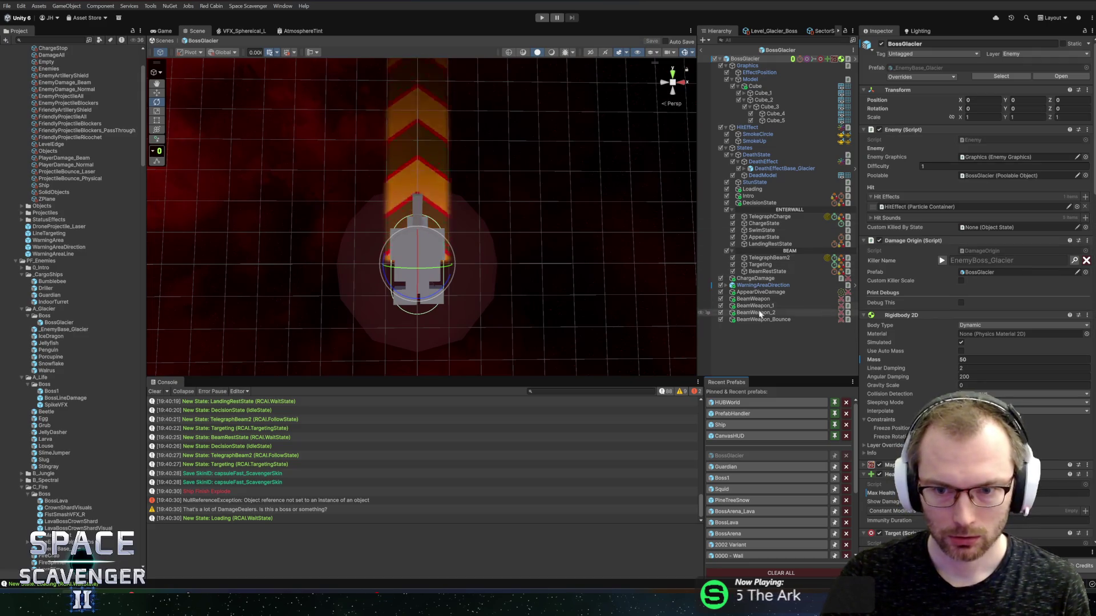
pyautogui.click(764, 320)
pyautogui.press('Delete')
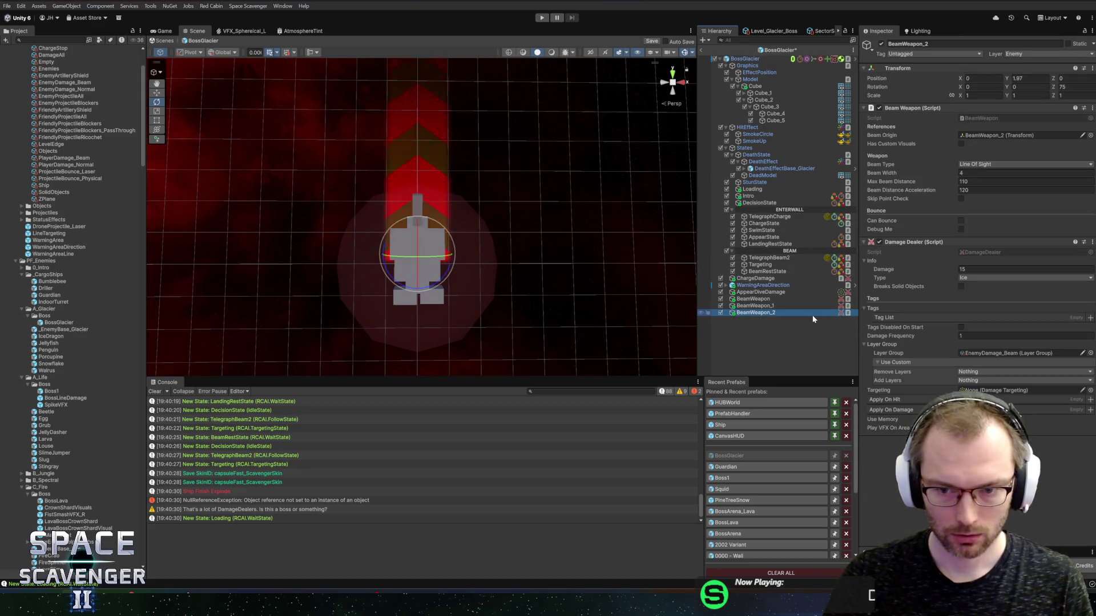
pyautogui.hotkey('ctrl', 'd')
pyautogui.hotkey('ctrl', 'd')
pyautogui.hotkey('ctrl', 'd')
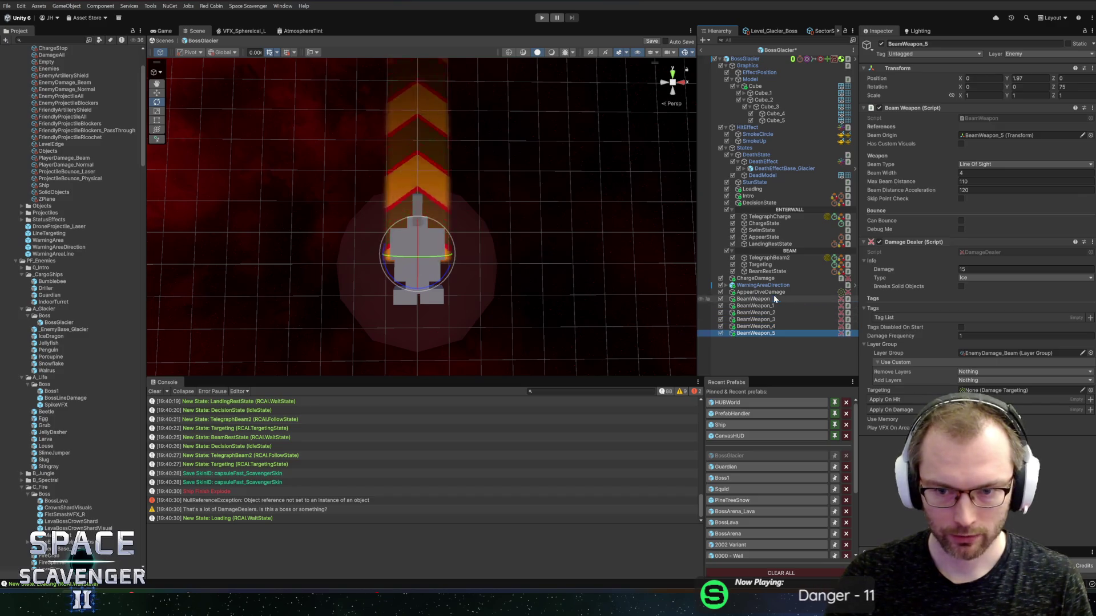
pyautogui.click(767, 271)
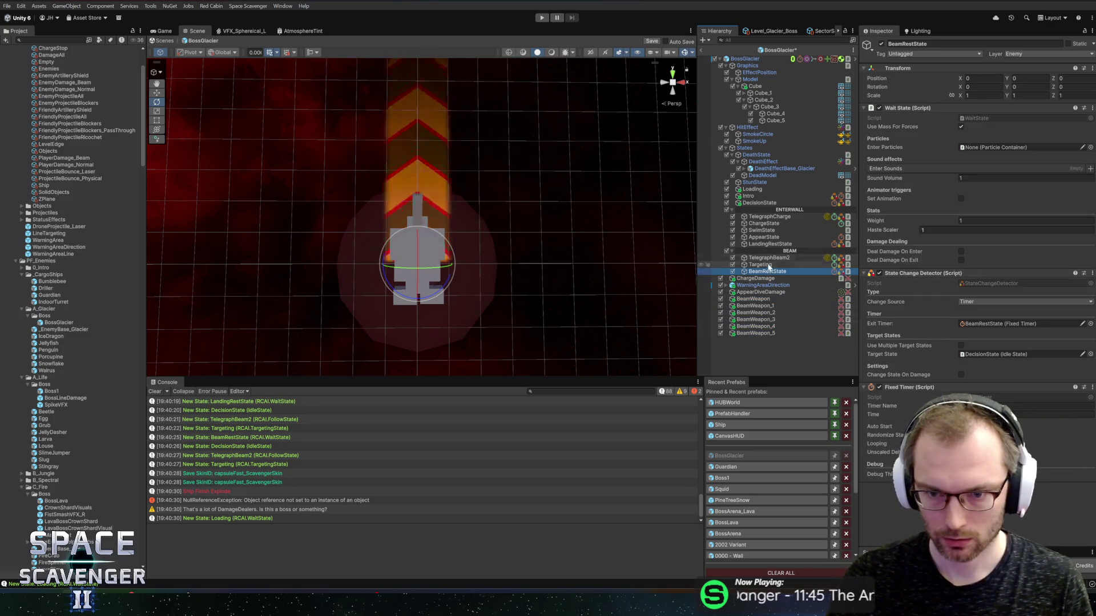
pyautogui.click(761, 265)
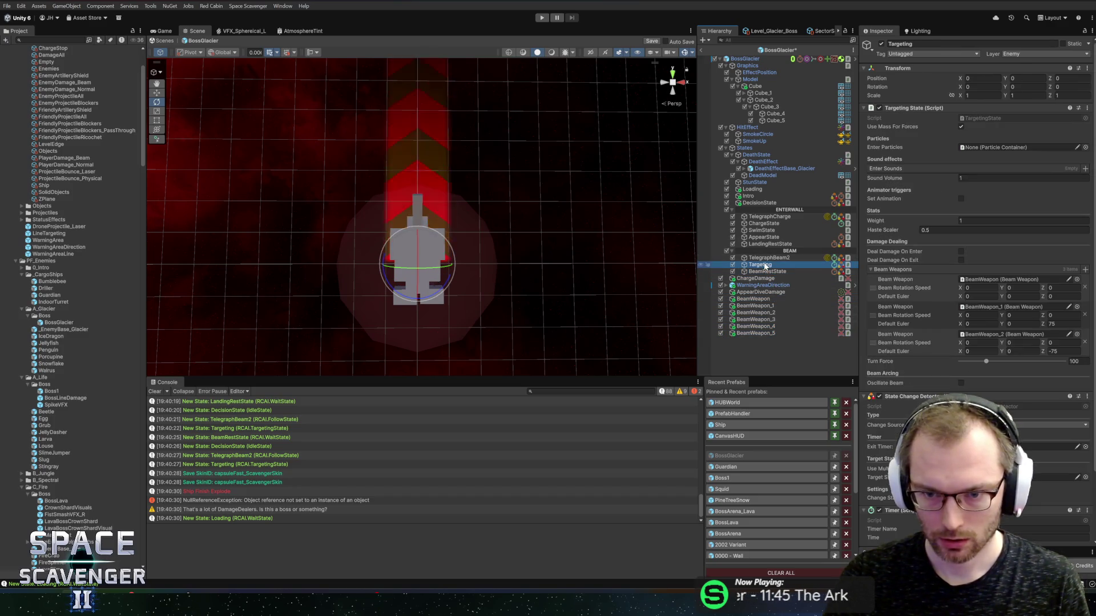
# Set the second beam's Default Euler Z to 60, the third's to -60, and add three Beam Weapons entries
pyautogui.click(1054, 324)
pyautogui.write('60')
pyautogui.click(1062, 351)
pyautogui.write('-60')
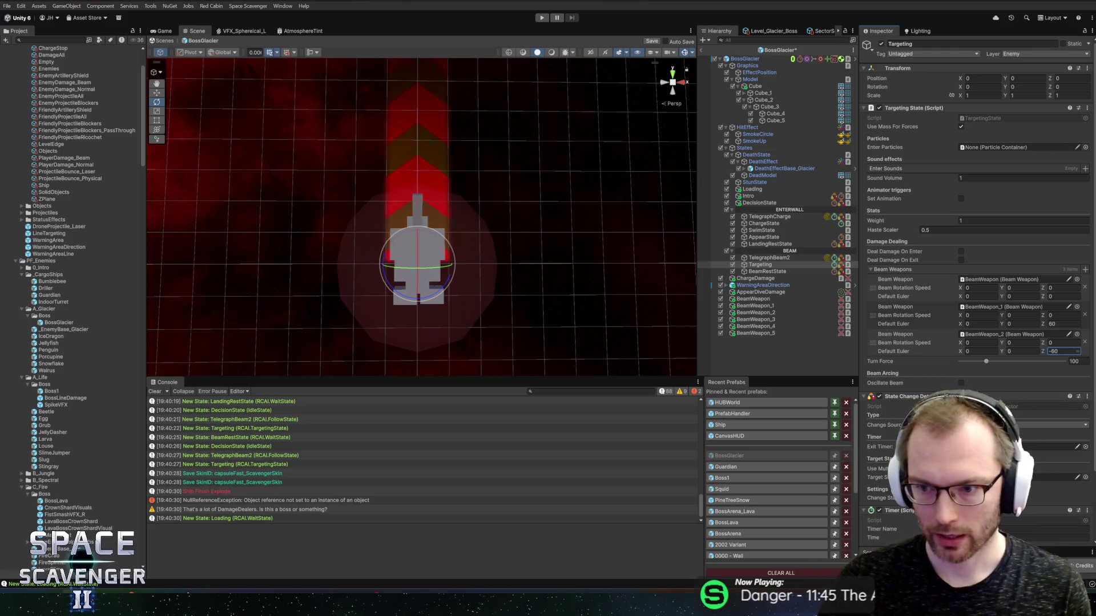
pyautogui.click(1084, 270)
pyautogui.click(1085, 270)
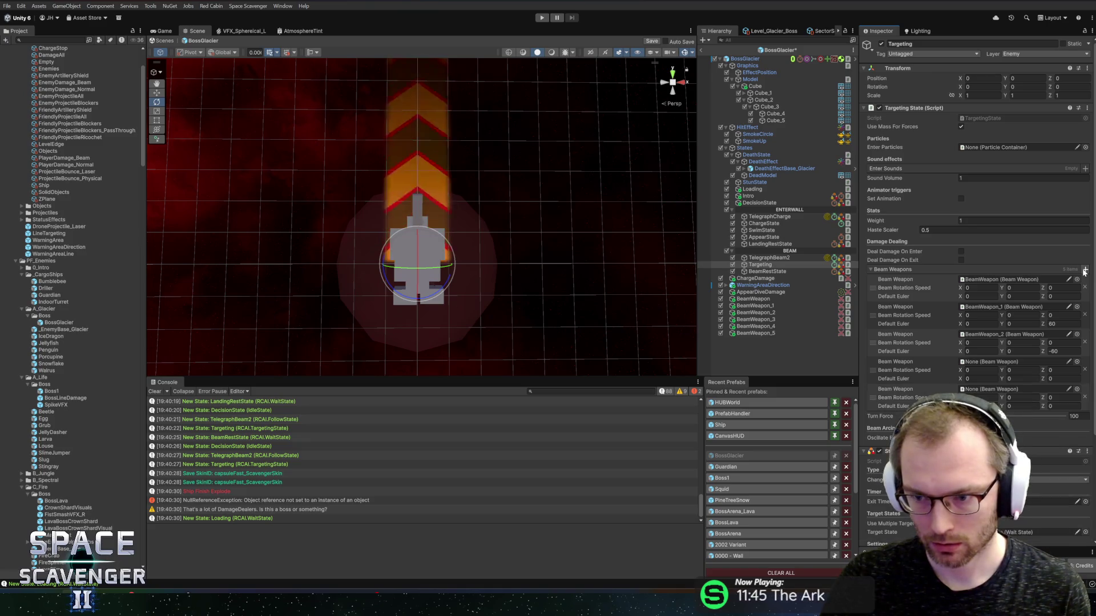
pyautogui.click(1085, 270)
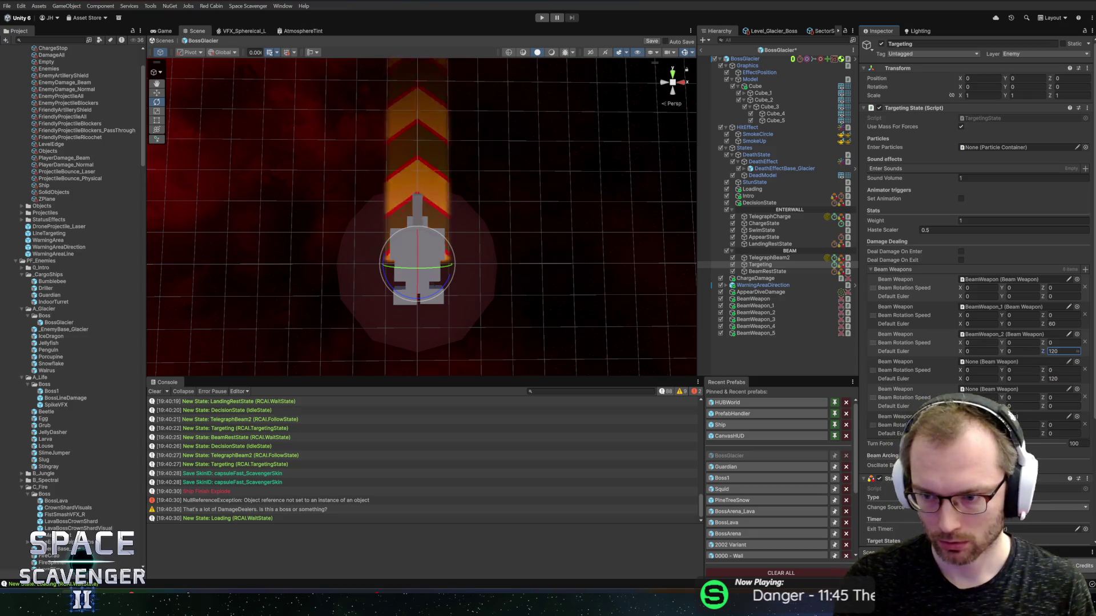
pyautogui.write('120')
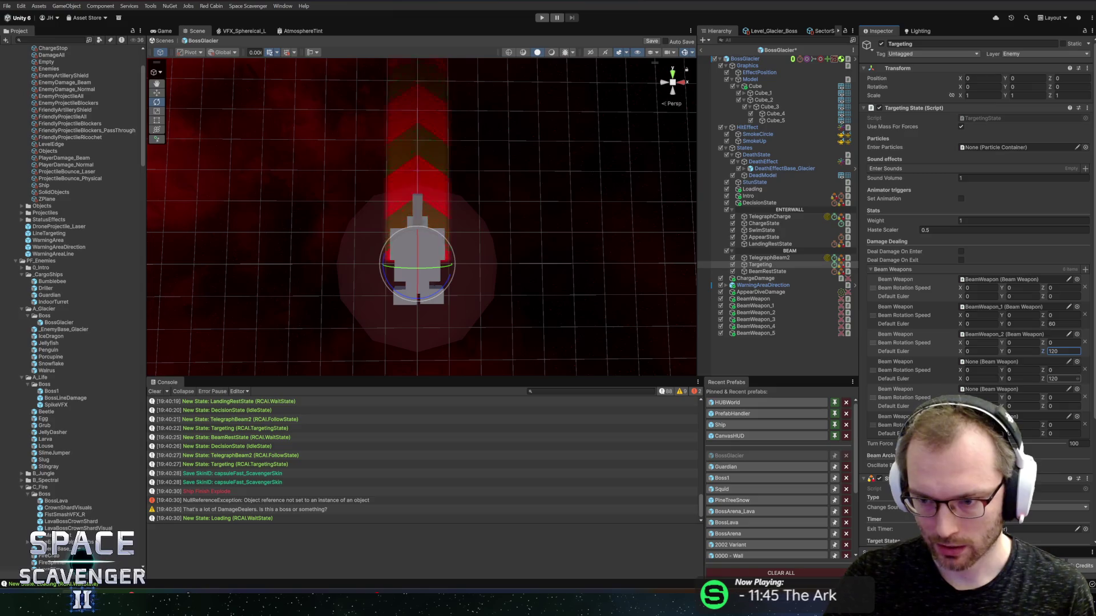
# Give the new entries angles 180, 240 and 300, and assign BeamWeapon_3 onward to them
pyautogui.write('180')
pyautogui.click(1061, 405)
pyautogui.write('240')
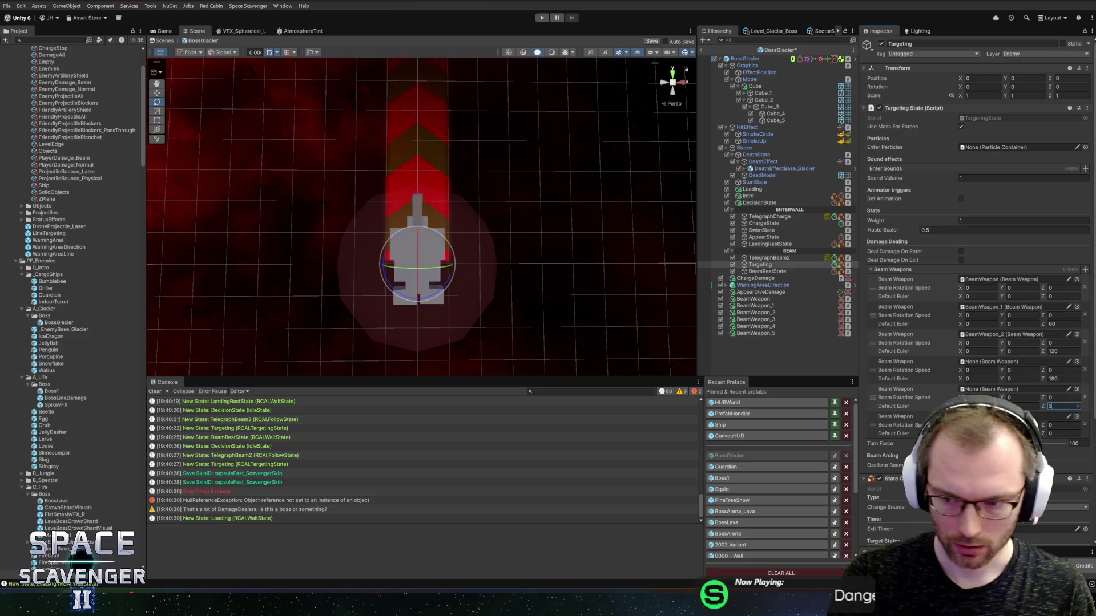
pyautogui.click(1061, 425)
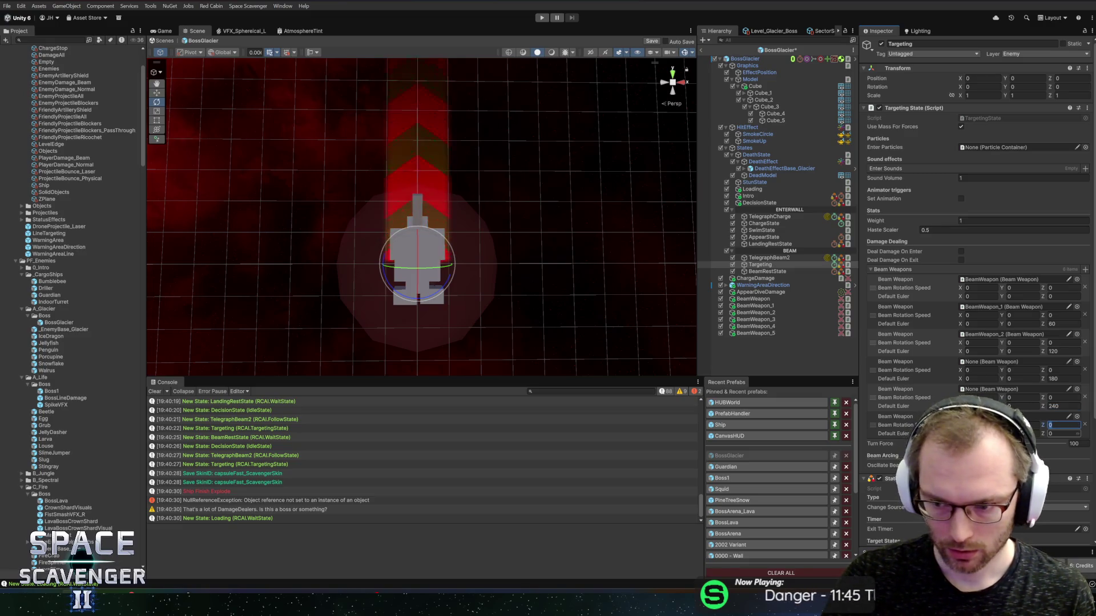
pyautogui.write('300')
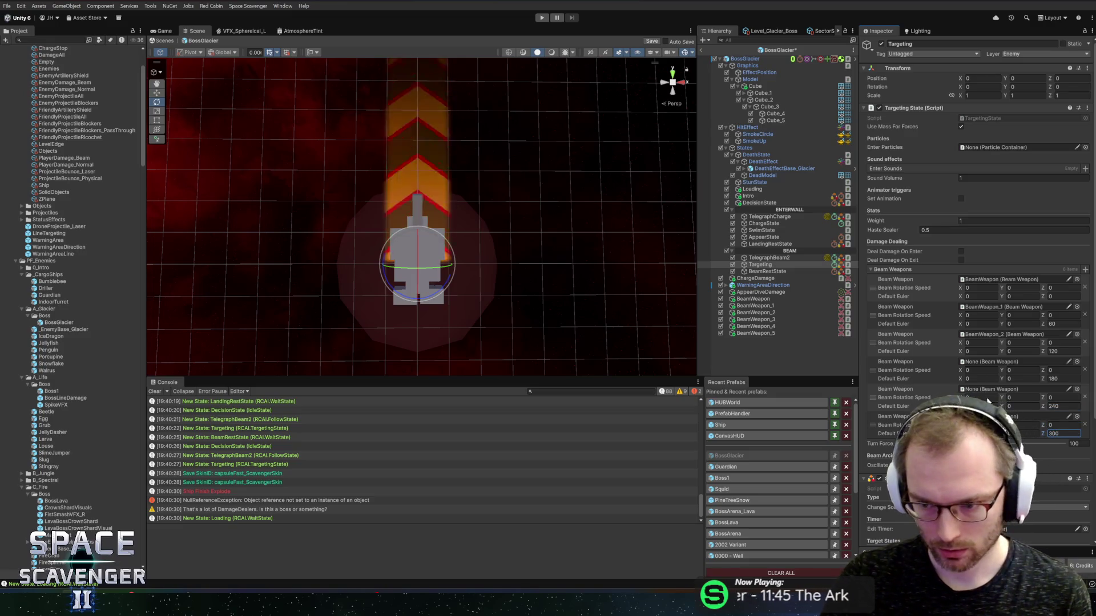
pyautogui.moveTo(755, 320); pyautogui.dragTo(983, 368)
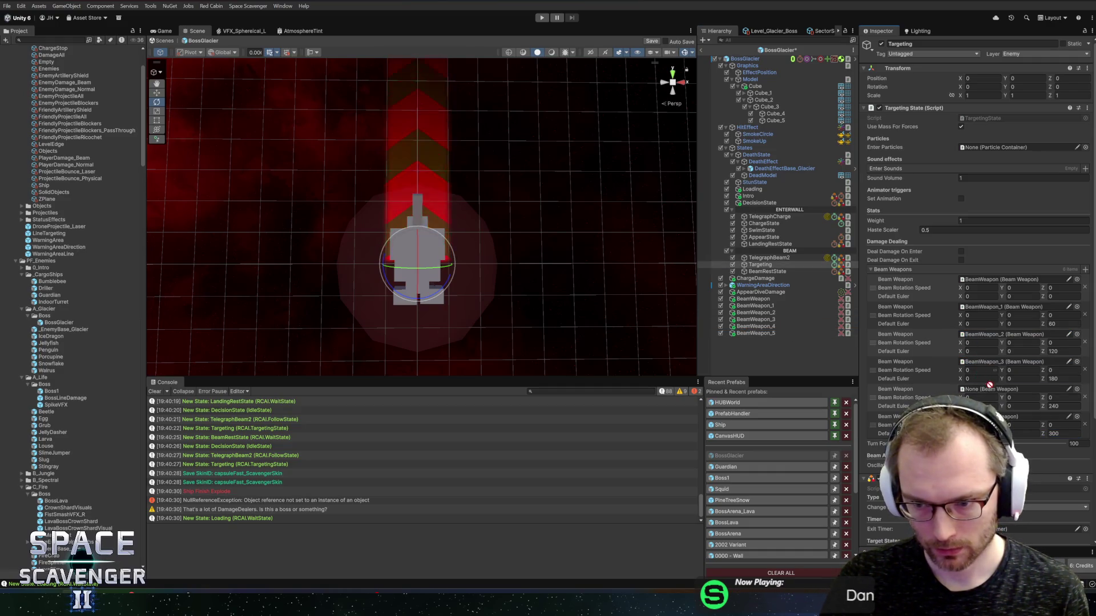
pyautogui.moveTo(744, 337); pyautogui.dragTo(981, 397)
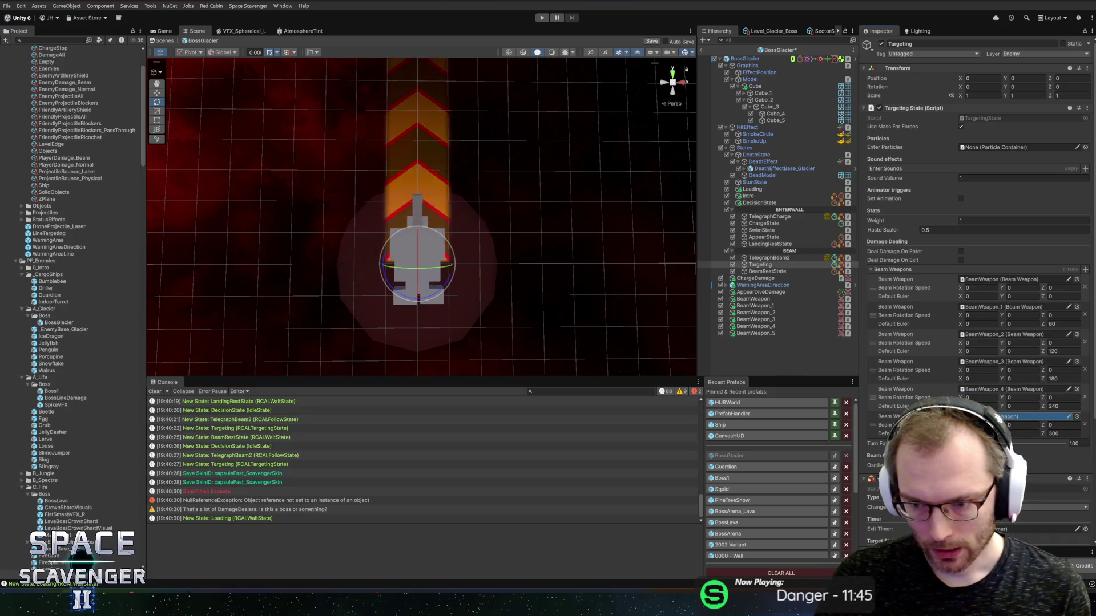
pyautogui.click(759, 299)
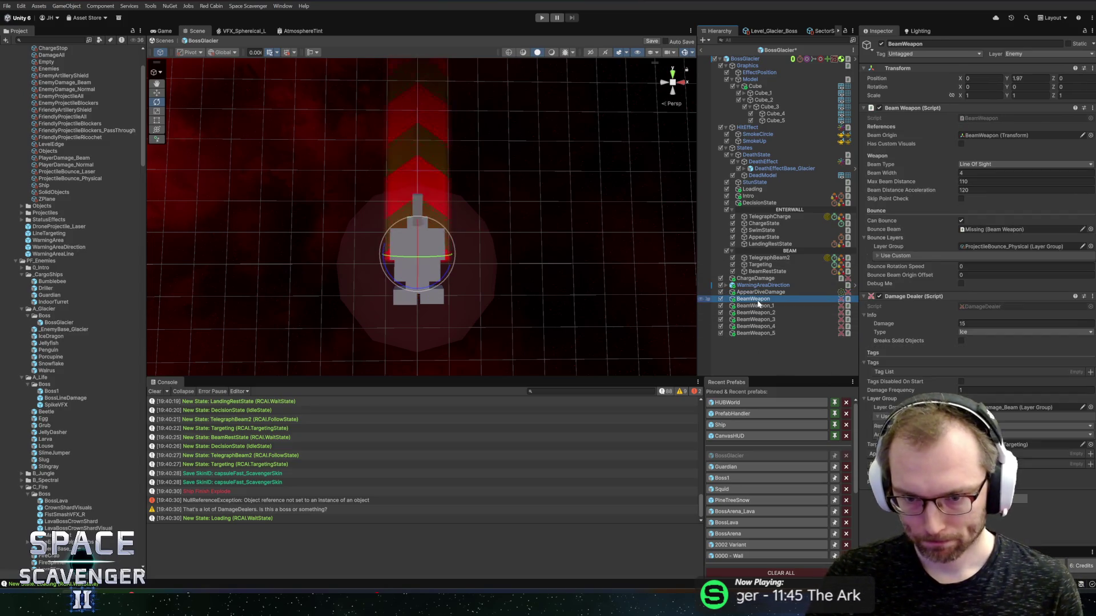
# Follow the NullReferenceException's stack trace to the failing Awake line in Enemy.cs, then return to Unity
pyautogui.click(199, 502)
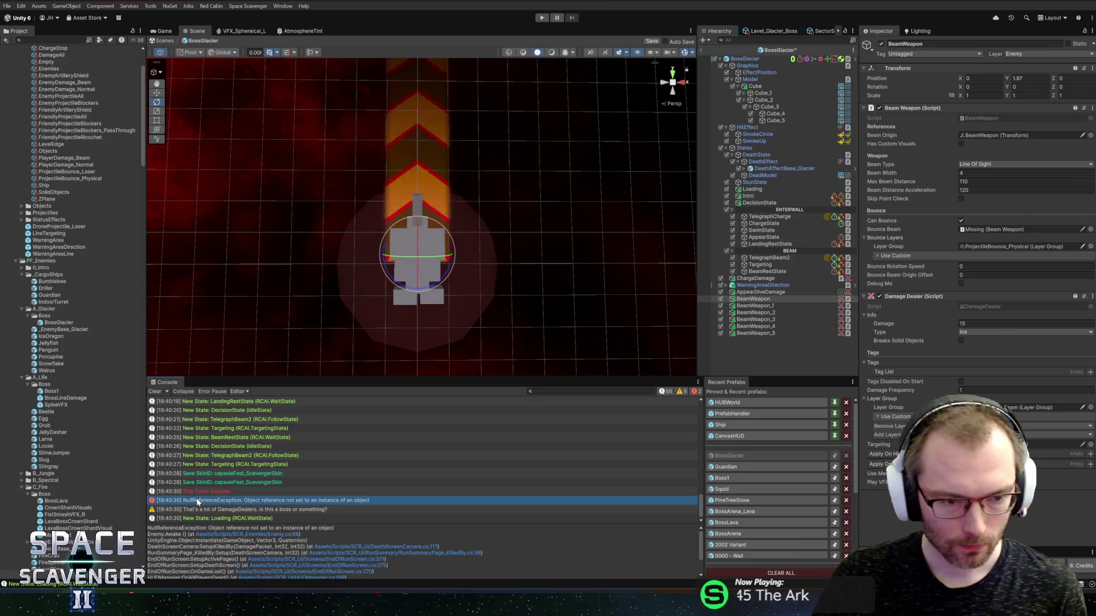
pyautogui.click(280, 534)
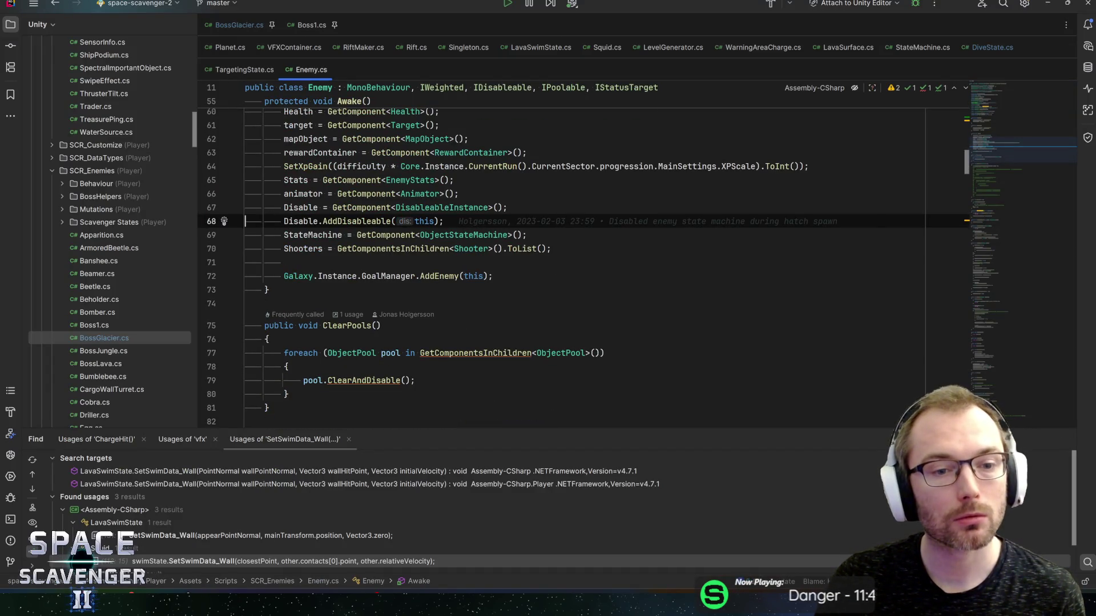
pyautogui.hotkey('alt', 'Tab')
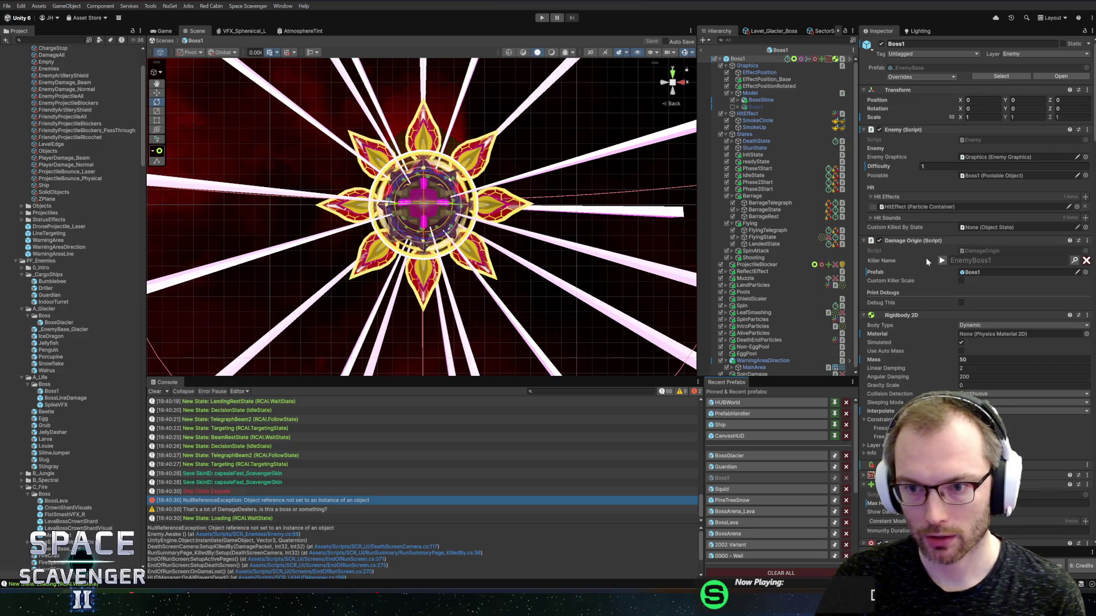
# Restore the removed Disableable Instance component (My Radius 9999) on BossGlacier and save the prefab
pyautogui.scroll(-10, 926, 258)
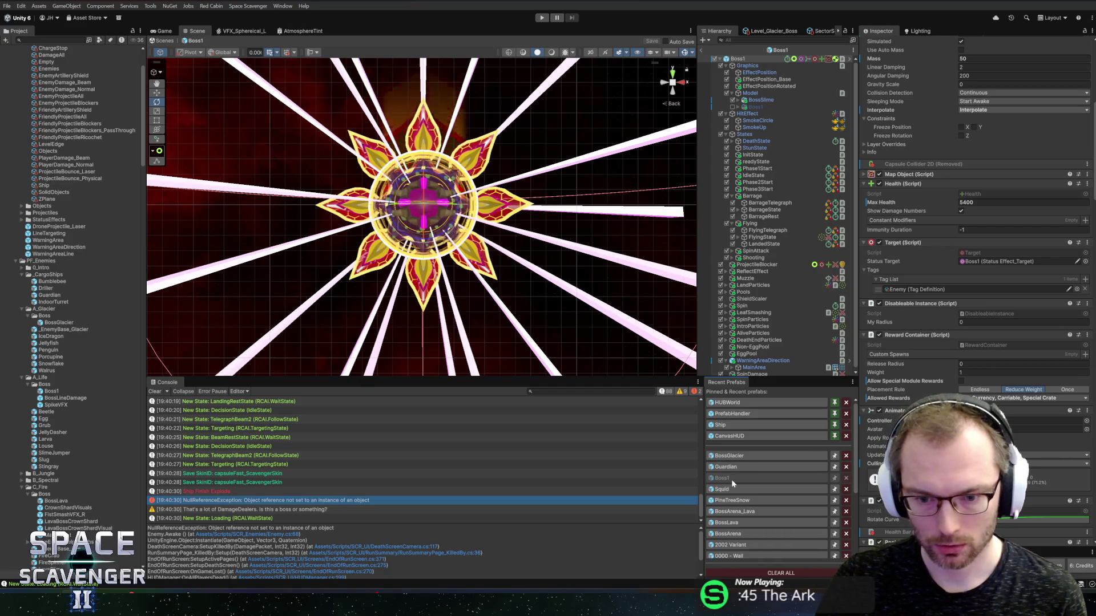
pyautogui.click(745, 458)
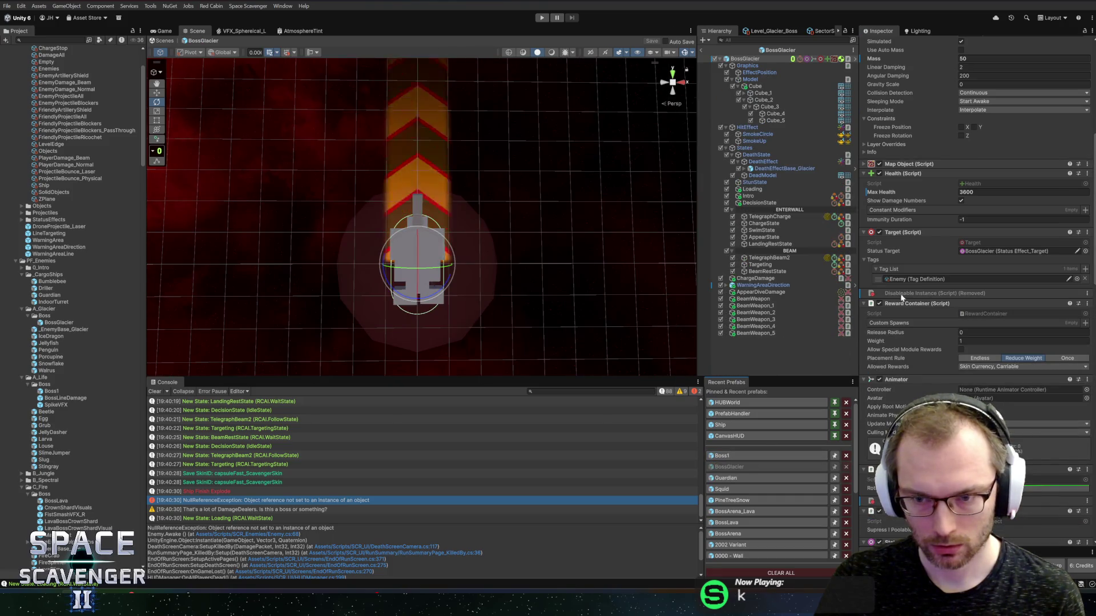
pyautogui.moveTo(932, 298)
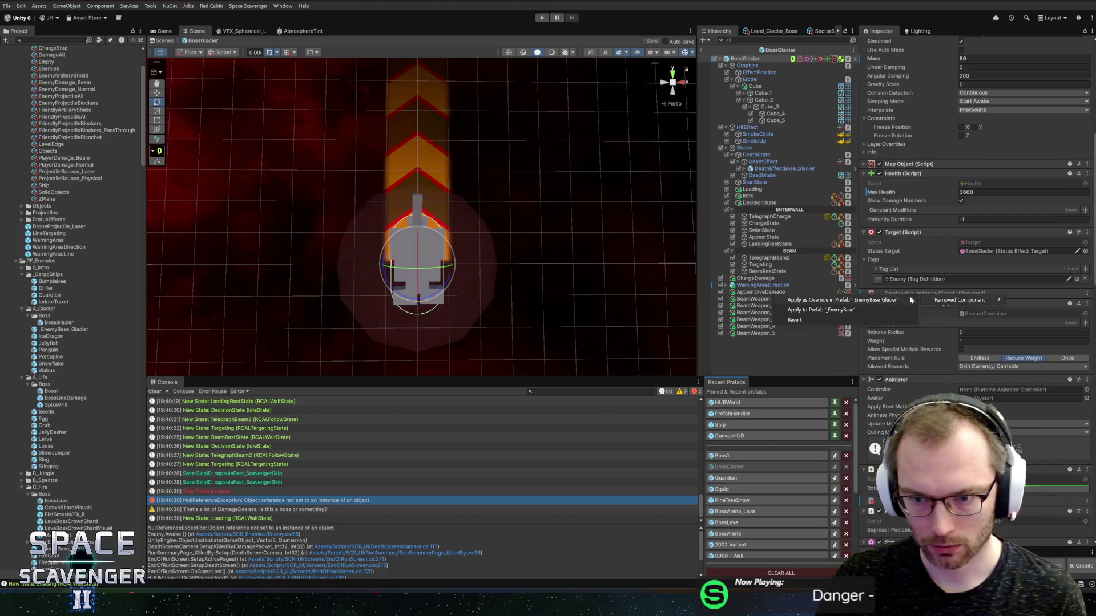
pyautogui.click(817, 323)
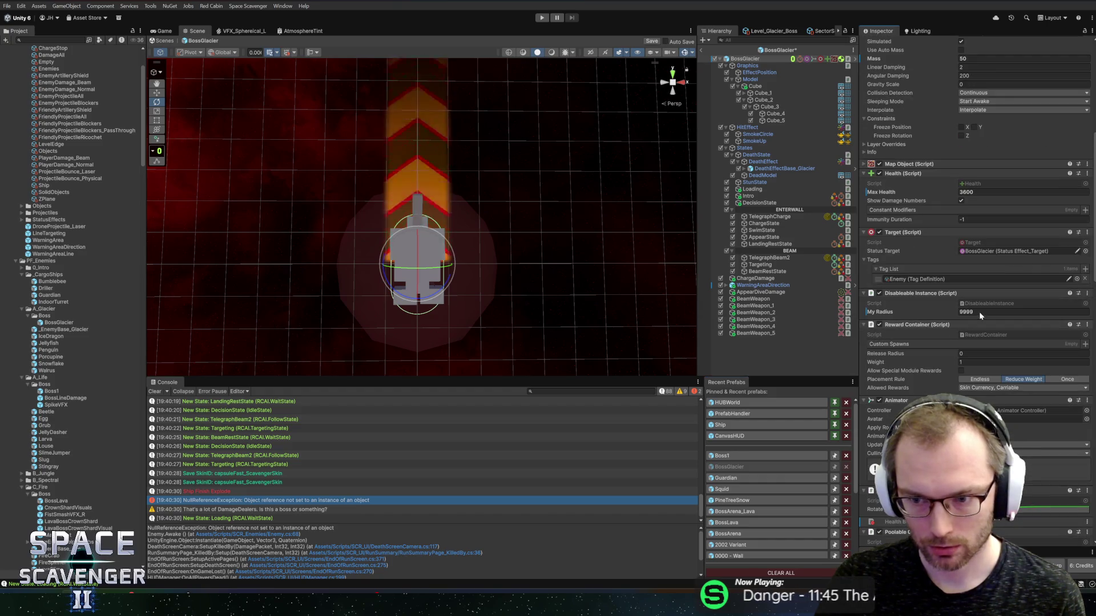
pyautogui.hotkey('ctrl', 's')
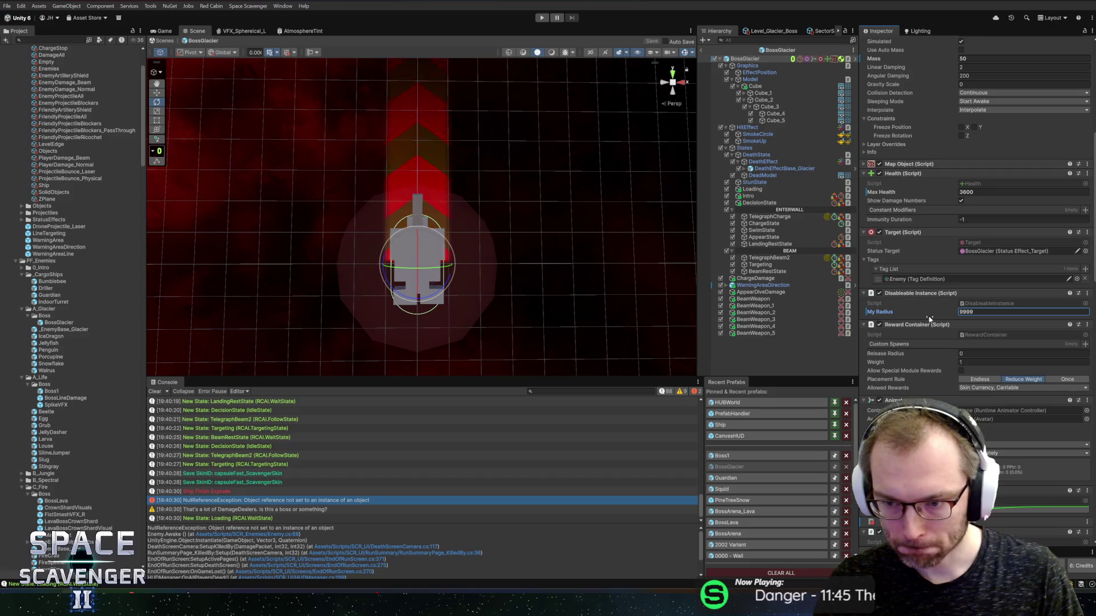
# Compare against the Boss1 prefab, then return to BossGlacier and save it again
pyautogui.click(736, 455)
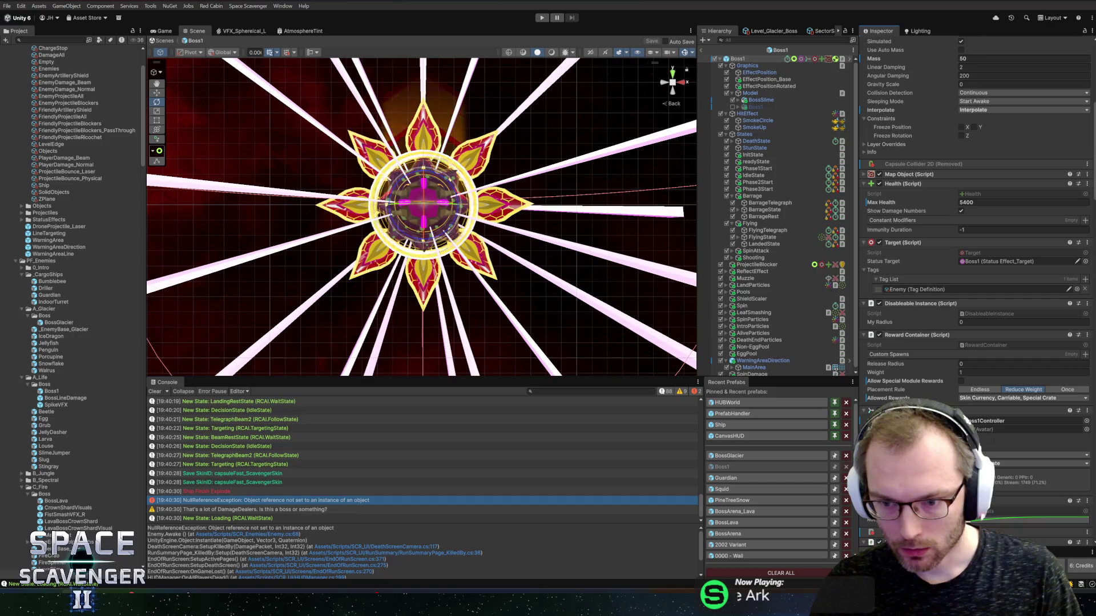
pyautogui.click(750, 456)
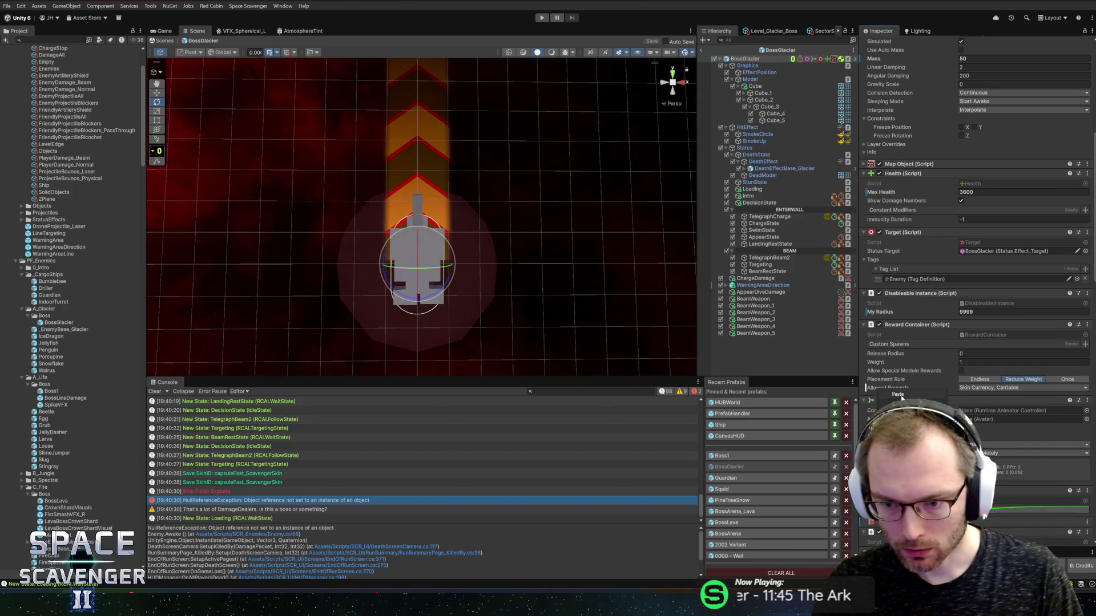
pyautogui.hotkey('ctrl', 's')
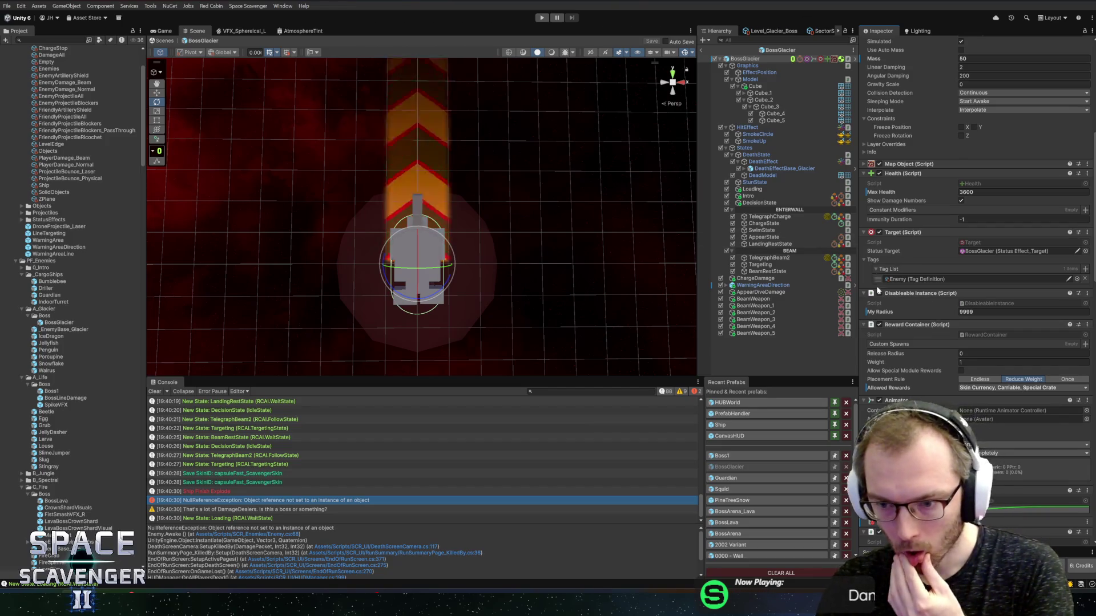
# Locate the Boss Glacier's Beam Telegraph State object, reselect the root, and start Play mode
pyautogui.scroll(-15, 925, 331)
pyautogui.scroll(-4, 942, 371)
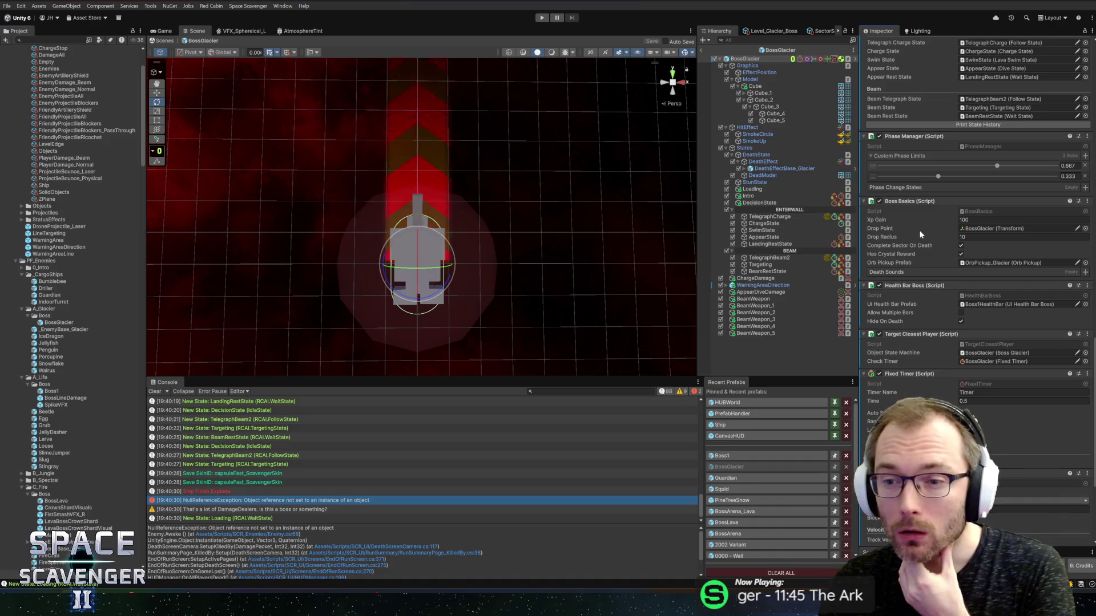
pyautogui.scroll(6, 920, 228)
pyautogui.scroll(2, 929, 233)
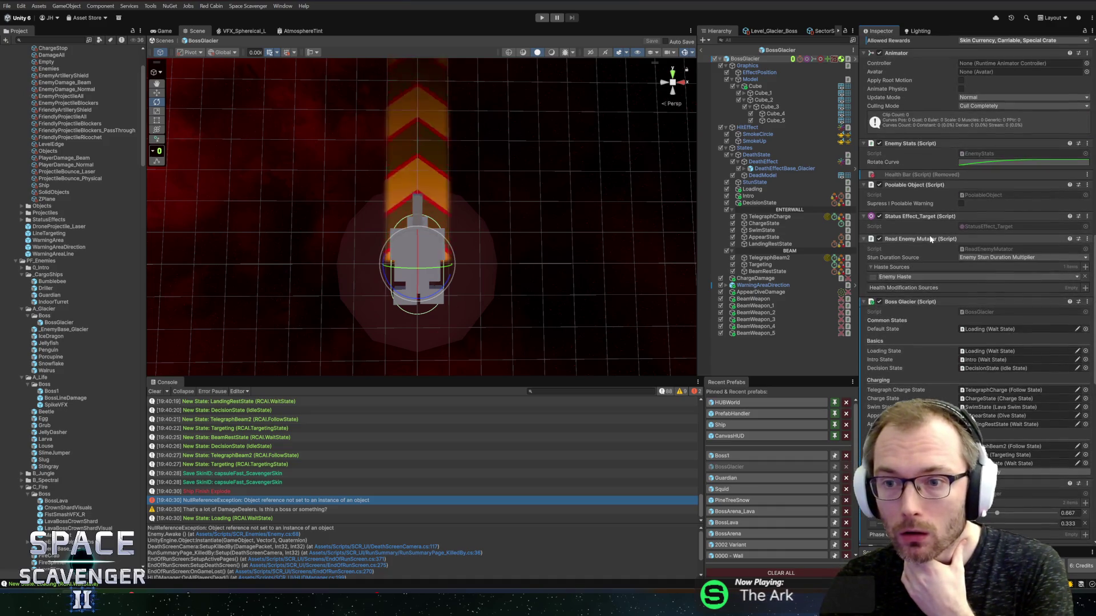
pyautogui.click(1005, 307)
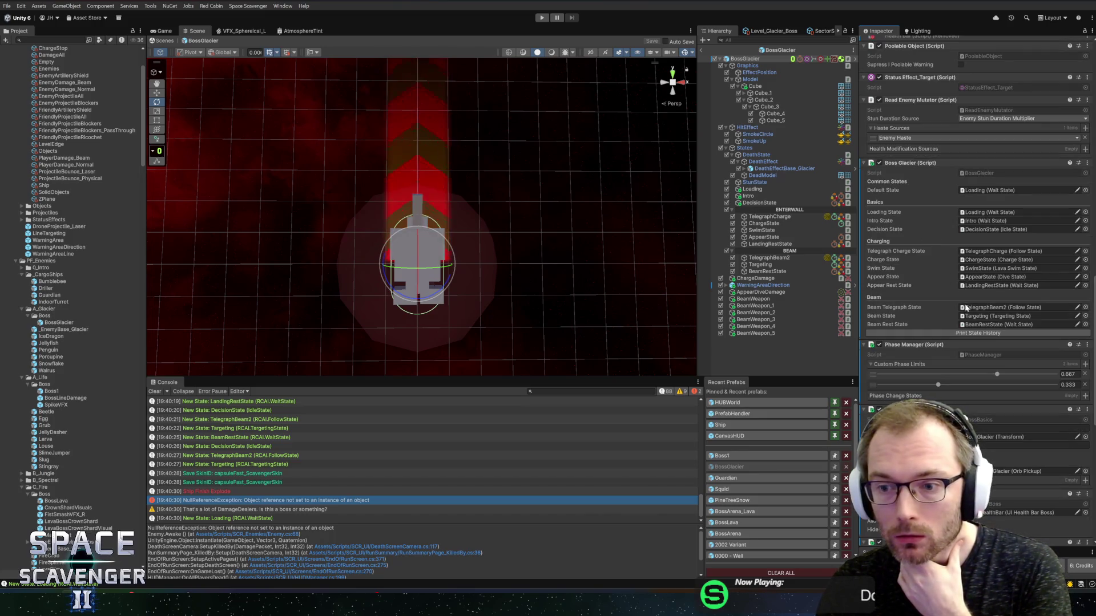
pyautogui.click(707, 49)
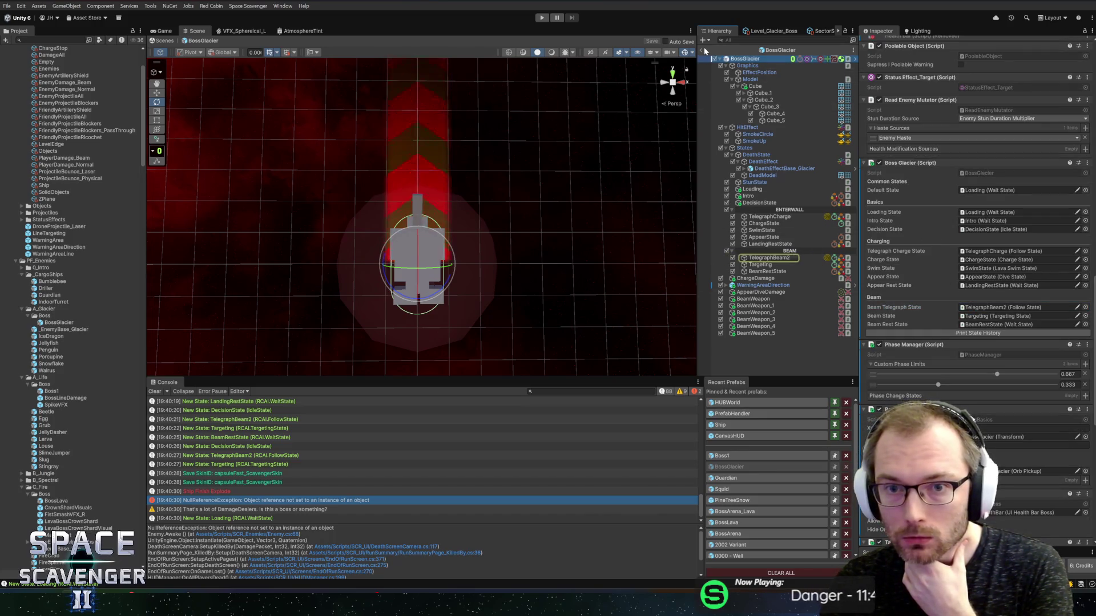
pyautogui.click(542, 18)
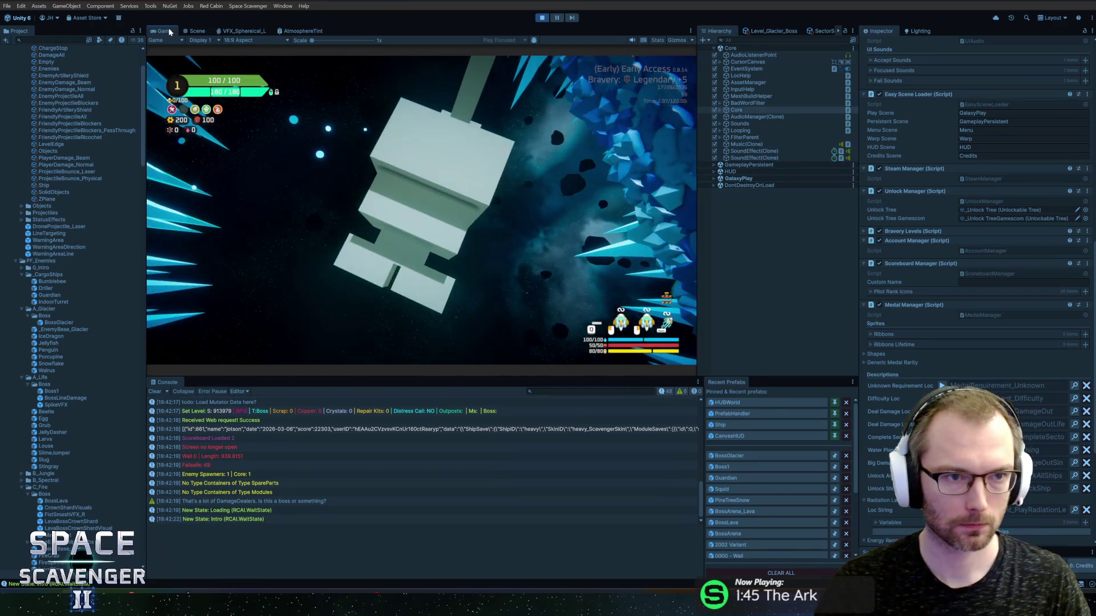
# Trace the NullReferenceException to BeamWeapon.cs:159, then stop playing and reopen the BossGlacier prefab
pyautogui.hotkey('shift', 'space')
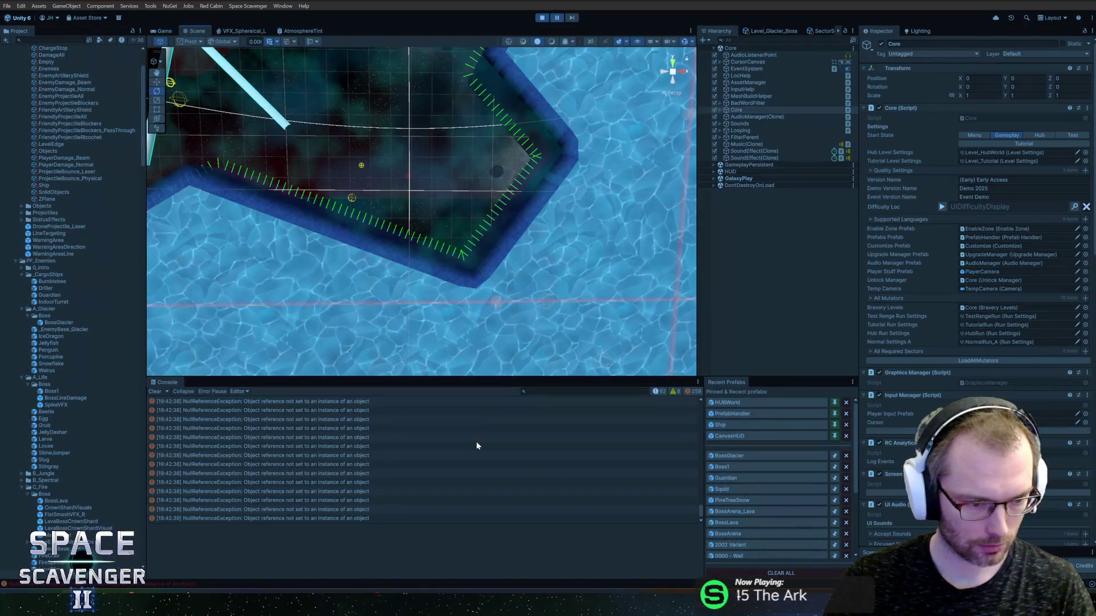
pyautogui.click(395, 402)
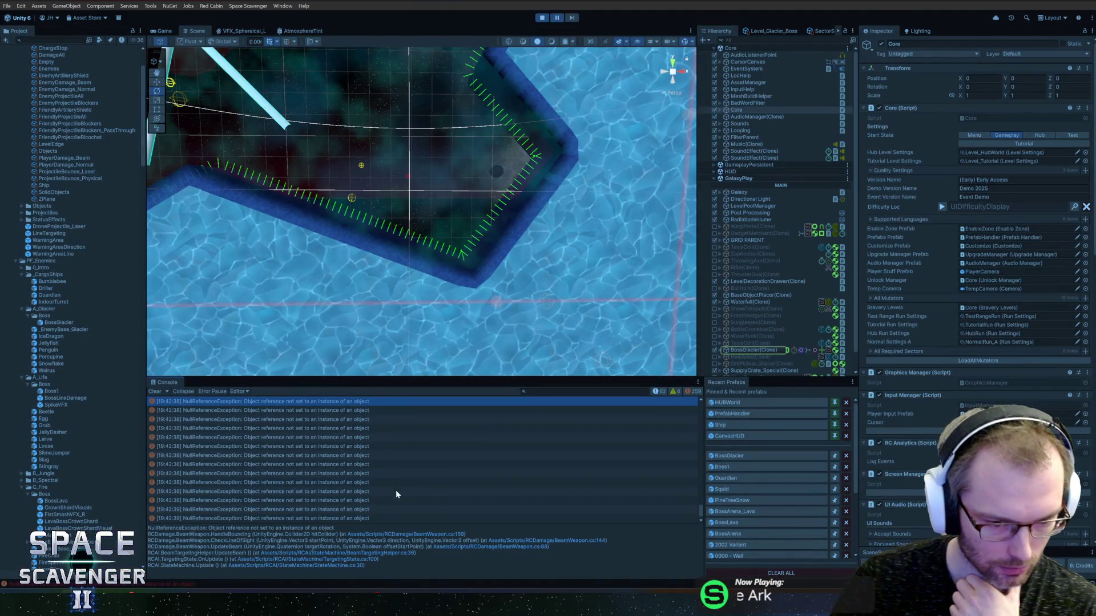
pyautogui.click(443, 536)
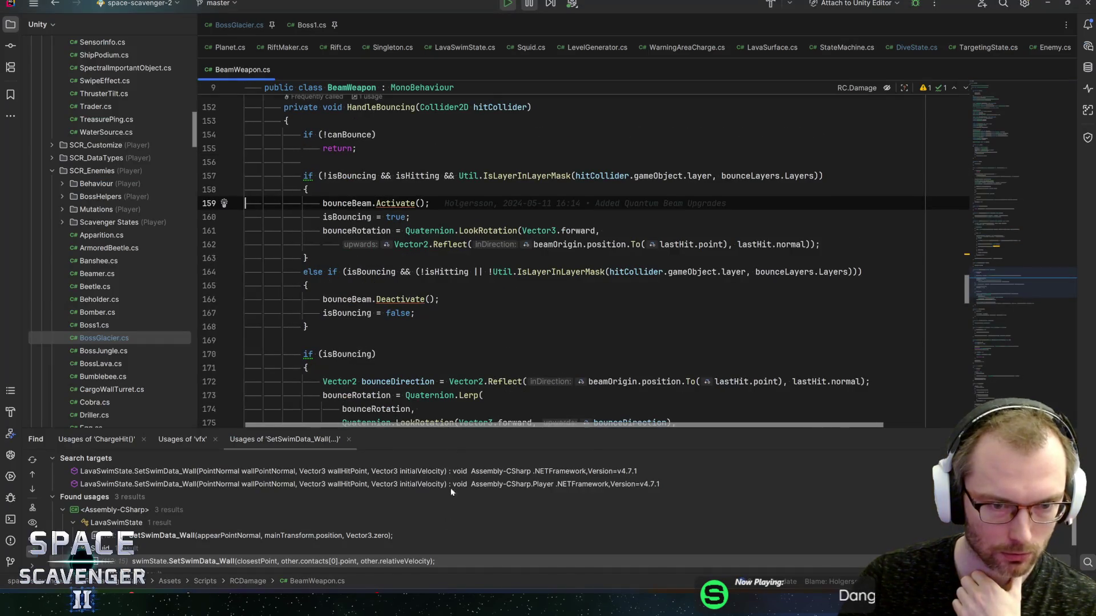
pyautogui.hotkey('alt', 'Tab')
pyautogui.click(542, 18)
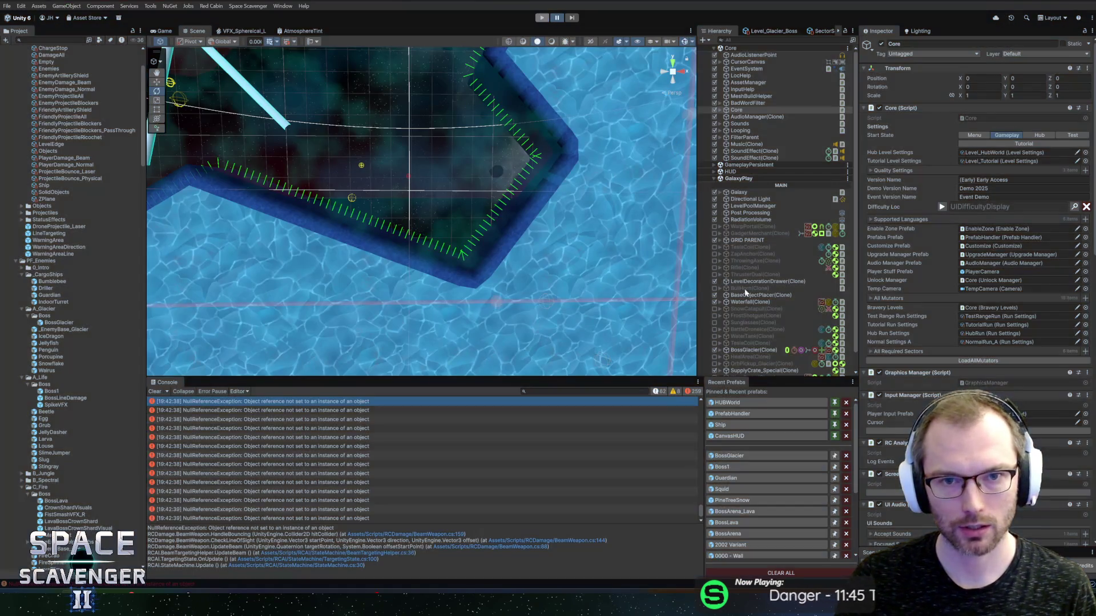
pyautogui.click(746, 455)
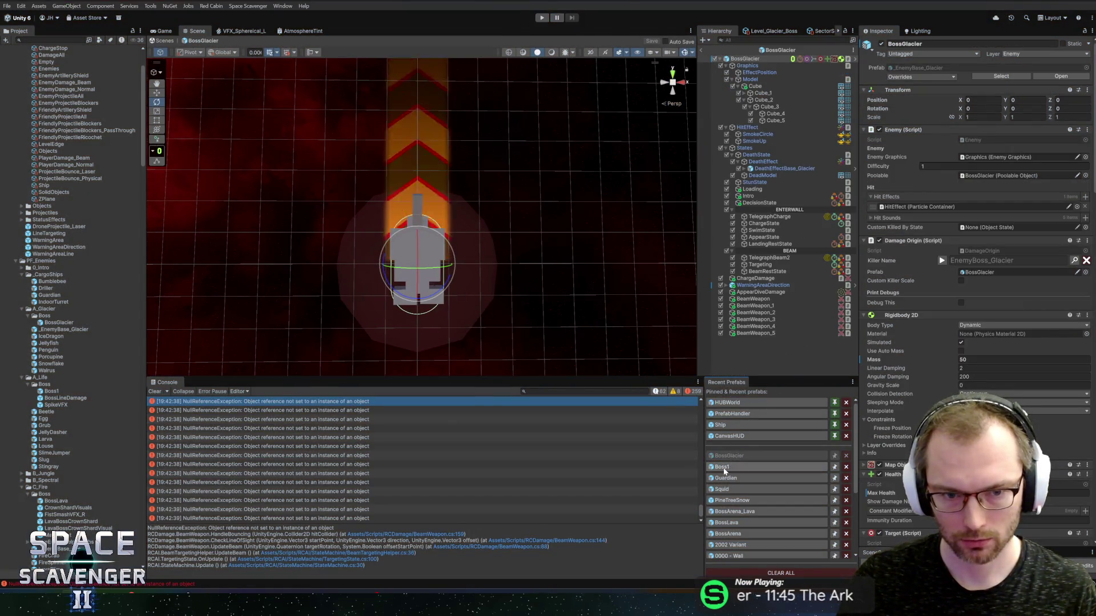
# Turn off Can Bounce on the main BeamWeapon, with Bounce Layers set to None
pyautogui.click(753, 299)
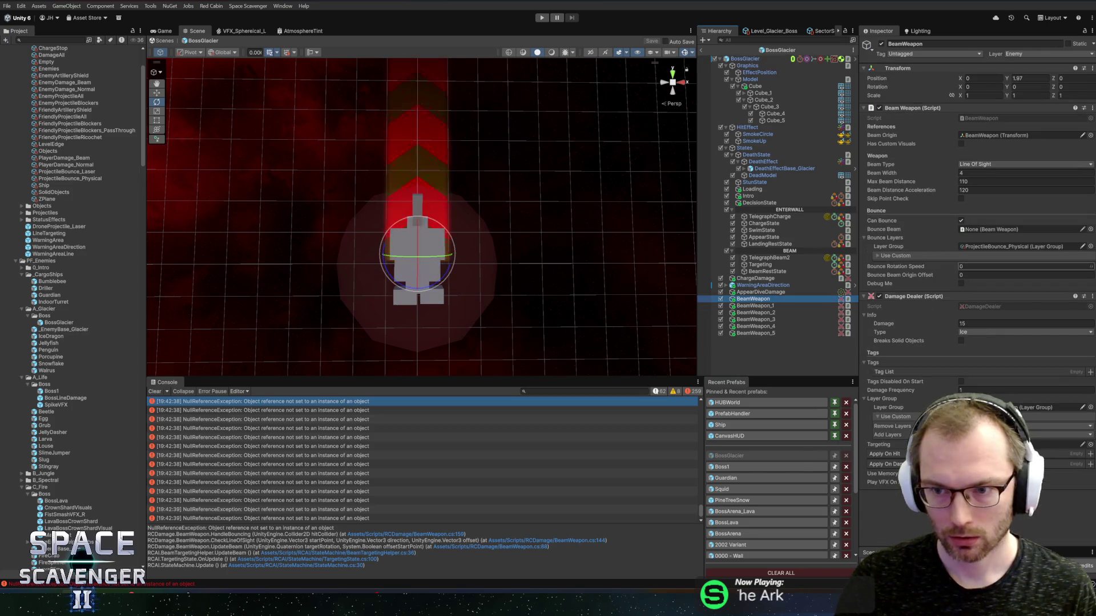
pyautogui.click(961, 221)
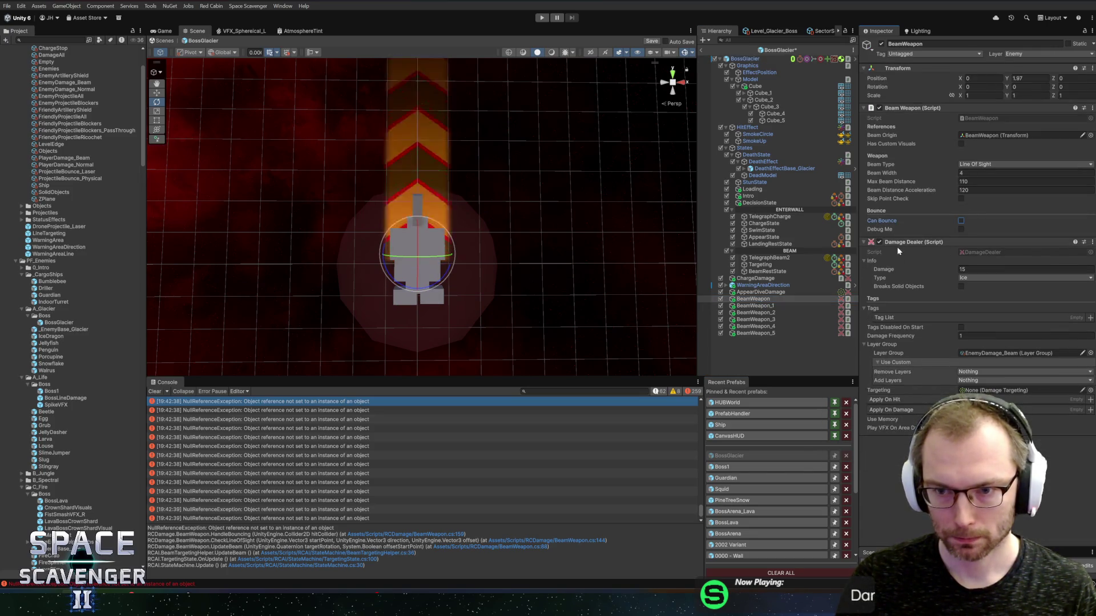
pyautogui.click(962, 222)
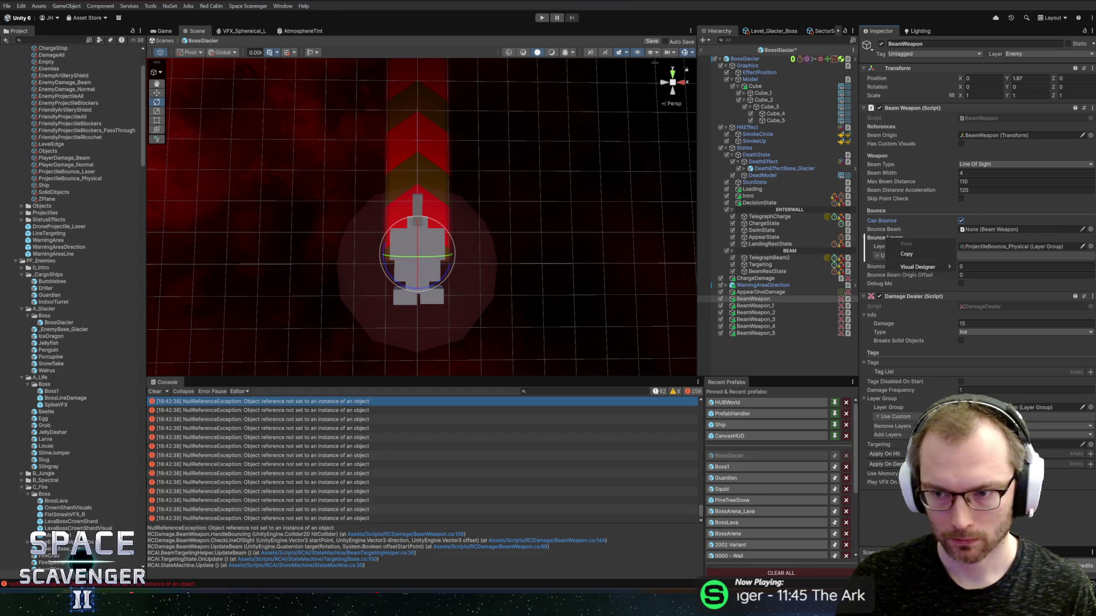
pyautogui.press('Escape')
pyautogui.press('Delete')
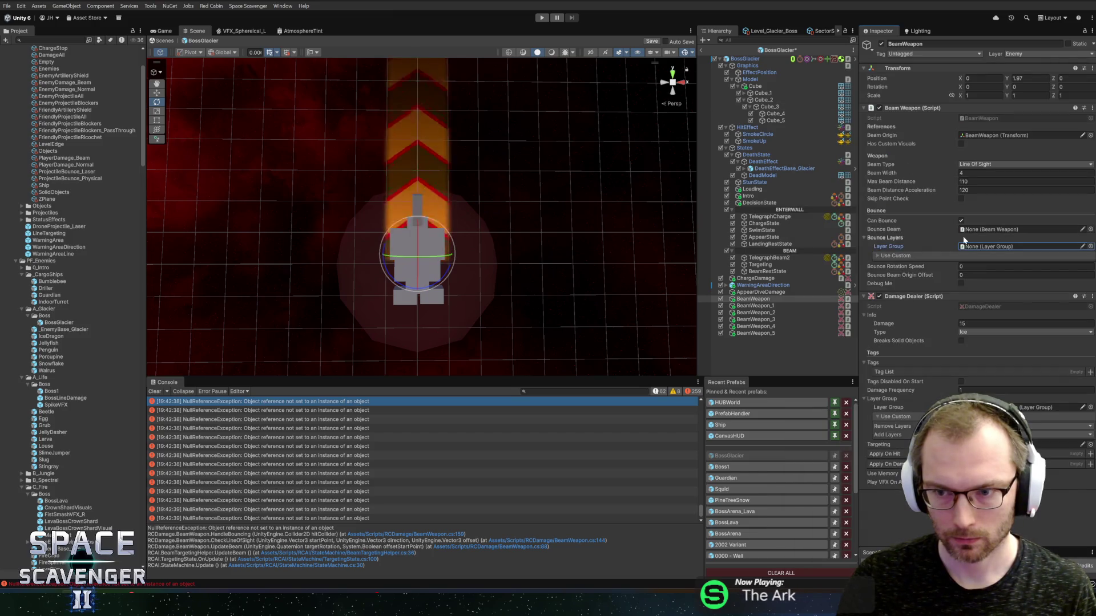
pyautogui.click(888, 238)
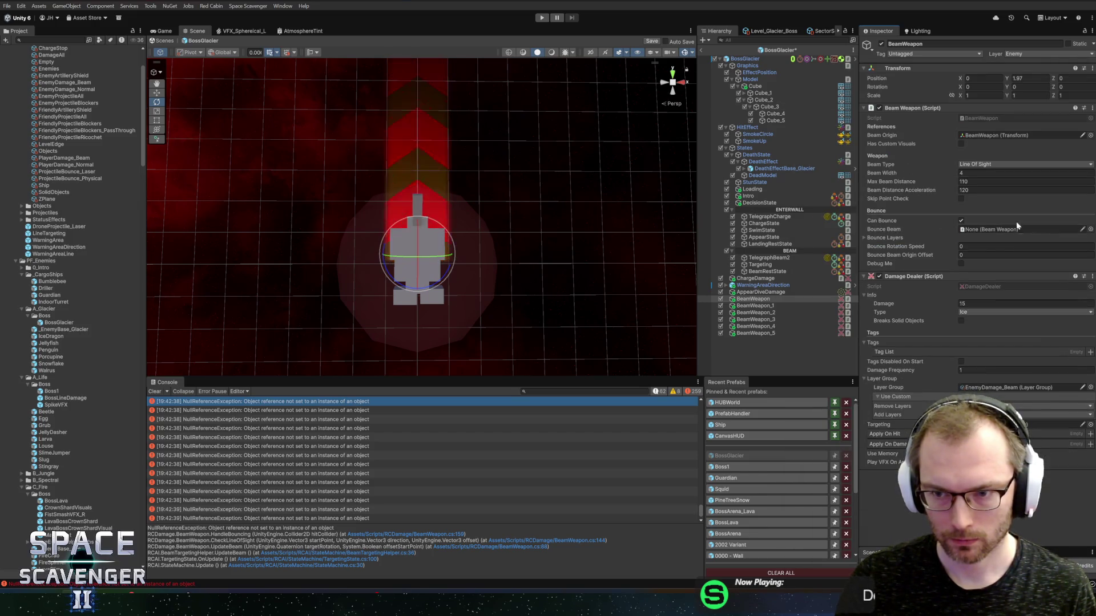
pyautogui.click(962, 221)
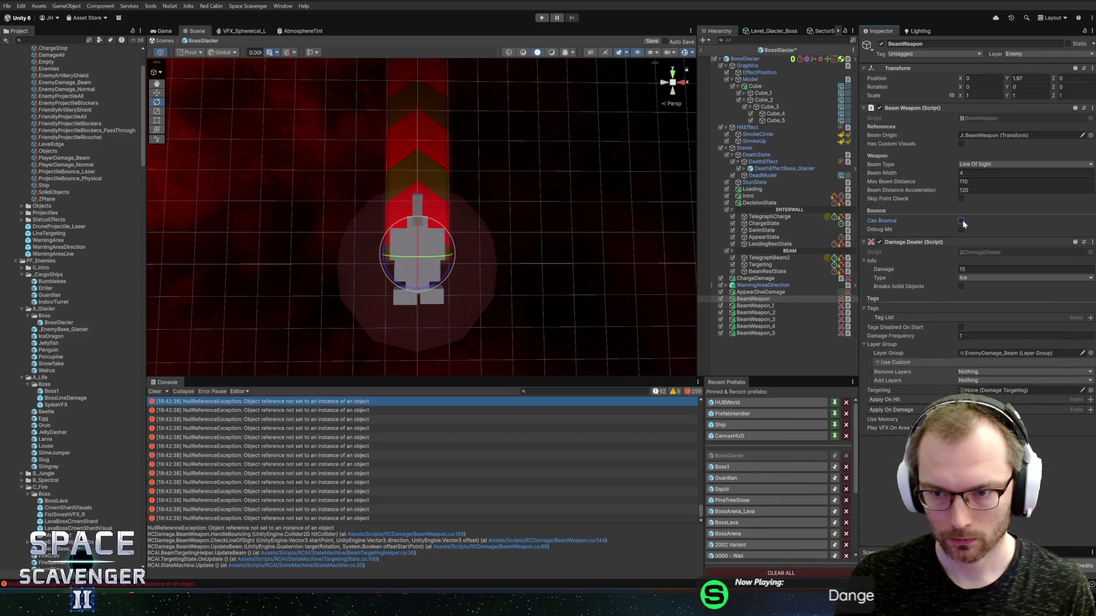
# Step through BeamWeapon_1–5 in the Hierarchy to compare their bounce settings
pyautogui.click(769, 306)
pyautogui.press('Down')
pyautogui.press('Down')
pyautogui.press('Up')
pyautogui.press('Up')
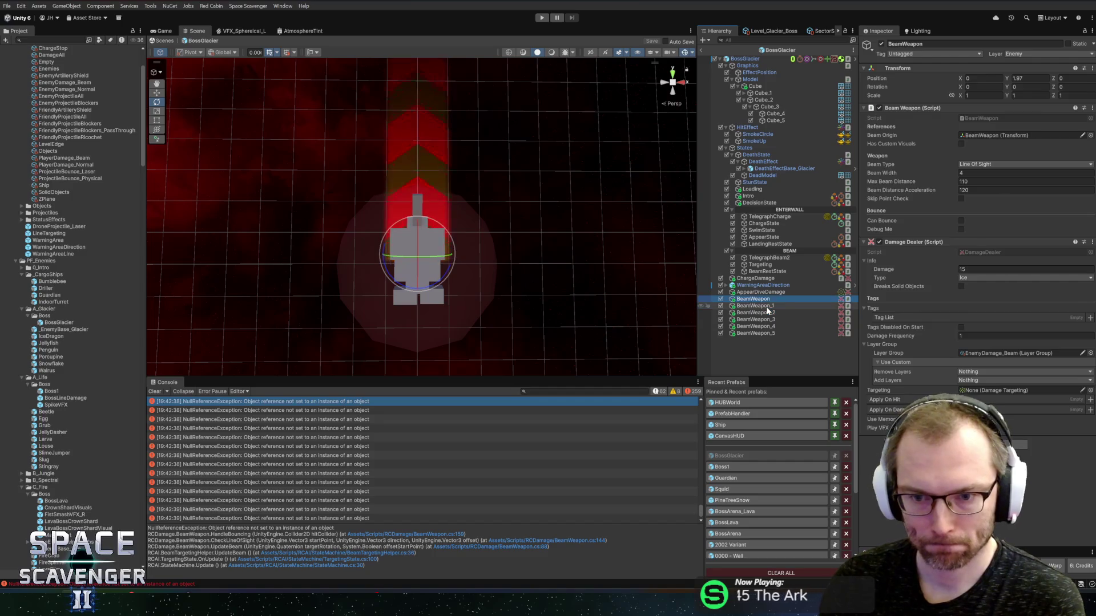
pyautogui.press('Up')
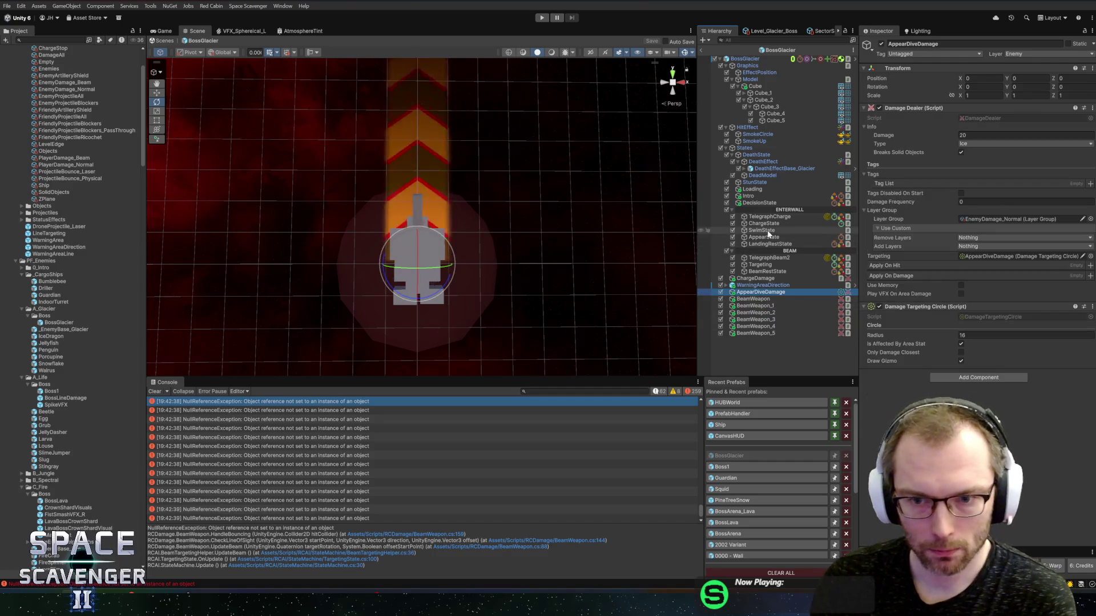
# Rename the duplicated beam states to TelegraphBeam and AimBeam
pyautogui.click(769, 258)
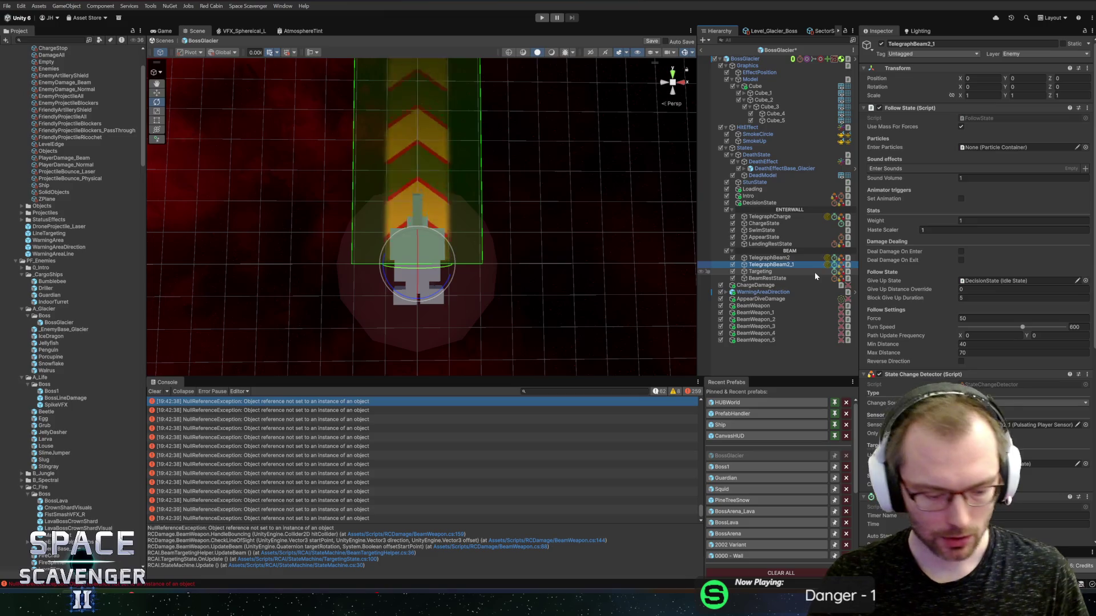
pyautogui.press('F2')
pyautogui.write('Telegraph')
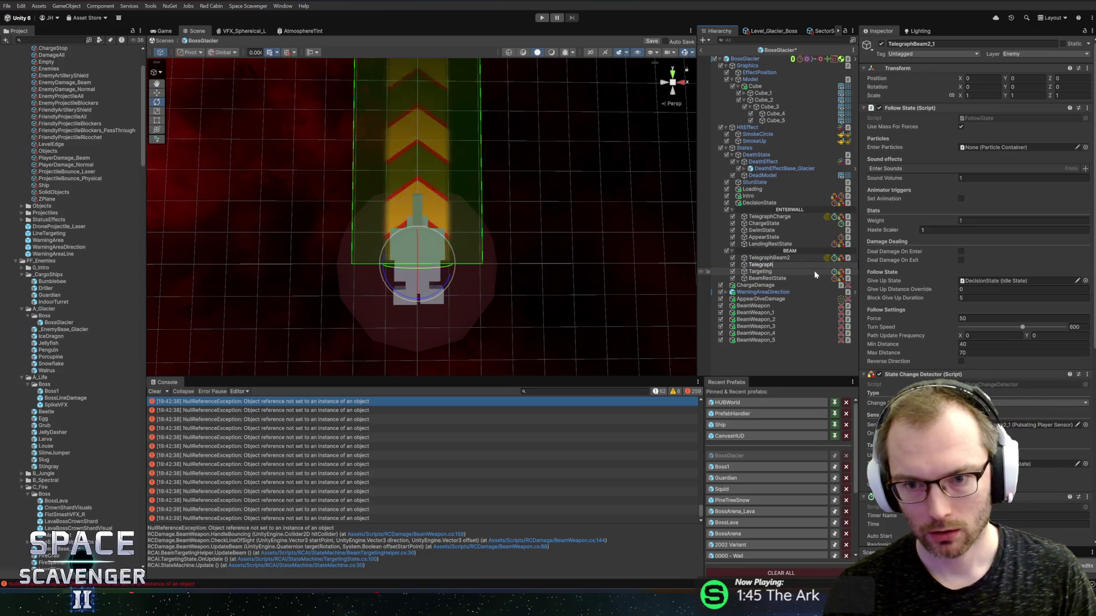
pyautogui.write('Beam')
pyautogui.click(781, 258)
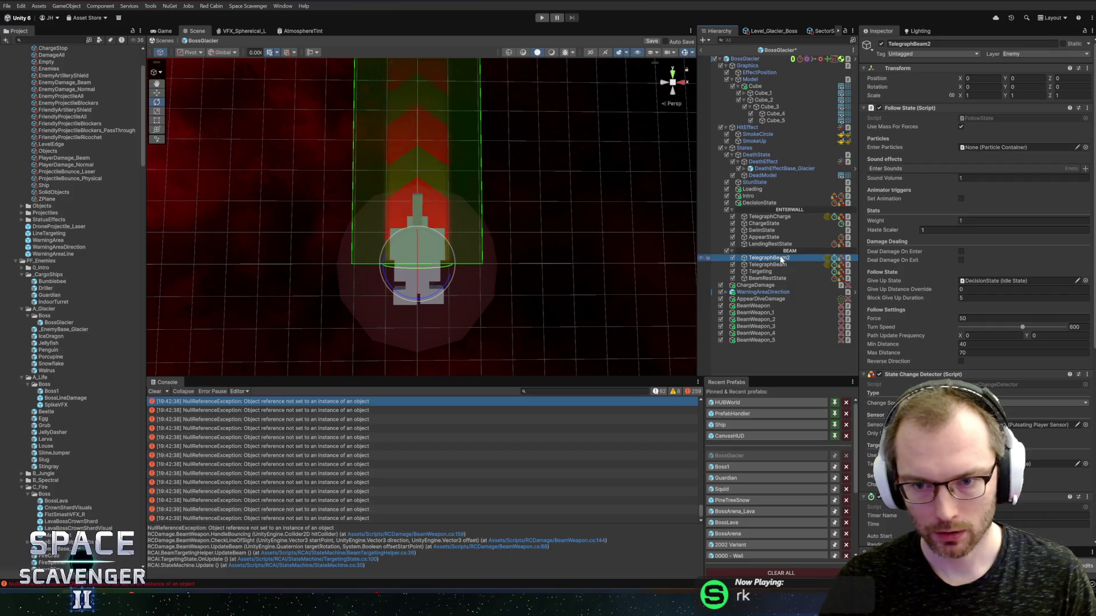
pyautogui.press('F2')
pyautogui.write('AimBeam')
pyautogui.press('Return')
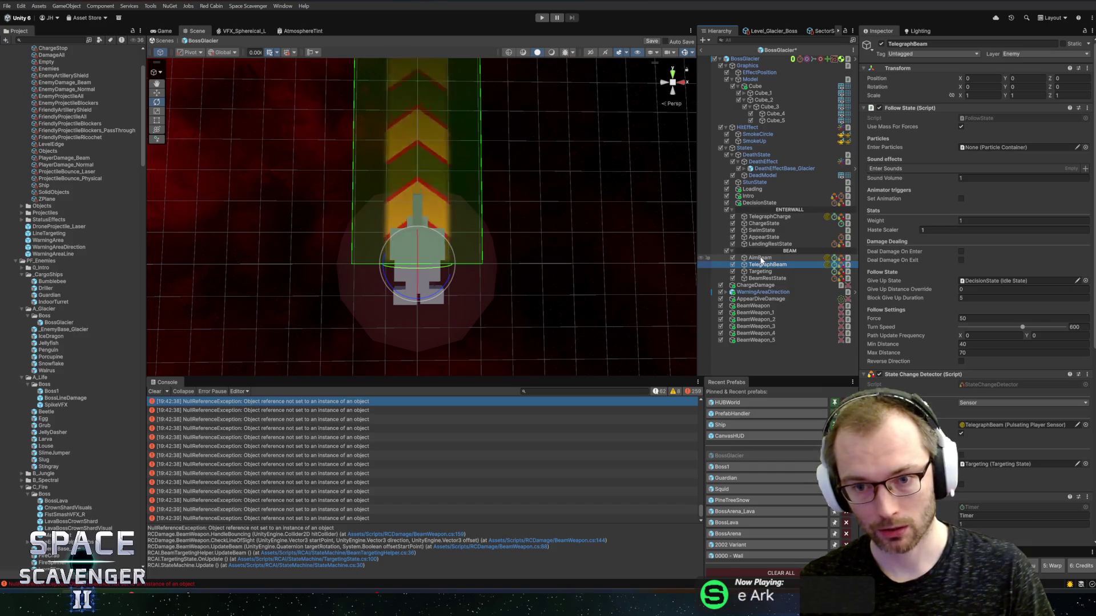
# Replace TelegraphBeam's Follow State component with a Wait State placed just below Transform
pyautogui.rightClick(926, 109)
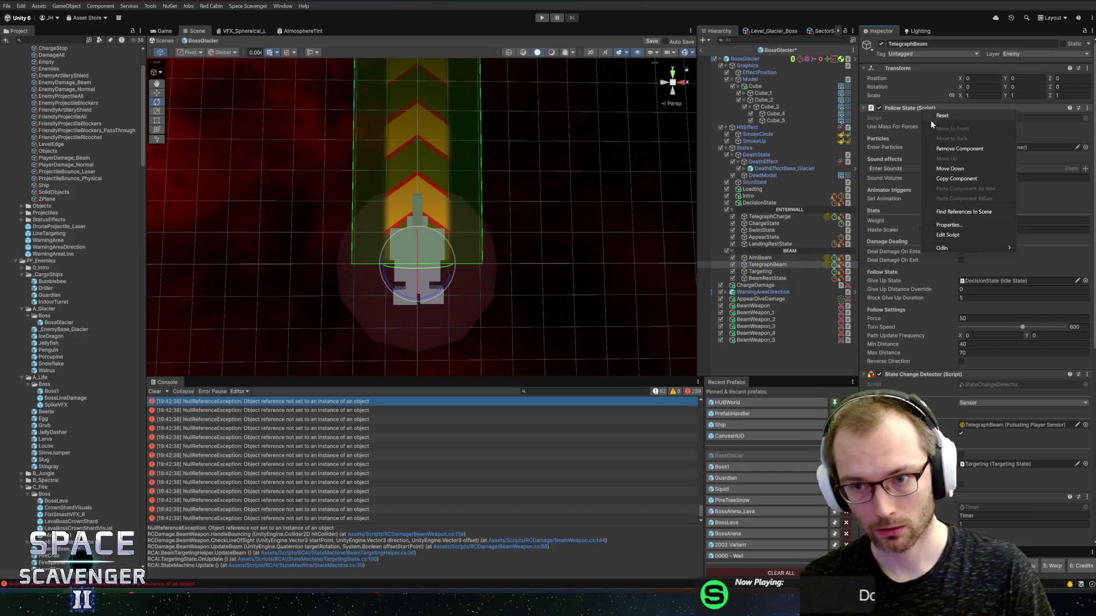
pyautogui.click(951, 149)
pyautogui.click(929, 330)
pyautogui.click(953, 344)
pyautogui.write('waitst')
pyautogui.press('Return')
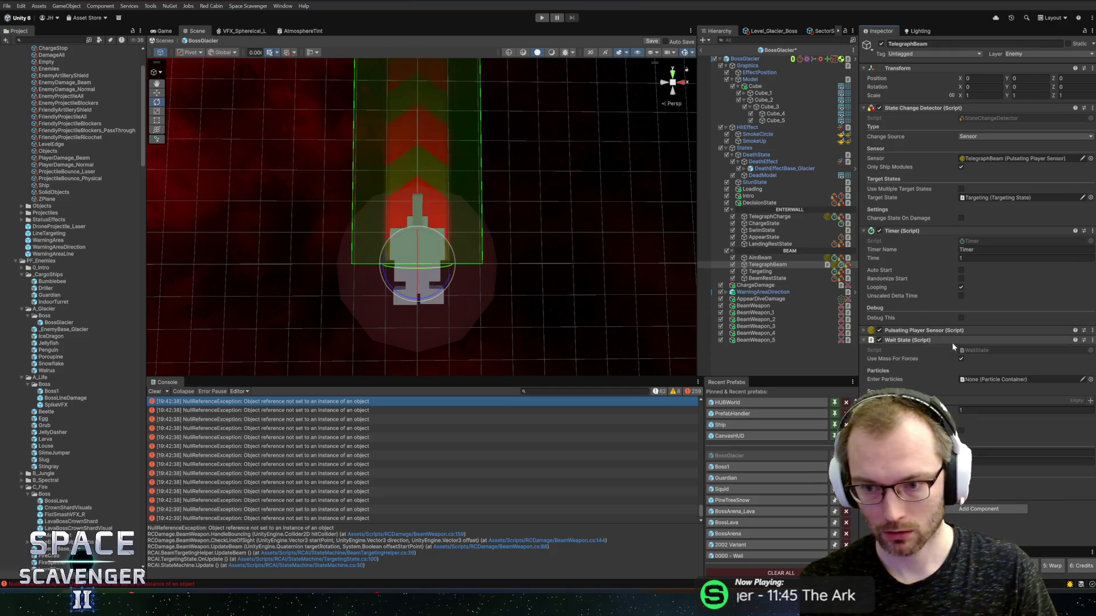
pyautogui.moveTo(910, 98); pyautogui.dragTo(911, 108)
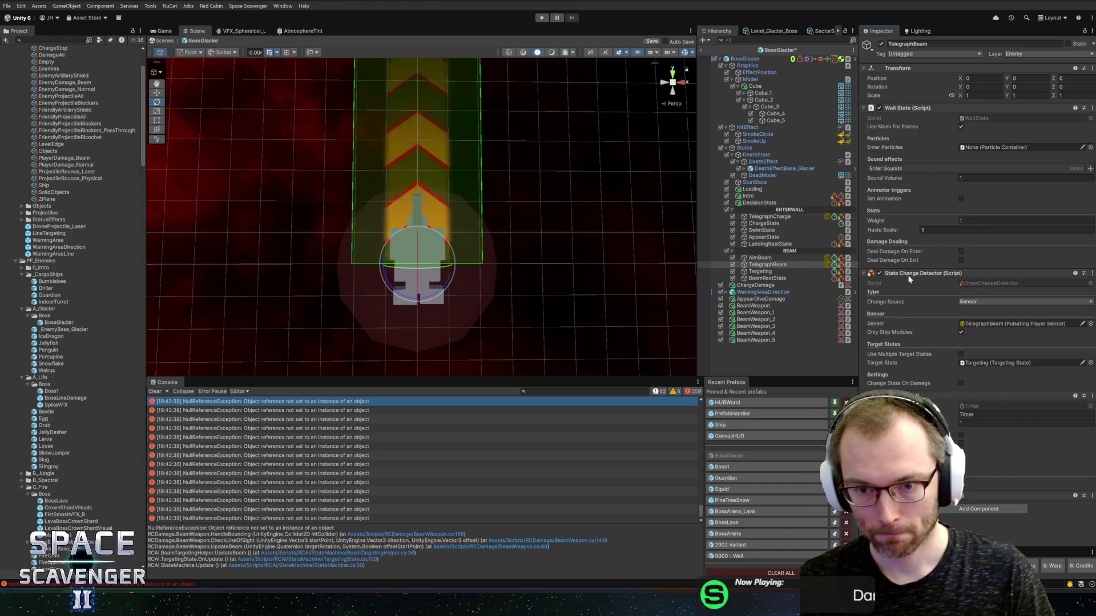
# Set the State Change Detector source to Timer and remove the old Timer component
pyautogui.click(978, 303)
pyautogui.click(977, 330)
pyautogui.rightClick(943, 390)
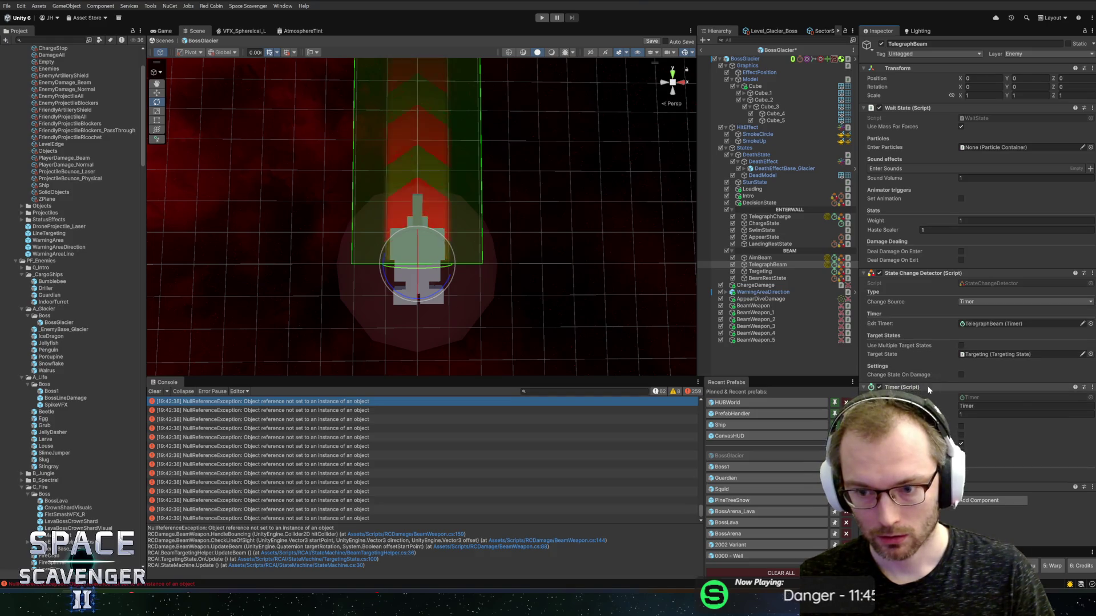
pyautogui.click(967, 430)
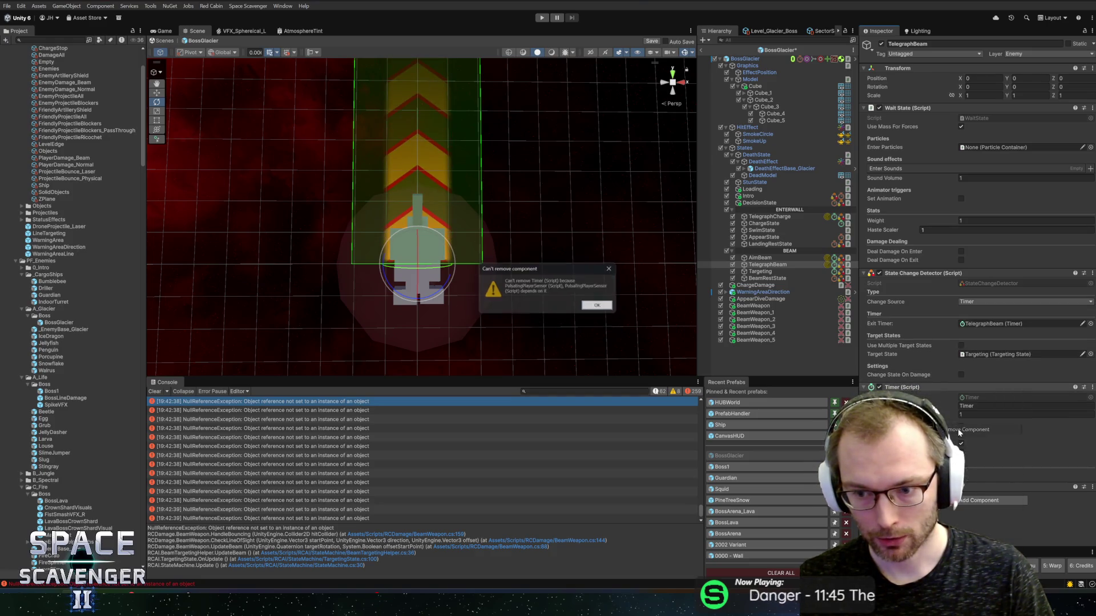
pyautogui.click(588, 309)
pyautogui.rightClick(913, 387)
pyautogui.click(928, 380)
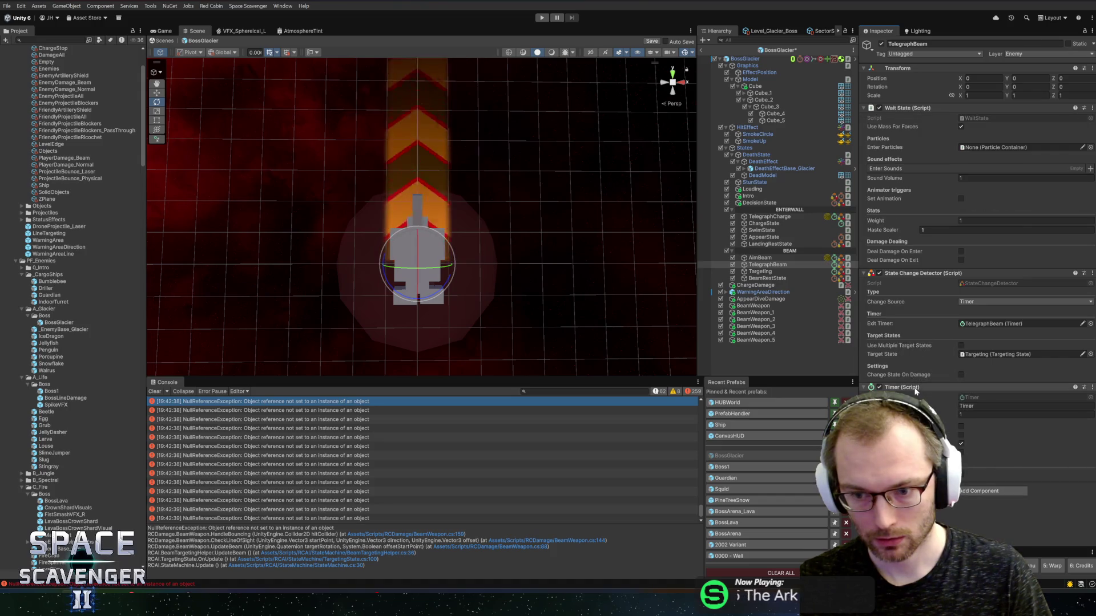
# Add a Fixed Timer component and assign it as the Exit Timer
pyautogui.click(961, 427)
pyautogui.click(972, 391)
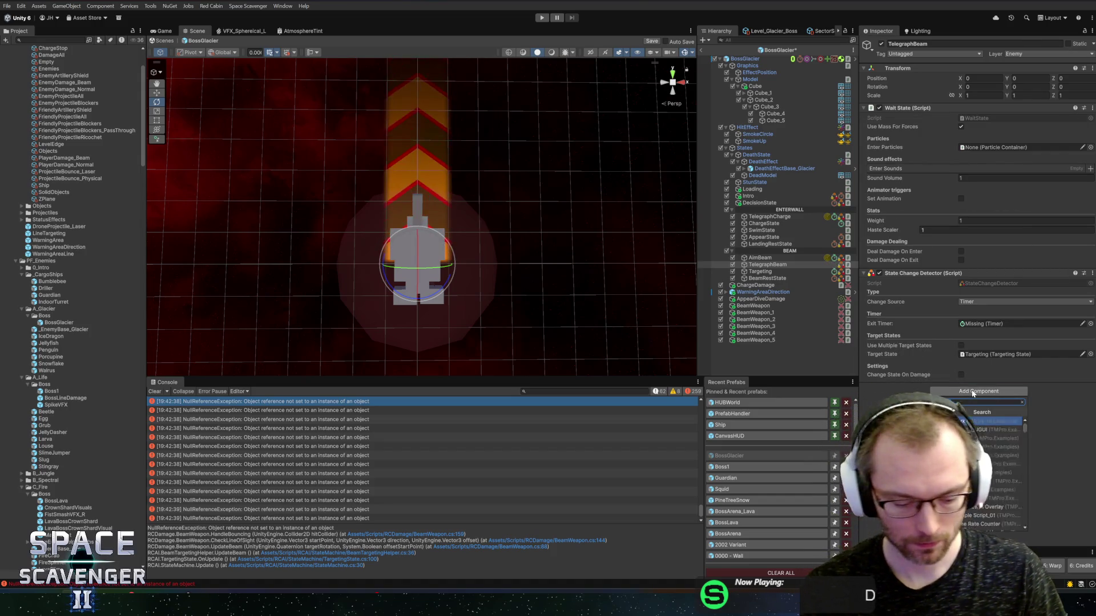
pyautogui.write('fixed timer')
pyautogui.press('Return')
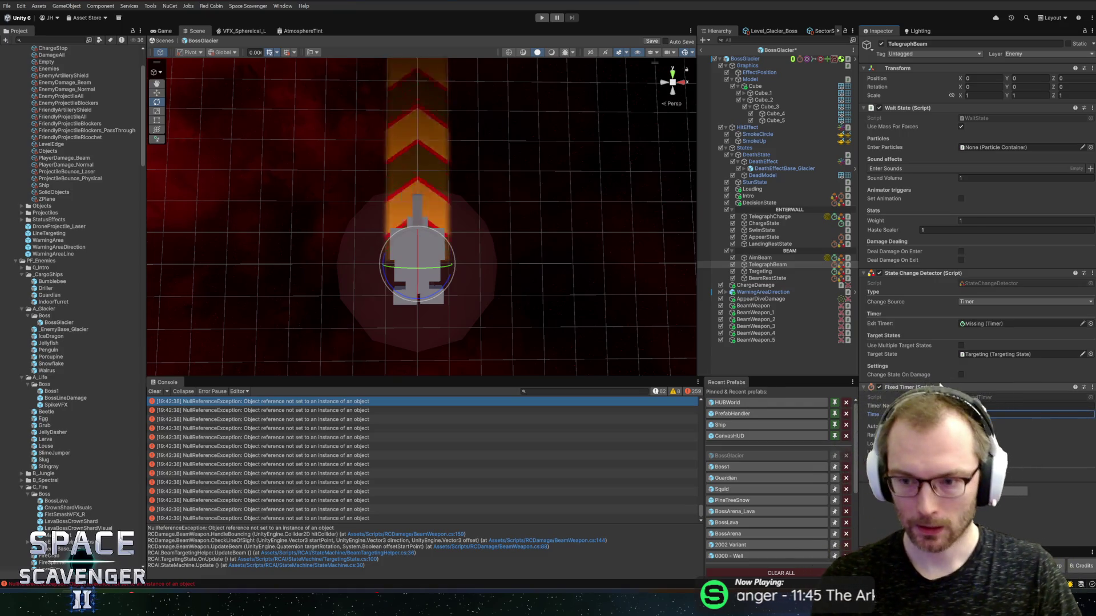
pyautogui.moveTo(929, 389)
pyautogui.mouseDown()
pyautogui.moveTo(987, 187)
pyautogui.moveTo(989, 324)
pyautogui.mouseUp()
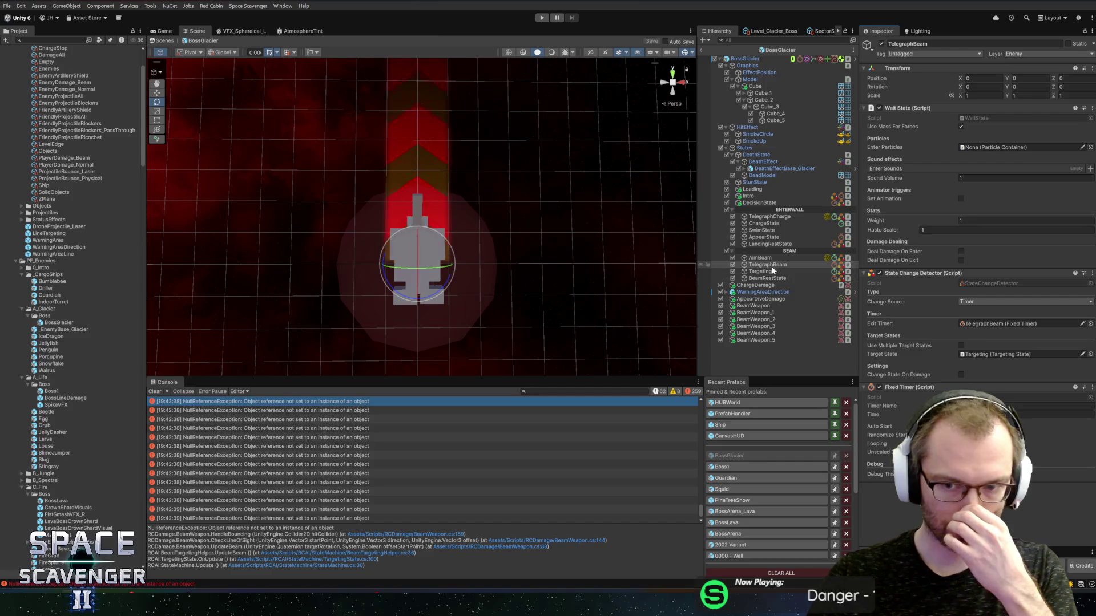
# Check AimBeam's target state, then open the console error's source line in Rider
pyautogui.click(762, 259)
pyautogui.click(971, 464)
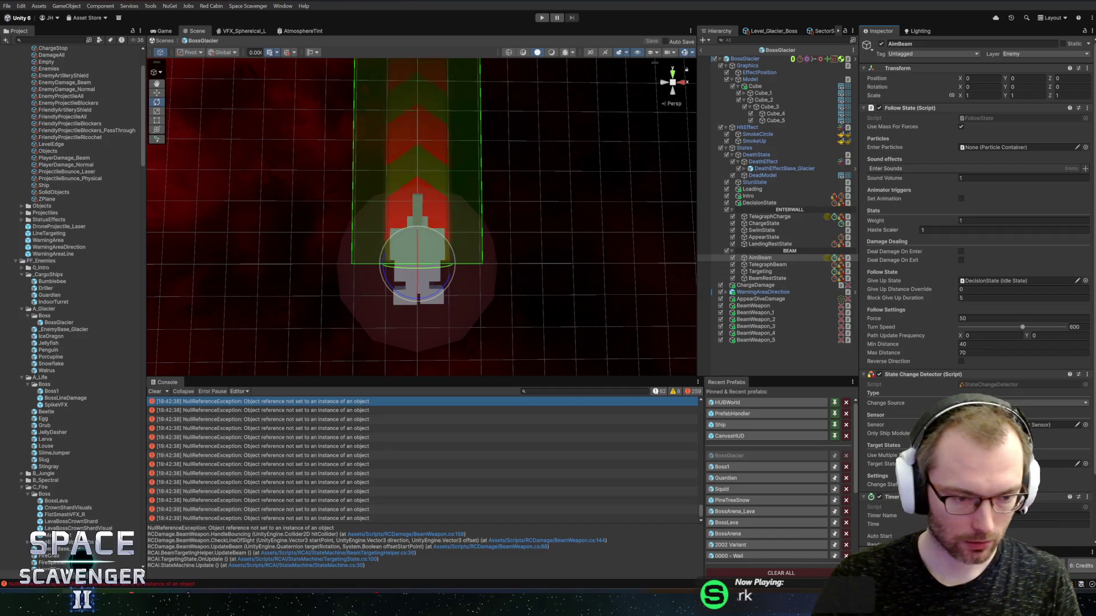
pyautogui.click(406, 534)
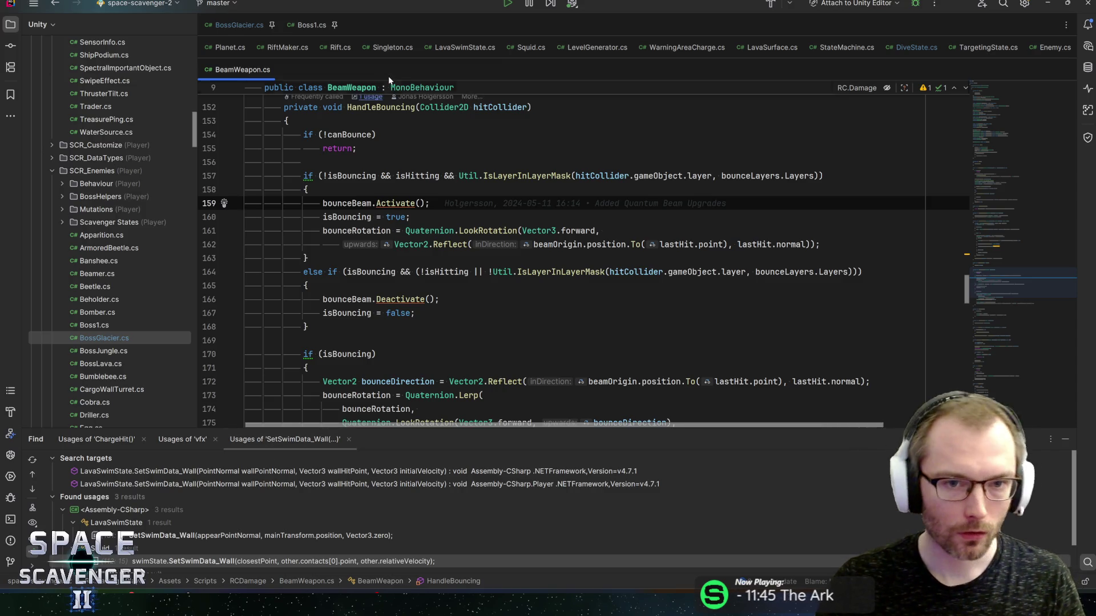
# Referencing Boss1.cs, change beamTelegraphState's type in BossGlacier.cs from FollowState to WaitState
pyautogui.click(234, 25)
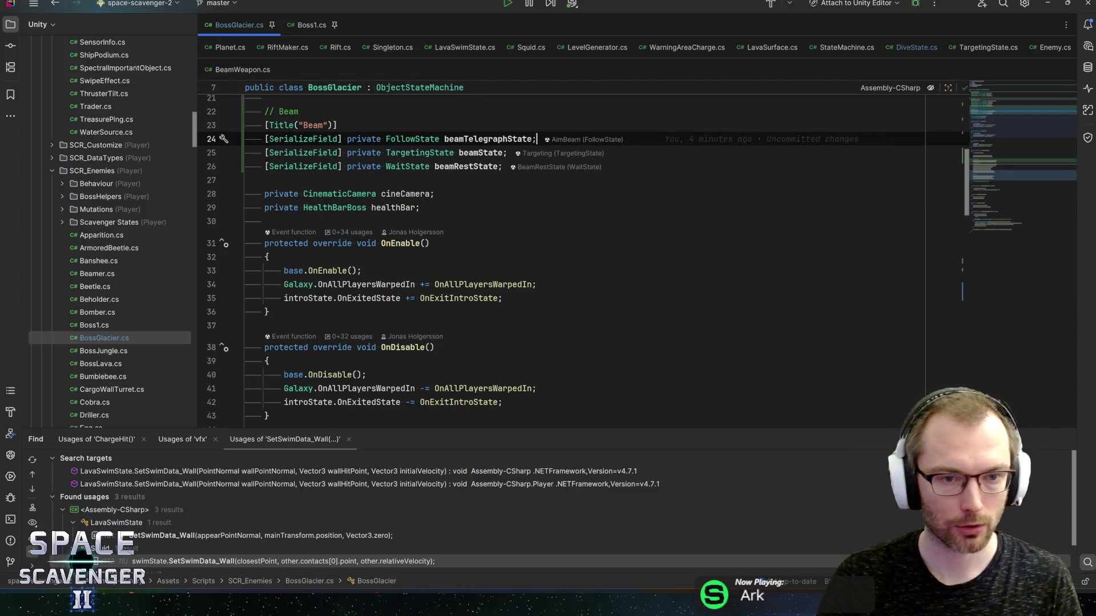
pyautogui.click(303, 26)
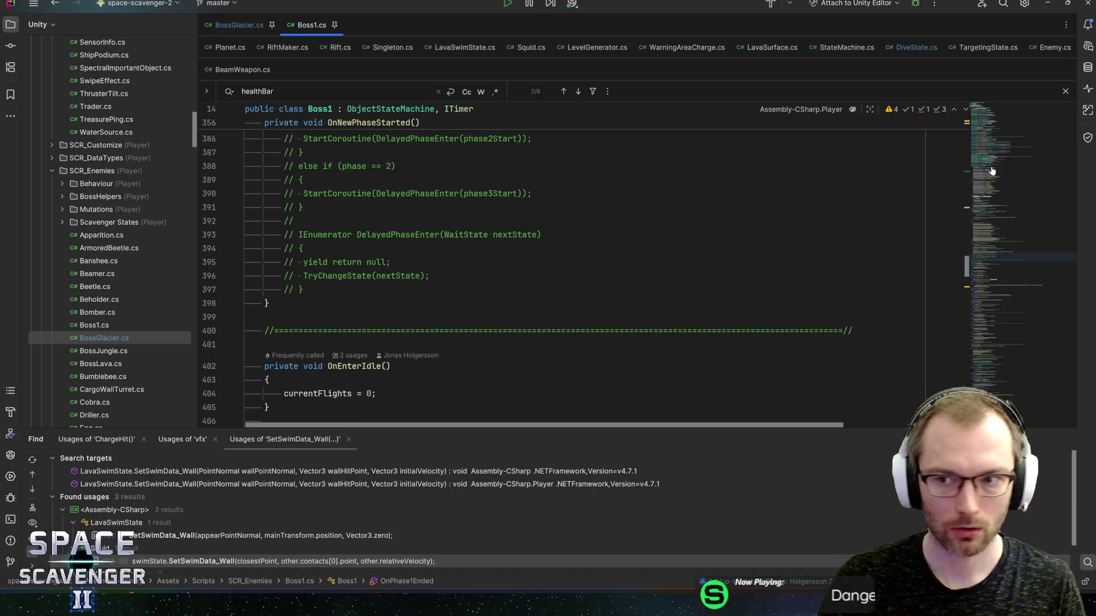
pyautogui.click(1001, 121)
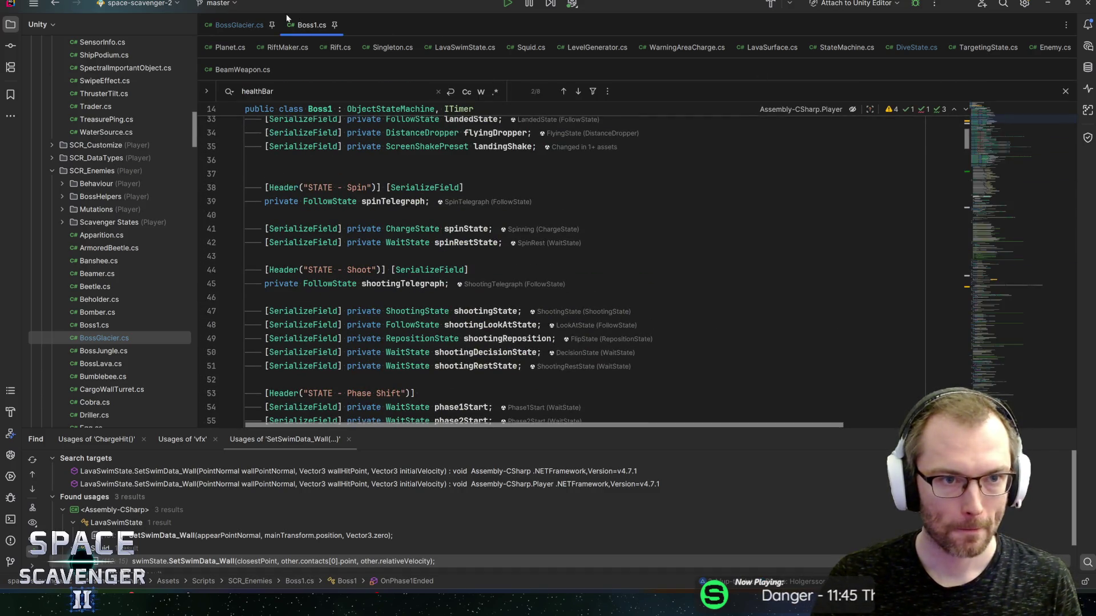
pyautogui.hotkey('ctrl', 'Tab')
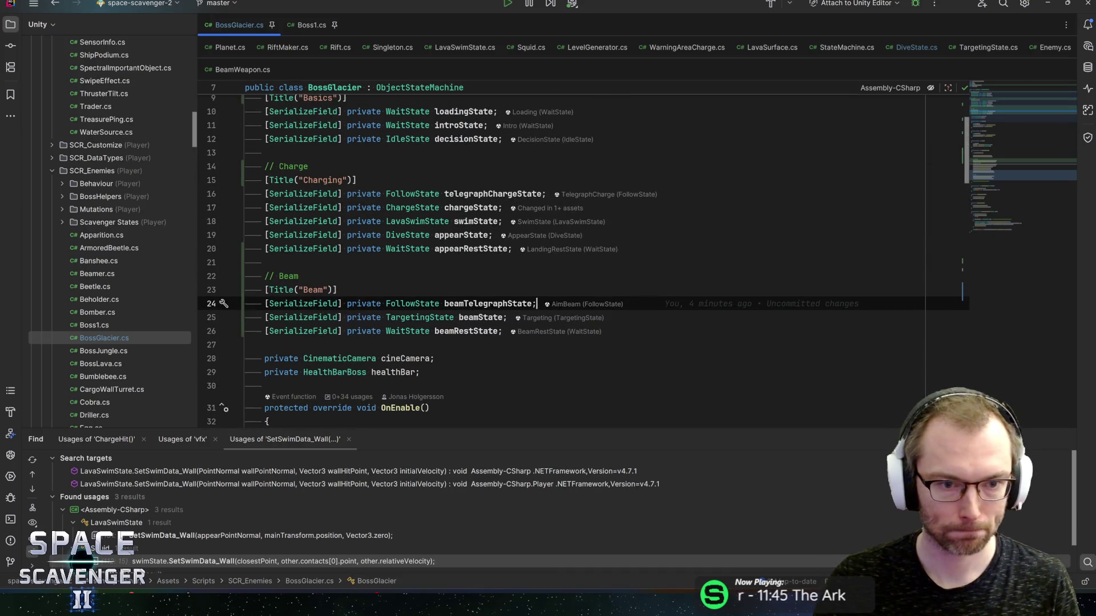
pyautogui.write('W')
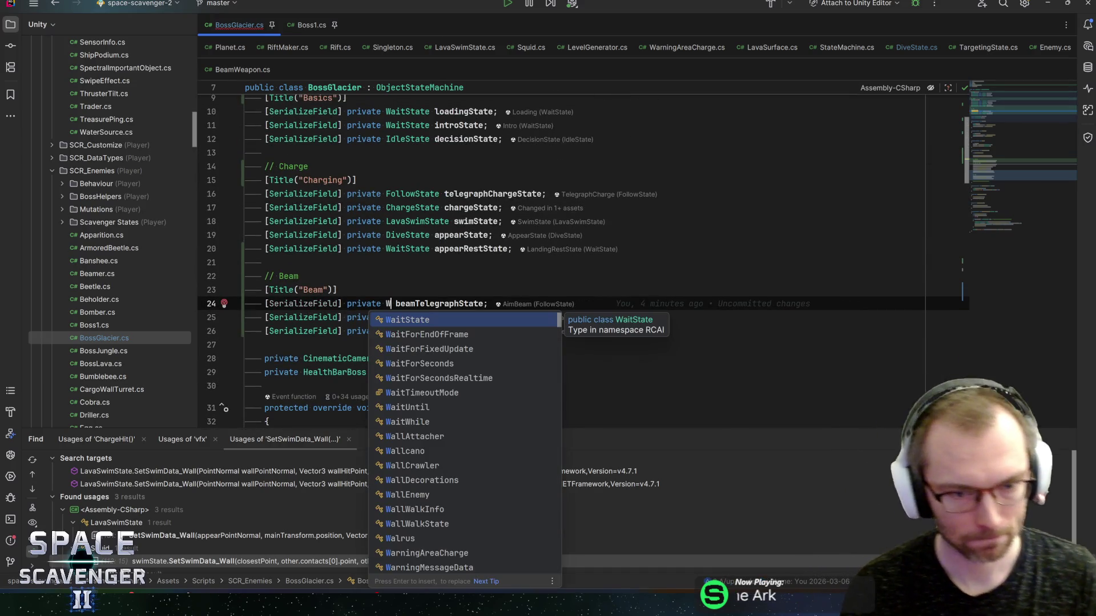
pyautogui.write('aitState')
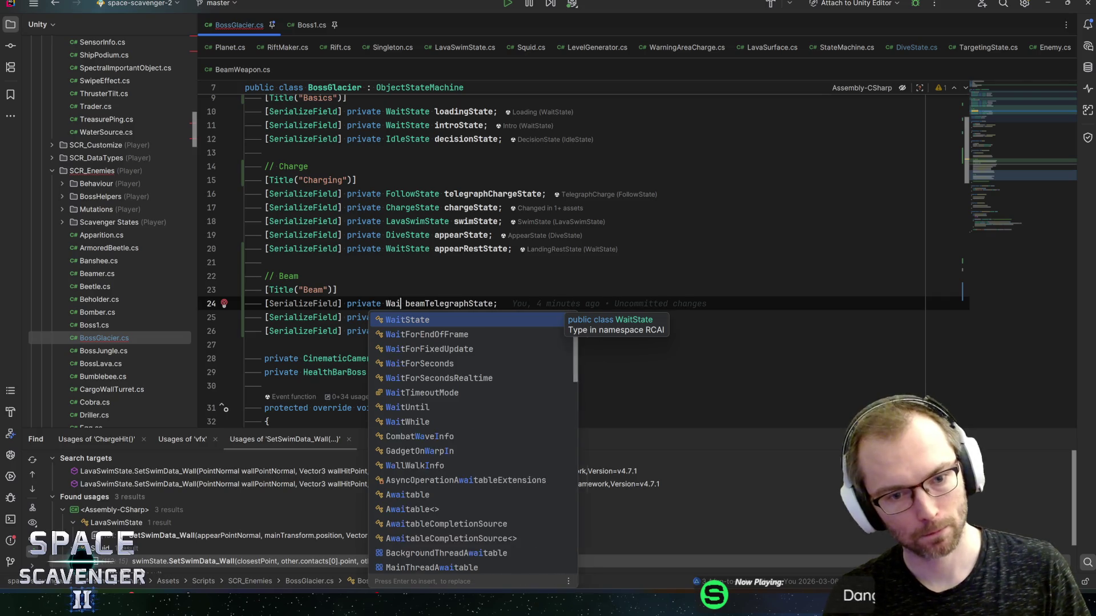
pyautogui.press('Return')
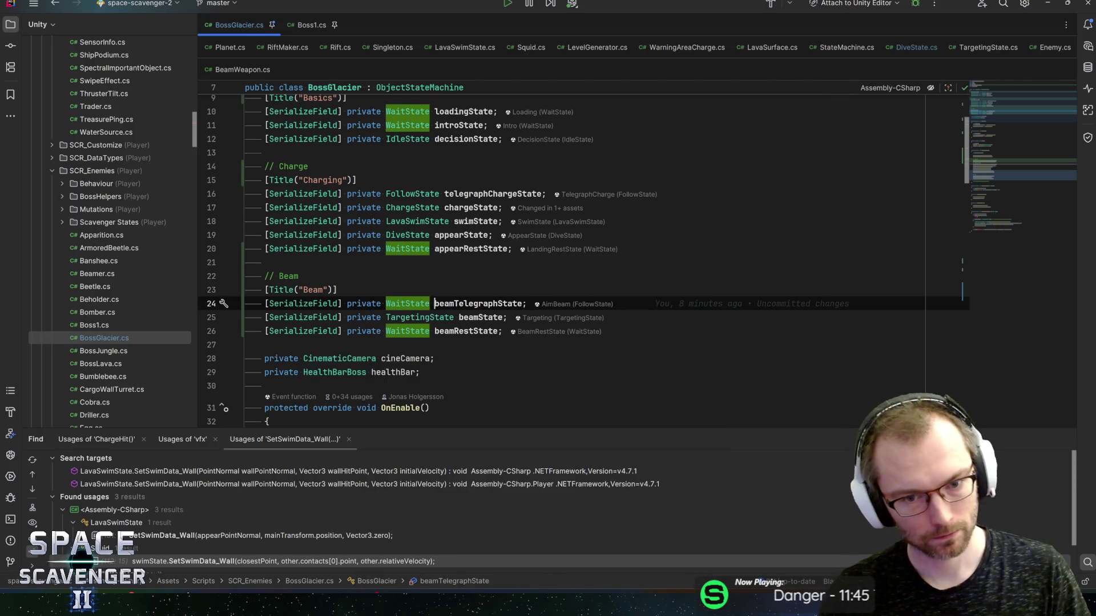
pyautogui.hotkey('ctrl', 'shift', 'Right')
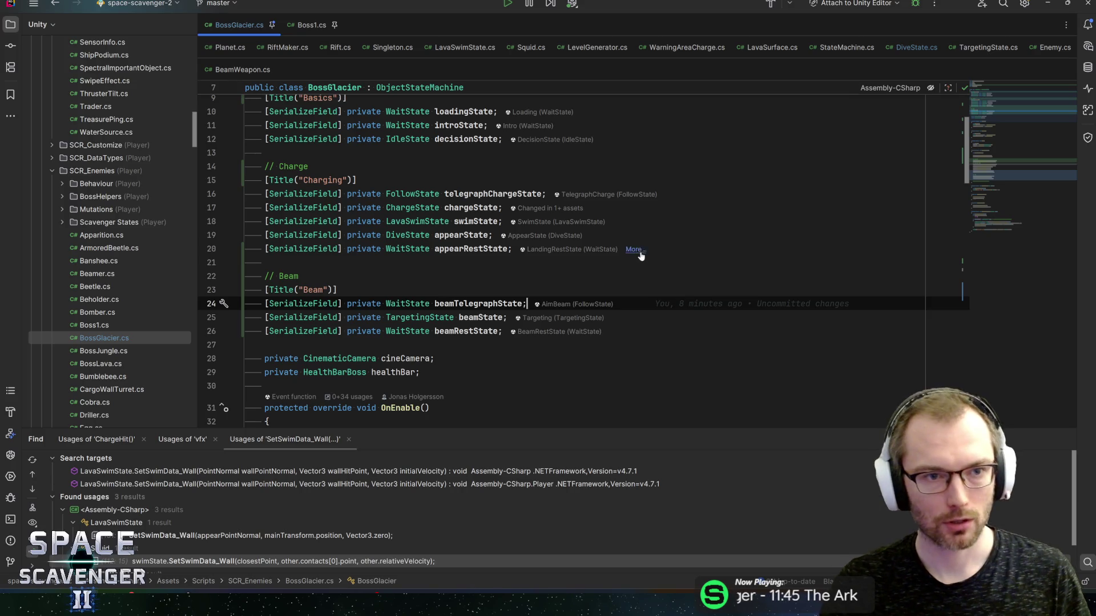
pyautogui.click(1048, 8)
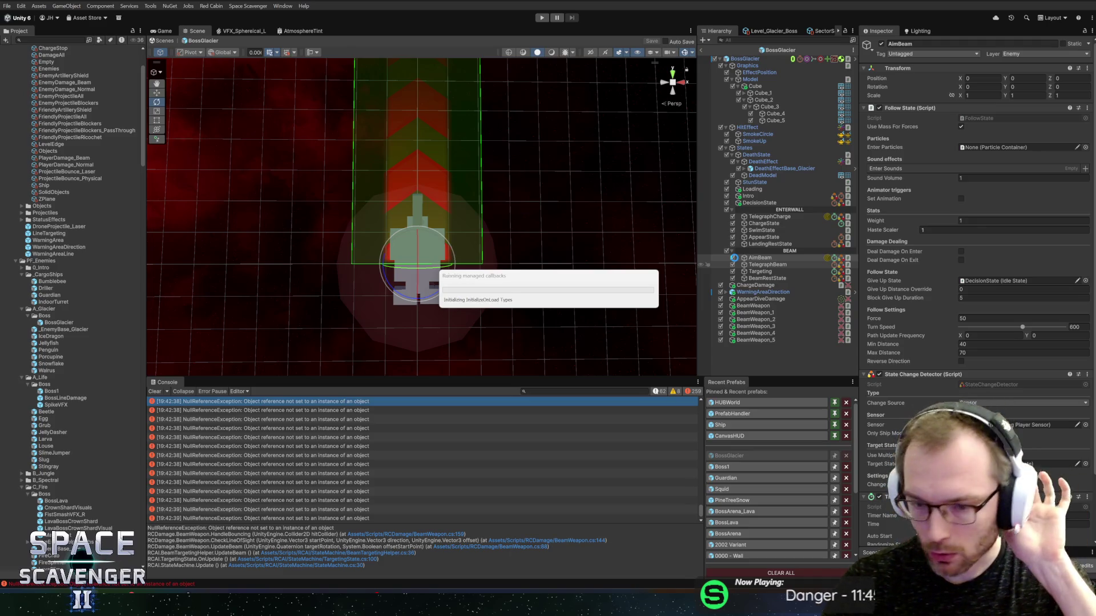
# Deactivate AimBeam, pick DecisionState's second target state entry, and save the BossGlacier prefab
pyautogui.click(733, 258)
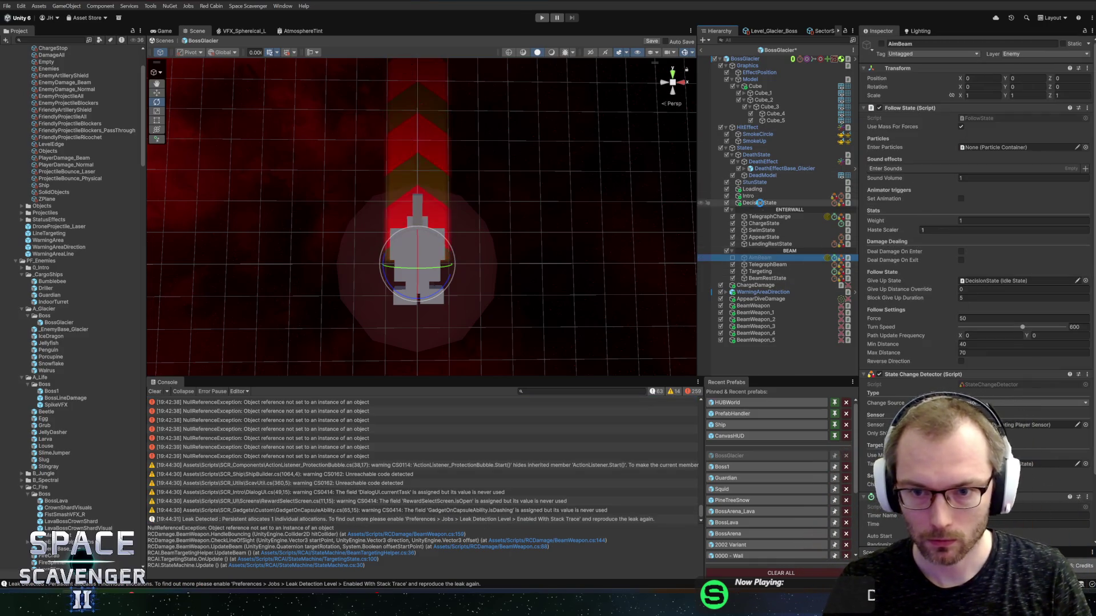
pyautogui.click(759, 203)
pyautogui.click(1039, 448)
pyautogui.hotkey('ctrl', 's')
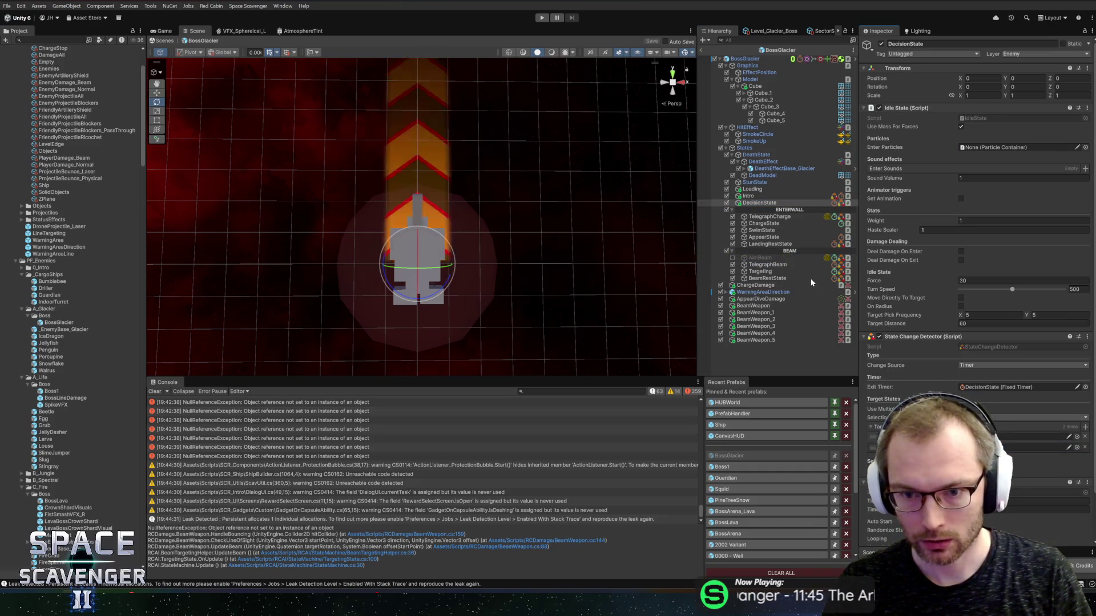
# Drag TelegraphBeam into the Boss Glacier script's Beam Telegraph State slot
pyautogui.click(745, 59)
pyautogui.scroll(-10, 930, 374)
pyautogui.scroll(-5, 930, 374)
pyautogui.click(759, 265)
pyautogui.moveTo(756, 271); pyautogui.dragTo(990, 370)
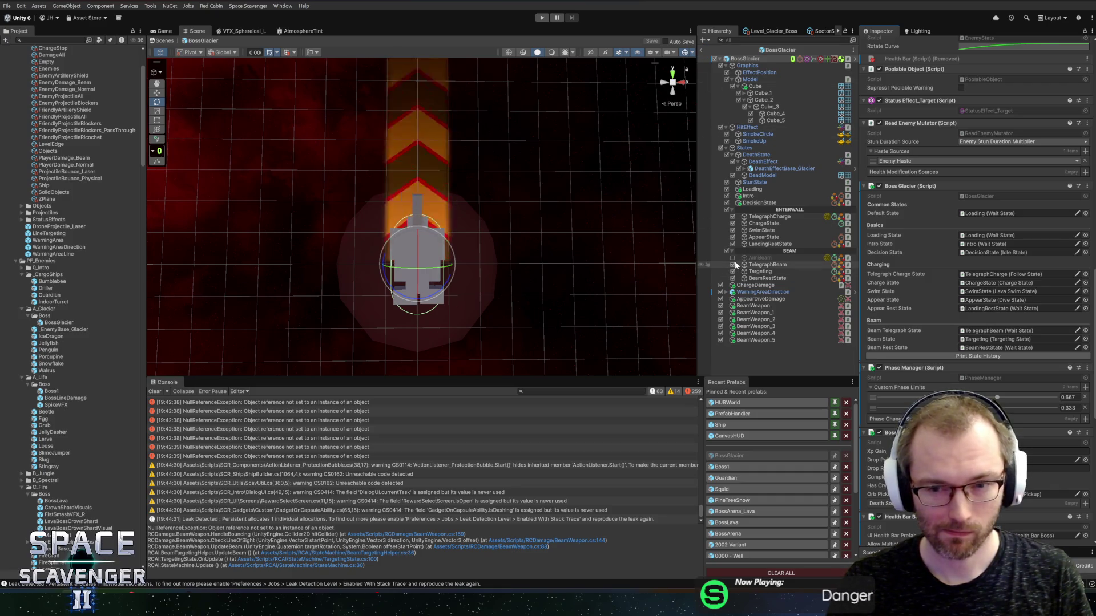
pyautogui.hotkey('ctrl', 'z')
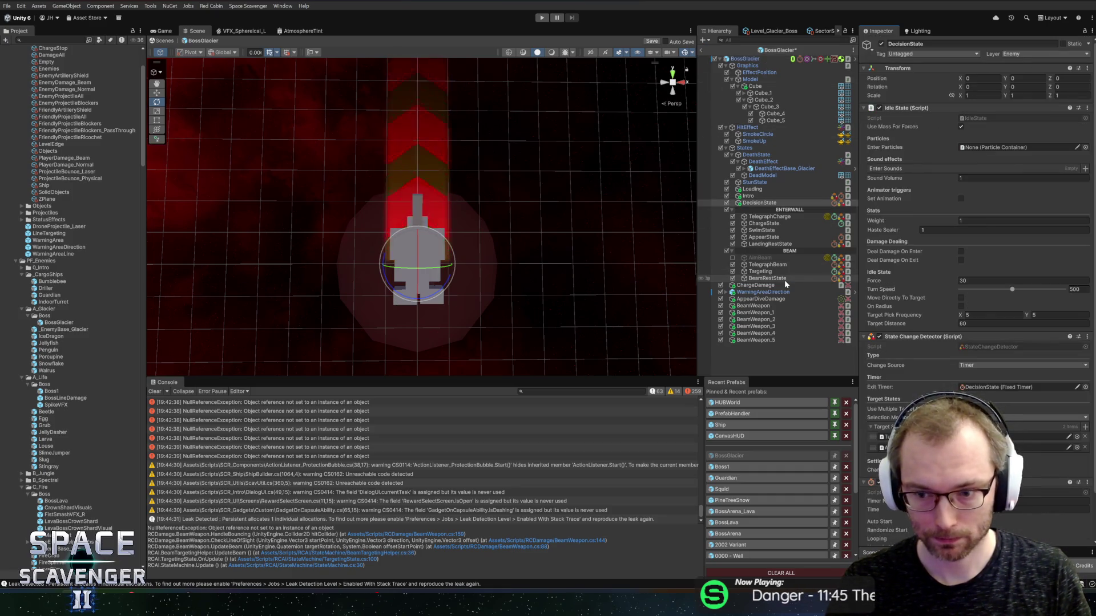
# Re-activate the AimBeam state object and select it to view its components
pyautogui.click(761, 251)
pyautogui.click(733, 258)
pyautogui.click(759, 258)
pyautogui.hotkey('alt', 'Tab')
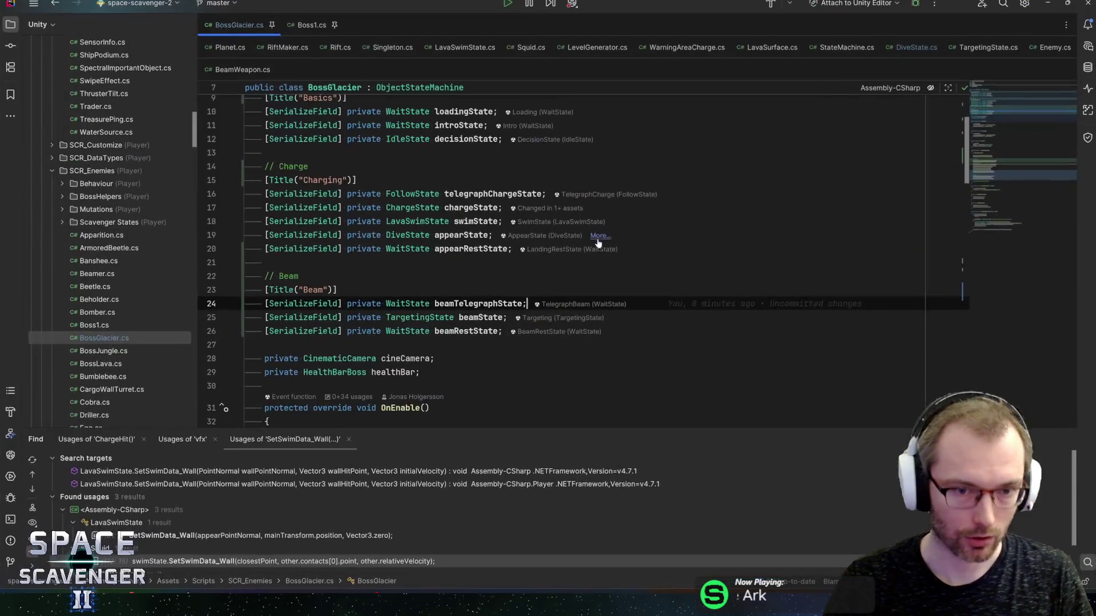
# Make the duplicated line 24 field a FollowState named beamAimState in BossGlacier.cs
pyautogui.moveTo(471, 249)
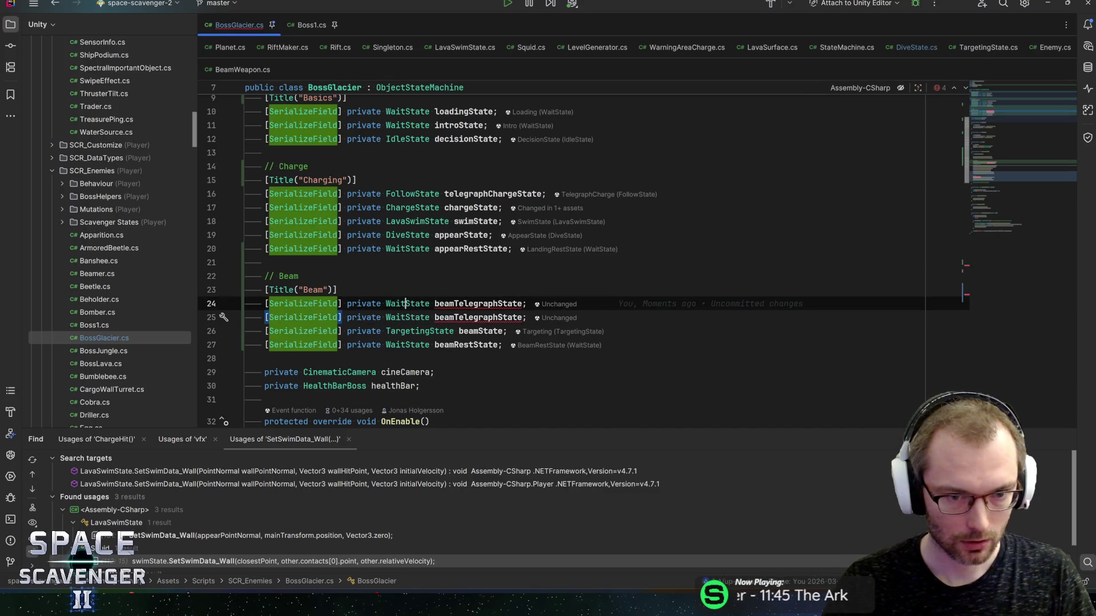
pyautogui.doubleClick(407, 303)
pyautogui.write('Foo')
pyautogui.write('llo')
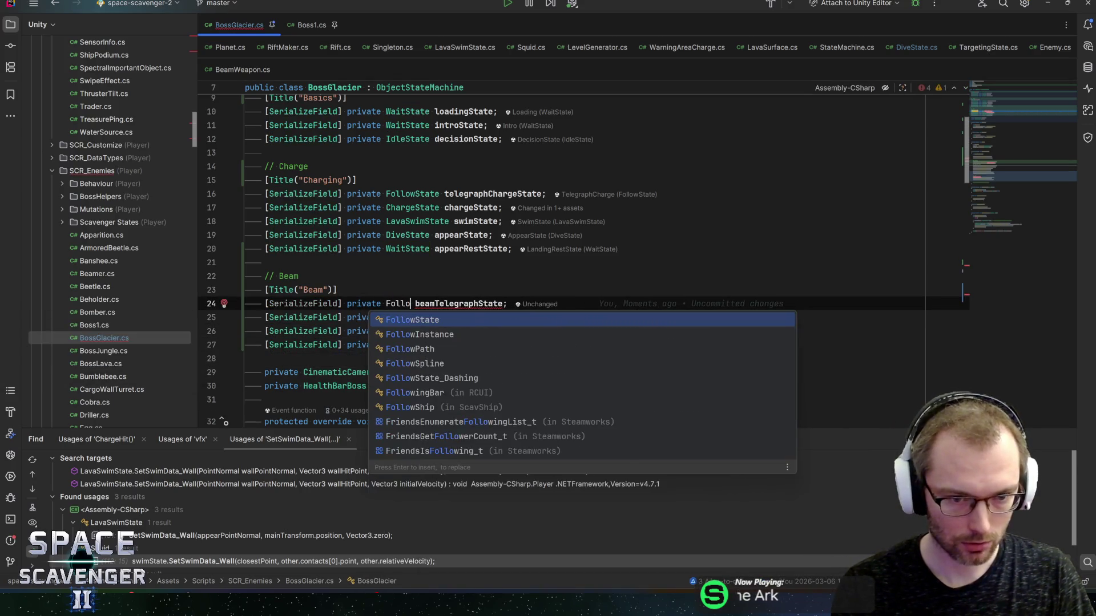
pyautogui.press('Return')
pyautogui.press('Right')
pyautogui.write('be')
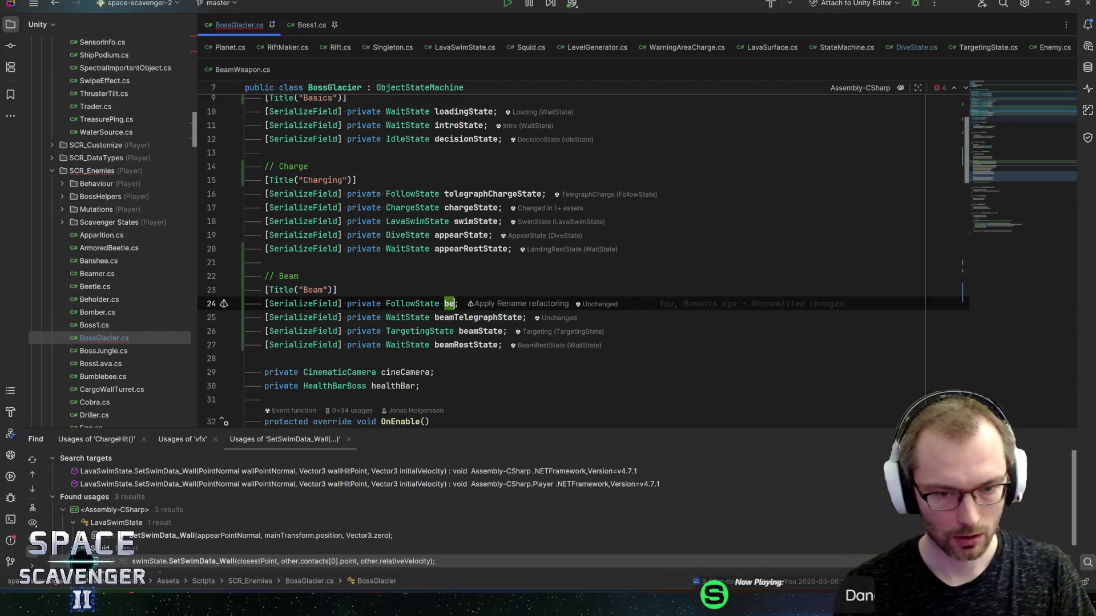
pyautogui.hotkey('alt', 'Tab')
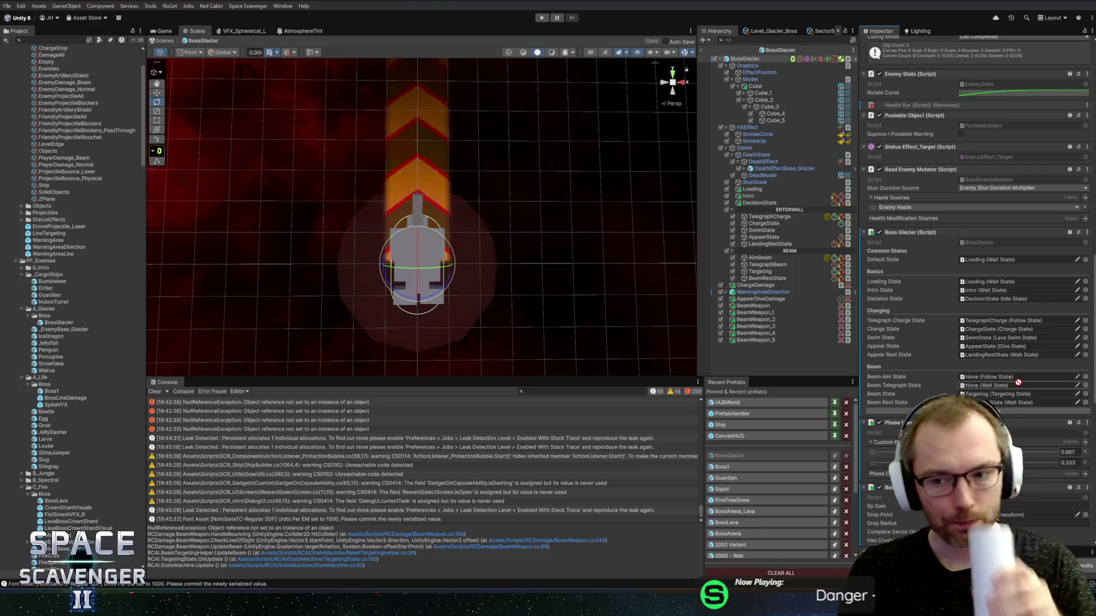
# Assign AimBeam to the Beam Aim State slot, save the prefab, and enter Play mode
pyautogui.moveTo(759, 271); pyautogui.dragTo(987, 388)
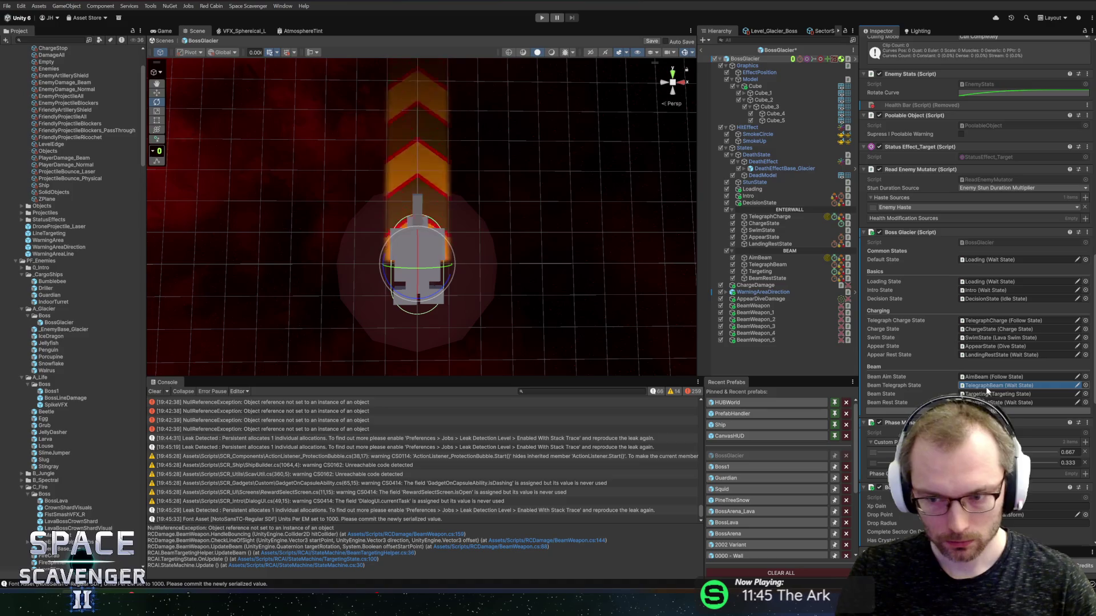
pyautogui.hotkey('ctrl', 's')
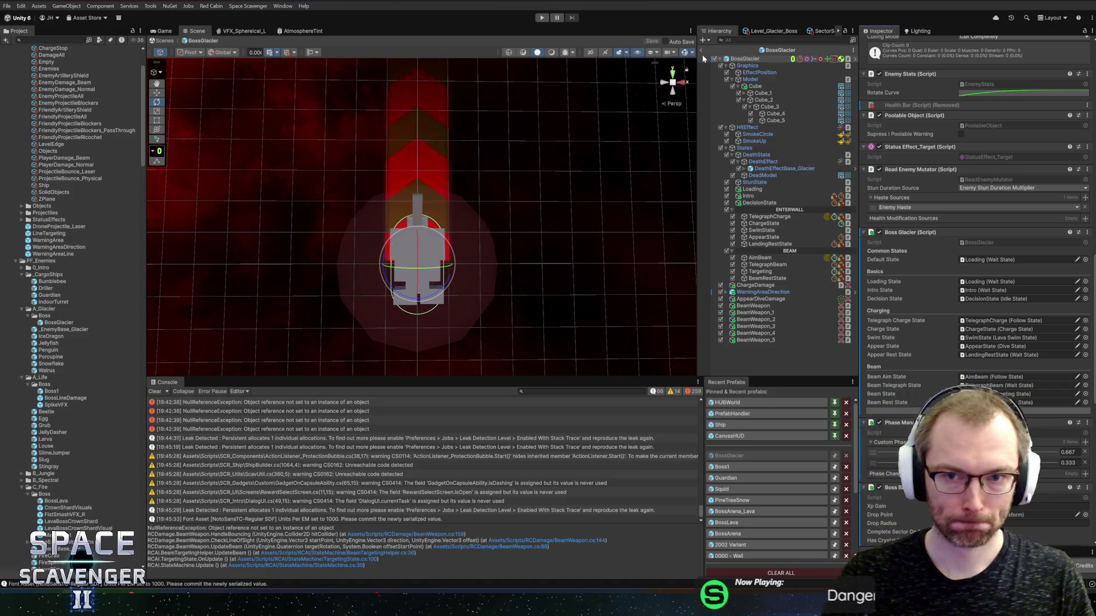
pyautogui.click(701, 50)
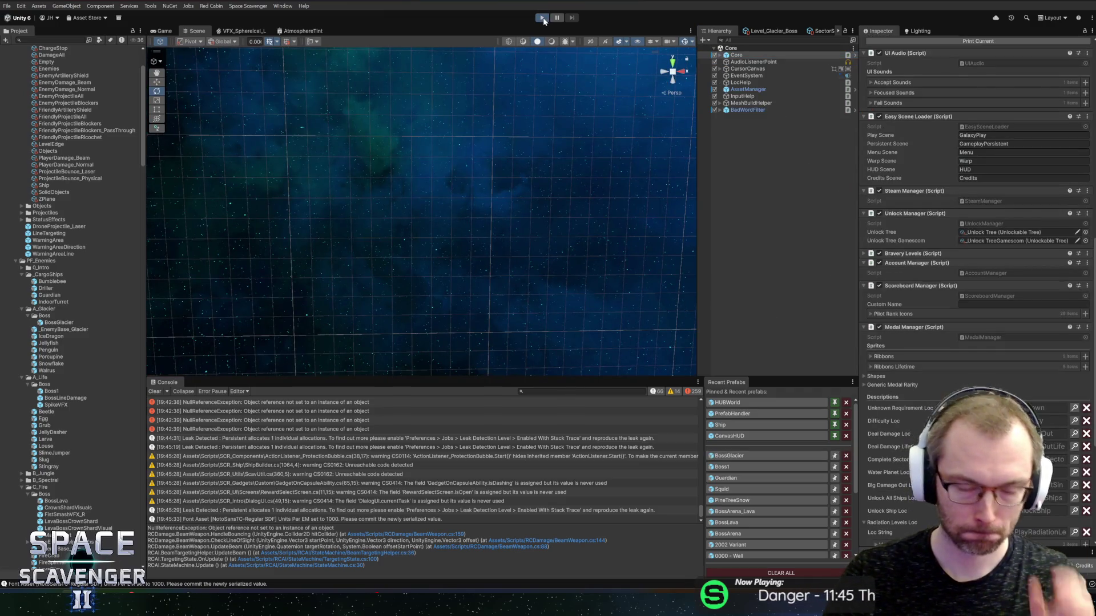
pyautogui.click(542, 17)
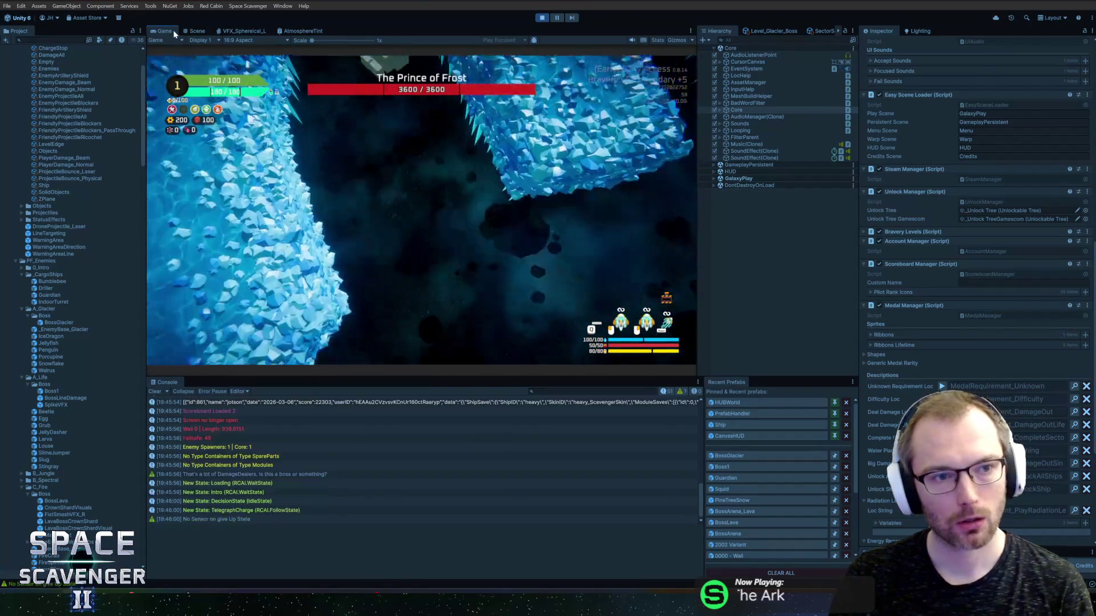
# Maximize the Game view to playtest the Prince of Frost boss fight
pyautogui.doubleClick(164, 30)
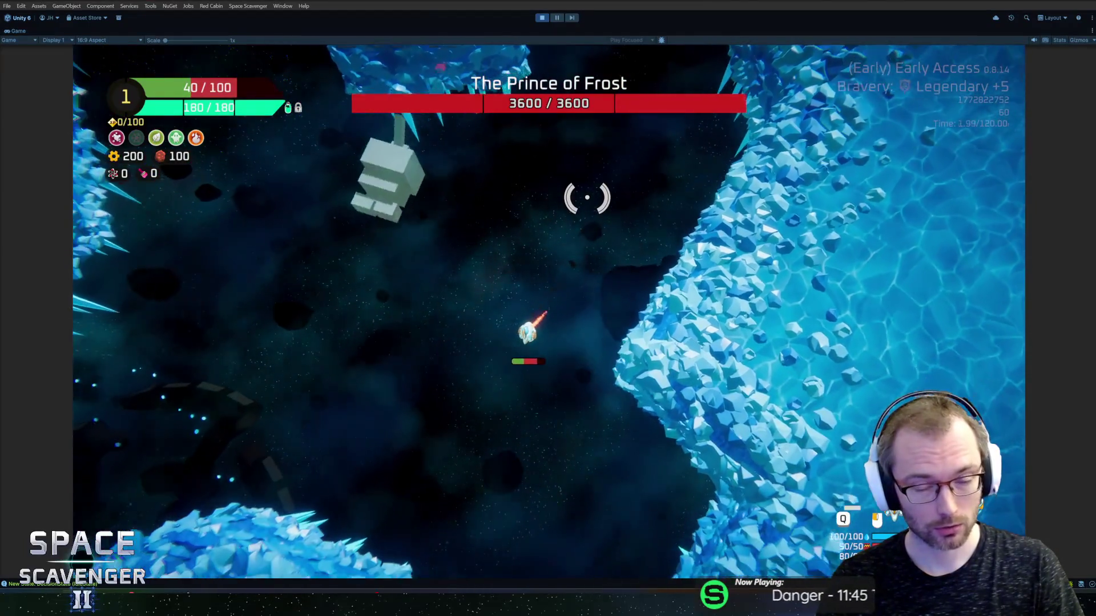
# Restore the ship's health with 'add hp 200' and another debug command, then exit Play mode
pyautogui.press('`')
pyautogui.write('add hp 2-')
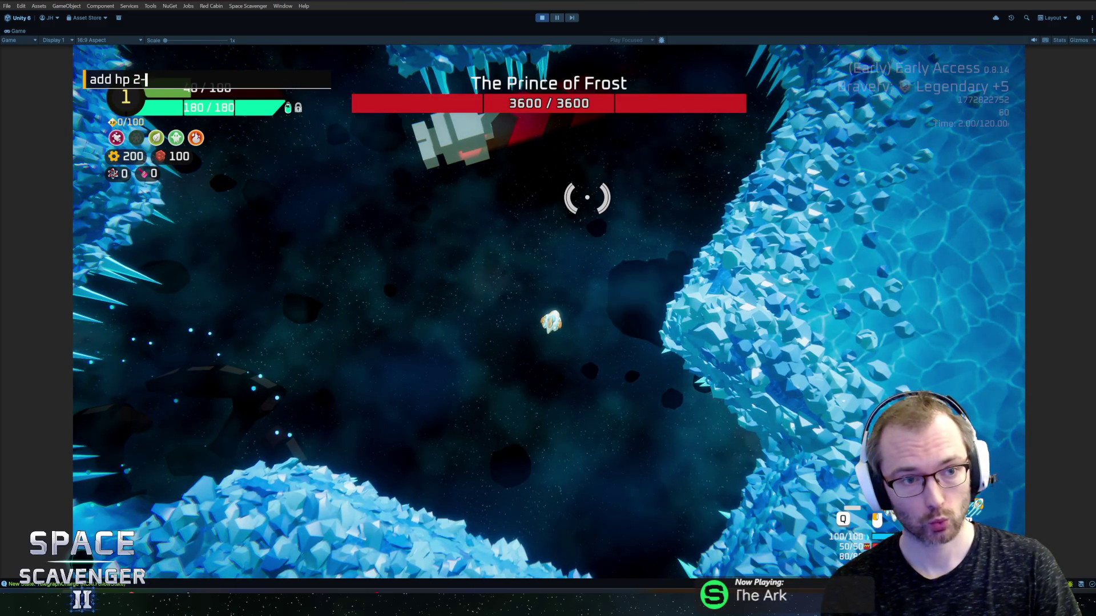
pyautogui.write('00')
pyautogui.press('Return')
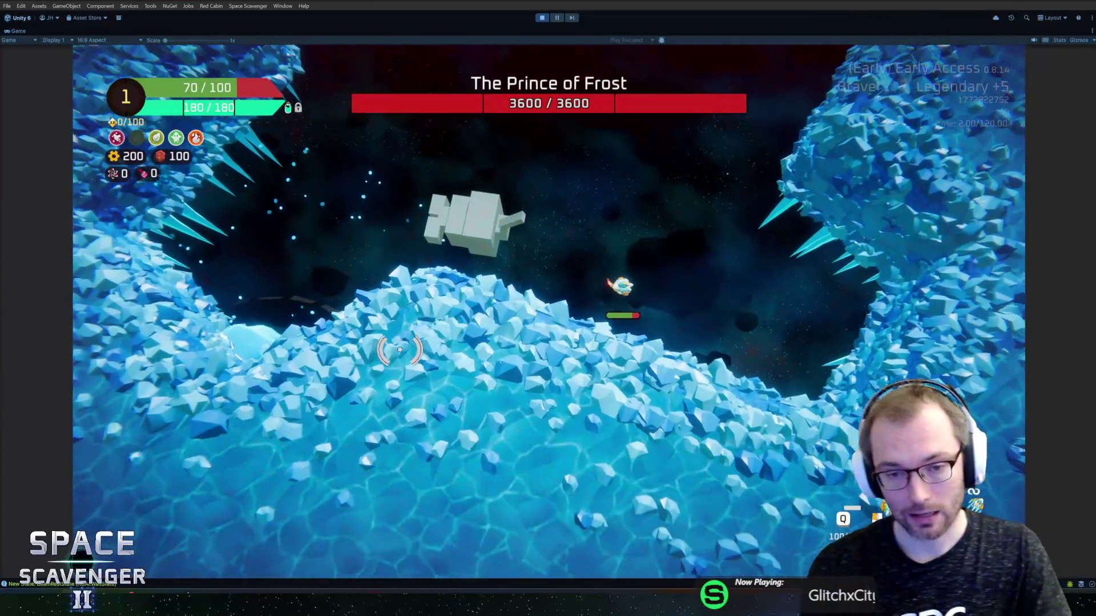
pyautogui.press('`')
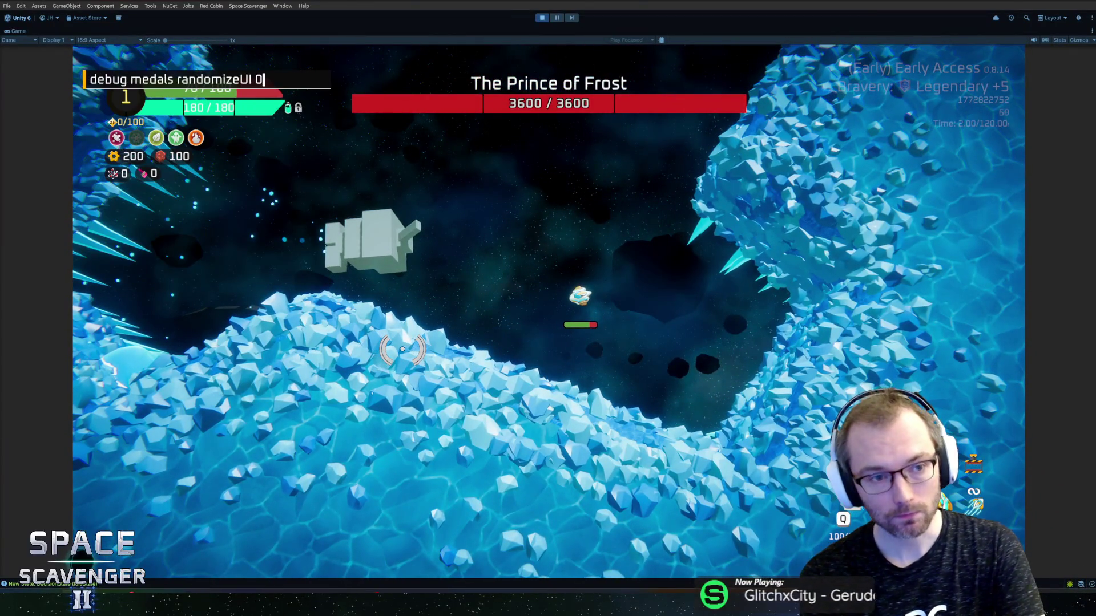
pyautogui.press('Return')
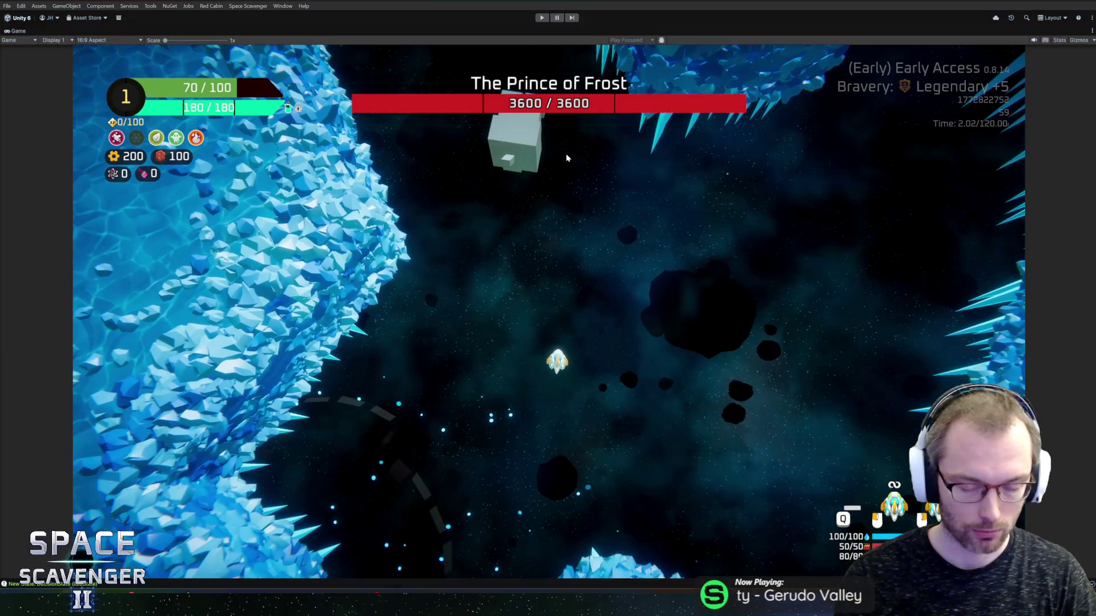
pyautogui.hotkey('ctrl', 'p')
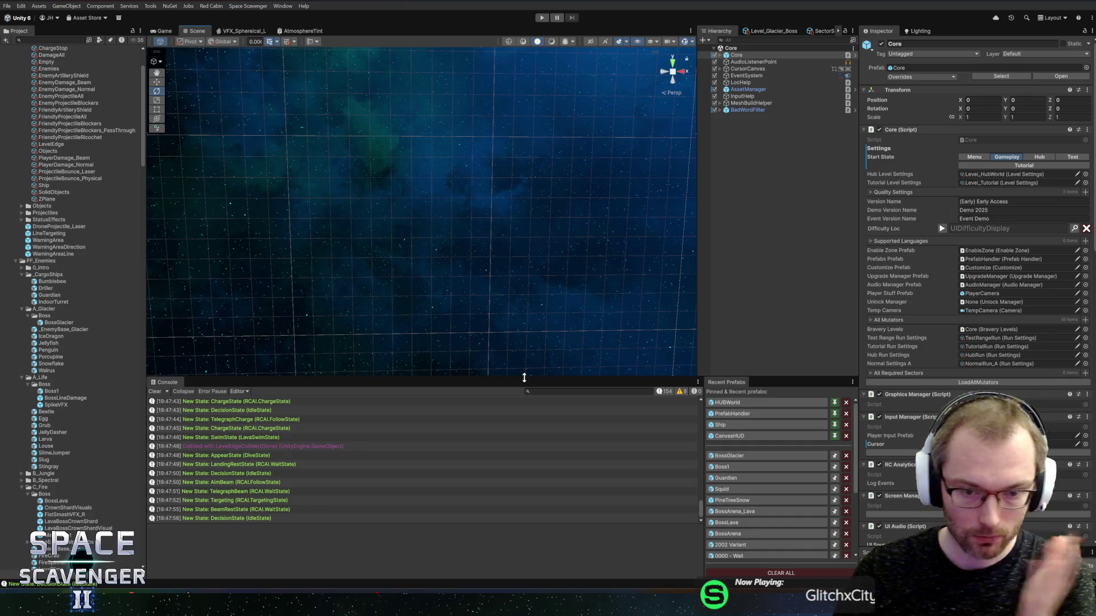
# Switch to GitHub Desktop and start the commit summary 'Added Beam State to Glacier Boss'
pyautogui.moveTo(524, 378); pyautogui.dragTo(526, 381)
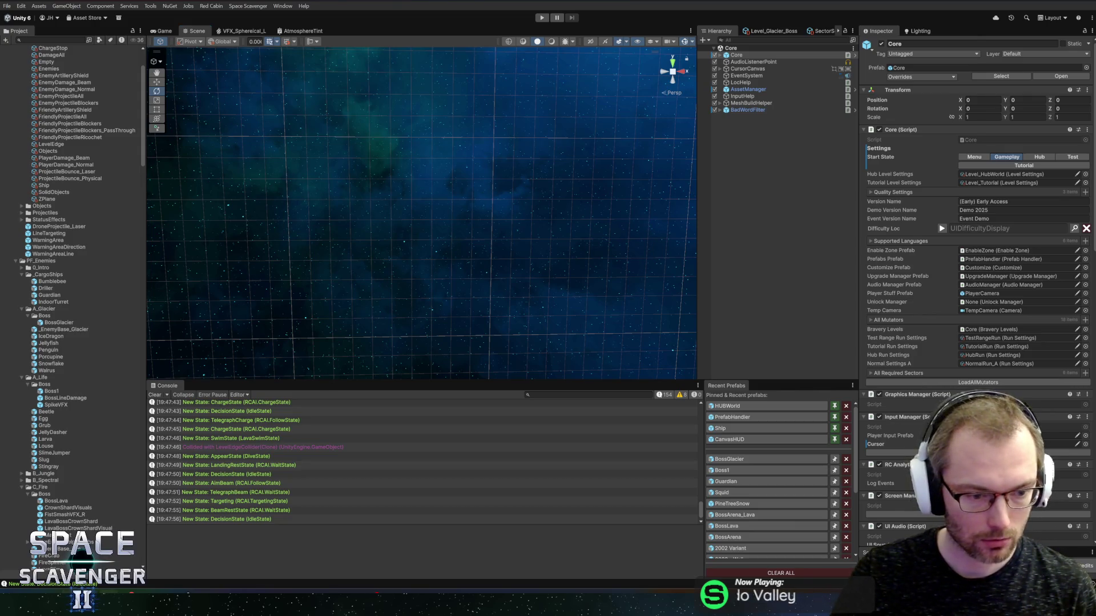
pyautogui.hotkey('alt', 'Tab')
pyautogui.write('A')
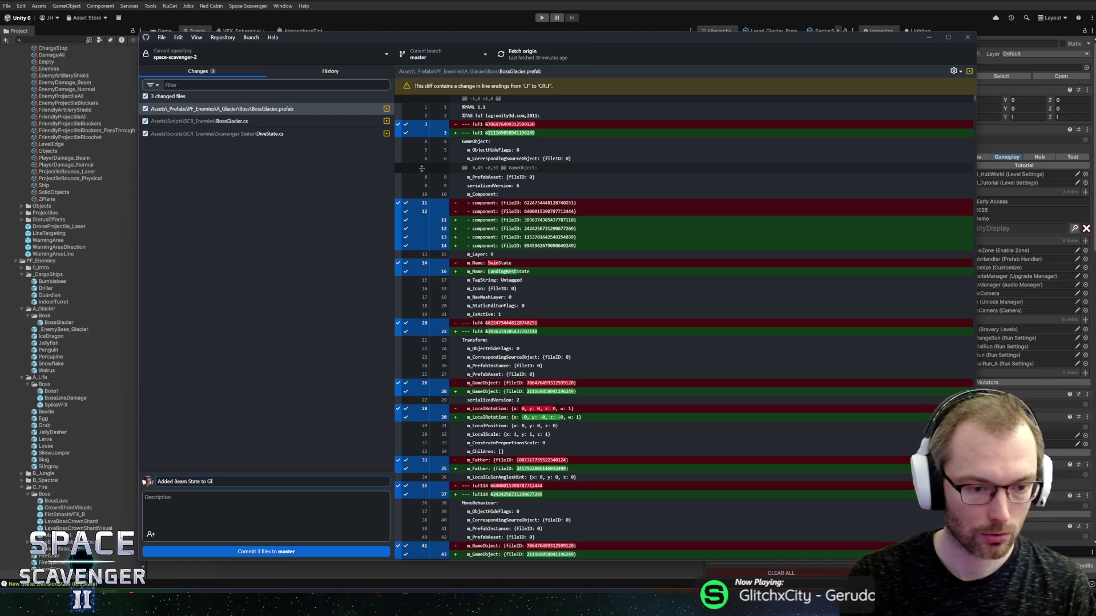
# Commit the three boss files to master and push them to origin
pyautogui.click(254, 550)
pyautogui.click(502, 57)
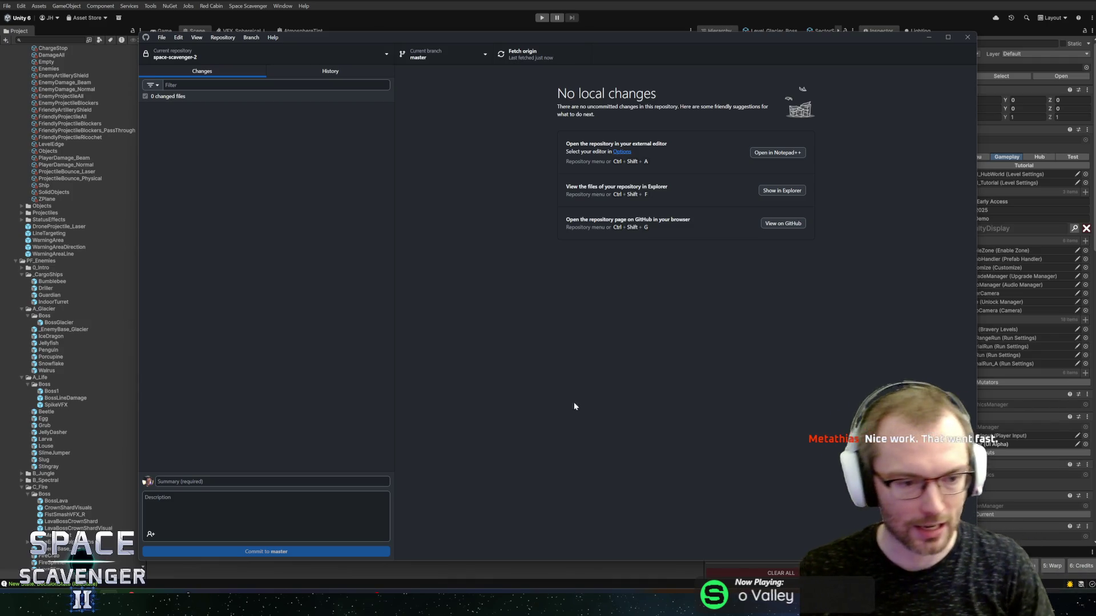
pyautogui.hotkey('alt', 'Tab')
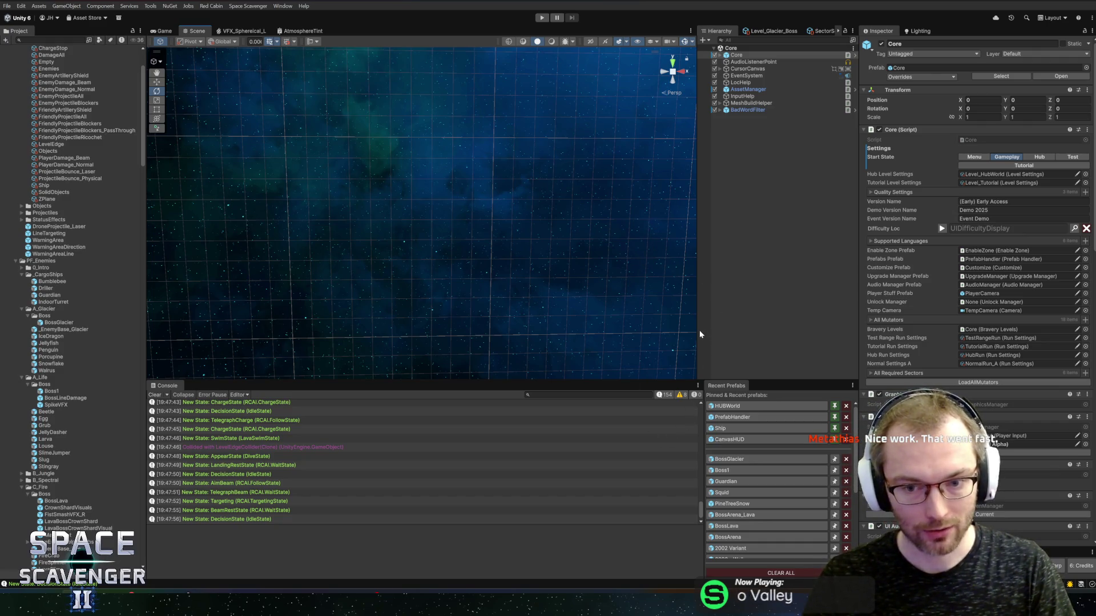
# Open the BossGlacier prefab for editing, then bring up the Glacier Boss Moves sketches in Figma
pyautogui.moveTo(699, 331); pyautogui.dragTo(690, 331)
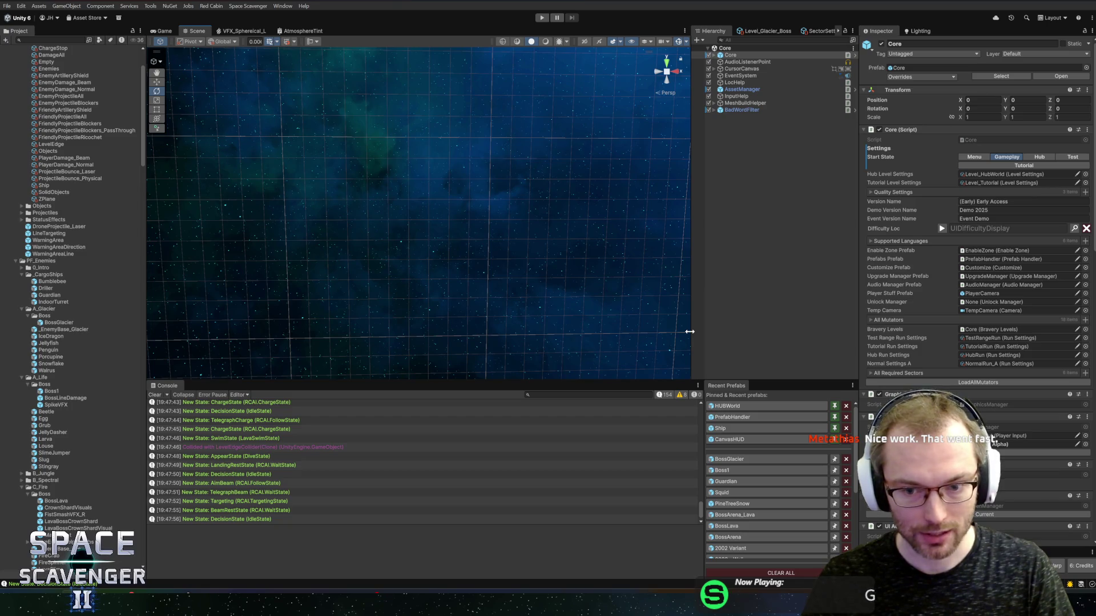
pyautogui.click(727, 458)
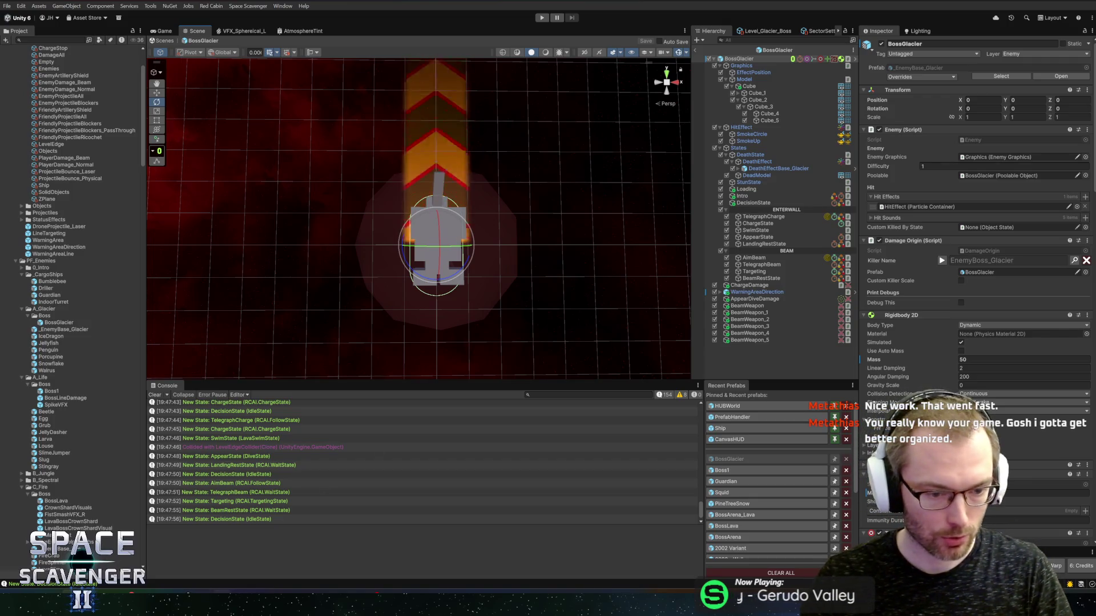
pyautogui.hotkey('alt', 'Tab')
pyautogui.scroll(2, 562, 196)
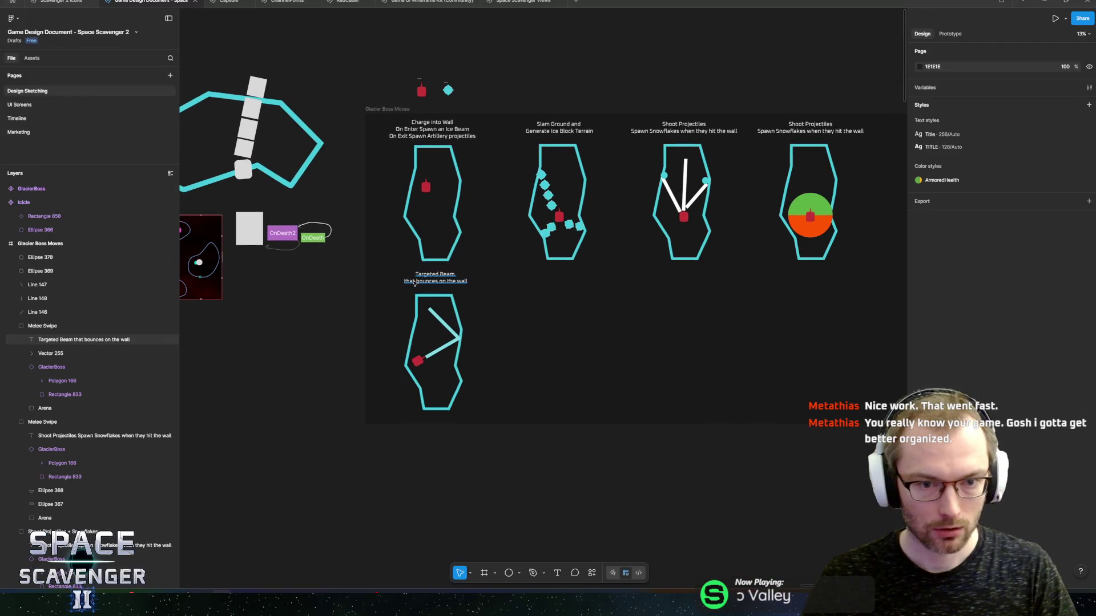
# Give the Targeted Beam caption a green fill instead of white
pyautogui.doubleClick(420, 279)
pyautogui.scroll(3, 422, 314)
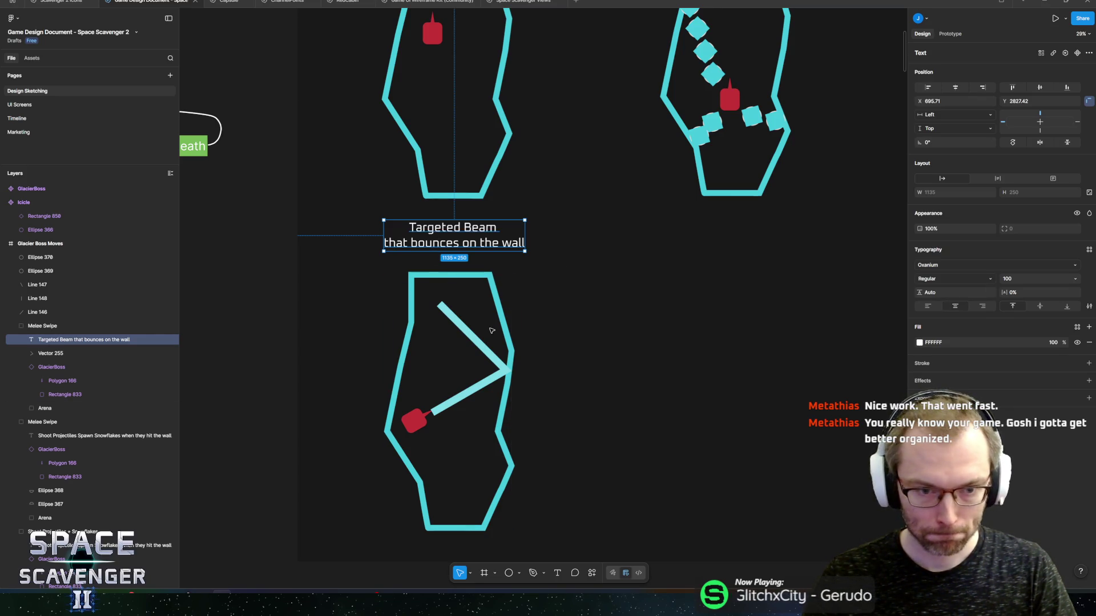
pyautogui.press('o')
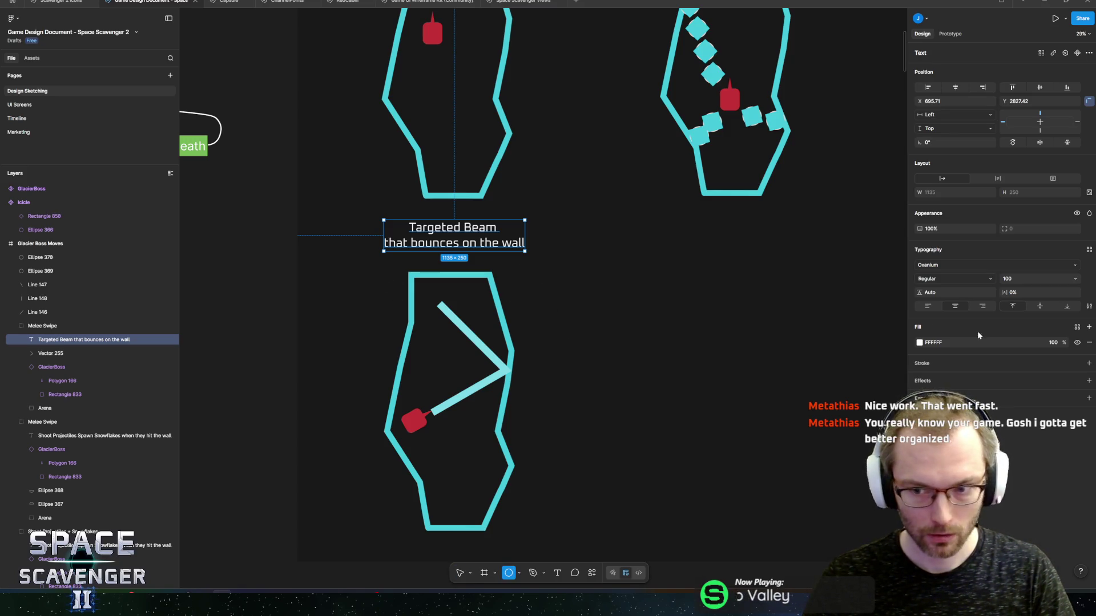
pyautogui.click(921, 344)
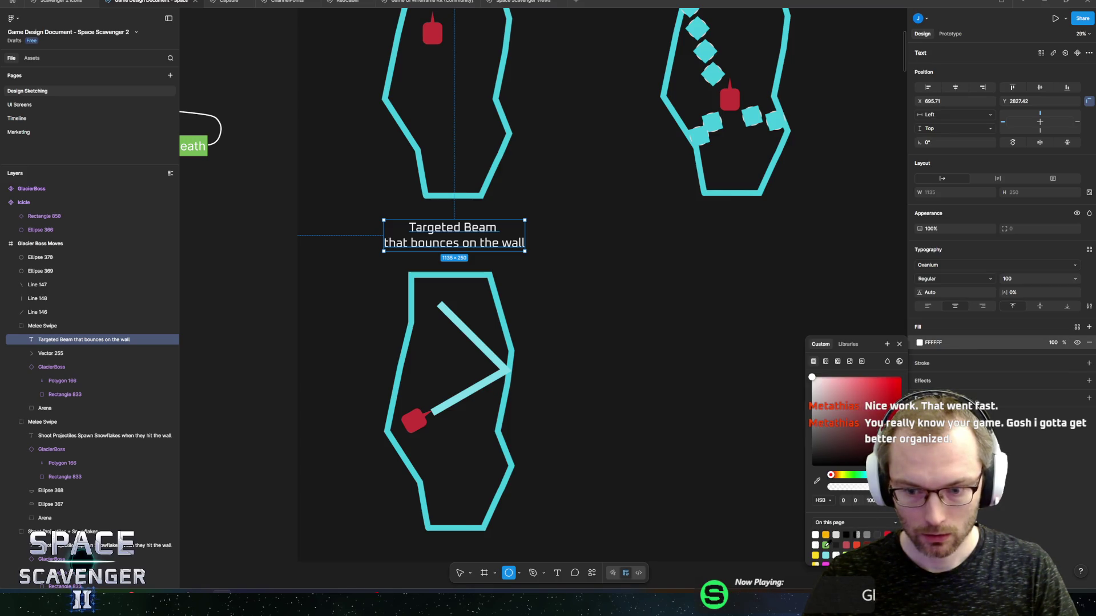
pyautogui.click(826, 545)
pyautogui.press('-')
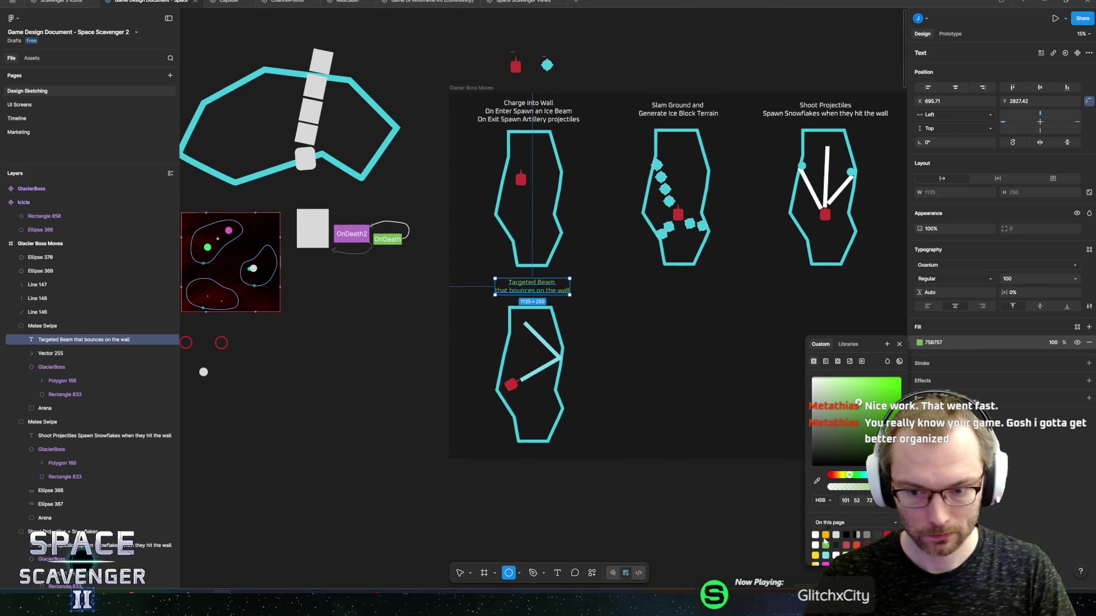
pyautogui.moveTo(858, 401); pyautogui.dragTo(843, 362)
pyautogui.click(706, 315)
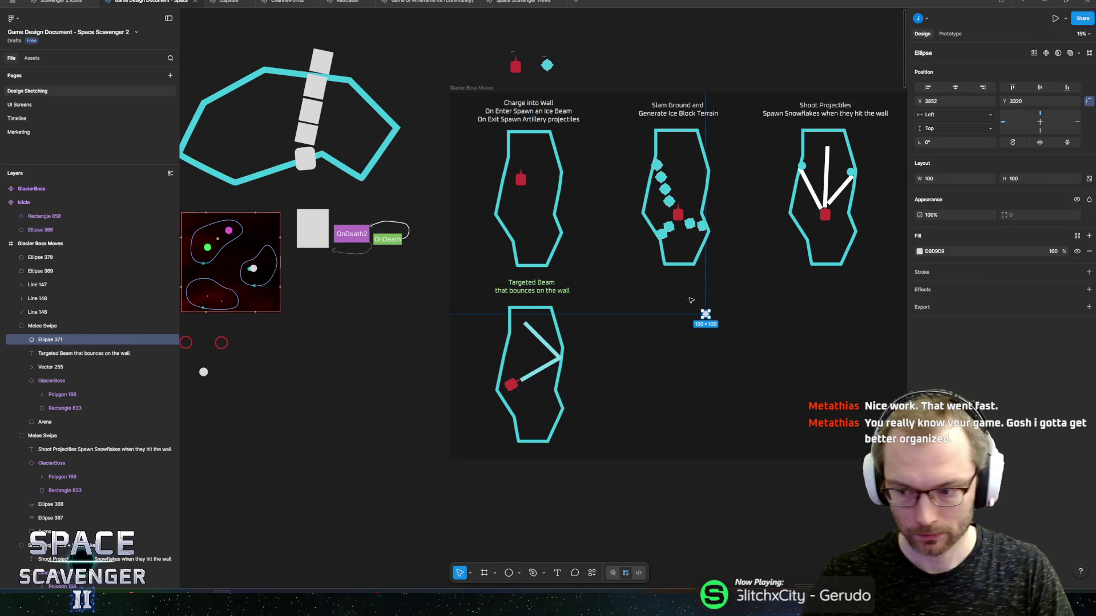
pyautogui.scroll(5, 511, 291)
# Refine the Targeted Beam caption's fill to a bright yellow-green (95F000)
pyautogui.click(512, 307)
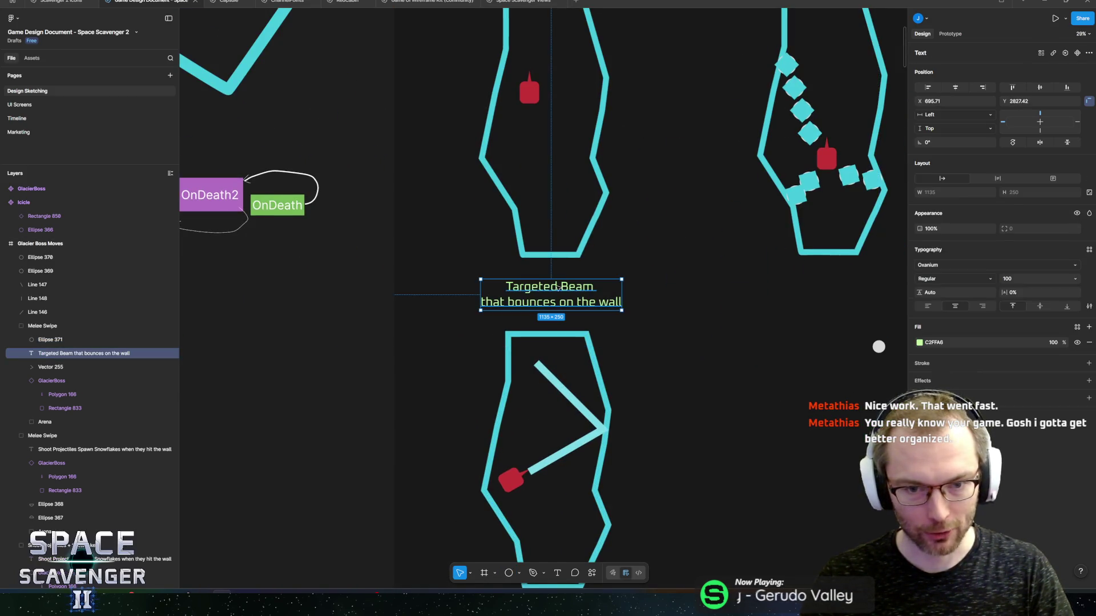
pyautogui.click(919, 342)
pyautogui.moveTo(852, 387); pyautogui.dragTo(880, 380)
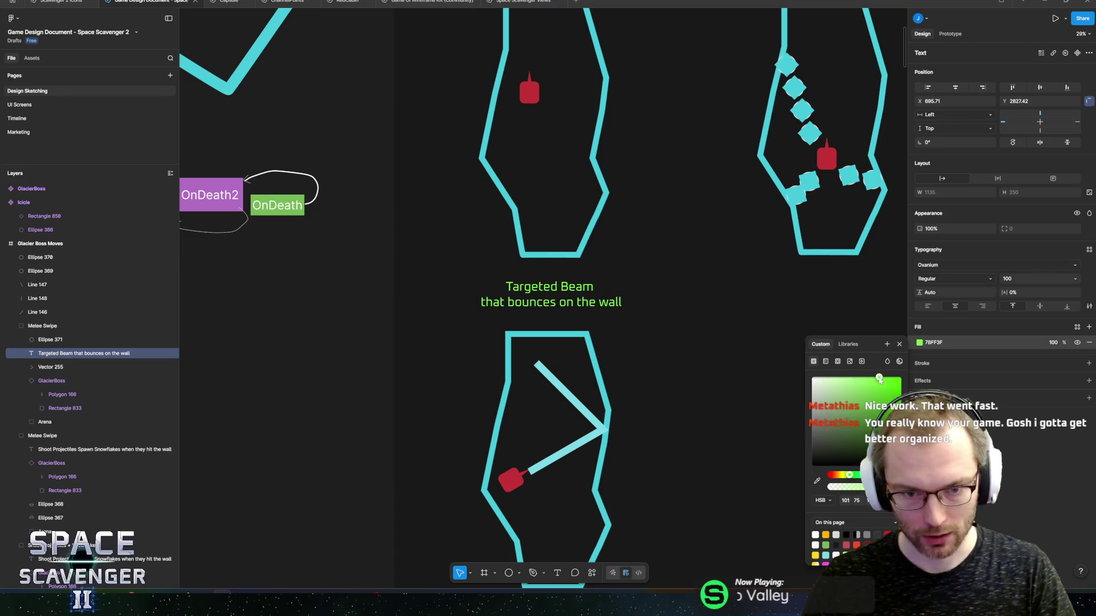
pyautogui.scroll(-5, 565, 534)
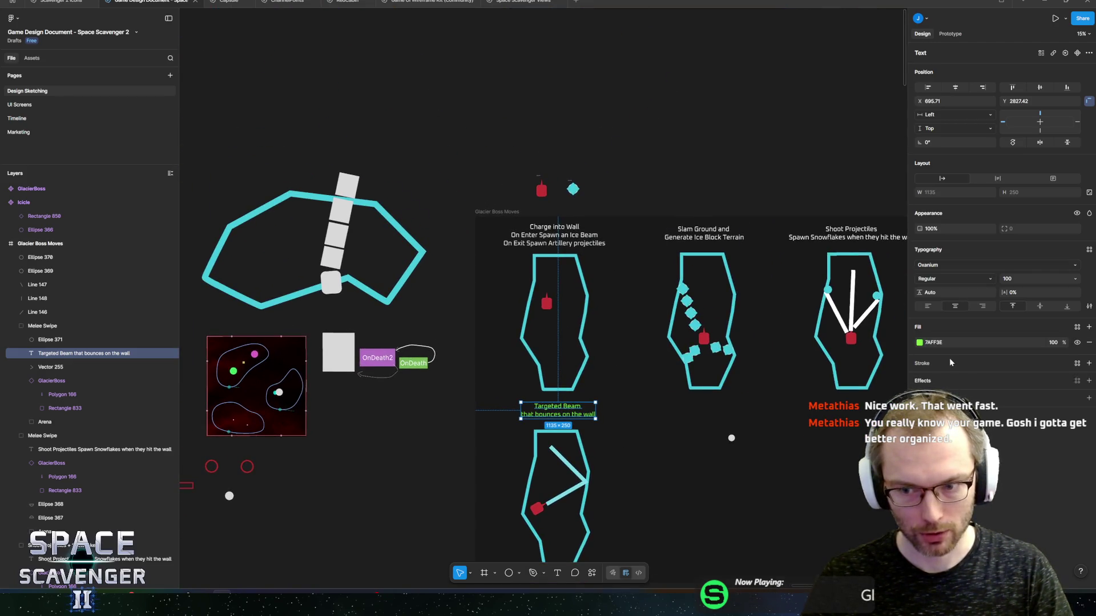
pyautogui.moveTo(879, 377); pyautogui.dragTo(888, 388)
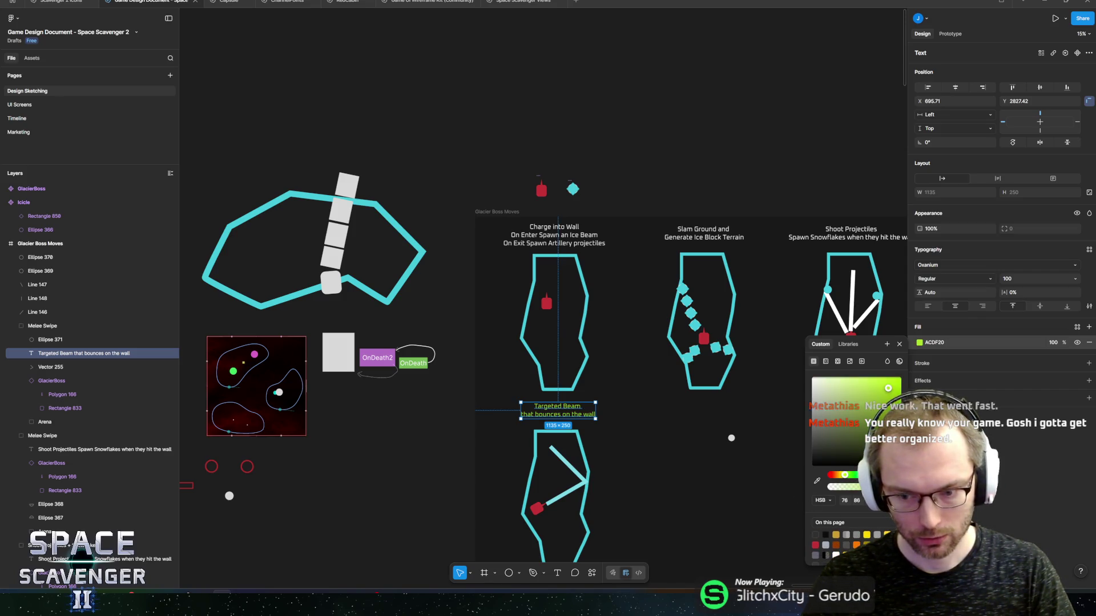
pyautogui.moveTo(844, 475); pyautogui.dragTo(846, 475)
pyautogui.hscroll(3, 615, 399)
pyautogui.moveTo(886, 382); pyautogui.dragTo(901, 382)
pyautogui.click(640, 479)
pyautogui.hscroll(2, 639, 479)
pyautogui.scroll(2, 640, 479)
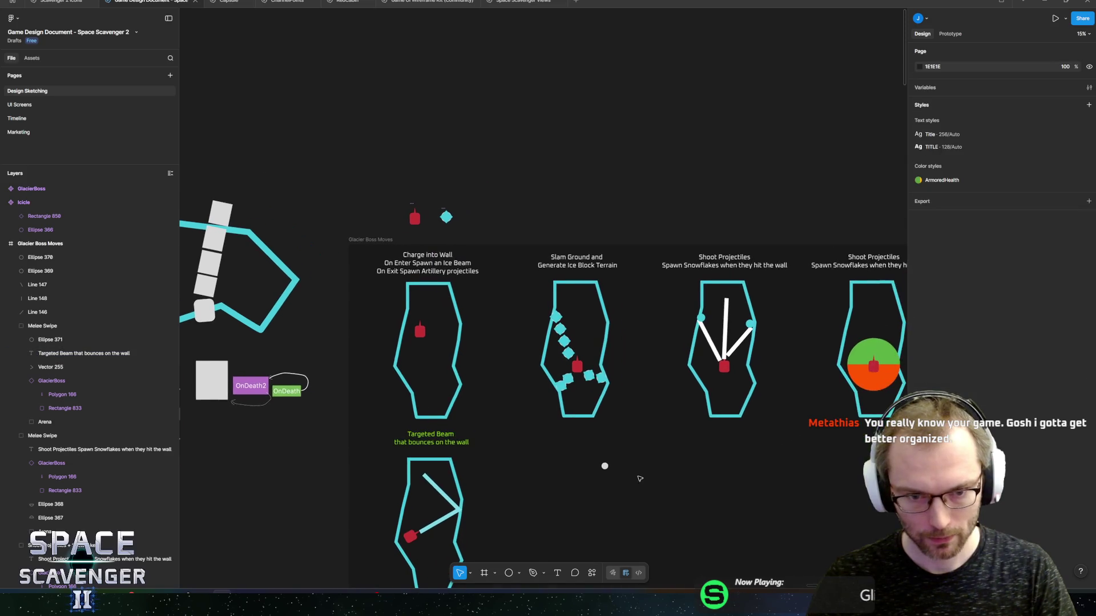
# Give the Charge into Wall caption the same bright green fill
pyautogui.keyDown('ctrl'); pyautogui.click(427, 263); pyautogui.keyUp('ctrl')
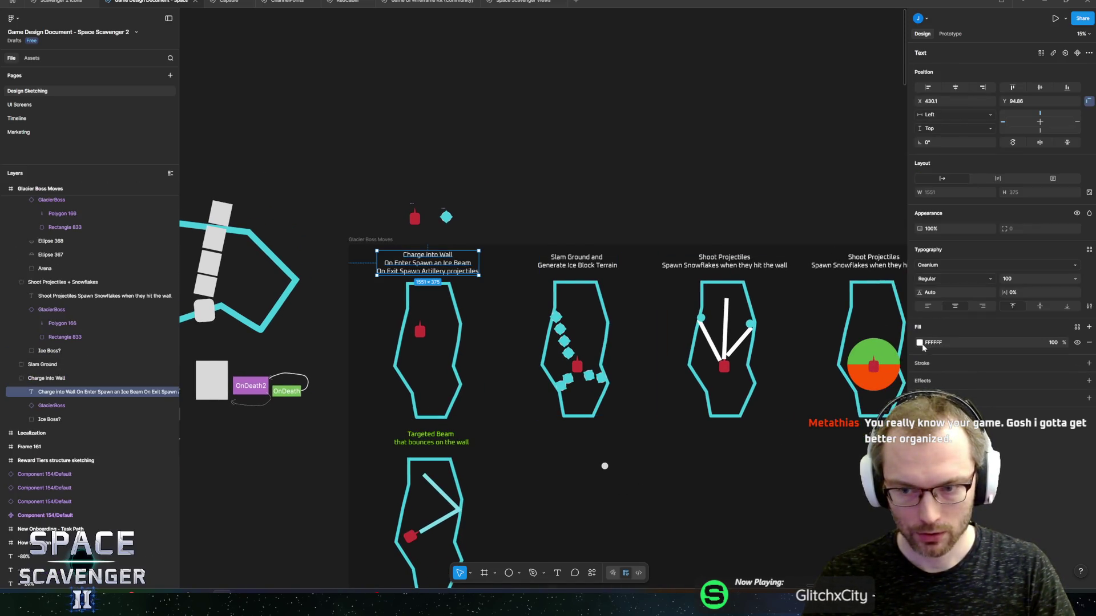
pyautogui.click(920, 343)
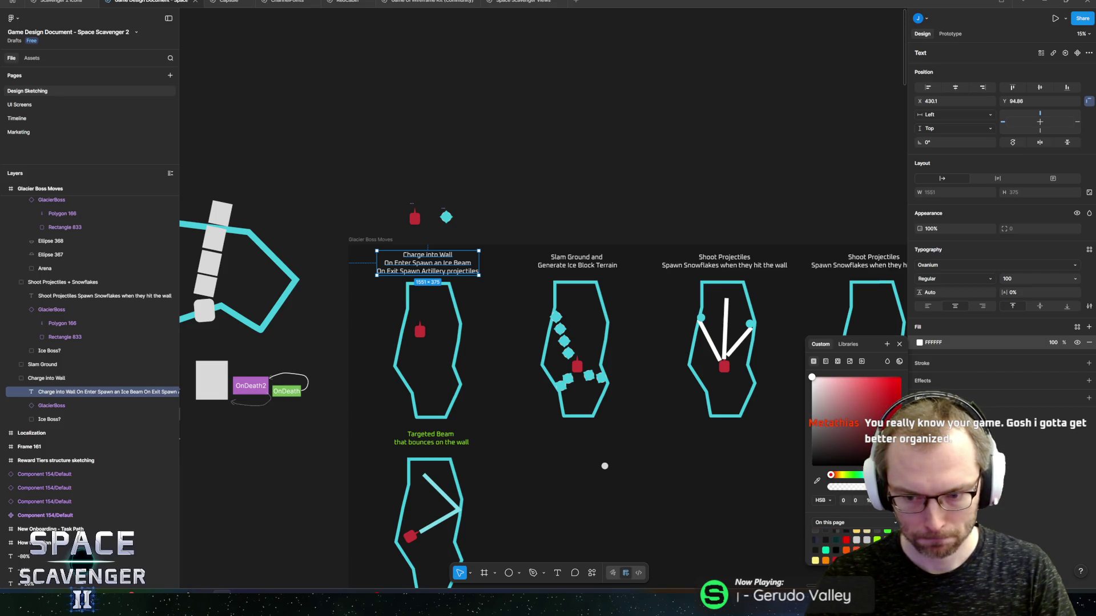
pyautogui.click(877, 540)
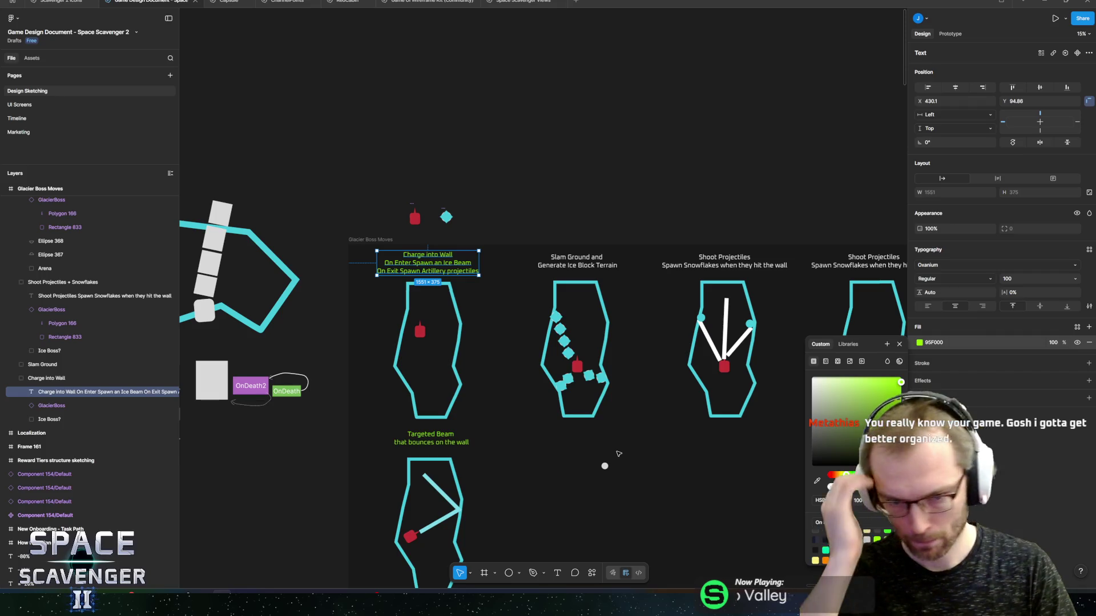
pyautogui.hscroll(3, 585, 429)
pyautogui.scroll(5, 479, 311)
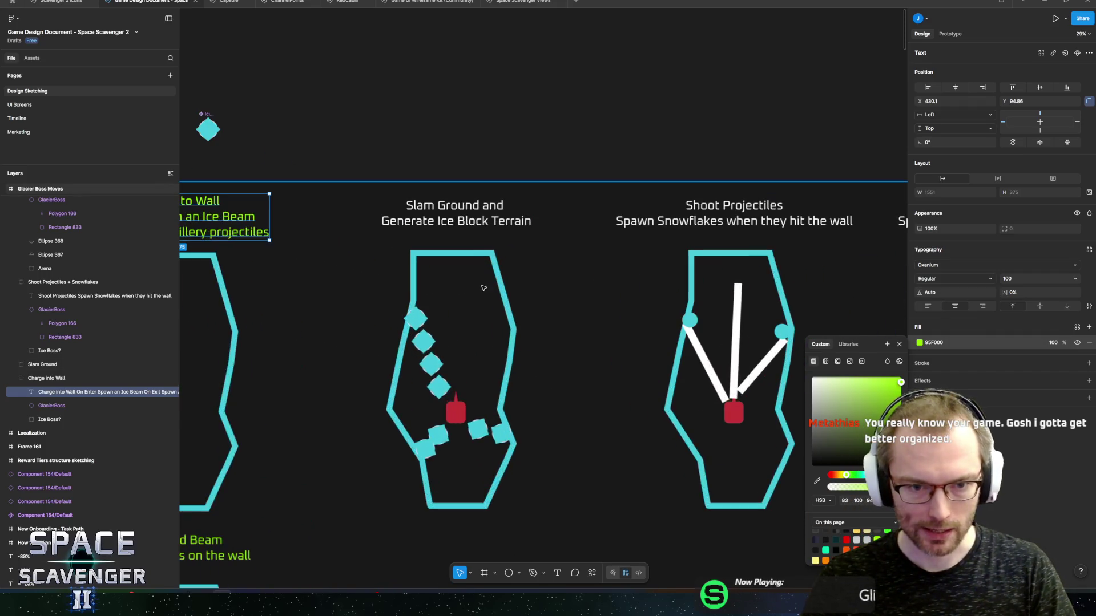
# Bring the Slam Ground and both Shoot Projectiles sketches into view
pyautogui.click(436, 215)
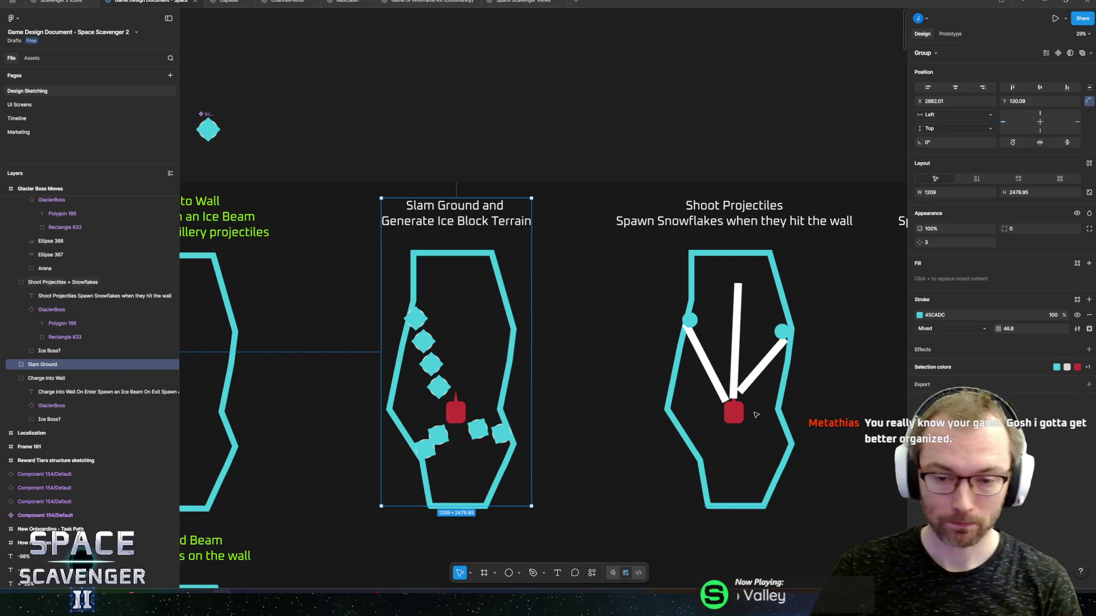
pyautogui.hscroll(5, 705, 350)
pyautogui.scroll(-2, 704, 350)
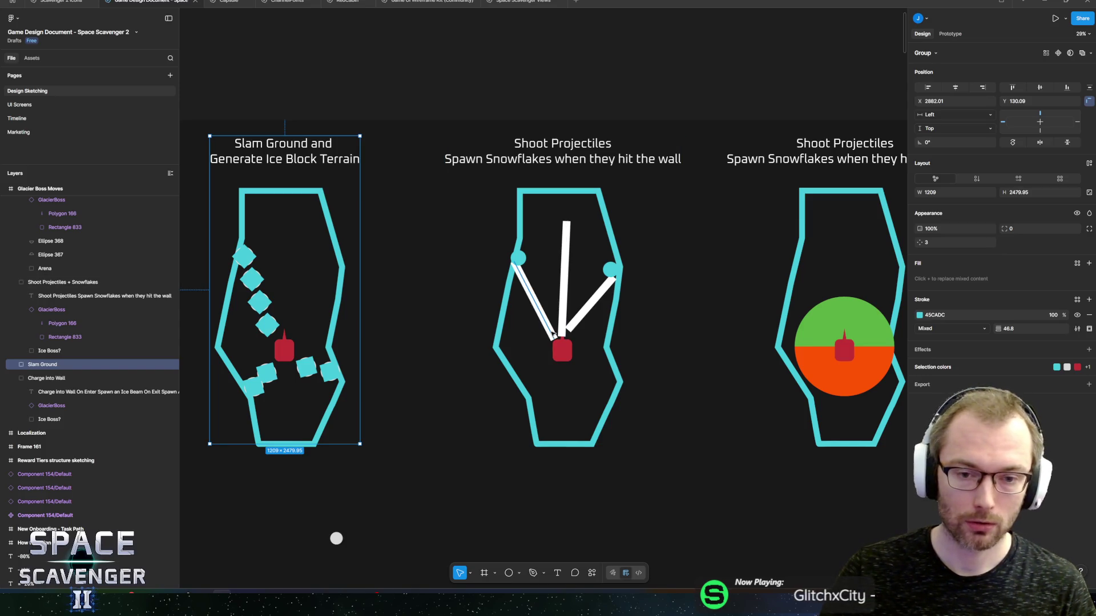
# Bend the left diagonal projectile line into a curve
pyautogui.click(552, 326)
pyautogui.keyDown('ctrl'); pyautogui.scroll(5, 552, 327); pyautogui.keyUp('ctrl')
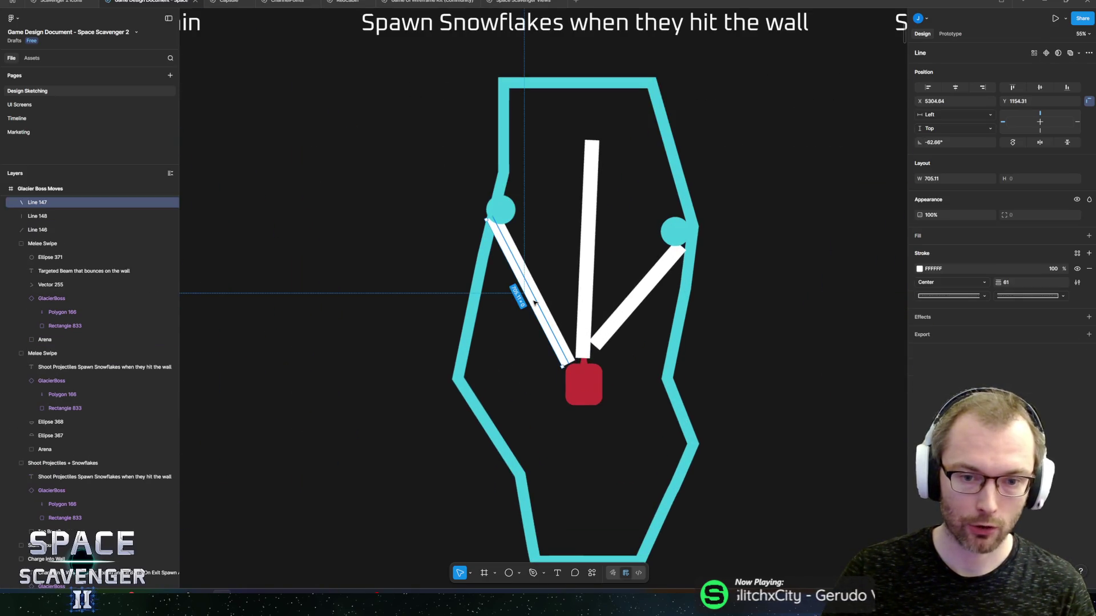
pyautogui.doubleClick(535, 297)
pyautogui.moveTo(535, 294); pyautogui.dragTo(554, 283)
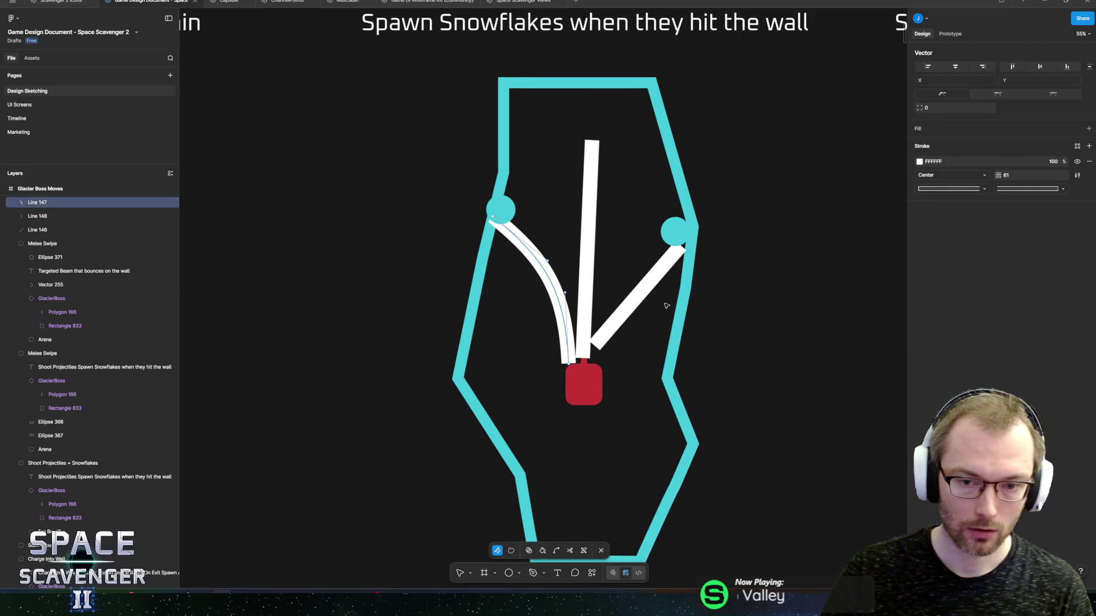
pyautogui.press('Escape')
pyautogui.click(648, 292)
# Bend the right diagonal projectile line into a curve
pyautogui.click(651, 296)
pyautogui.click(648, 296)
pyautogui.click(635, 278)
pyautogui.click(641, 292)
pyautogui.doubleClick(641, 293)
pyautogui.press('Escape')
pyautogui.doubleClick(643, 298)
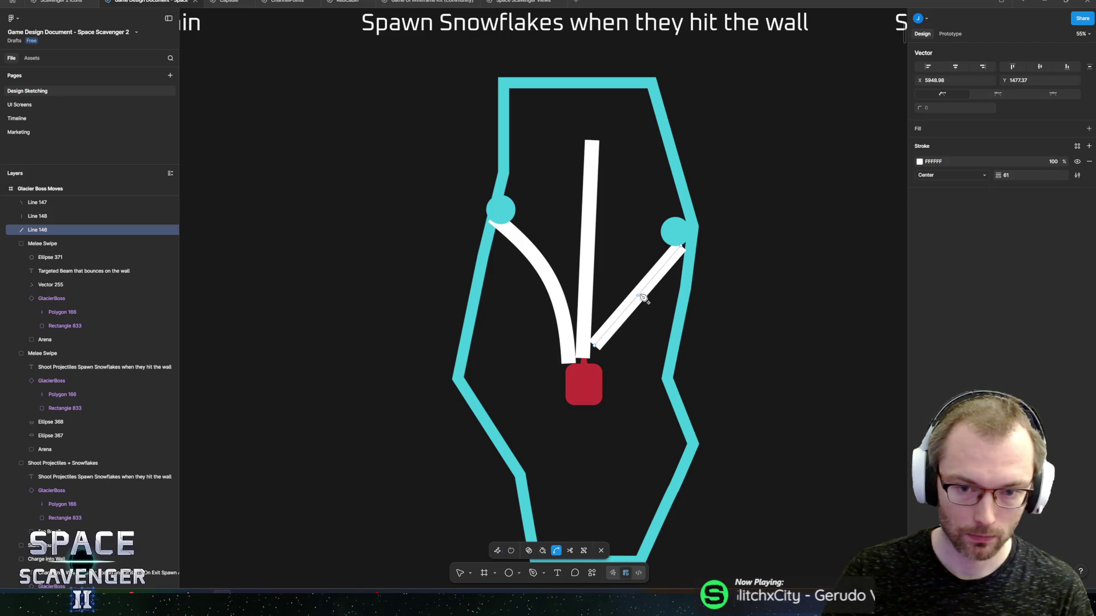
pyautogui.moveTo(642, 298); pyautogui.dragTo(623, 278)
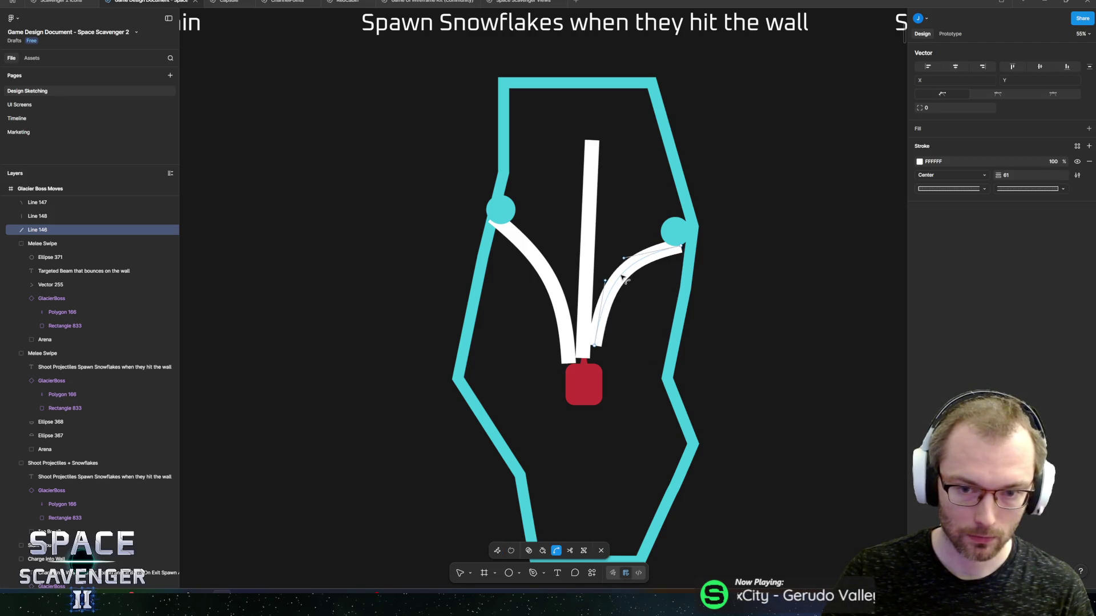
pyautogui.press('Escape')
# Curve the vertical middle projectile line to the left and check the results
pyautogui.click(591, 257)
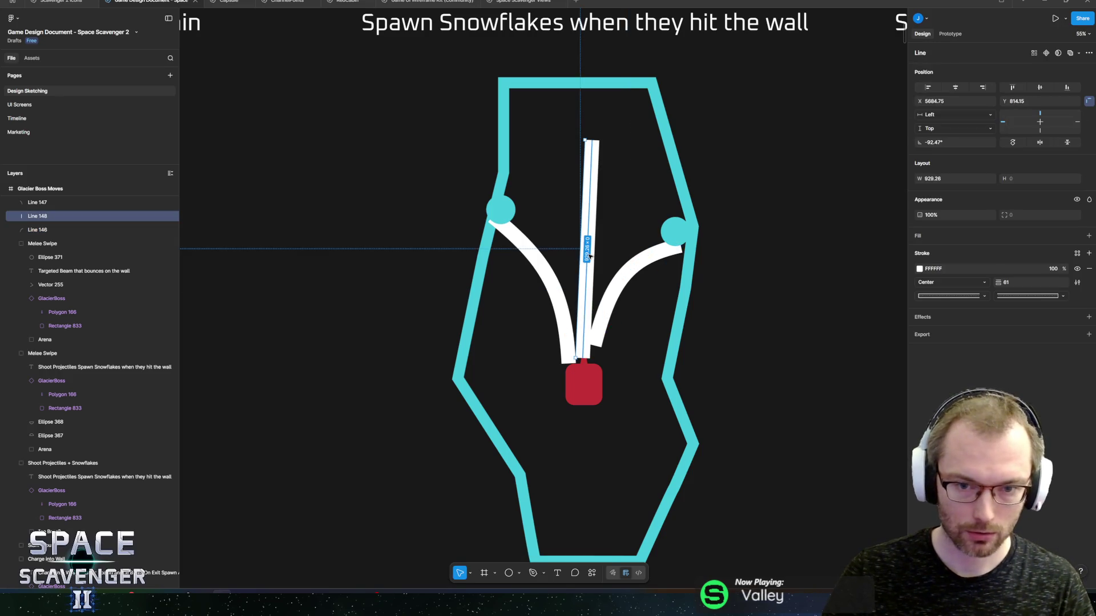
pyautogui.press('Return')
pyautogui.moveTo(586, 248)
pyautogui.mouseDown()
pyautogui.moveTo(570, 228)
pyautogui.moveTo(559, 233)
pyautogui.mouseUp()
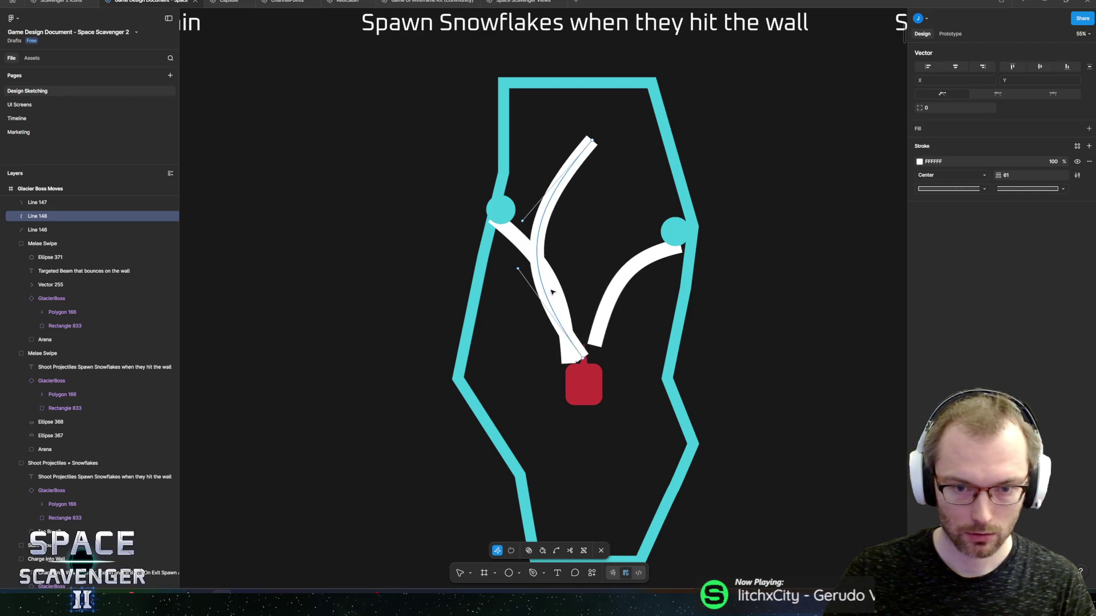
pyautogui.press('Escape')
pyautogui.click(569, 290)
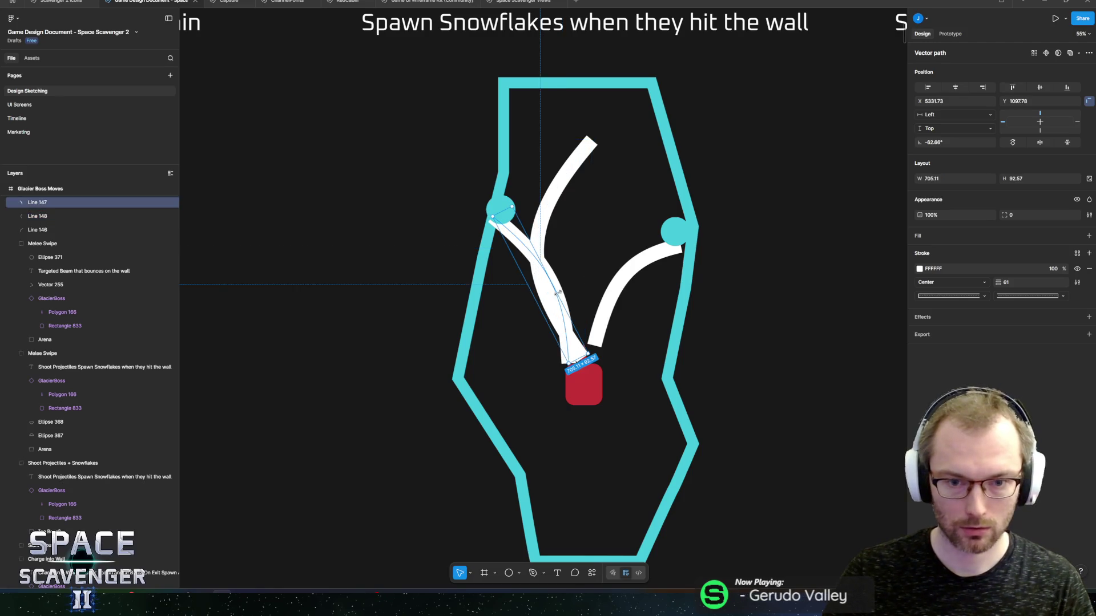
pyautogui.click(627, 256)
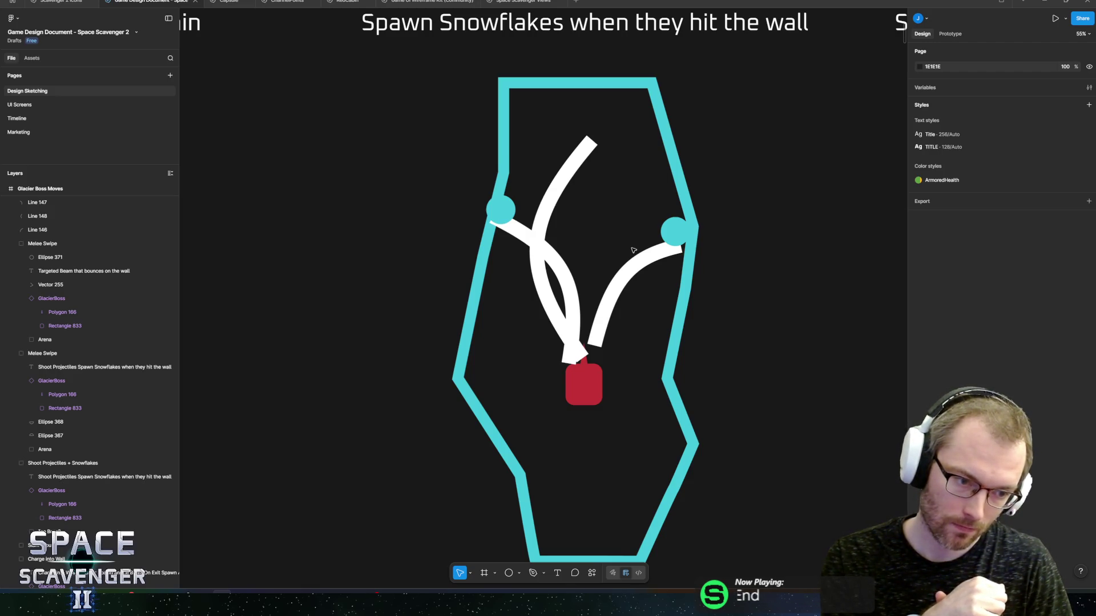
pyautogui.scroll(-5, 633, 246)
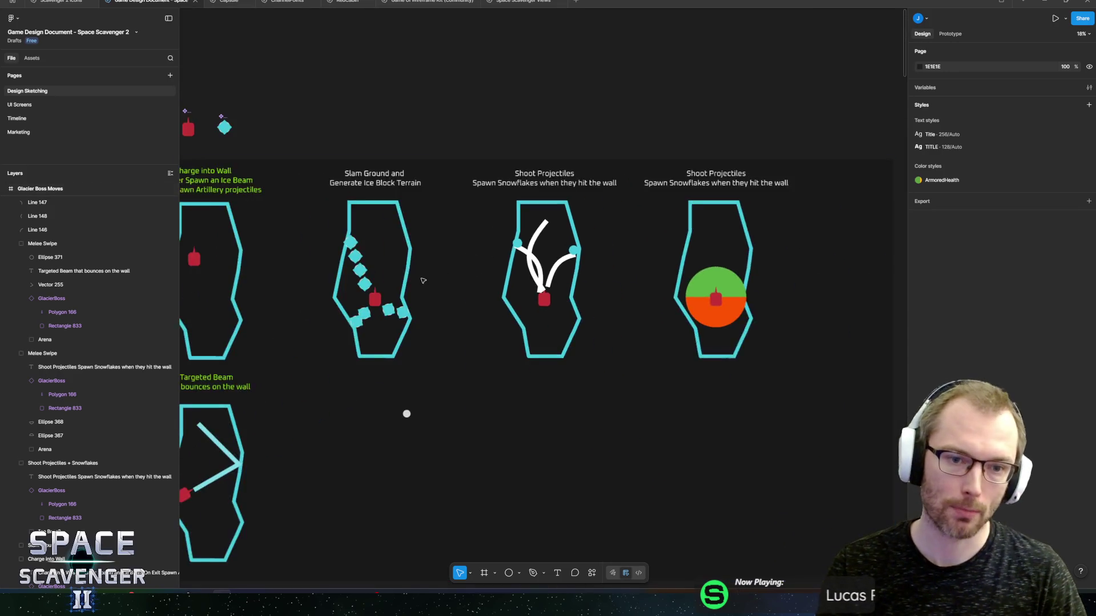
pyautogui.scroll(5, 428, 380)
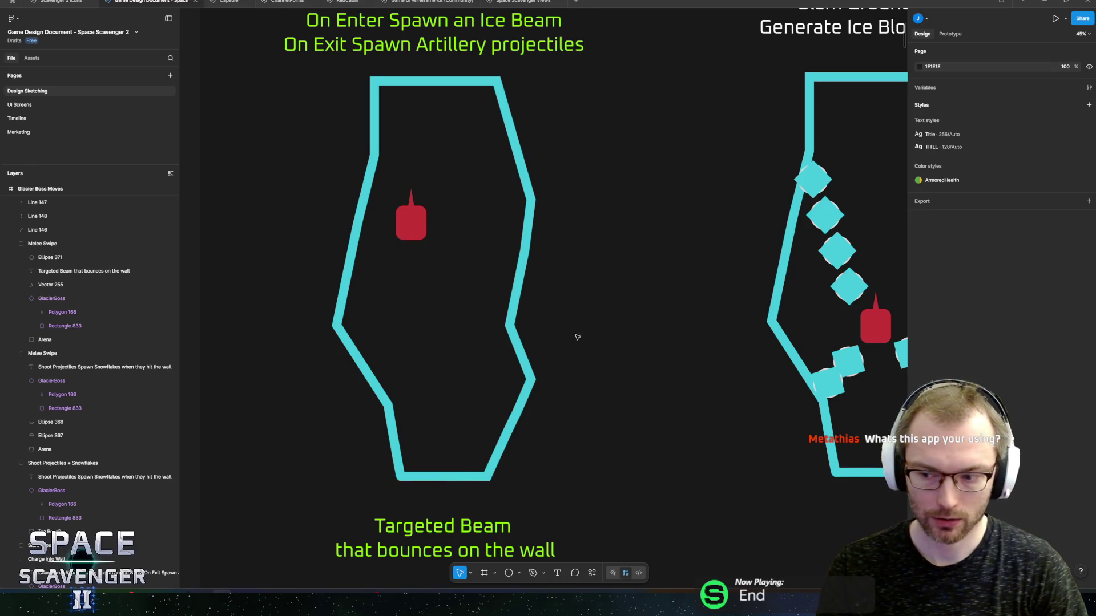
pyautogui.hscroll(2, 571, 320)
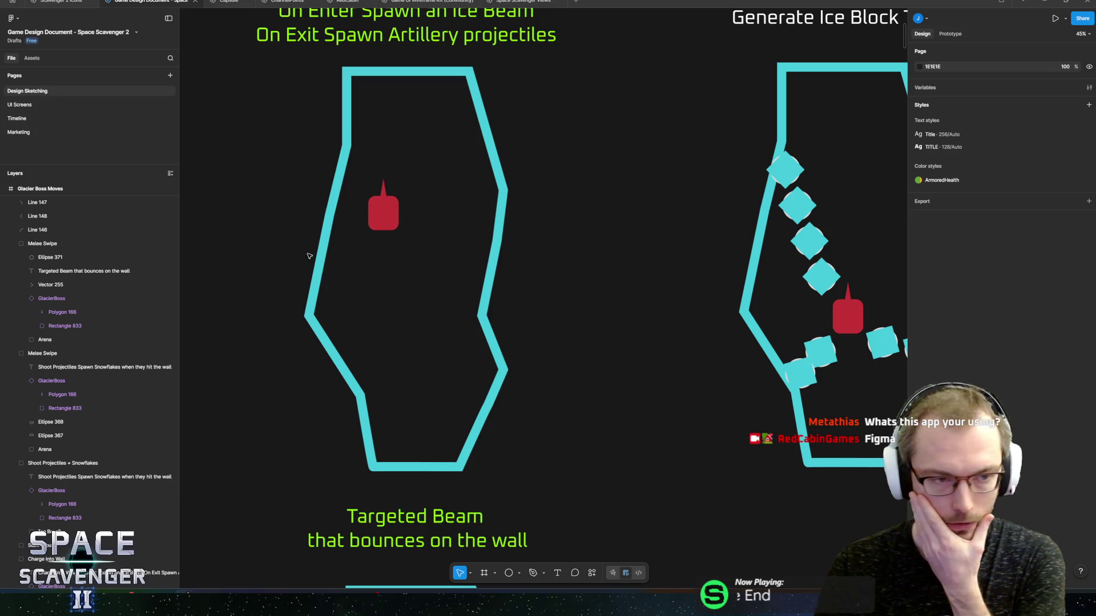
pyautogui.click(60, 2)
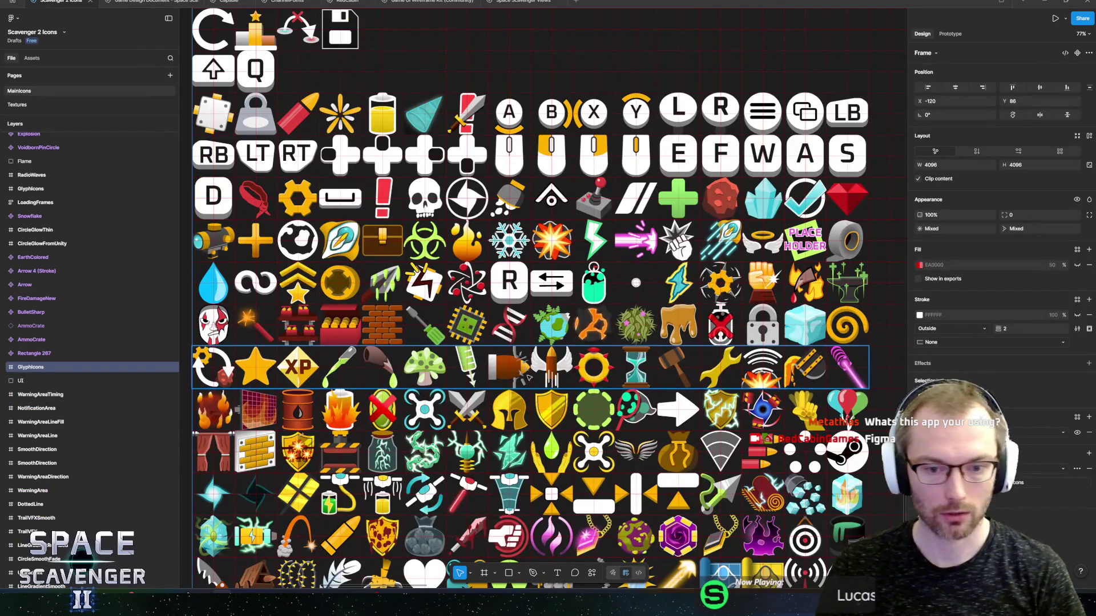
pyautogui.scroll(-3, 491, 402)
pyautogui.scroll(3, 463, 283)
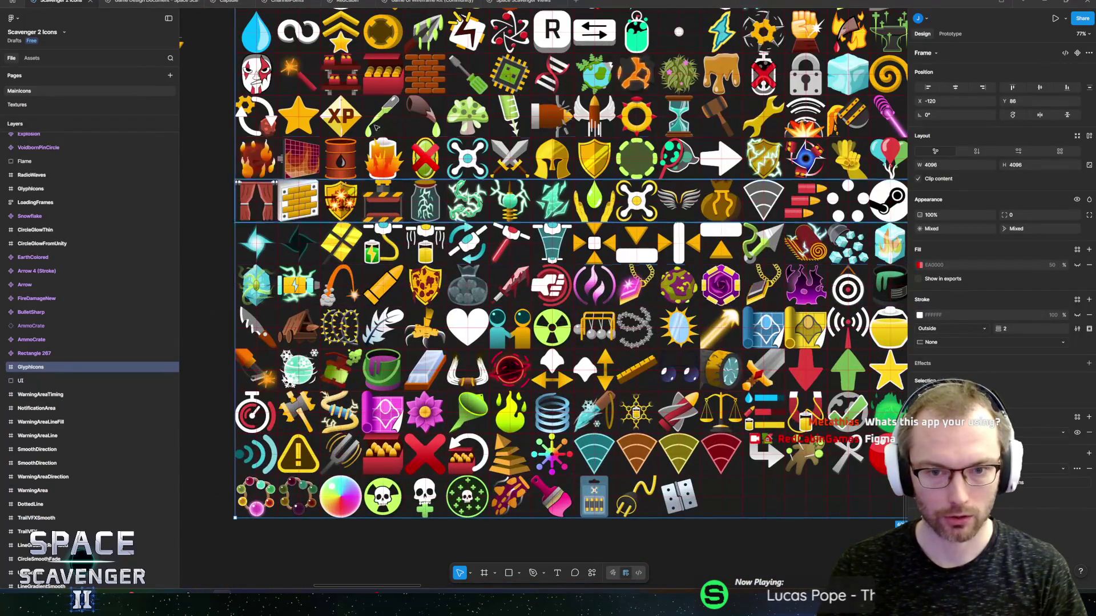
pyautogui.click(148, 2)
pyautogui.scroll(-3, 592, 238)
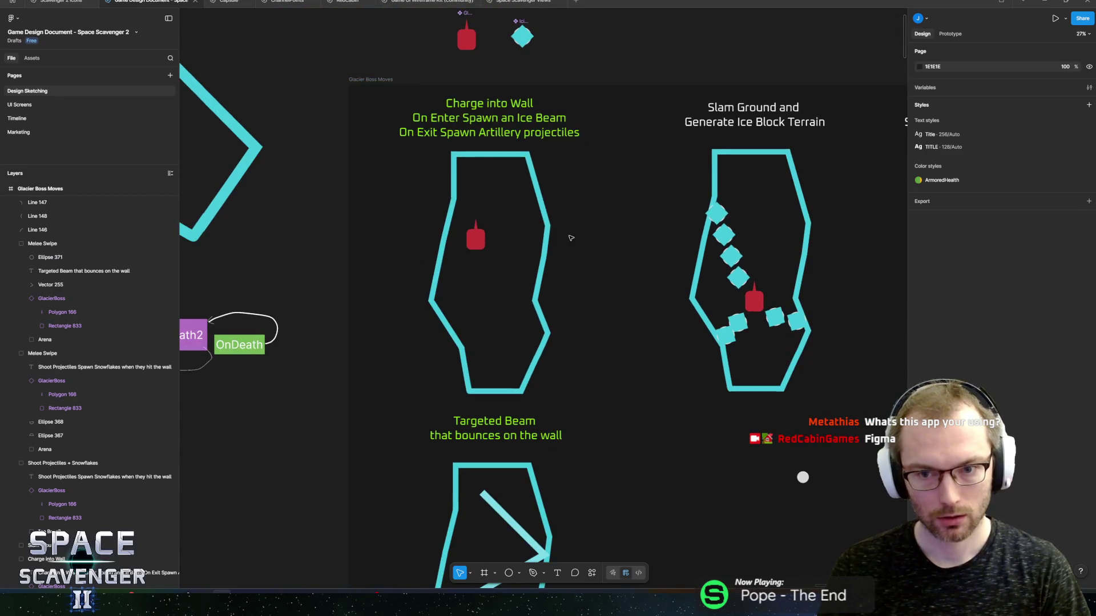
pyautogui.hscroll(2, 454, 308)
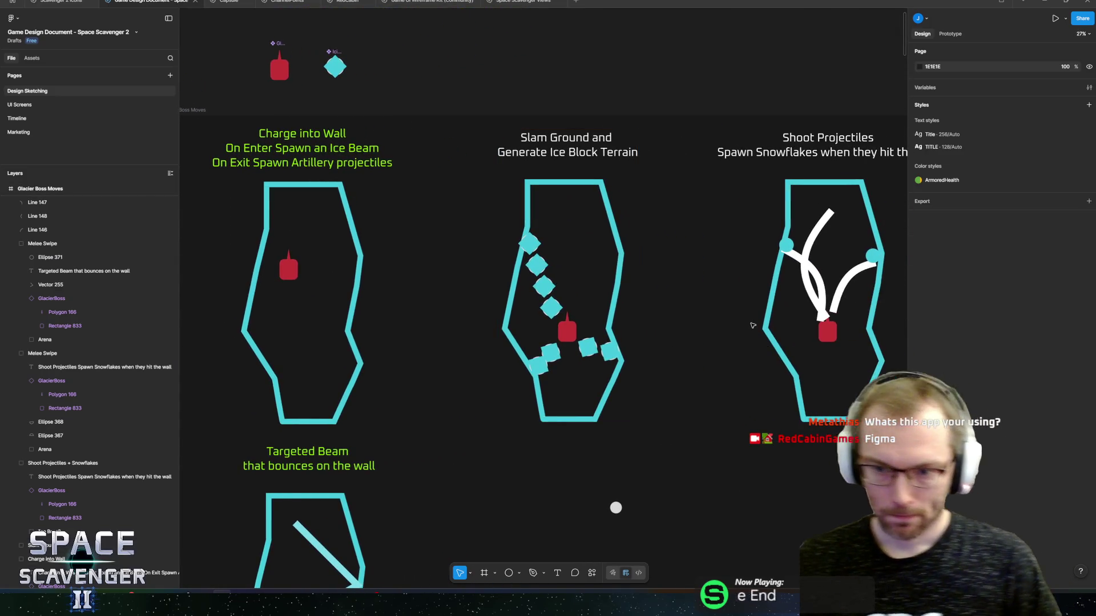
pyautogui.hscroll(2, 654, 321)
pyautogui.scroll(-5, 588, 343)
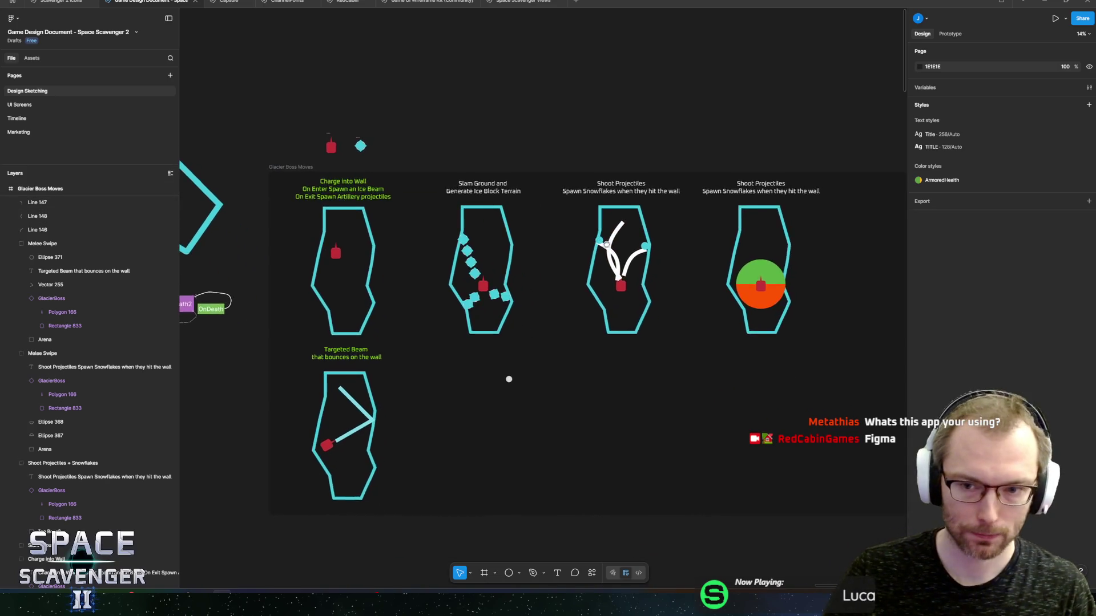
pyautogui.hscroll(3, 599, 307)
pyautogui.click(739, 335)
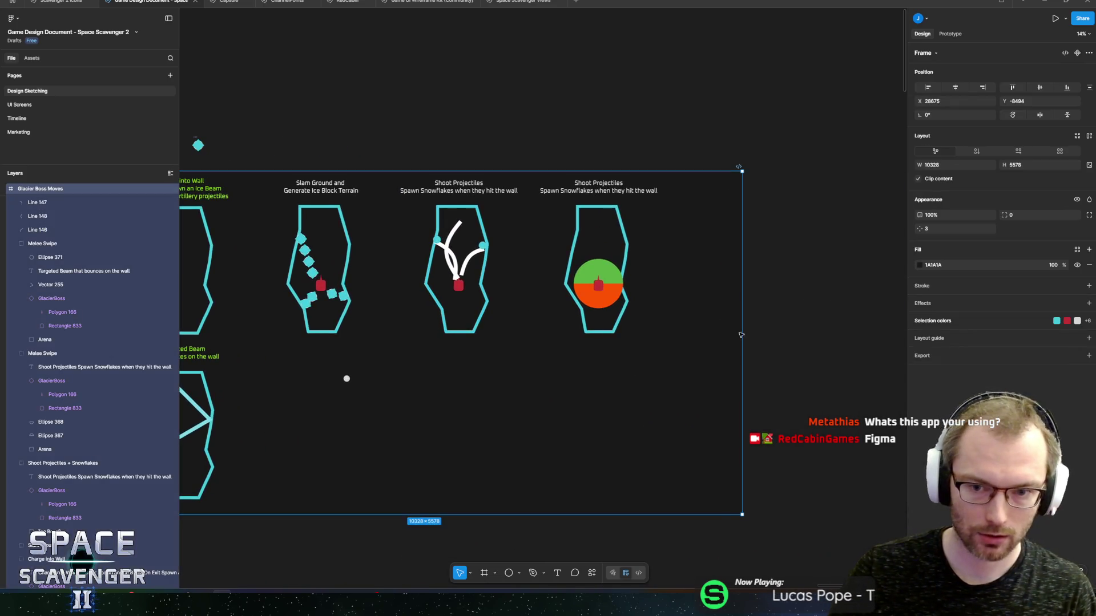
# Delete the stray white dot beside the Targeted Beam sketch
pyautogui.hscroll(-2, 698, 351)
pyautogui.click(348, 380)
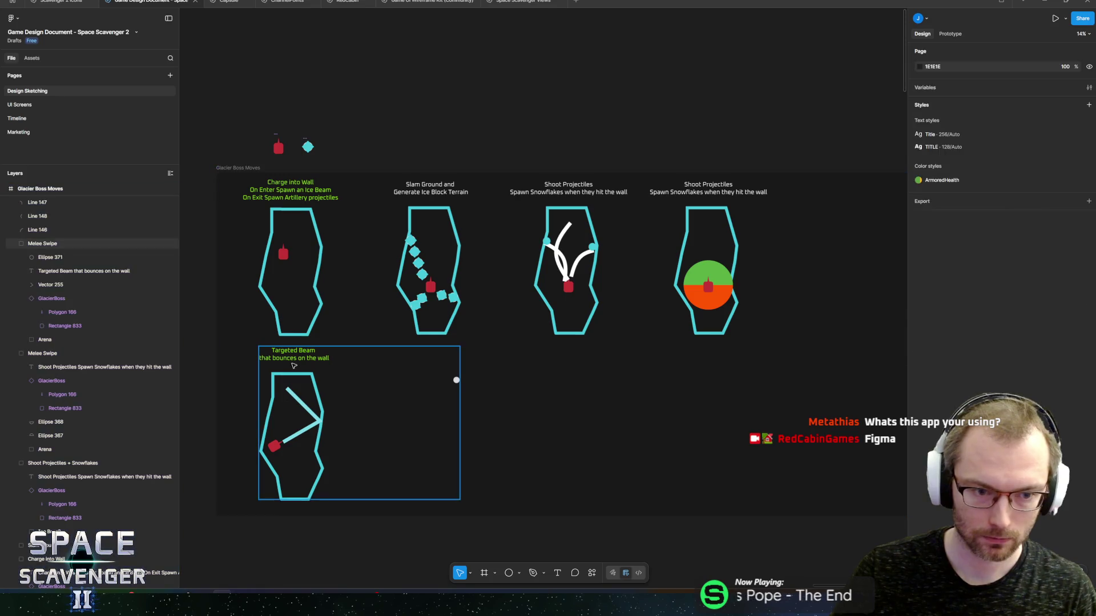
pyautogui.moveTo(348, 380)
pyautogui.mouseDown()
pyautogui.moveTo(498, 360)
pyautogui.moveTo(350, 382)
pyautogui.mouseUp()
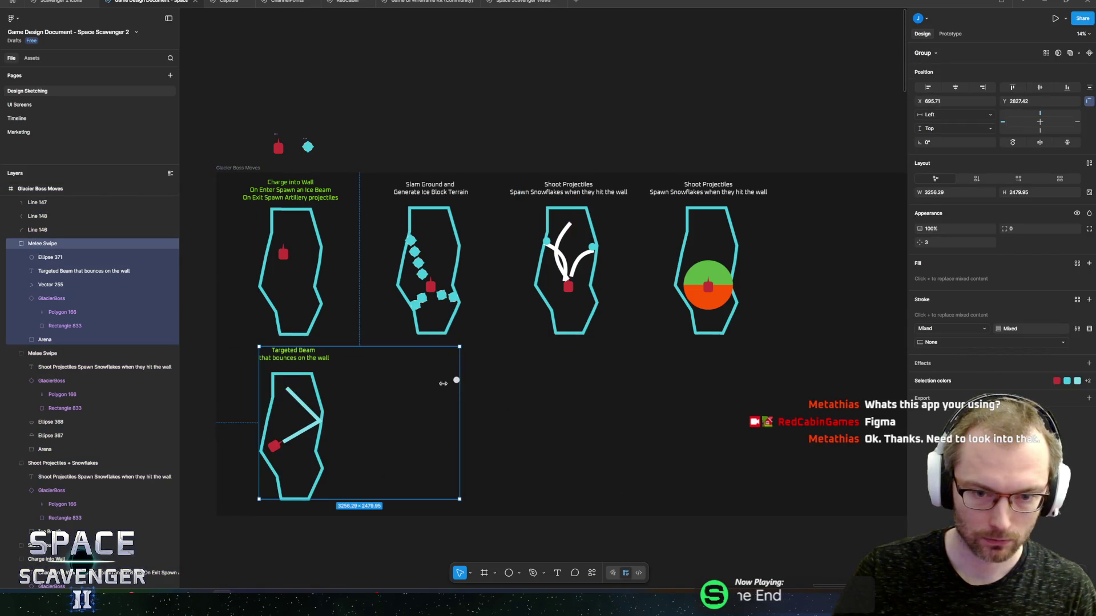
pyautogui.click(457, 381)
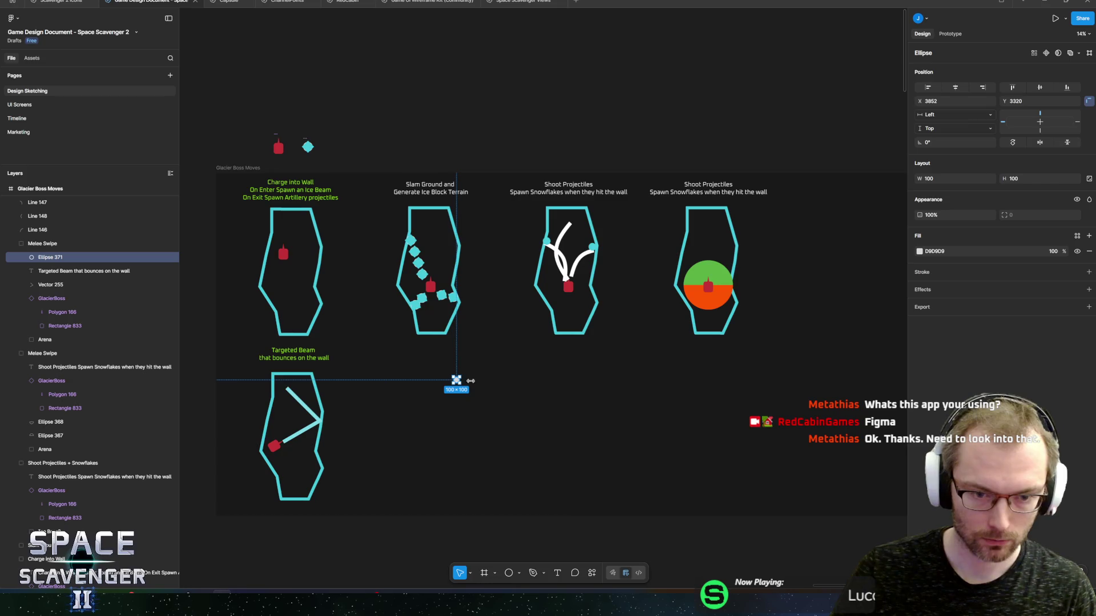
pyautogui.press('Delete')
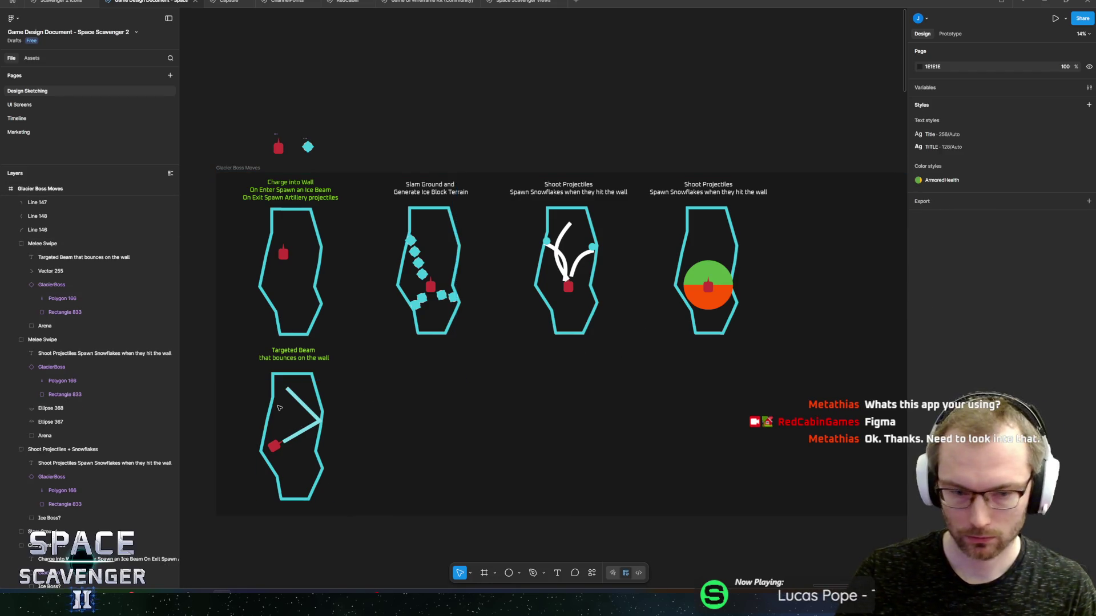
# Move the Targeted Beam sketch group to the right end of the top row
pyautogui.click(308, 384)
pyautogui.hscroll(2, 309, 384)
pyautogui.moveTo(237, 384)
pyautogui.mouseDown()
pyautogui.moveTo(785, 174)
pyautogui.moveTo(775, 189)
pyautogui.mouseUp()
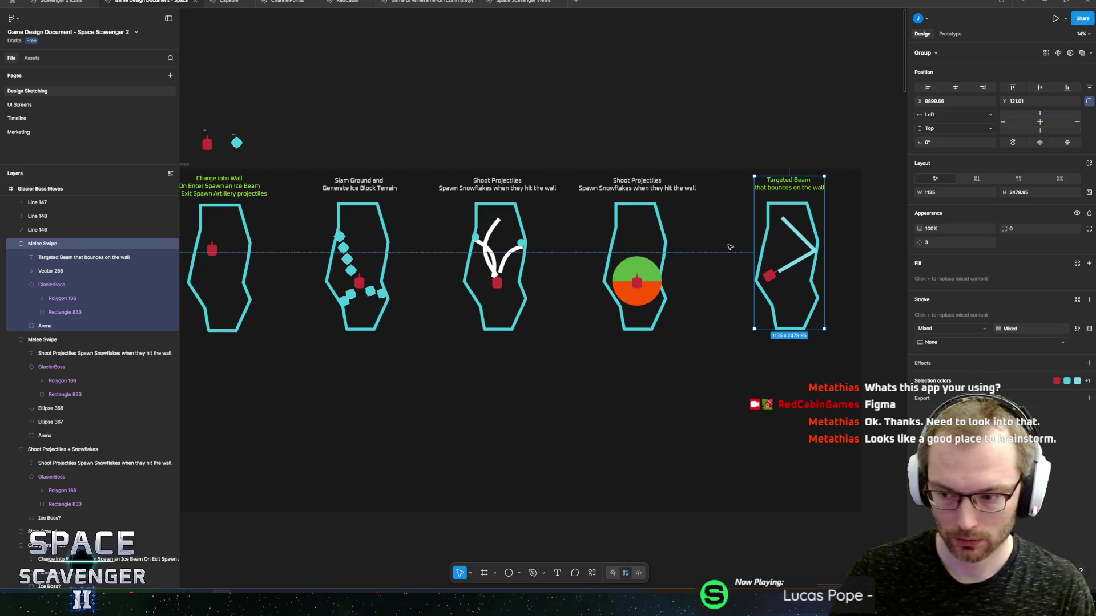
pyautogui.hscroll(-5, 724, 246)
pyautogui.scroll(1, 724, 246)
pyautogui.hscroll(7, 448, 273)
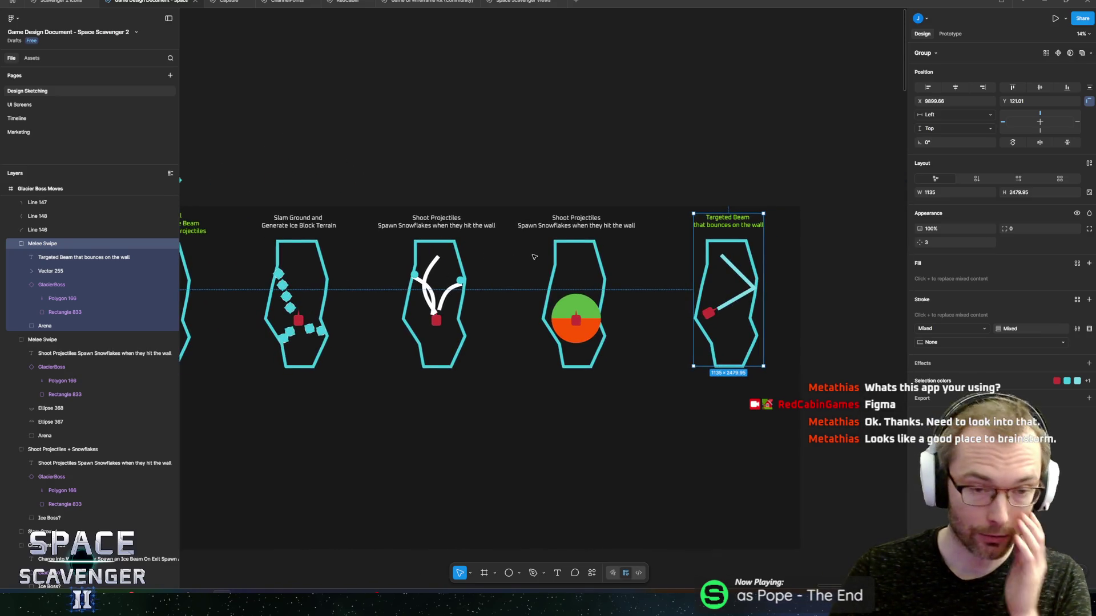
pyautogui.hscroll(-3, 372, 256)
pyautogui.scroll(5, 372, 256)
pyautogui.hscroll(-3, 372, 257)
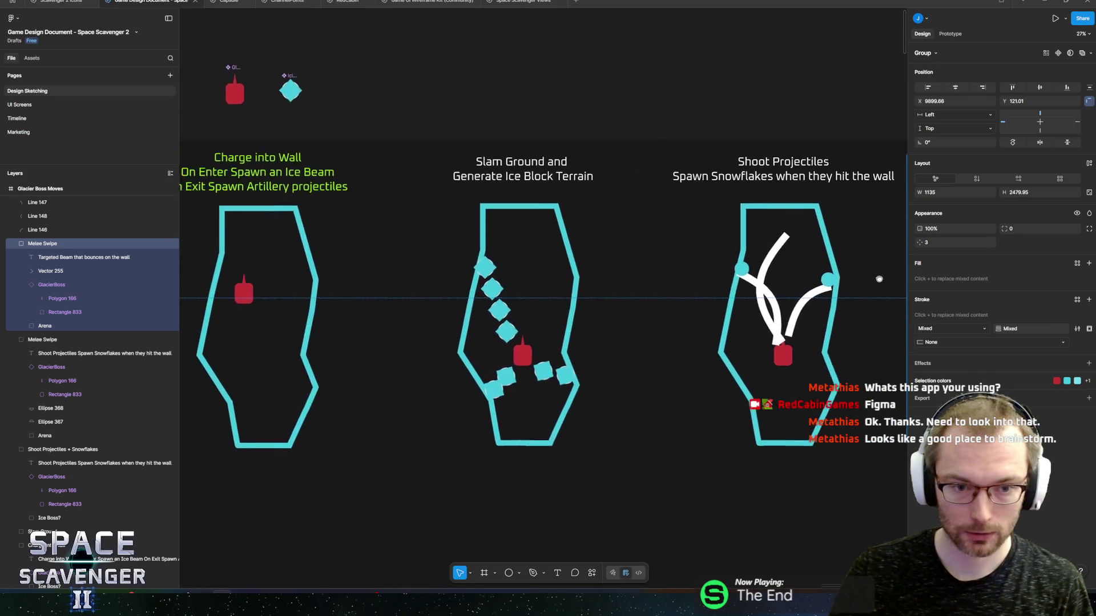
pyautogui.hscroll(5, 816, 314)
pyautogui.hscroll(-4, 816, 313)
pyautogui.scroll(-5, 817, 313)
pyautogui.moveTo(816, 314); pyautogui.dragTo(627, 298)
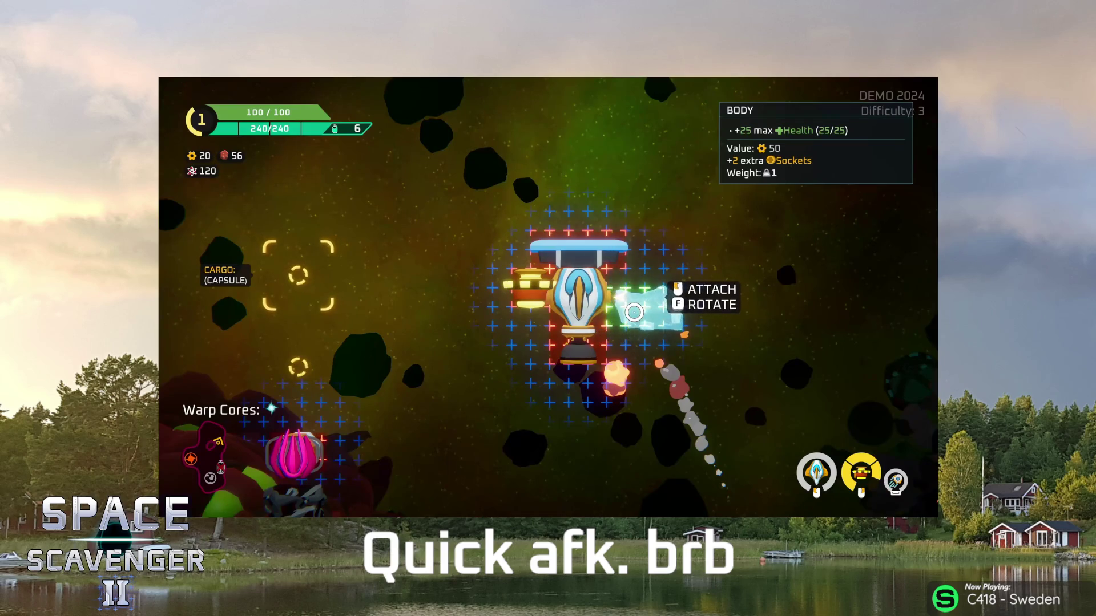
# Show the 'Quick afk. brb' break screen over looping Space Scavenger II gameplay footage
pyautogui.click(634, 312)
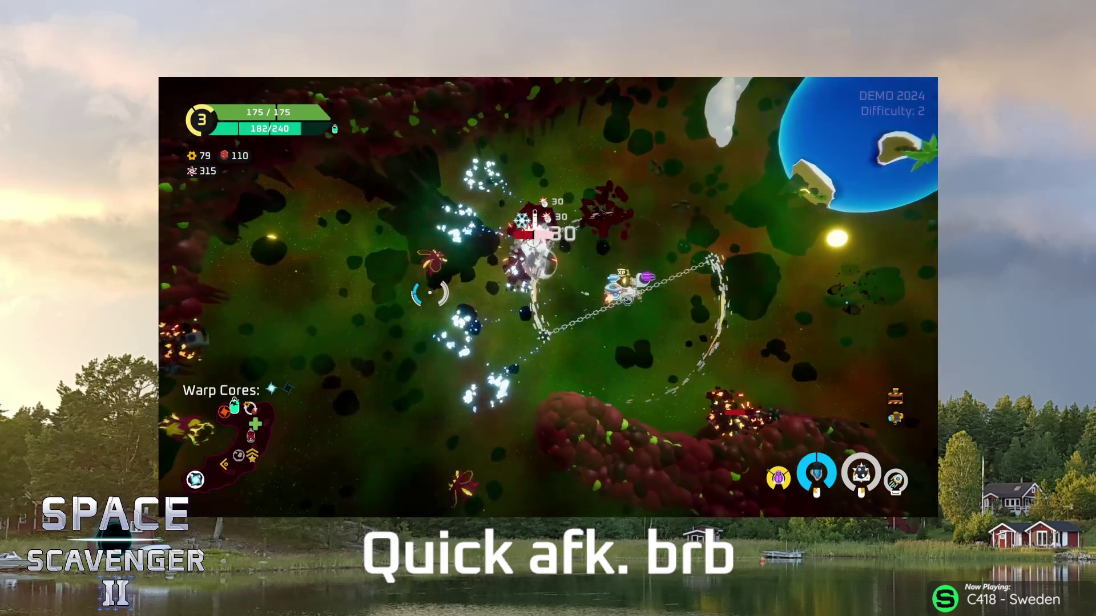
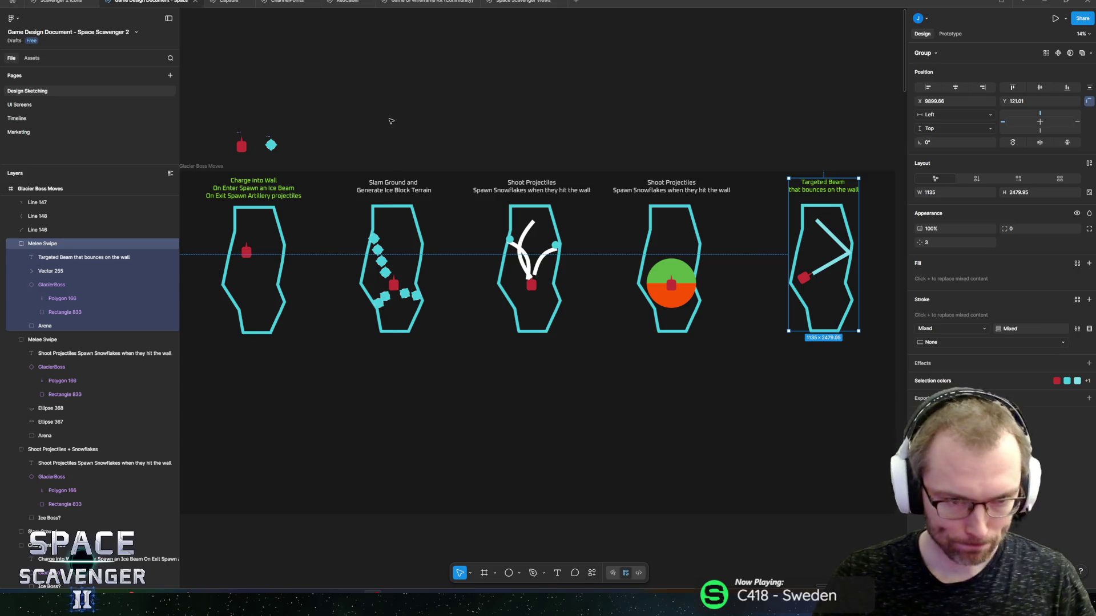
# Zoom the Figma board onto the Charge into Wall sketch, select its caption, then switch to Unity
pyautogui.hscroll(-5, 419, 206)
pyautogui.scroll(5, 457, 181)
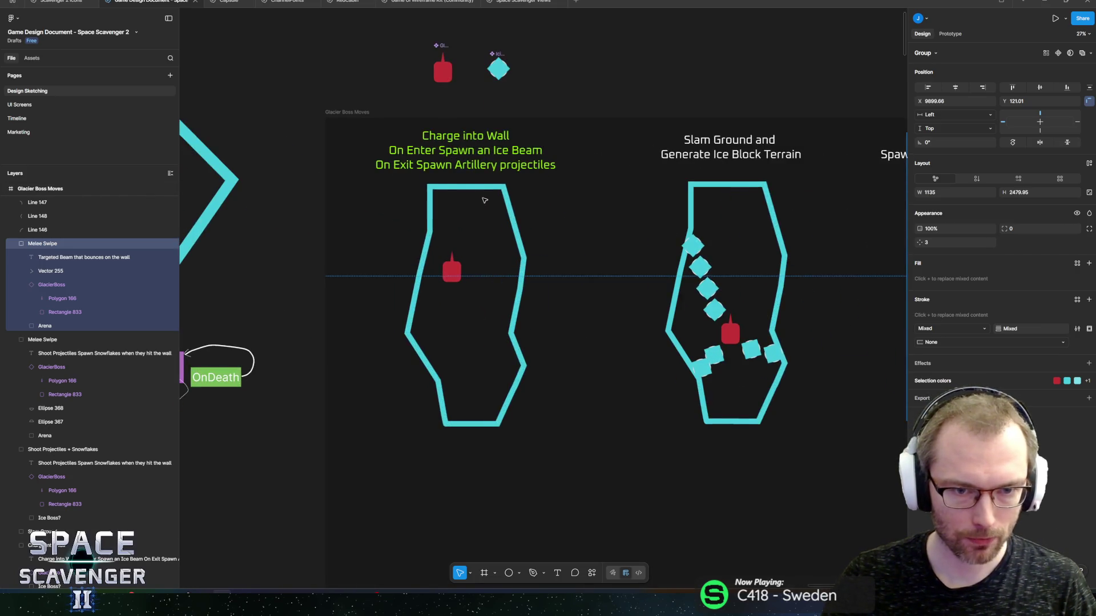
pyautogui.doubleClick(421, 143)
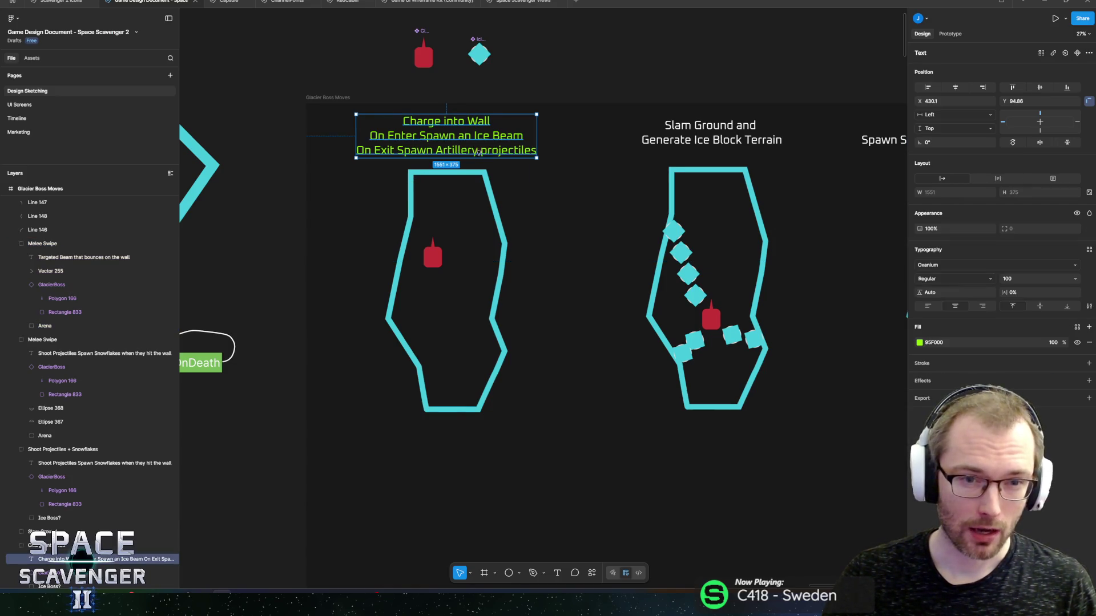
pyautogui.hscroll(2, 467, 151)
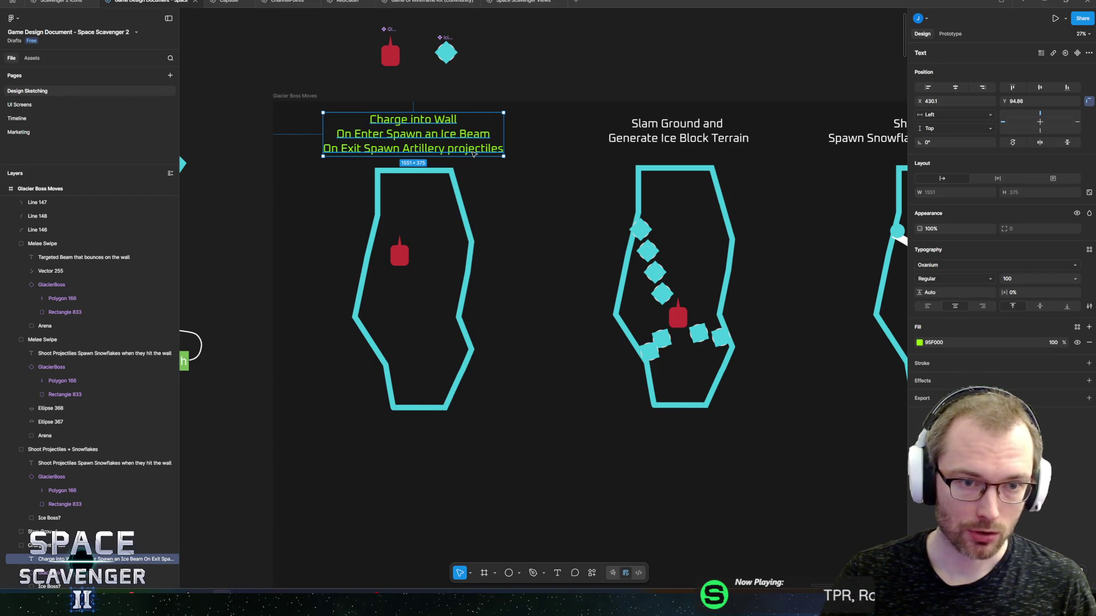
pyautogui.hotkey('alt', 'Tab')
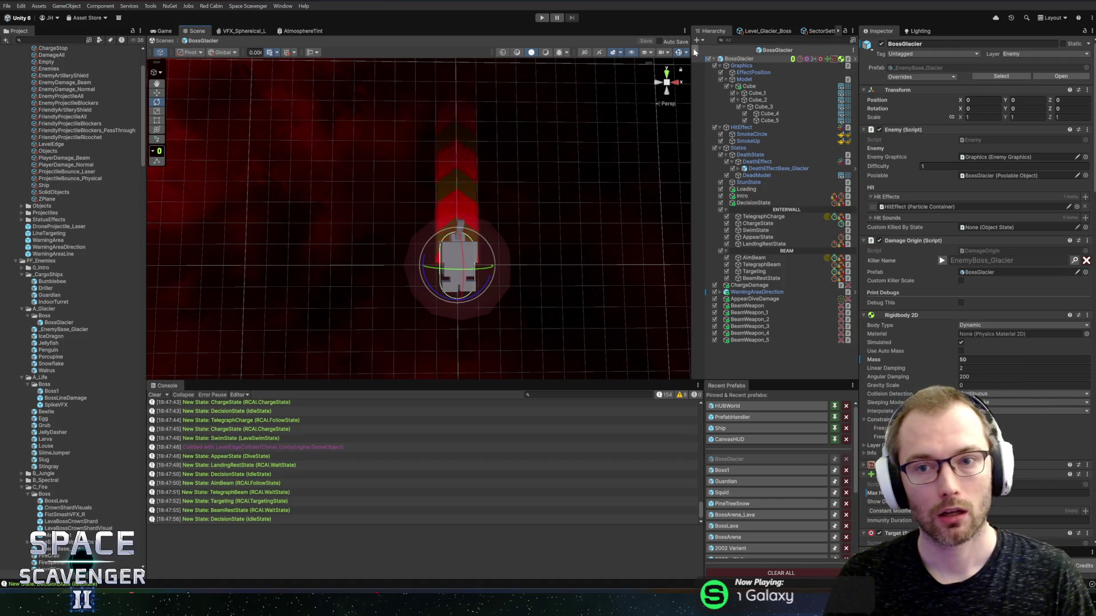
# Start play mode against The Prince of Frost and enable the free camera with 'debug freeCam 1'
pyautogui.click(543, 18)
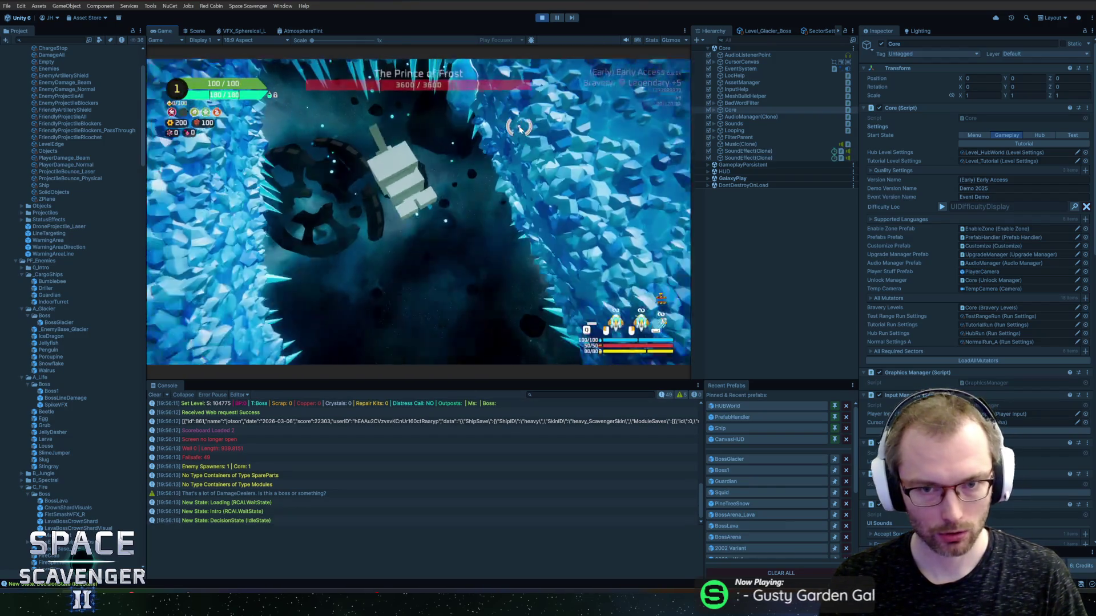
pyautogui.press('`')
pyautogui.write('d')
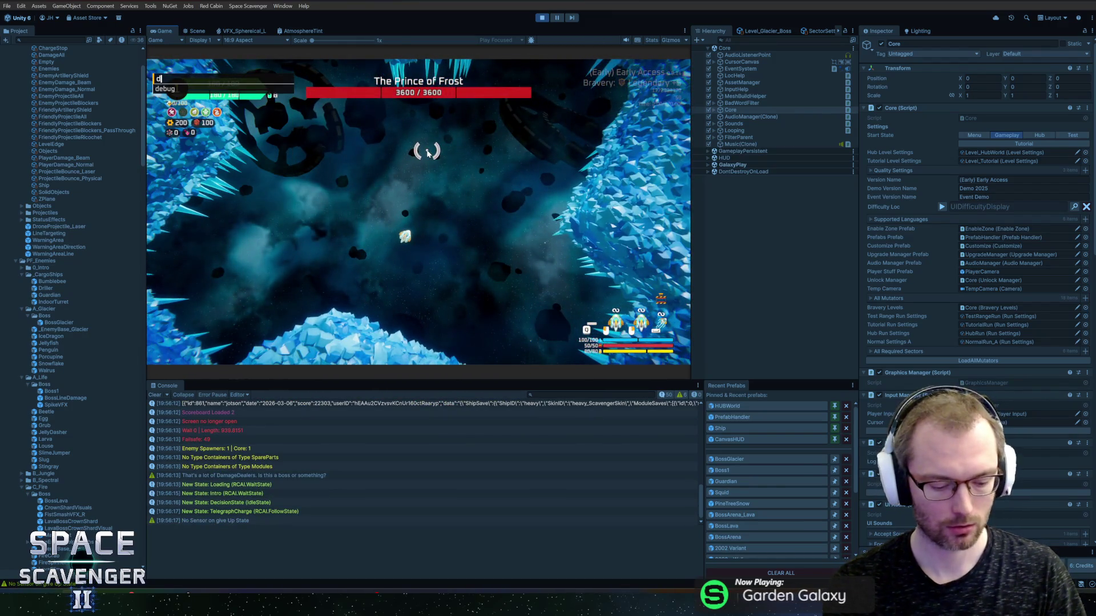
pyautogui.write('ebug times')
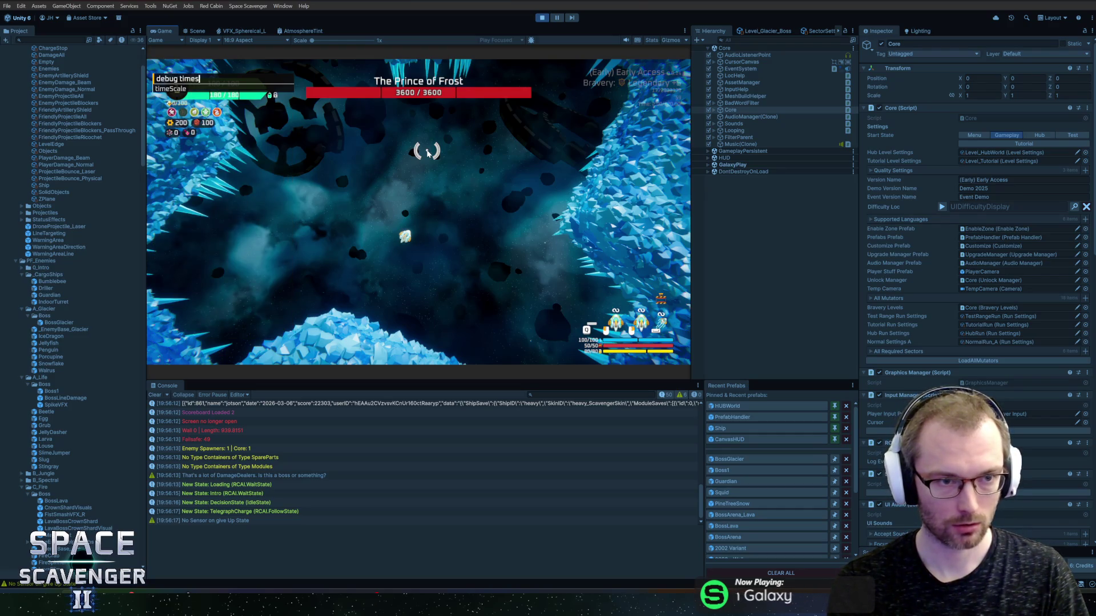
pyautogui.press('`')
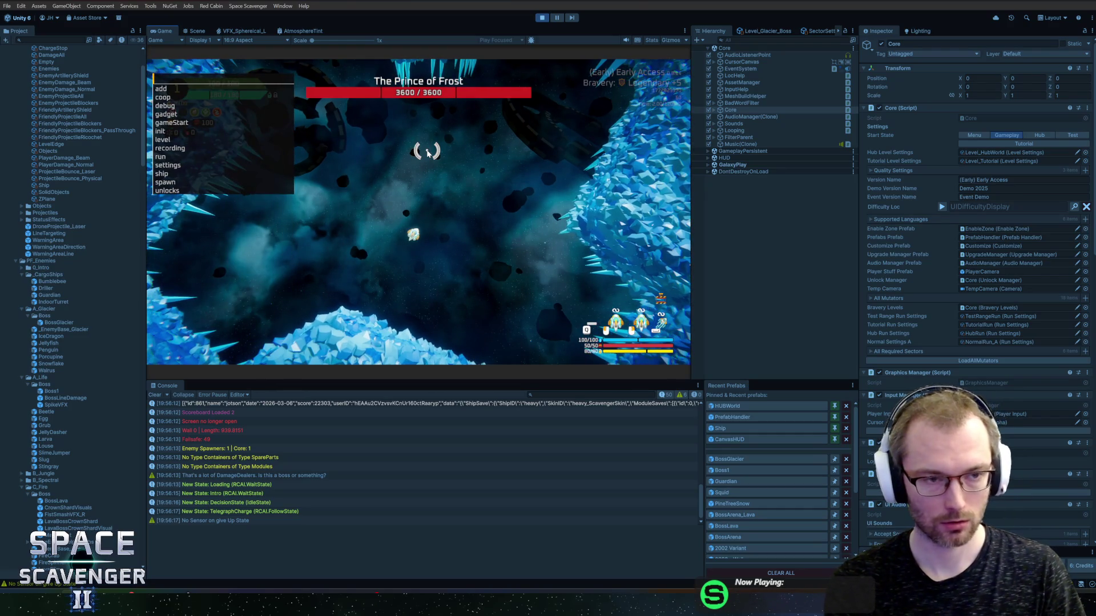
pyautogui.write('debu')
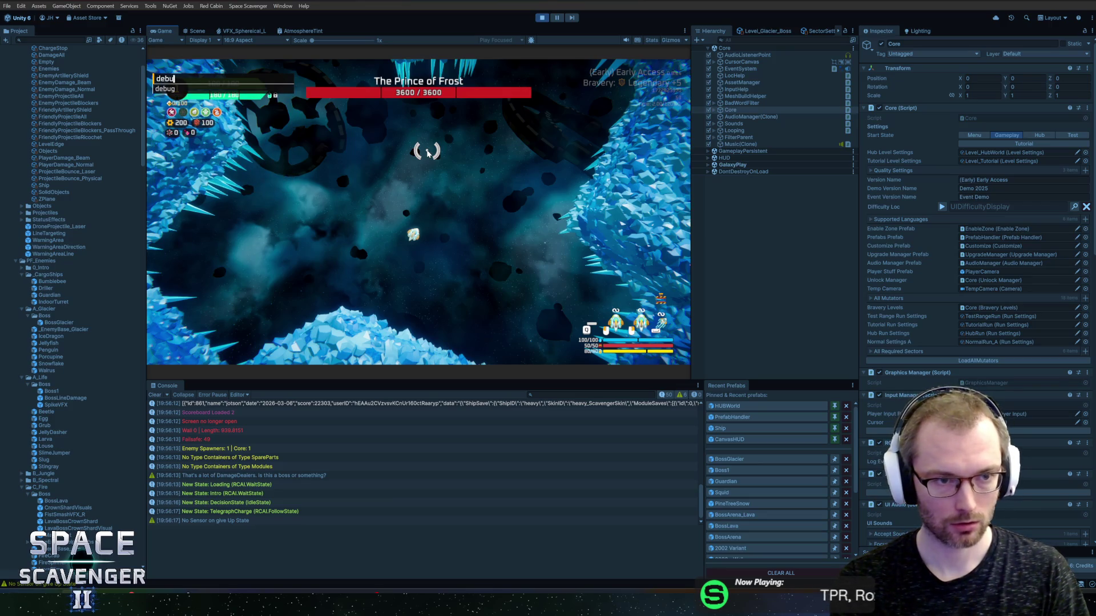
pyautogui.write('g freeCam 1')
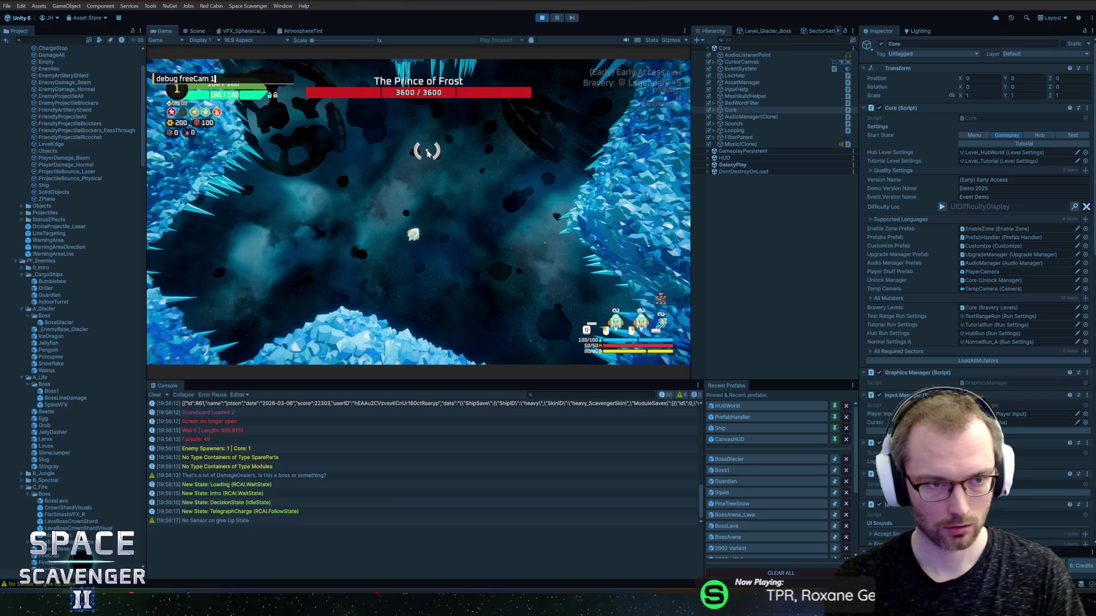
pyautogui.press('Return')
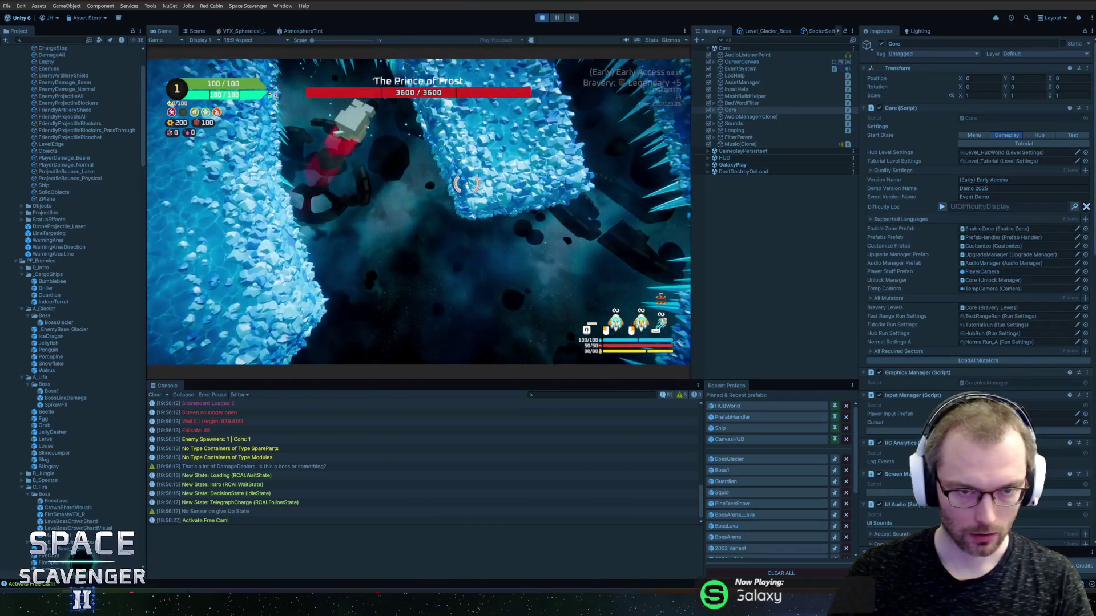
pyautogui.hotkey('ctrl', 'p')
# Open the BossArena prefab, select its EasySplinePath2D edge, and enlarge the Scene view
pyautogui.click(737, 458)
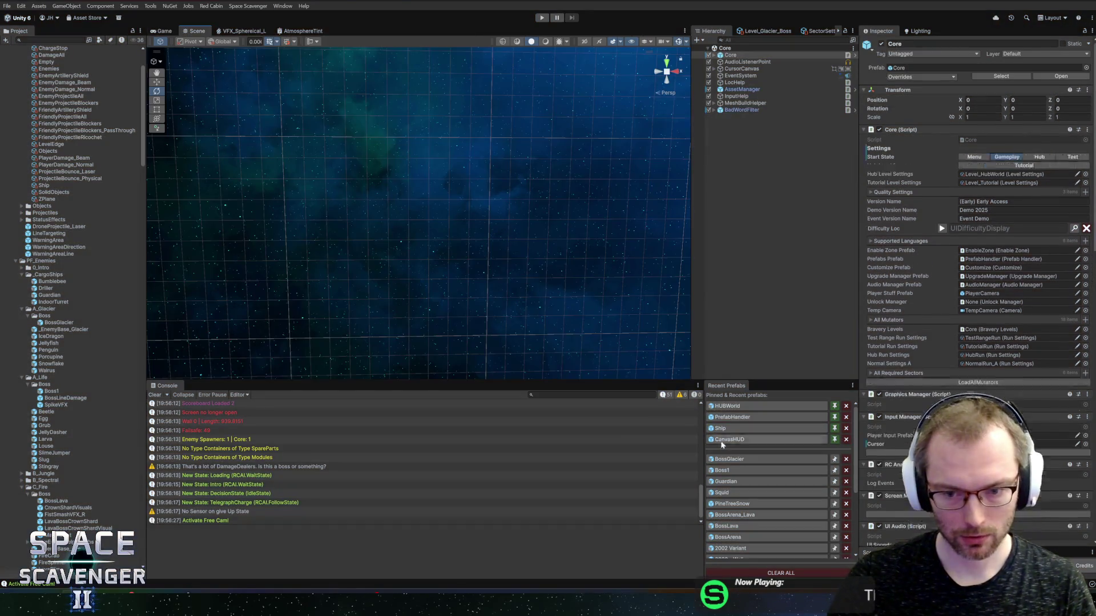
pyautogui.click(736, 515)
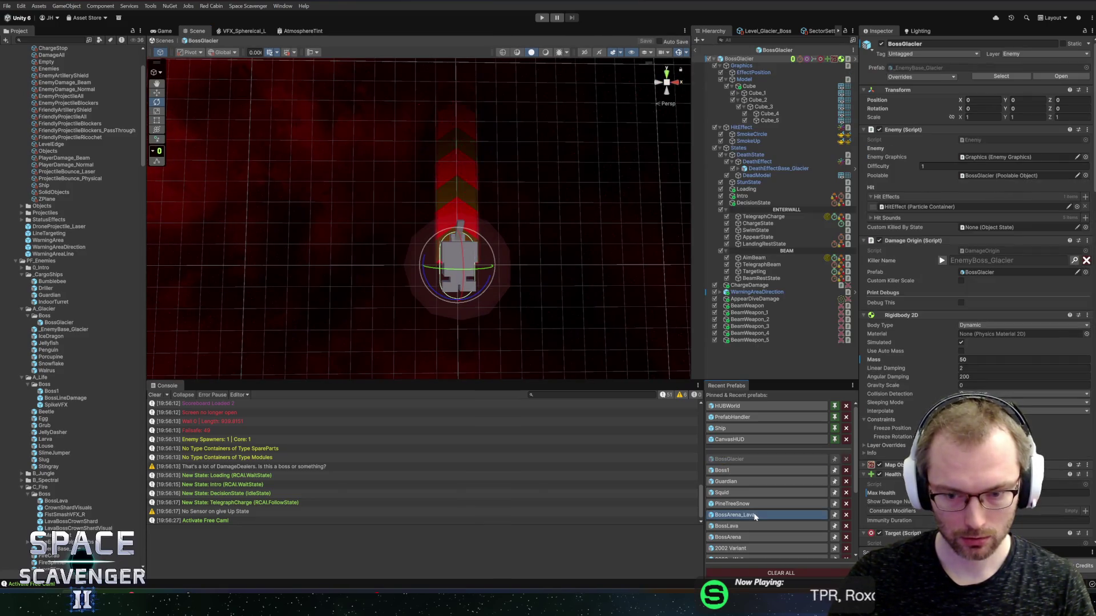
pyautogui.click(736, 537)
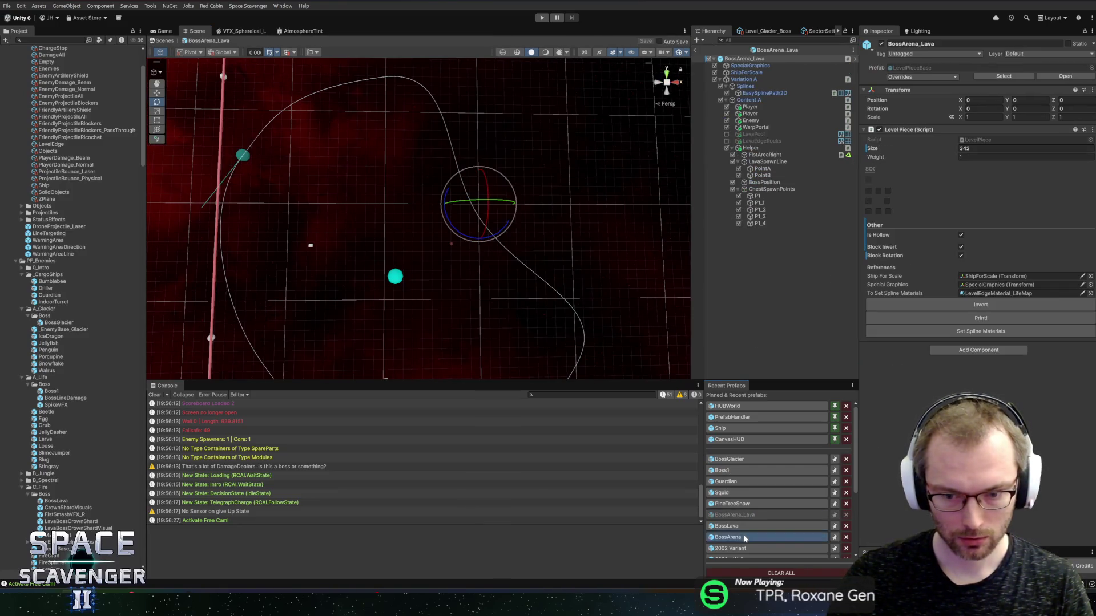
pyautogui.click(764, 92)
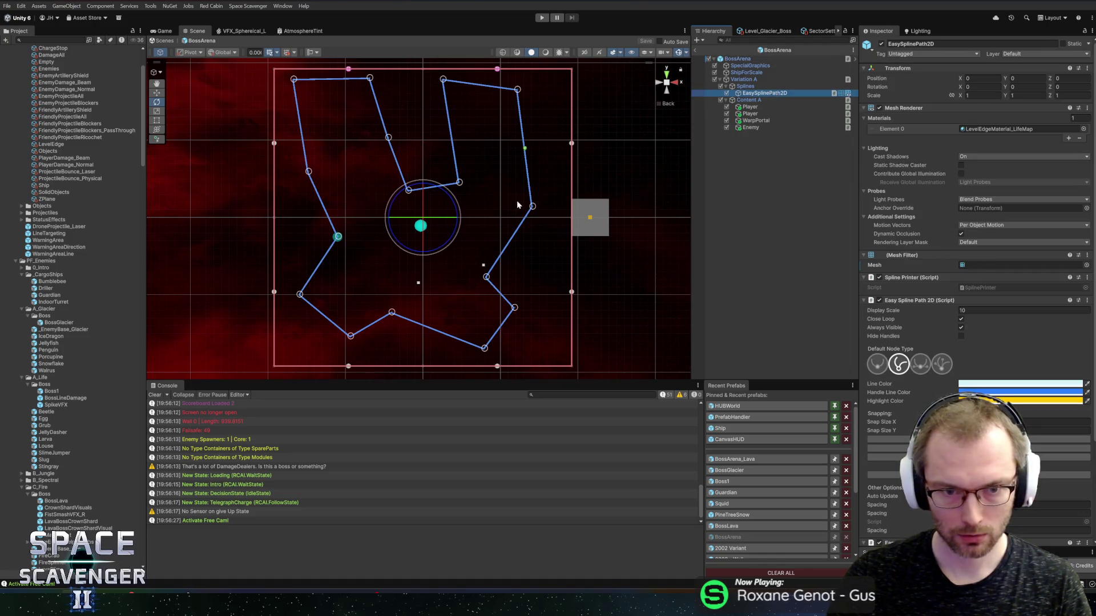
pyautogui.scroll(3, 459, 249)
pyautogui.moveTo(567, 382); pyautogui.dragTo(571, 449)
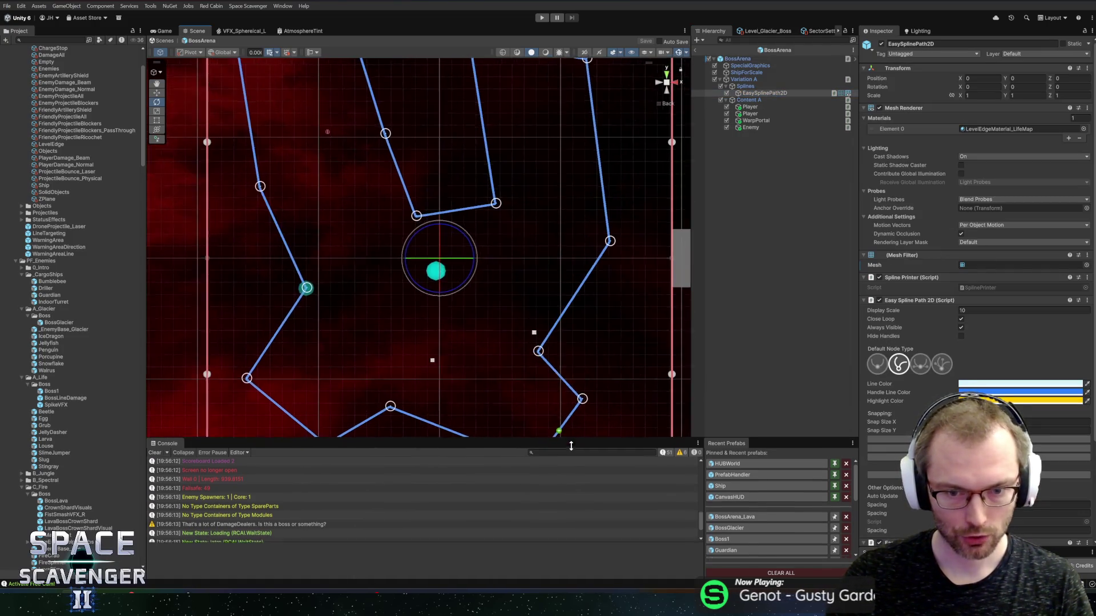
pyautogui.scroll(-3, 534, 314)
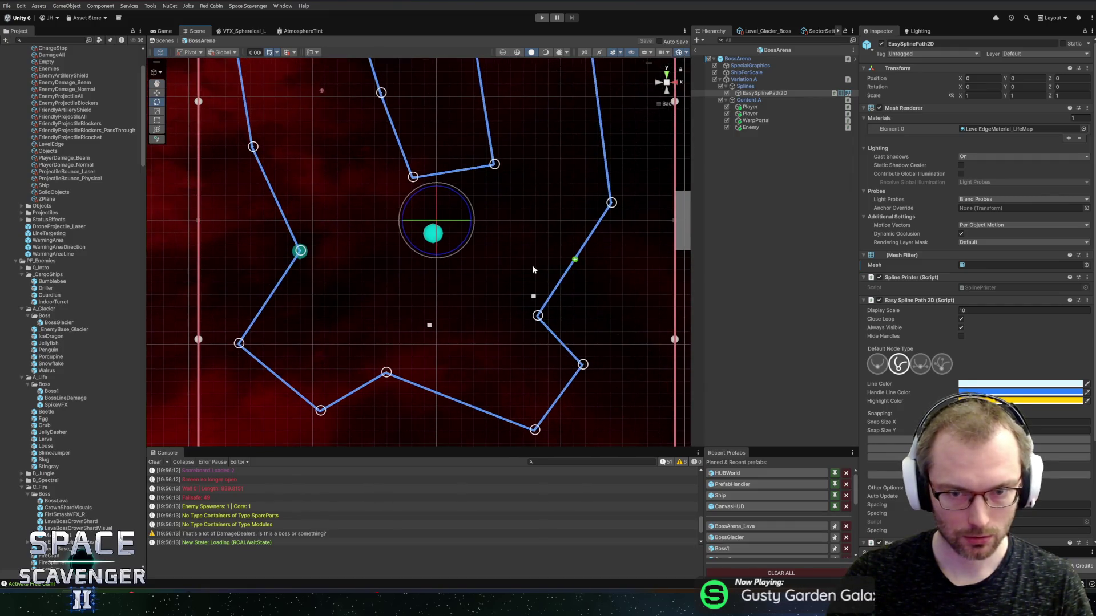
pyautogui.scroll(-1, 473, 244)
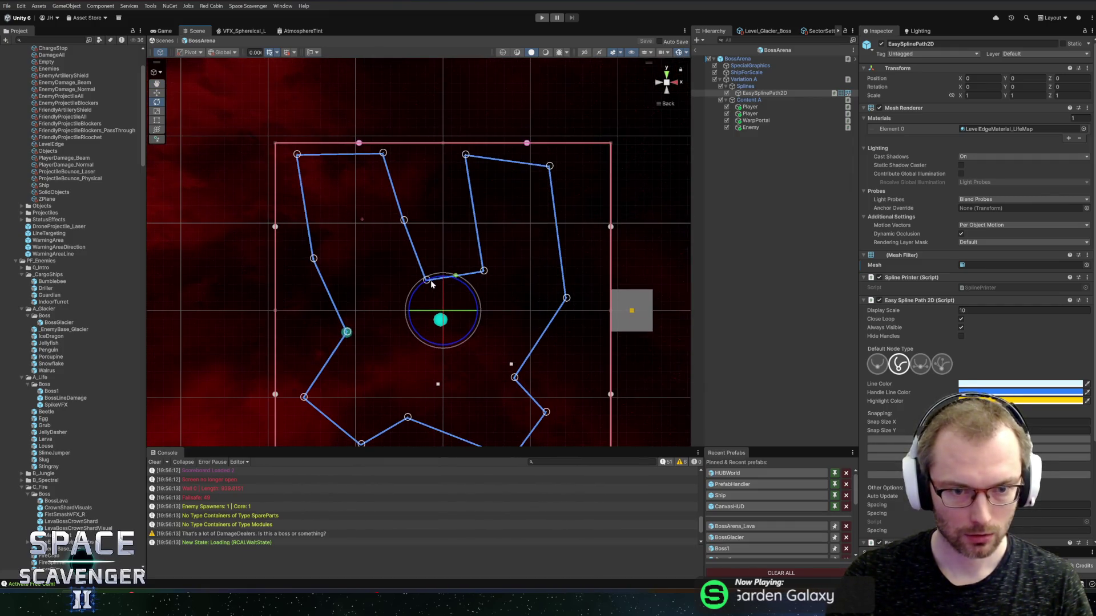
# Drag the top, top-left and middle notch nodes of the arena outline into jagged new positions
pyautogui.press('w')
pyautogui.moveTo(427, 280); pyautogui.dragTo(444, 218)
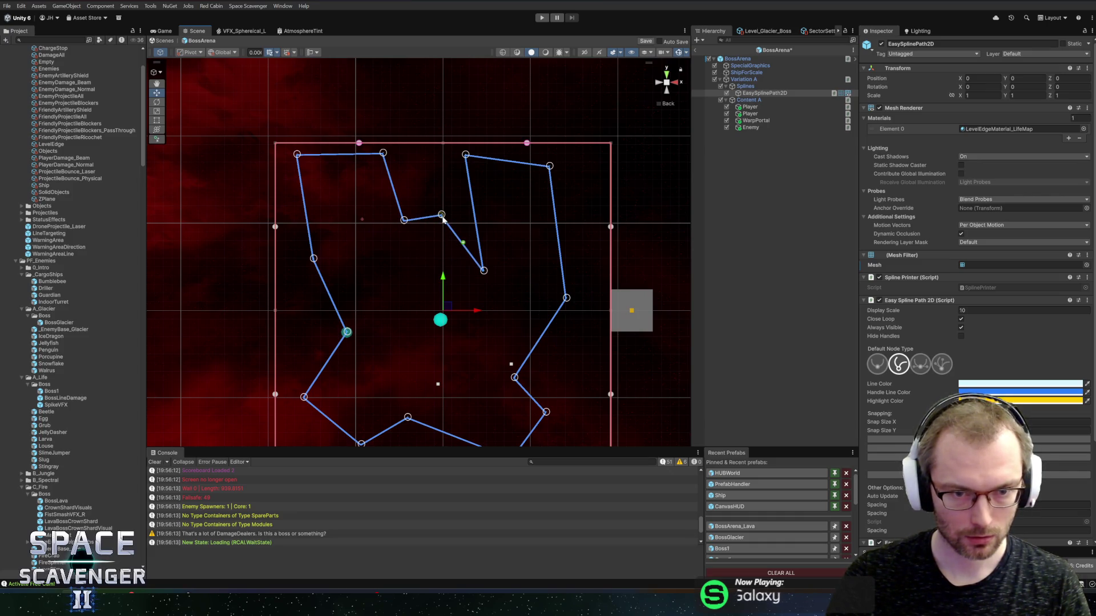
pyautogui.moveTo(385, 155); pyautogui.dragTo(372, 188)
pyautogui.moveTo(297, 156); pyautogui.dragTo(313, 189)
pyautogui.moveTo(445, 219)
pyautogui.mouseDown()
pyautogui.moveTo(439, 172)
pyautogui.moveTo(430, 173)
pyautogui.moveTo(527, 226)
pyautogui.mouseUp()
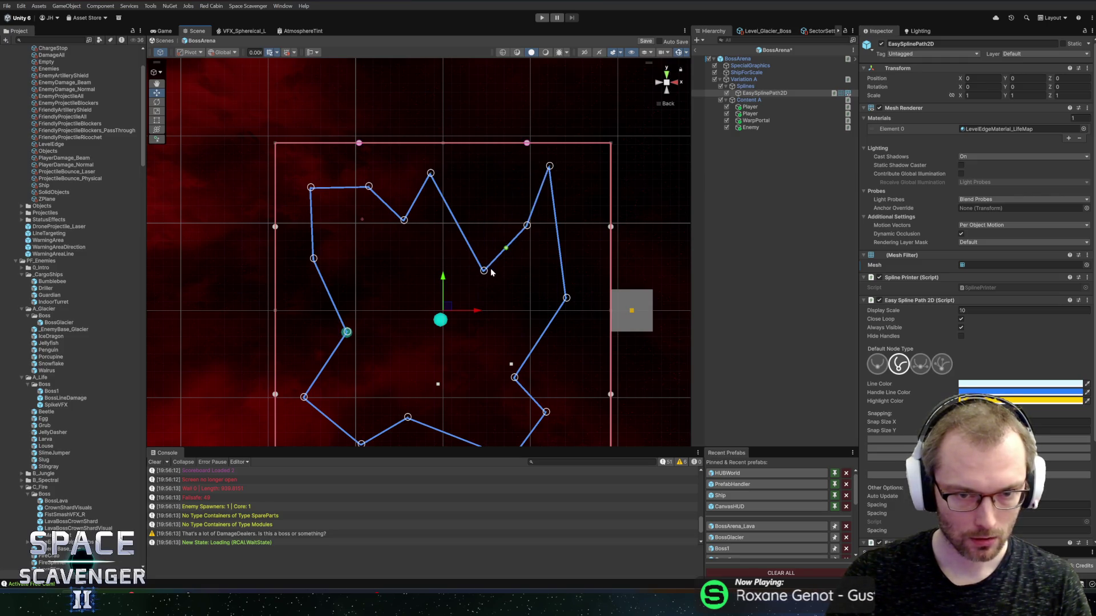
pyautogui.moveTo(485, 272); pyautogui.dragTo(464, 177)
pyautogui.moveTo(529, 227); pyautogui.dragTo(482, 227)
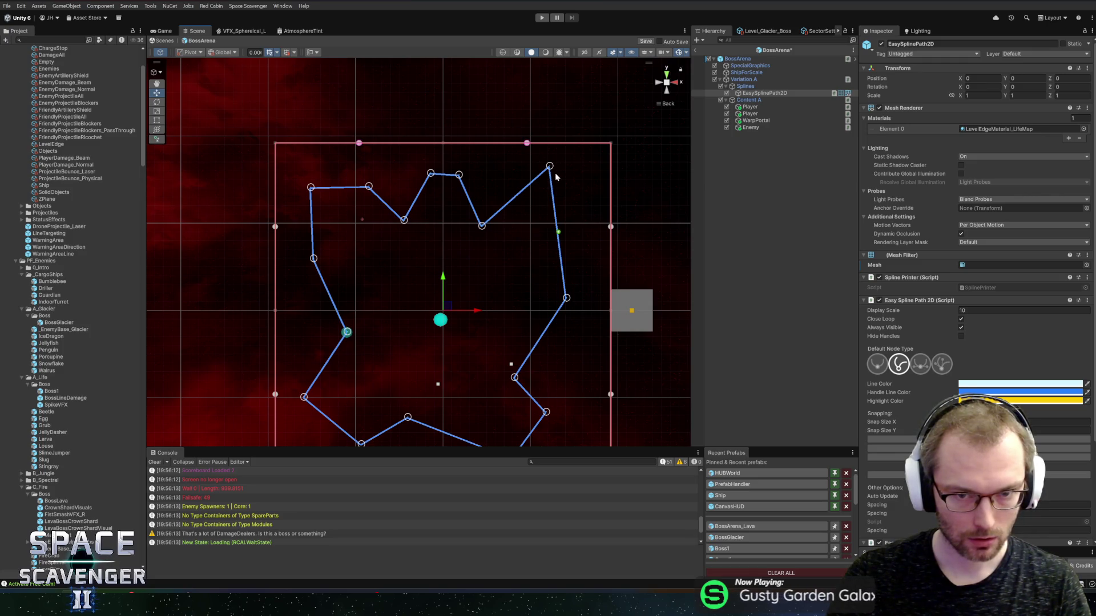
pyautogui.moveTo(551, 168); pyautogui.dragTo(566, 214)
pyautogui.moveTo(568, 300)
pyautogui.mouseDown()
pyautogui.moveTo(580, 248)
pyautogui.moveTo(584, 260)
pyautogui.mouseUp()
pyautogui.moveTo(487, 229); pyautogui.dragTo(492, 239)
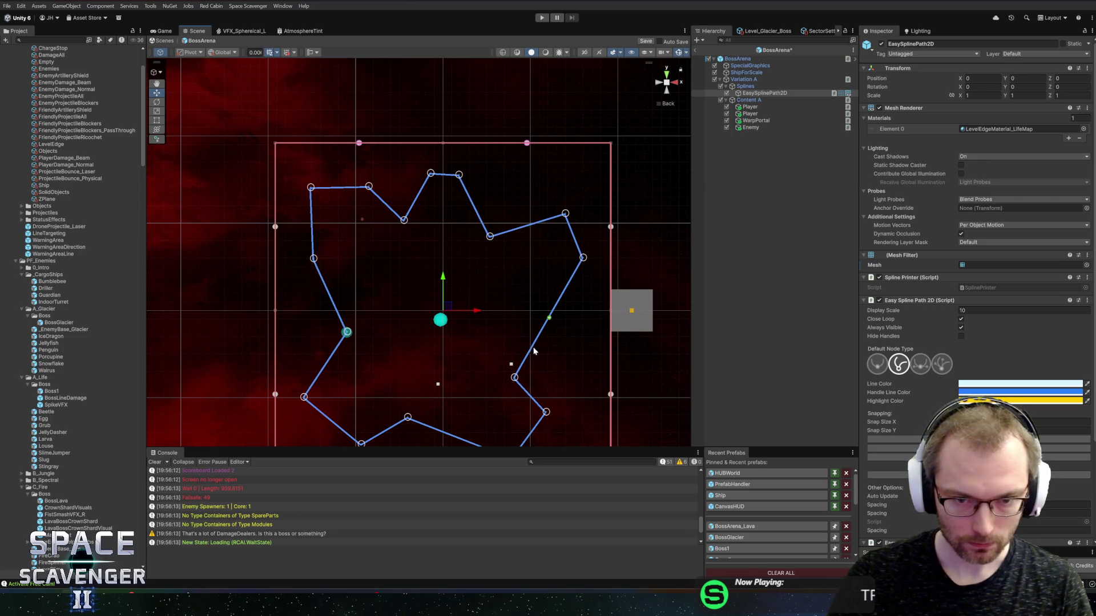
# Pull the lower-right, bottom and bottom-left outline nodes into an irregular lower edge
pyautogui.moveTo(515, 379); pyautogui.dragTo(534, 327)
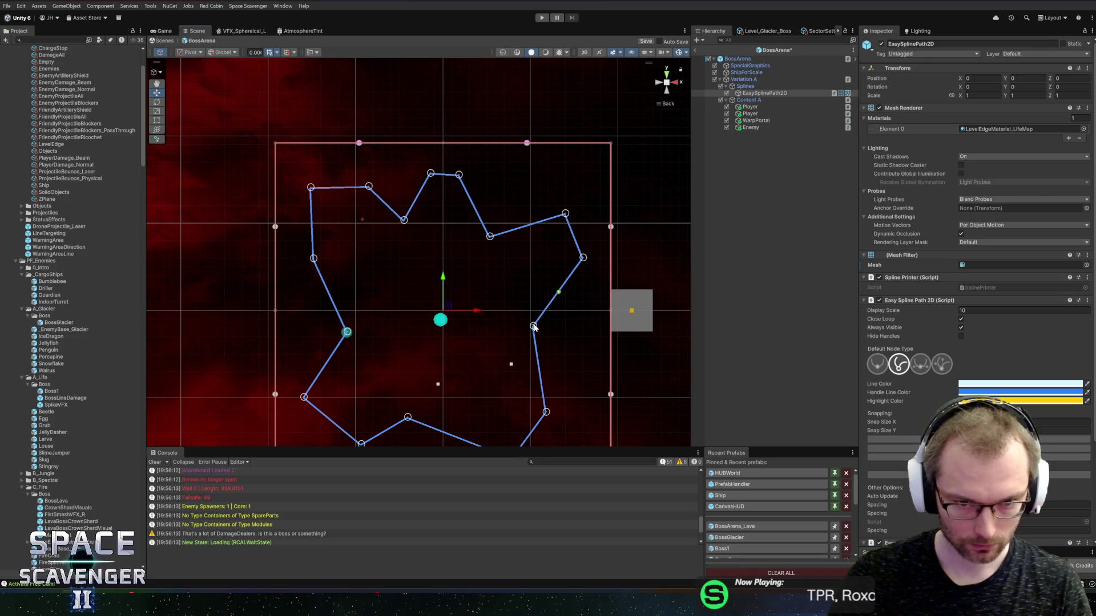
pyautogui.moveTo(546, 417); pyautogui.dragTo(588, 391)
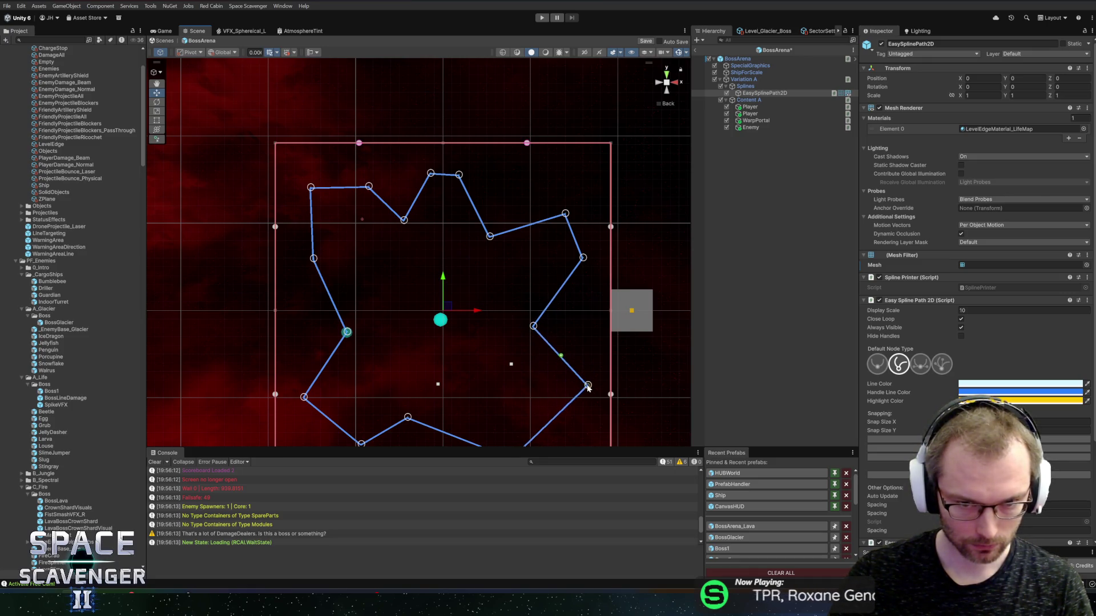
pyautogui.scroll(-3, 518, 380)
pyautogui.moveTo(505, 380); pyautogui.dragTo(558, 369)
pyautogui.moveTo(480, 354)
pyautogui.mouseDown()
pyautogui.moveTo(465, 320)
pyautogui.moveTo(473, 328)
pyautogui.mouseUp()
pyautogui.moveTo(401, 340); pyautogui.dragTo(426, 327)
pyautogui.moveTo(355, 365); pyautogui.dragTo(347, 376)
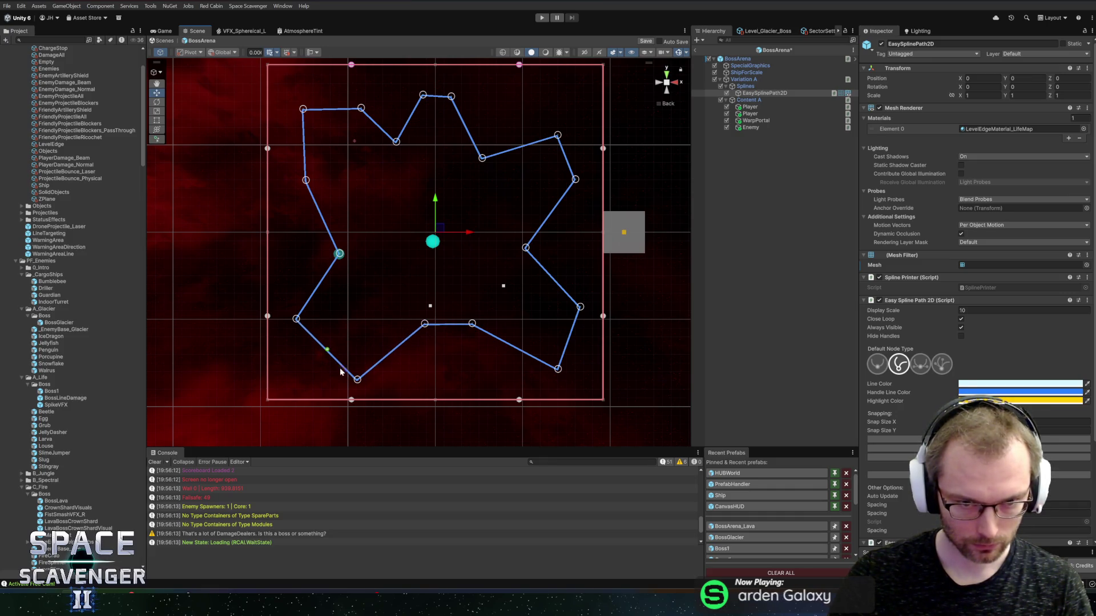
# Reposition the bottom and left outline nodes, deepening a notch in the bottom edge
pyautogui.moveTo(290, 322)
pyautogui.mouseDown()
pyautogui.moveTo(301, 342)
pyautogui.moveTo(290, 320)
pyautogui.mouseUp()
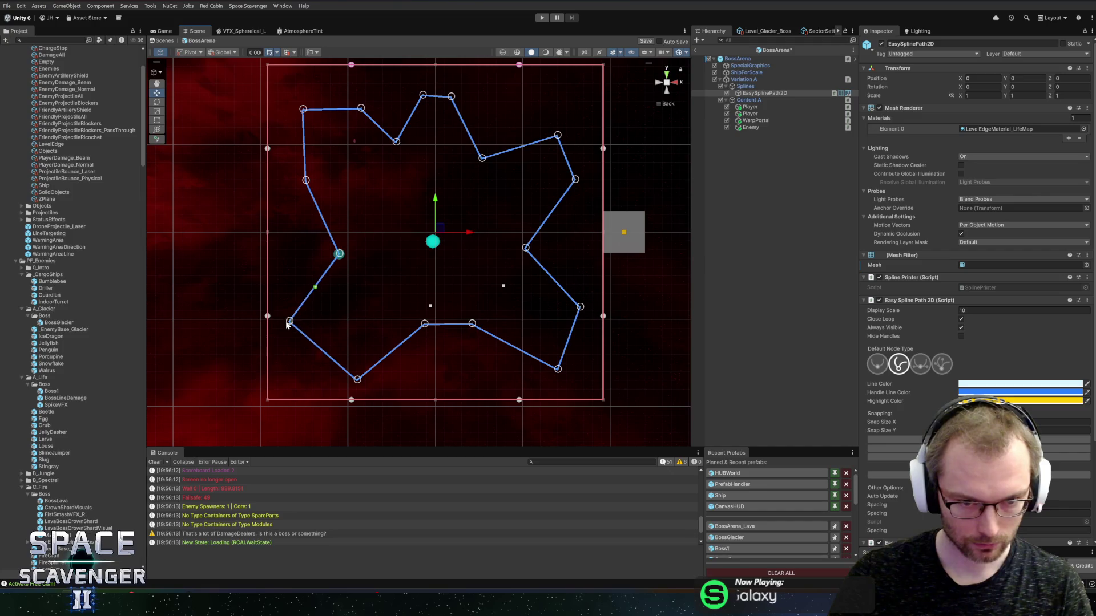
pyautogui.moveTo(359, 381); pyautogui.dragTo(325, 379)
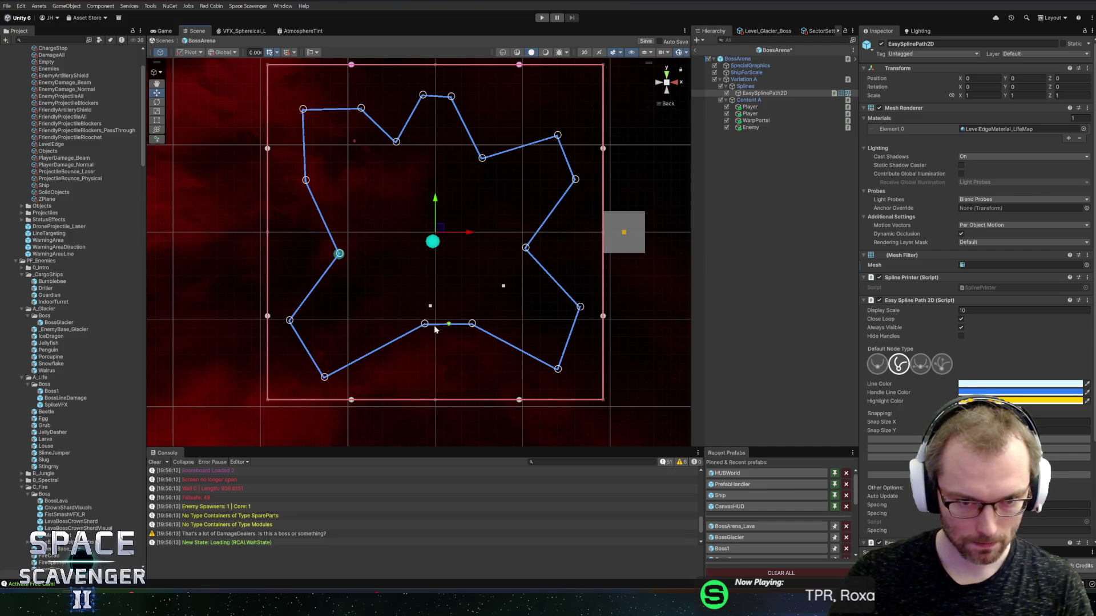
pyautogui.moveTo(450, 327); pyautogui.dragTo(431, 368)
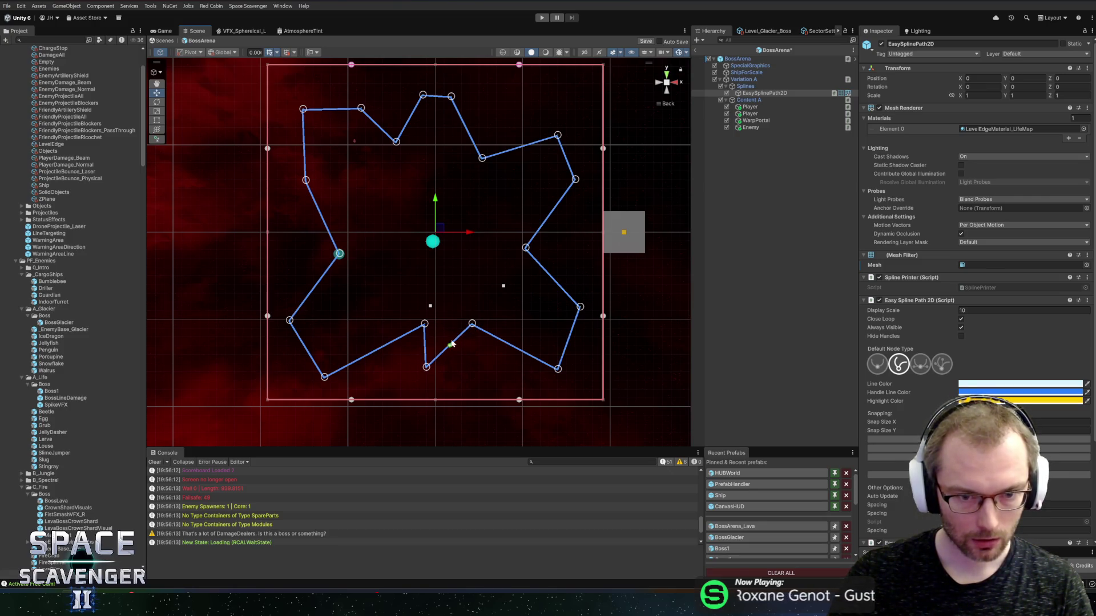
pyautogui.moveTo(451, 346); pyautogui.dragTo(468, 362)
pyautogui.moveTo(423, 326)
pyautogui.mouseDown()
pyautogui.moveTo(416, 332)
pyautogui.moveTo(493, 333)
pyautogui.mouseUp()
pyautogui.moveTo(427, 368); pyautogui.dragTo(420, 382)
pyautogui.moveTo(407, 329); pyautogui.dragTo(379, 339)
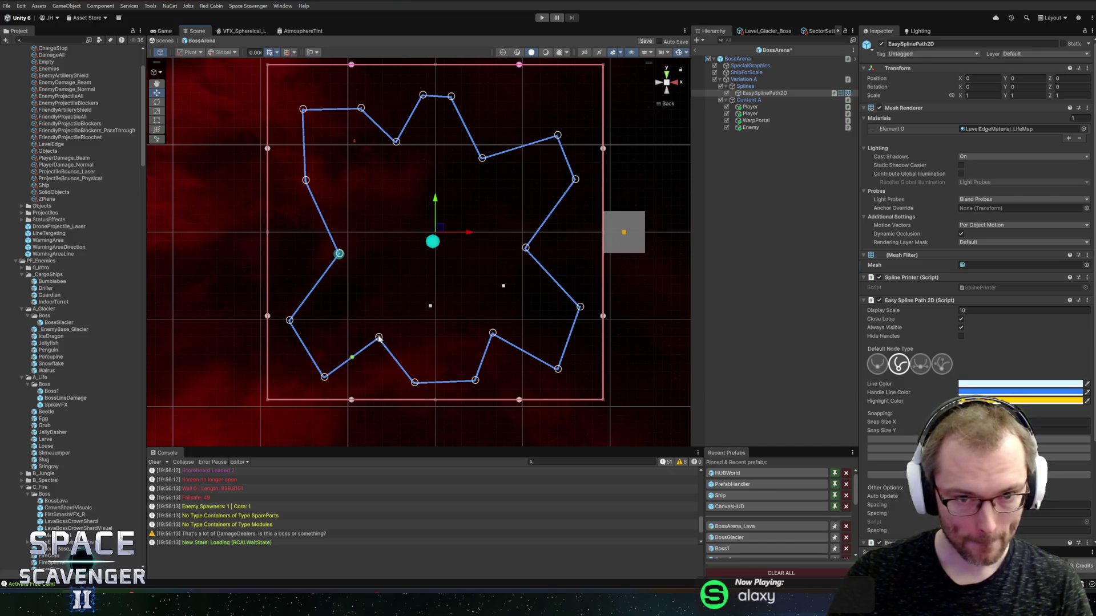
pyautogui.moveTo(292, 322); pyautogui.dragTo(294, 282)
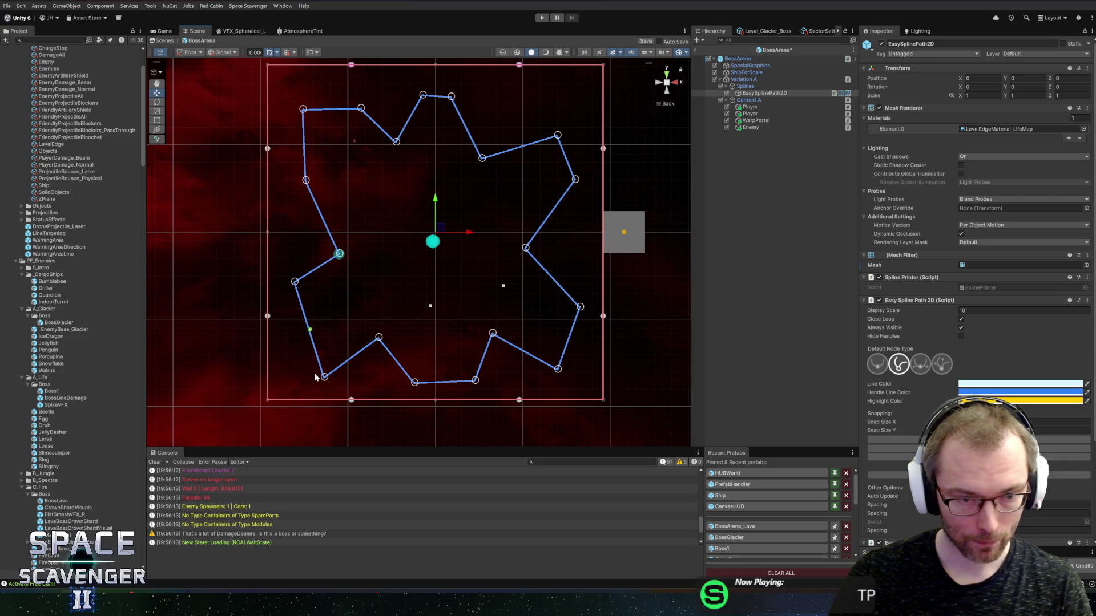
pyautogui.moveTo(326, 376); pyautogui.dragTo(336, 344)
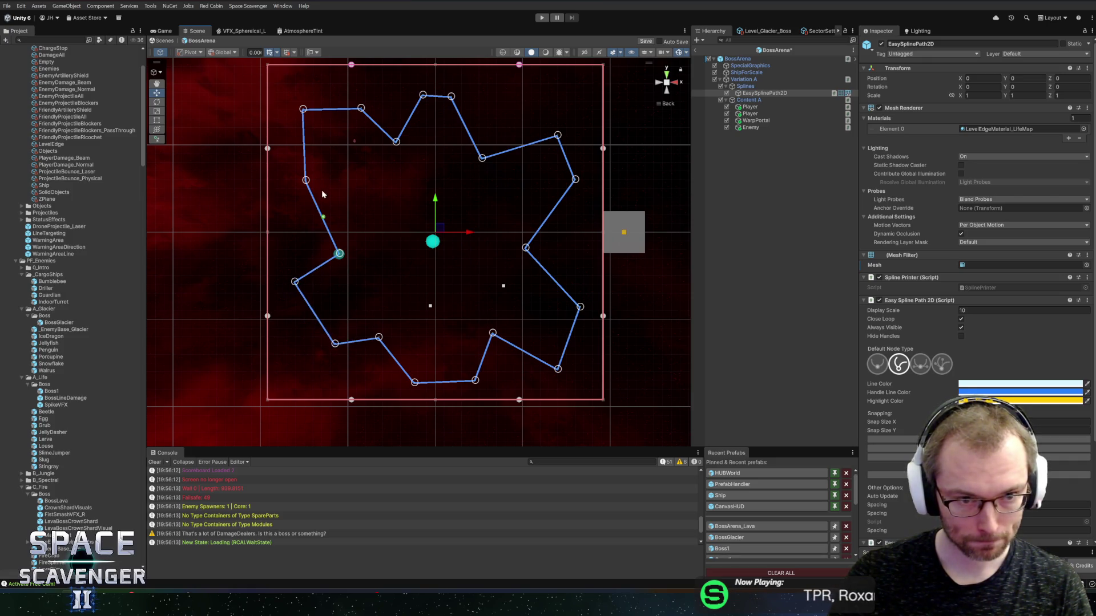
# Lower and soften the top-left corner nodes and adjust the left and bottom-edge nodes
pyautogui.moveTo(309, 189)
pyautogui.mouseDown()
pyautogui.moveTo(337, 227)
pyautogui.moveTo(330, 236)
pyautogui.mouseUp()
pyautogui.moveTo(304, 112); pyautogui.dragTo(295, 183)
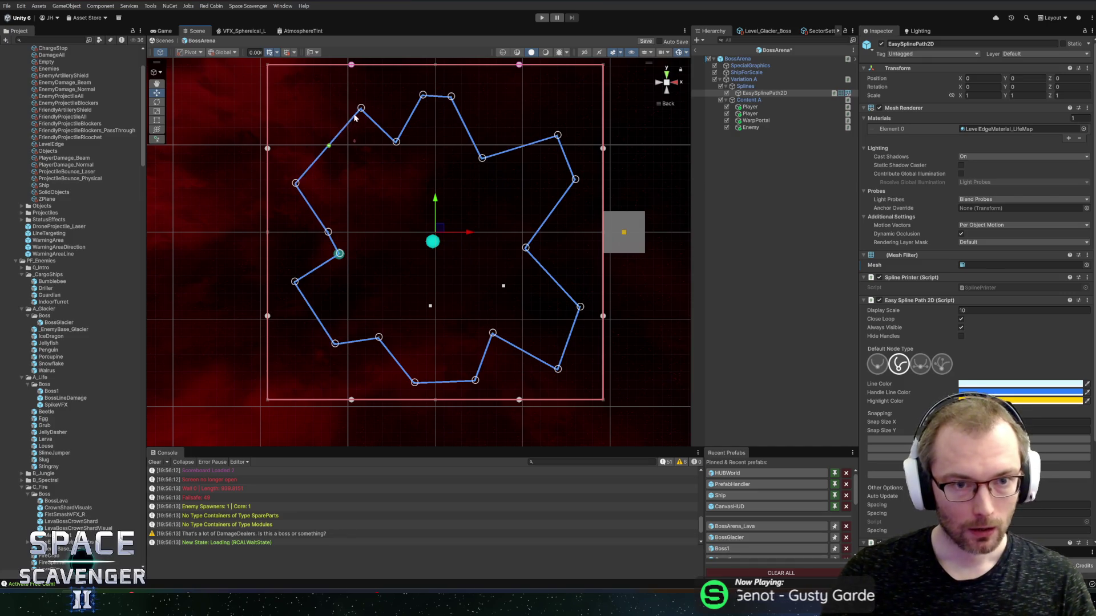
pyautogui.moveTo(361, 108); pyautogui.dragTo(330, 128)
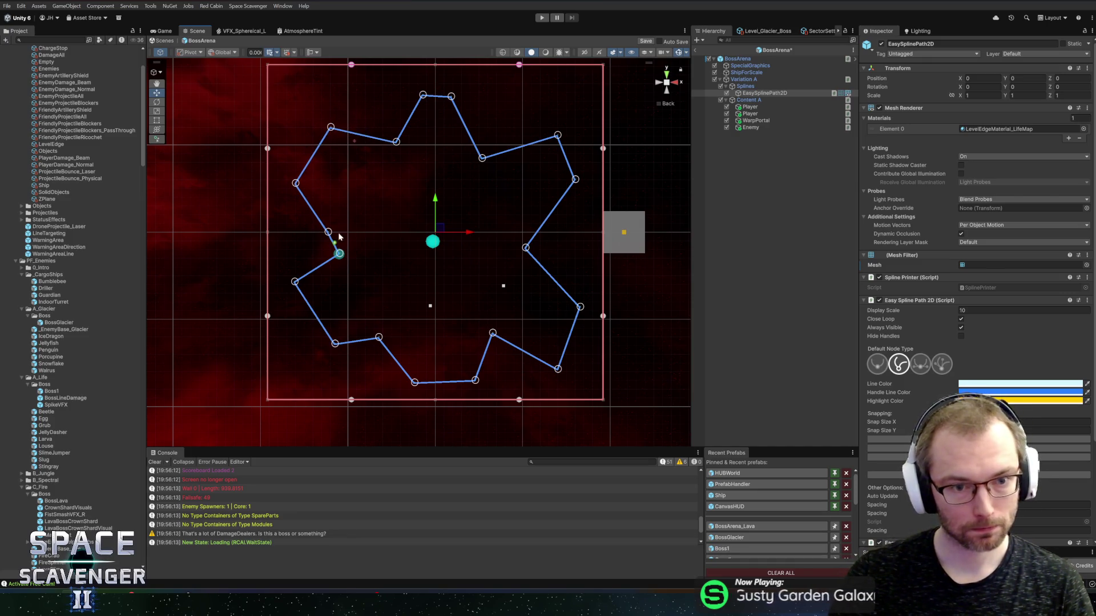
pyautogui.moveTo(337, 258); pyautogui.dragTo(295, 296)
pyautogui.moveTo(330, 337); pyautogui.dragTo(392, 349)
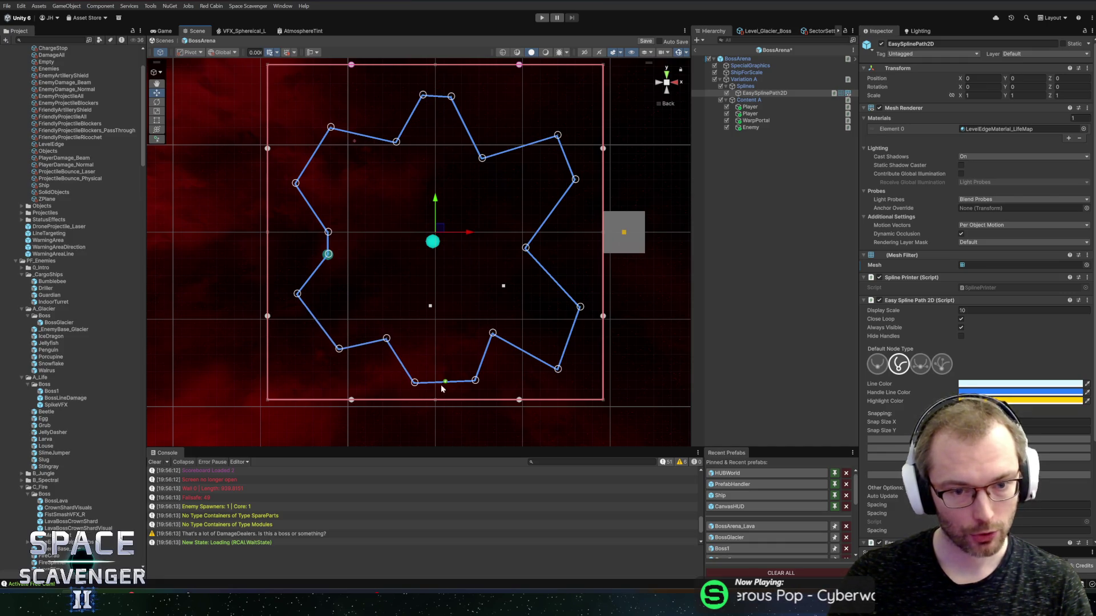
# Shift the bottom and right border nodes, add an inward bend on the right edge, and exit to Core
pyautogui.moveTo(489, 339); pyautogui.dragTo(478, 338)
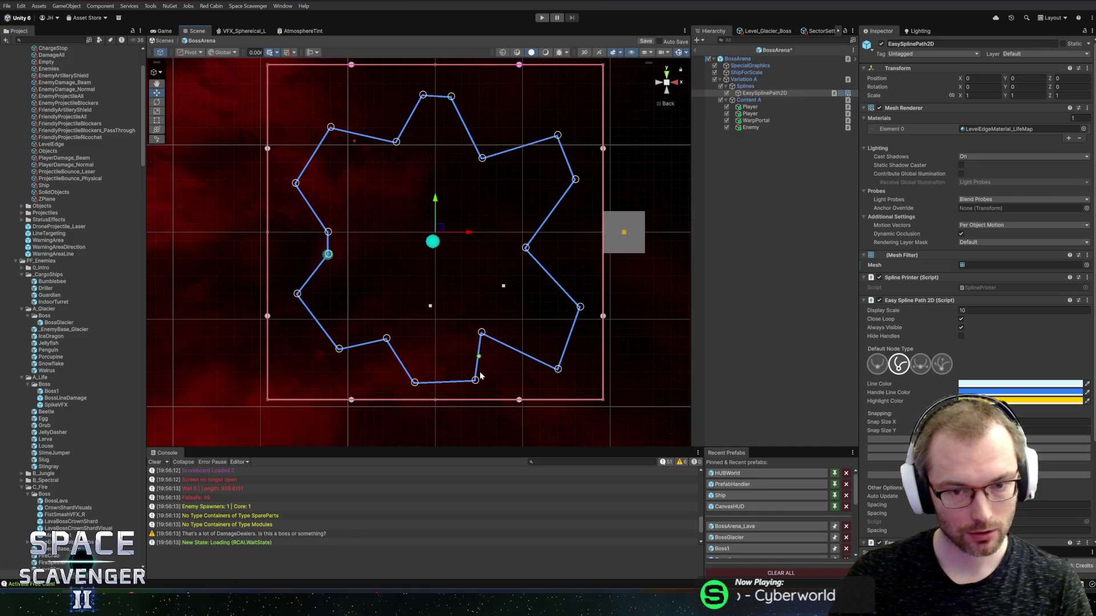
pyautogui.moveTo(475, 380); pyautogui.dragTo(462, 381)
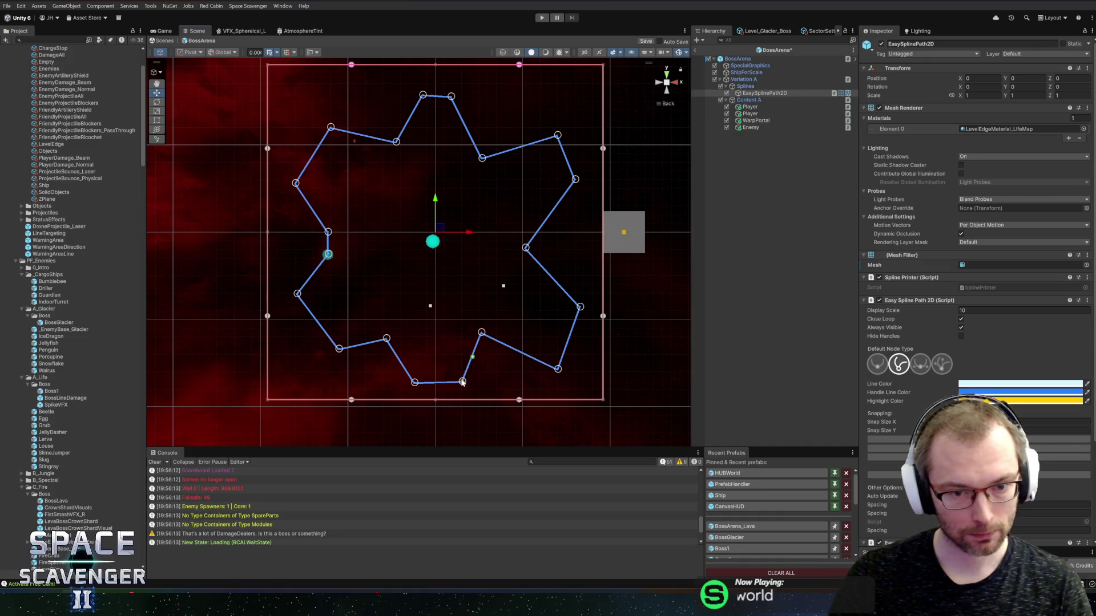
pyautogui.moveTo(559, 370); pyautogui.dragTo(529, 345)
pyautogui.moveTo(525, 249); pyautogui.dragTo(532, 264)
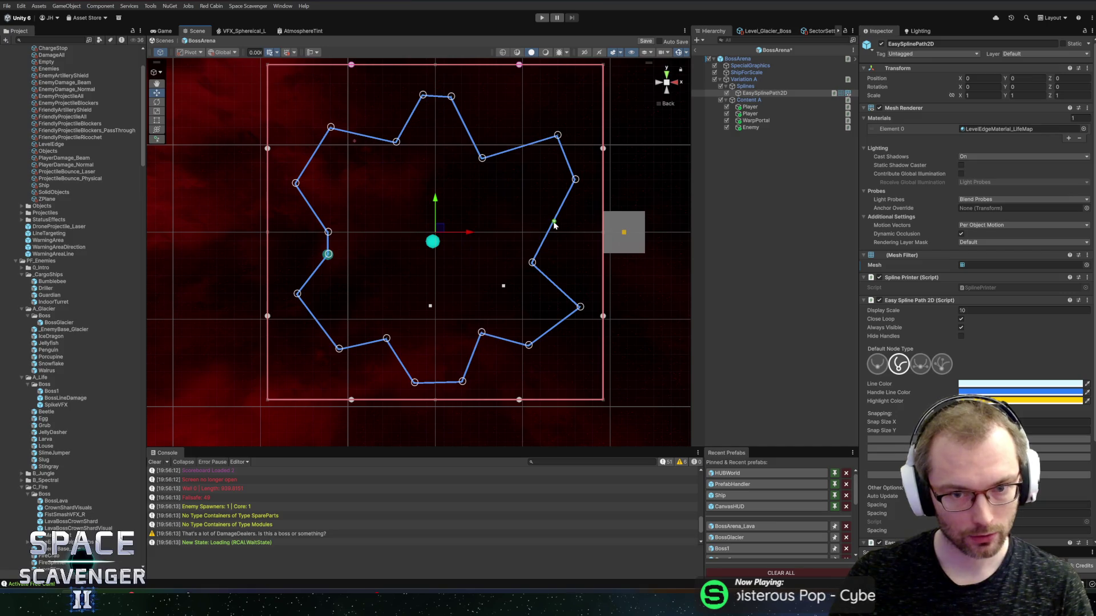
pyautogui.moveTo(553, 221); pyautogui.dragTo(527, 235)
pyautogui.press('Escape')
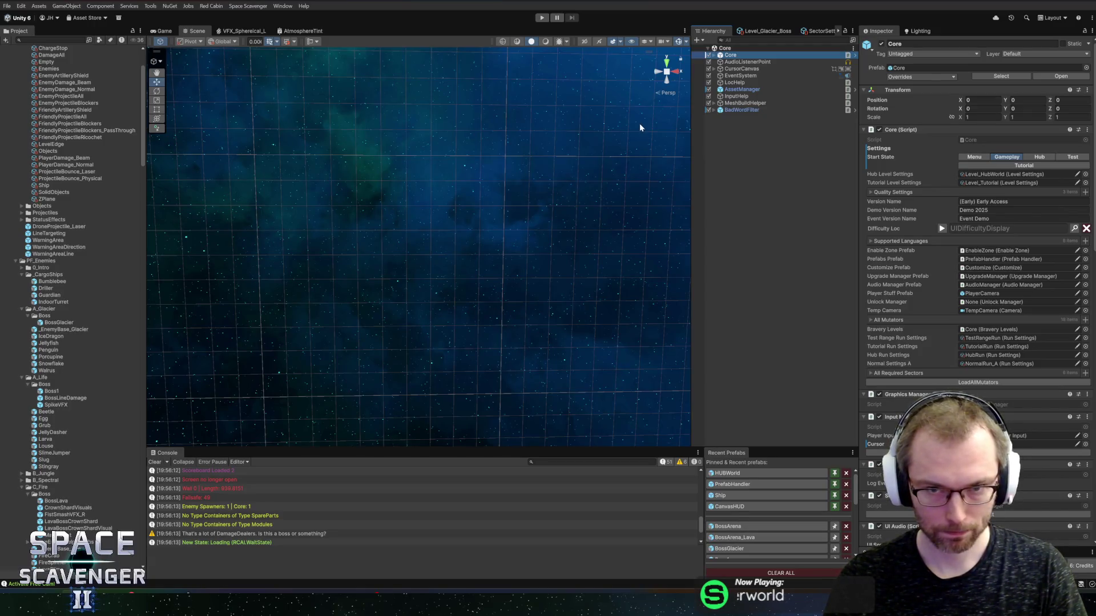
# Open the BossGlacier prefab, frame the boss, and inspect its AppearState
pyautogui.moveTo(758, 448); pyautogui.dragTo(768, 398)
pyautogui.click(738, 498)
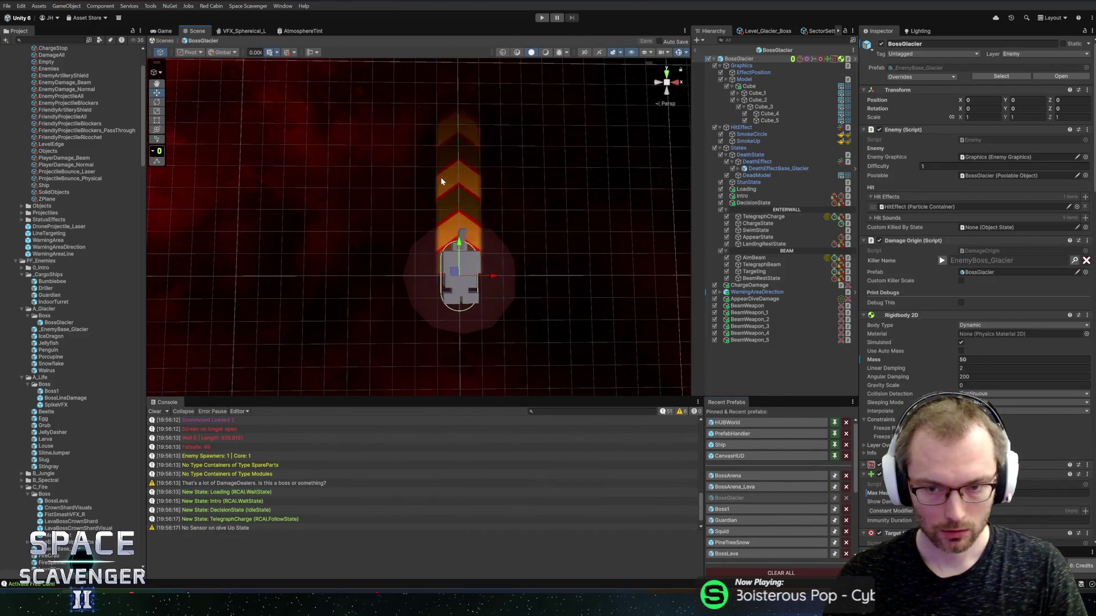
pyautogui.press('f')
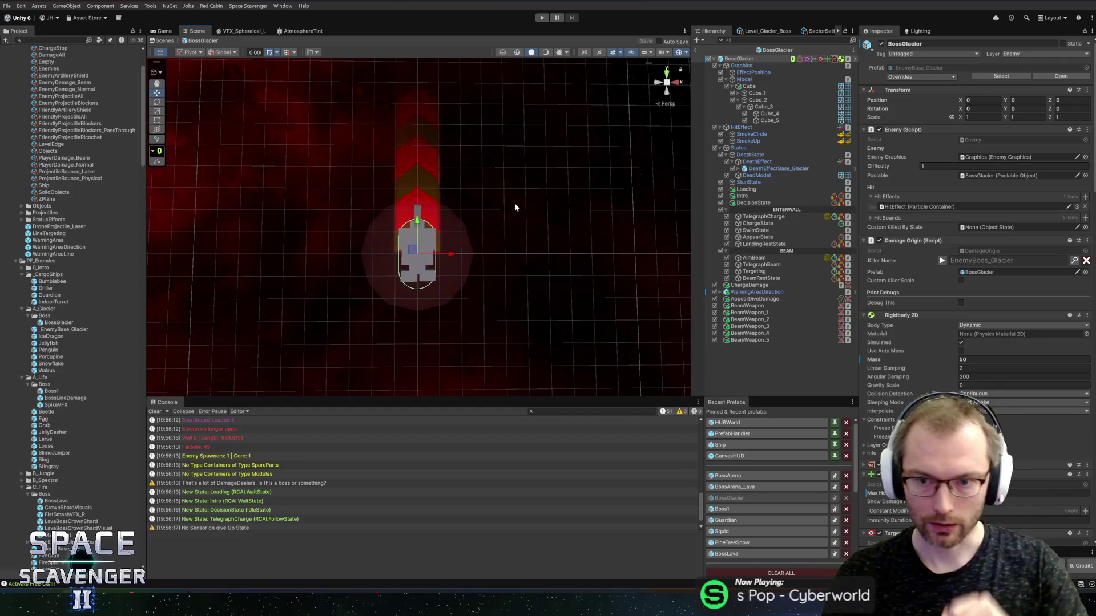
pyautogui.click(759, 237)
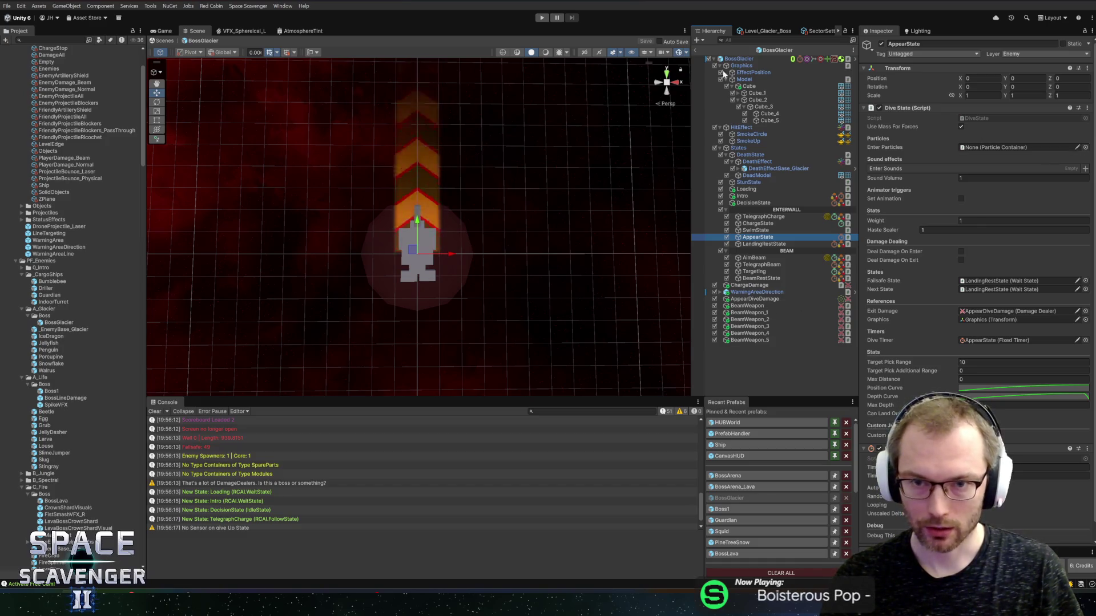
# Create an empty child named AppearParticles under BossGlacier and save the prefab
pyautogui.rightClick(734, 58)
pyautogui.click(765, 217)
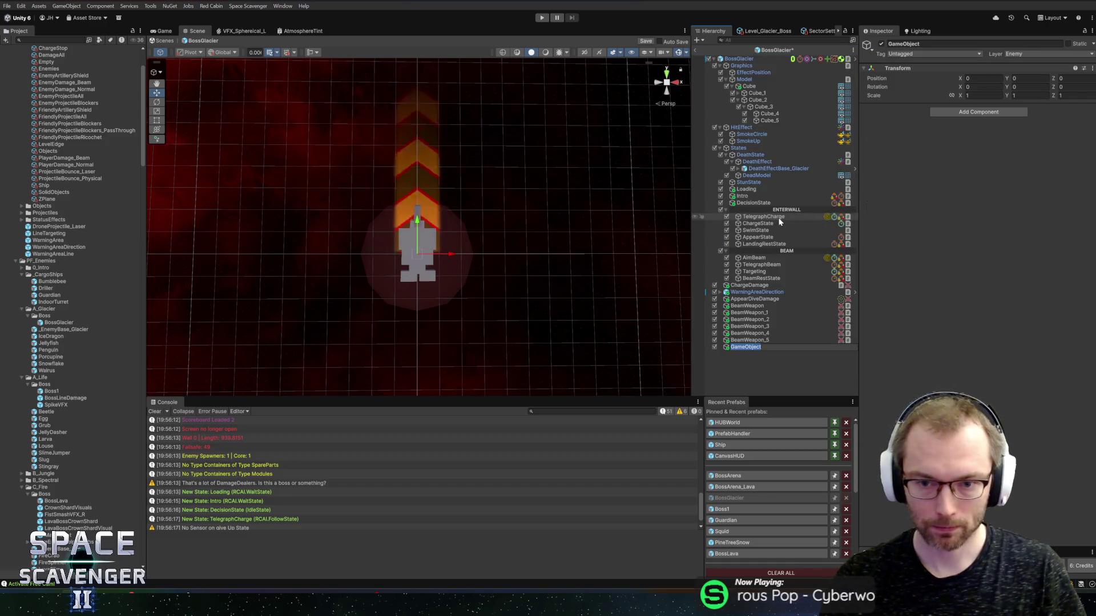
pyautogui.write('AppearPar')
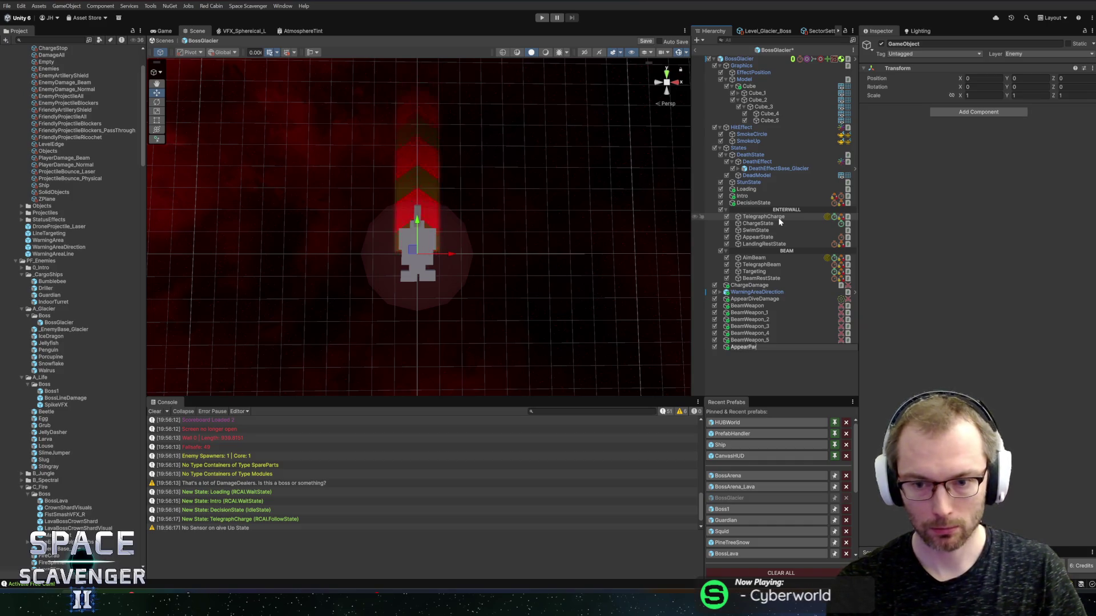
pyautogui.write('ticles')
pyautogui.press('Return')
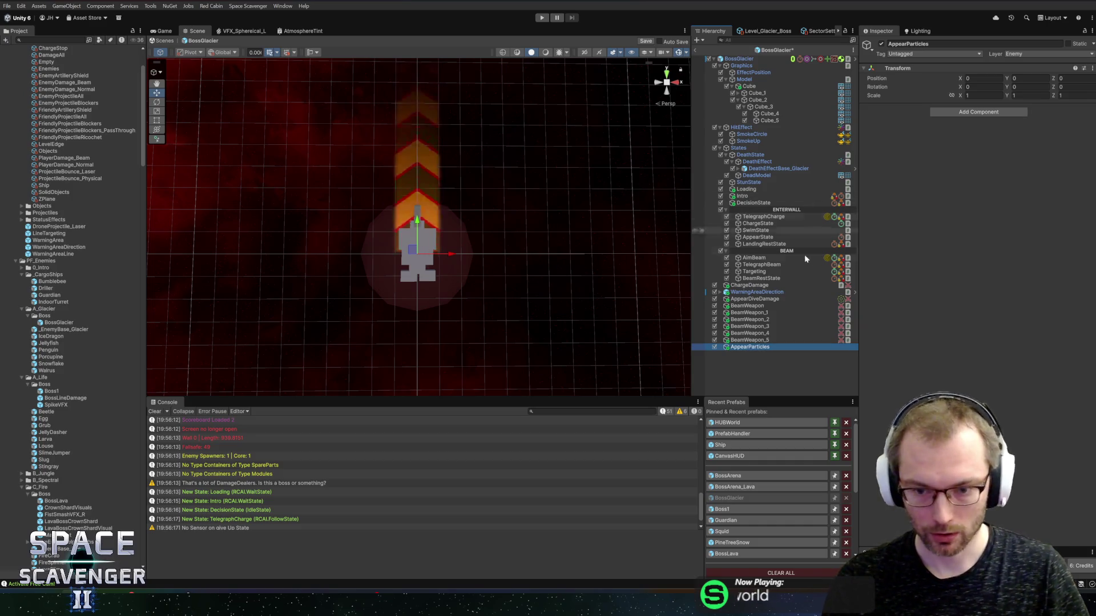
pyautogui.hotkey('ctrl', 's')
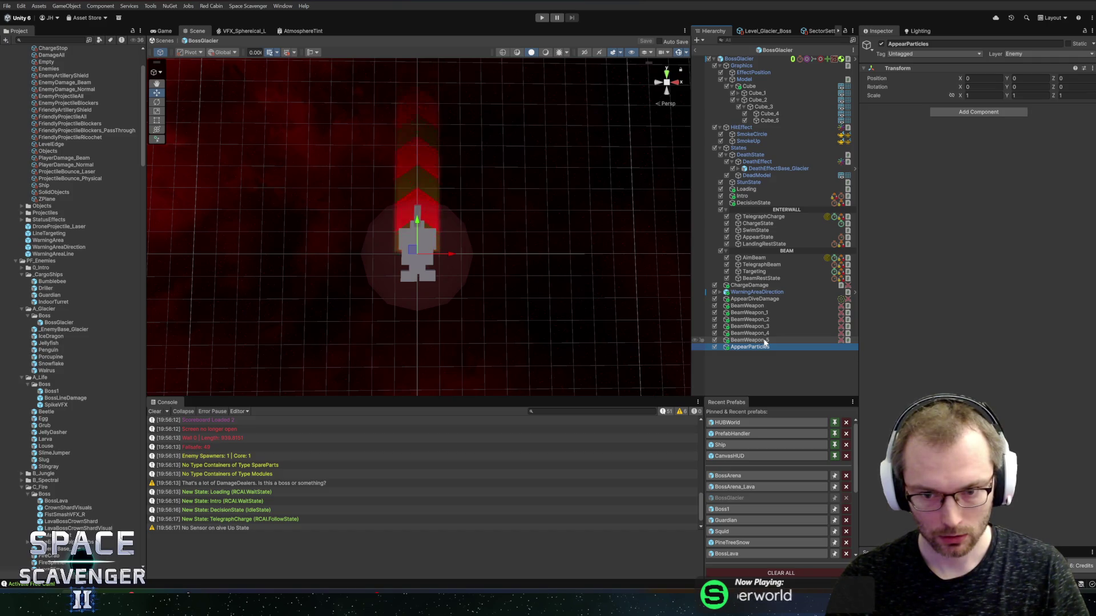
# Add the Particle Container and VFX Container scripts to AppearParticles
pyautogui.click(979, 113)
pyautogui.write('partic')
pyautogui.press('Down')
pyautogui.press('Down')
pyautogui.press('Return')
pyautogui.click(981, 135)
pyautogui.write('vfxc')
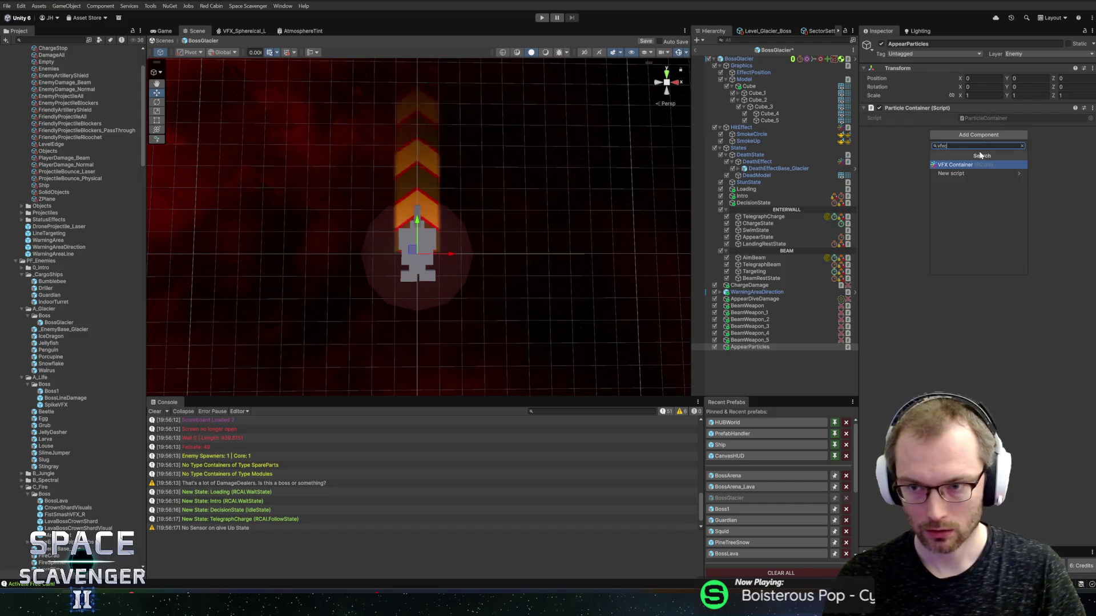
pyautogui.click(968, 164)
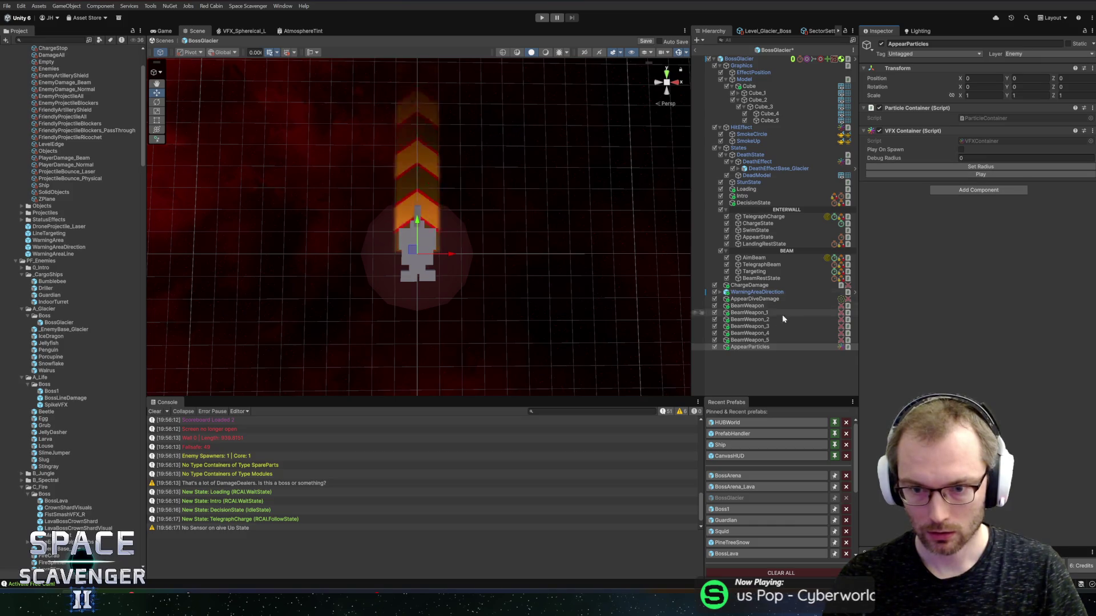
# Search the Project for '_ice' and locate the AreaVFX_Ice prefab in its folder
pyautogui.rightClick(746, 349)
pyautogui.click(971, 387)
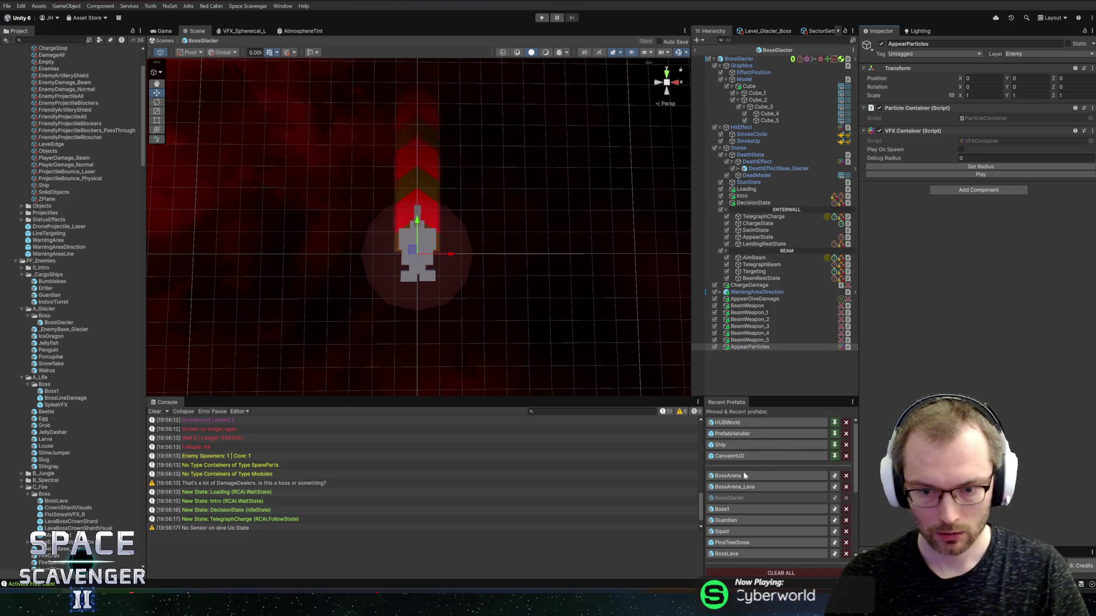
pyautogui.scroll(3, 34, 63)
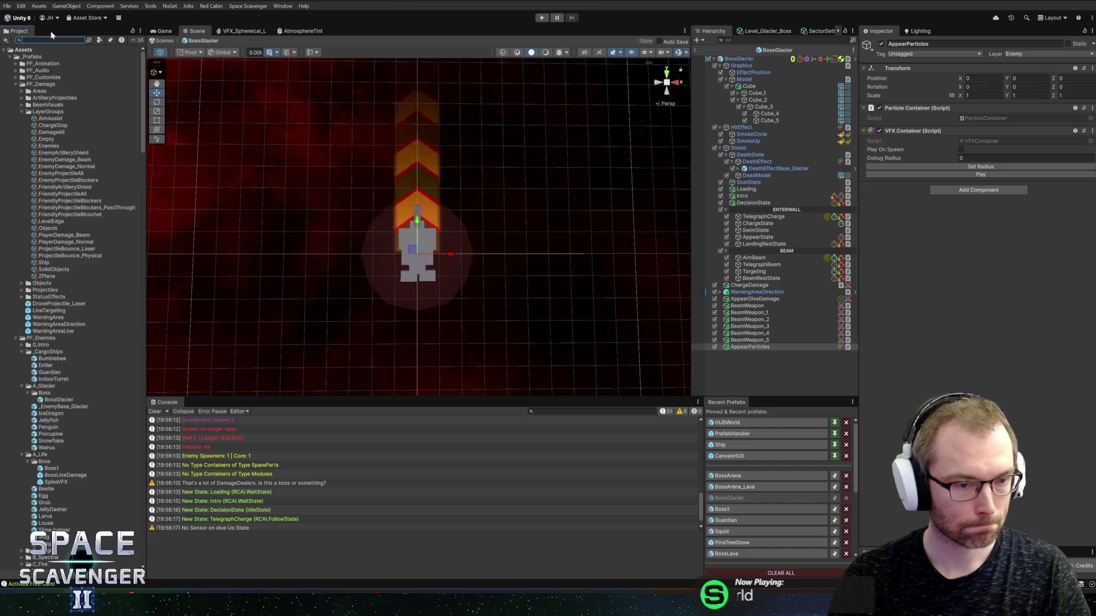
pyautogui.write('_ice')
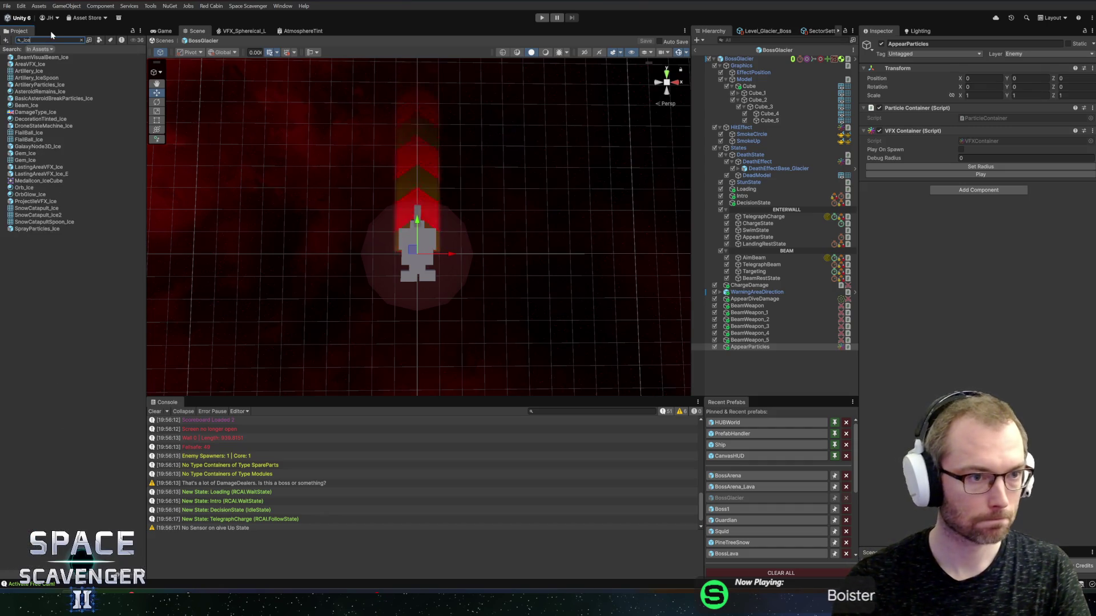
pyautogui.click(27, 65)
pyautogui.press('Escape')
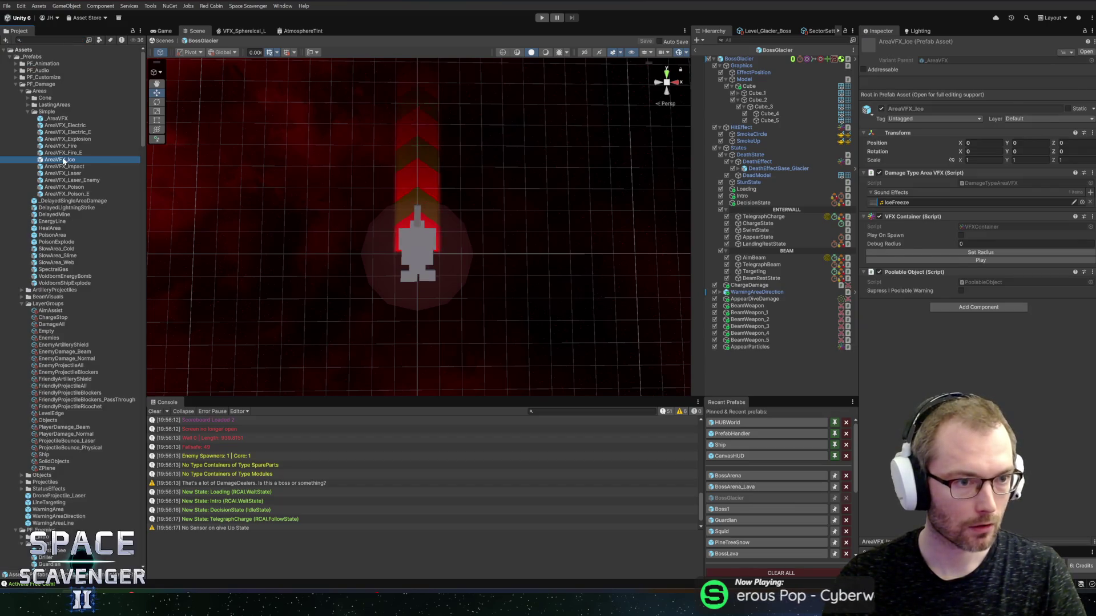
# Copy AreaVFX_Ice's four effect children into BossGlacier and nest them under AppearParticles
pyautogui.doubleClick(64, 161)
pyautogui.click(749, 73)
pyautogui.keyDown('shift'); pyautogui.click(747, 93); pyautogui.keyUp('shift')
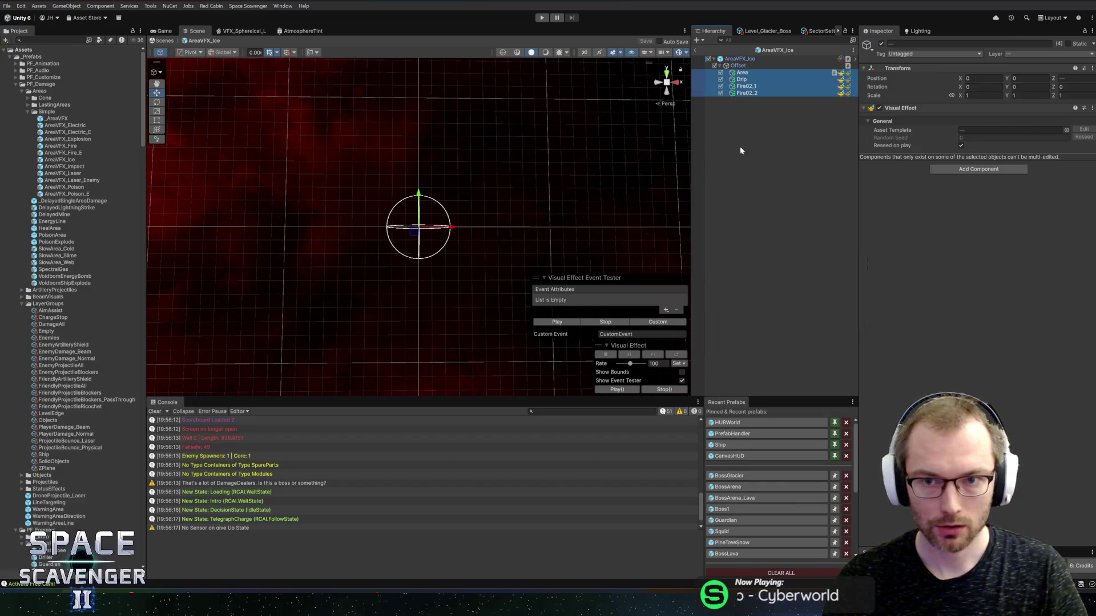
pyautogui.click(729, 475)
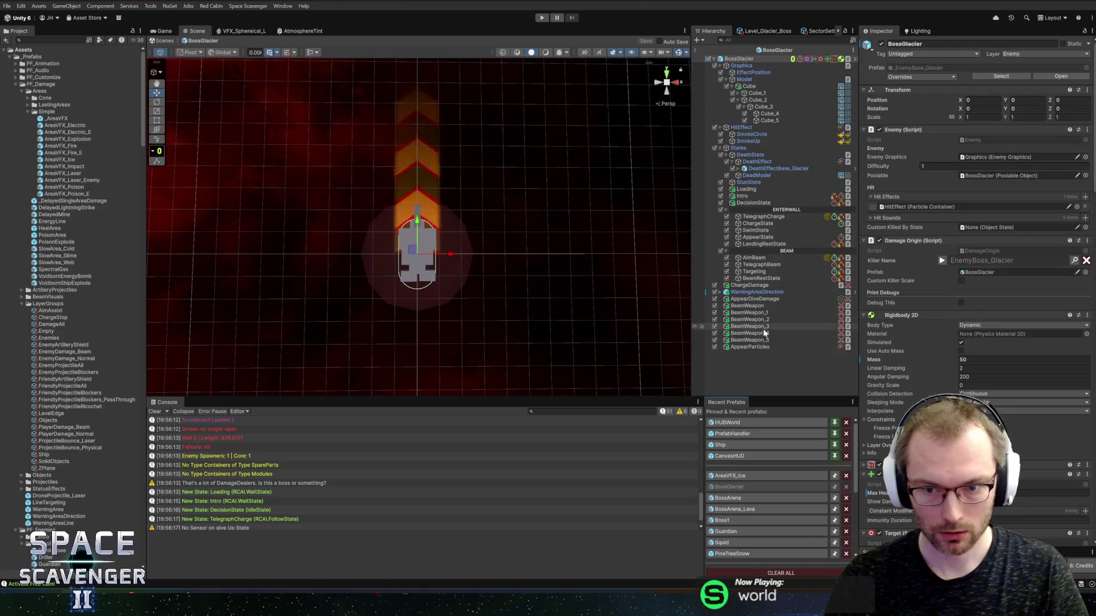
pyautogui.click(762, 340)
pyautogui.hotkey('ctrl', 'v')
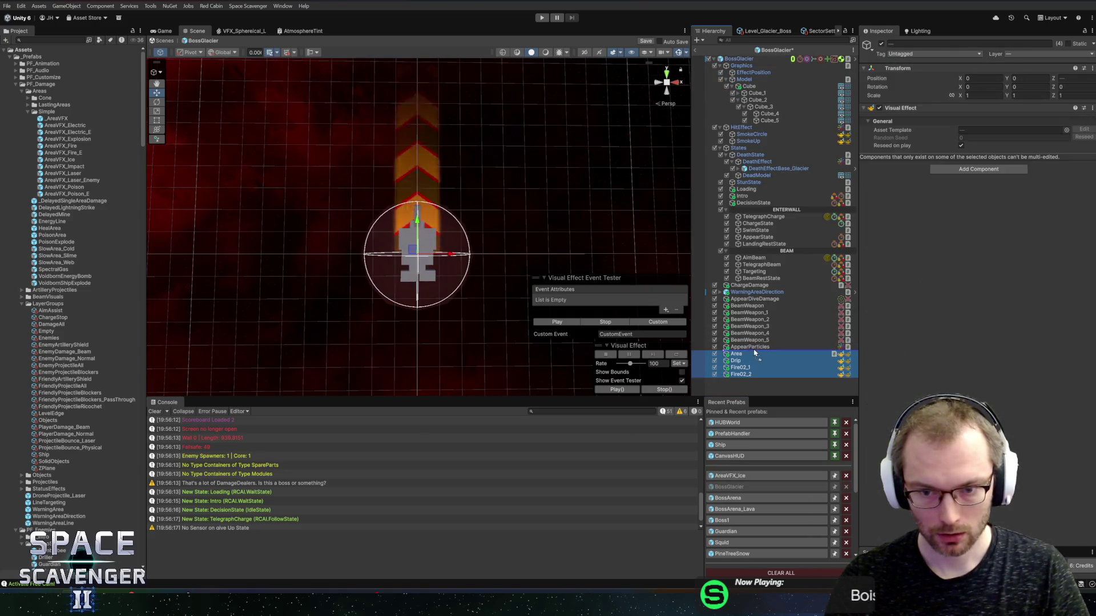
pyautogui.moveTo(753, 353); pyautogui.dragTo(752, 347)
# Select Area, Drip, Fire02_1 and Fire02_2 together and play a test burst
pyautogui.click(746, 348)
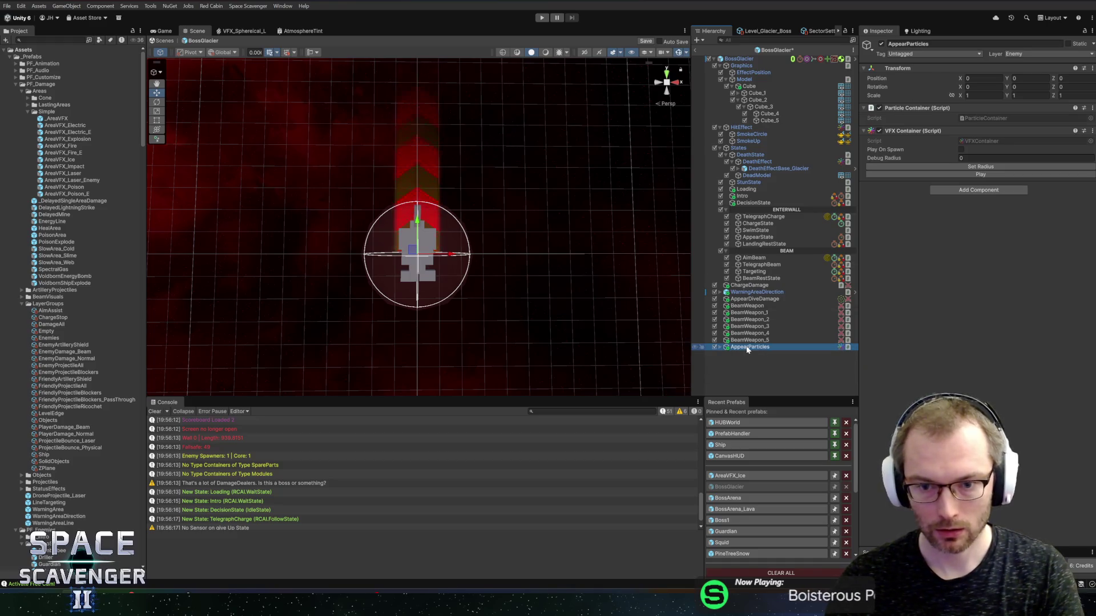
pyautogui.press('Right')
pyautogui.press('Down')
pyautogui.press('Down')
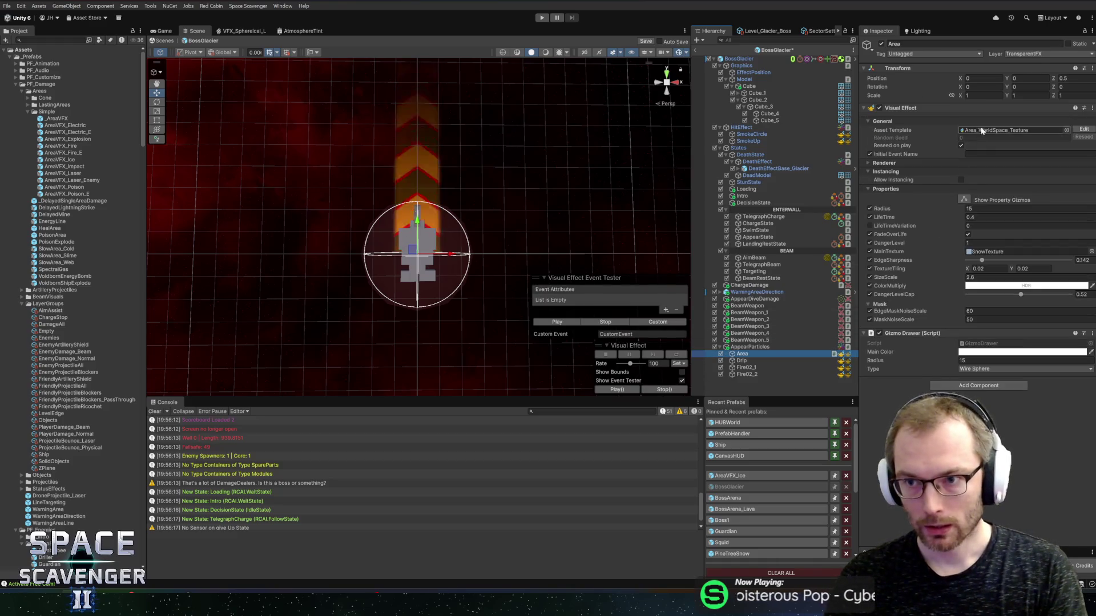
pyautogui.press('Up')
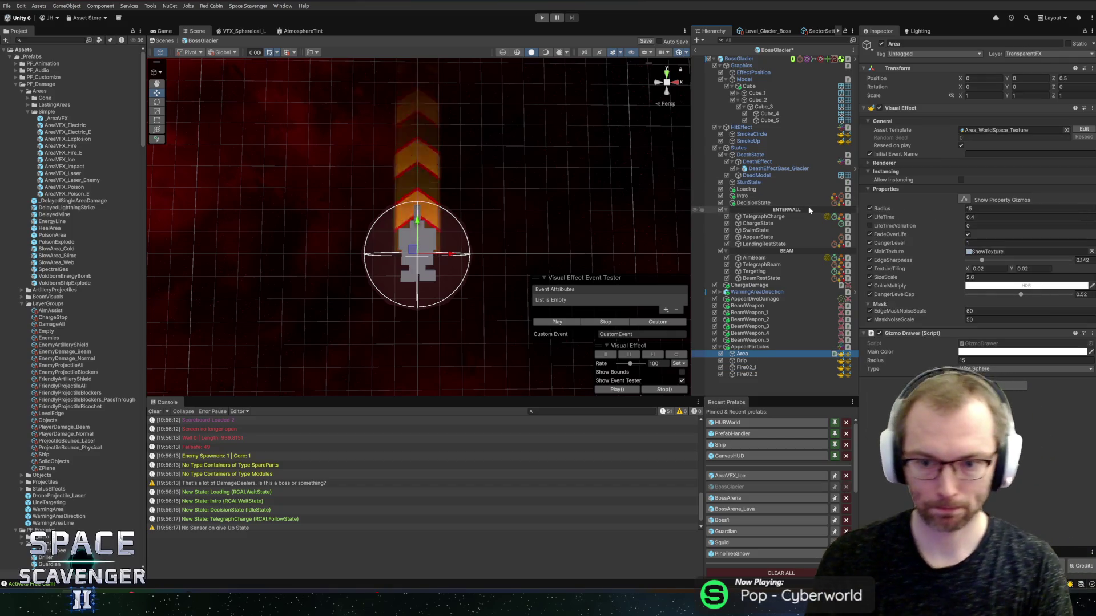
pyautogui.hotkey('shift', 'Down')
pyautogui.hotkey('shift', 'Down')
pyautogui.hotkey('shift', 'Down')
pyautogui.click(551, 323)
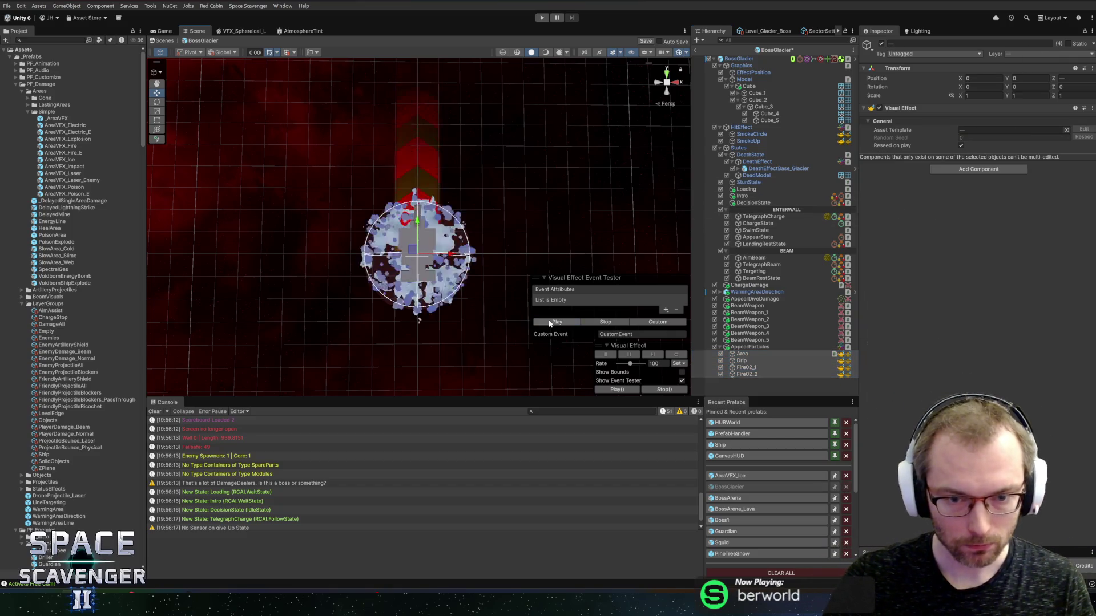
# Replay the combined icy burst several more times
pyautogui.click(551, 322)
pyautogui.click(551, 322)
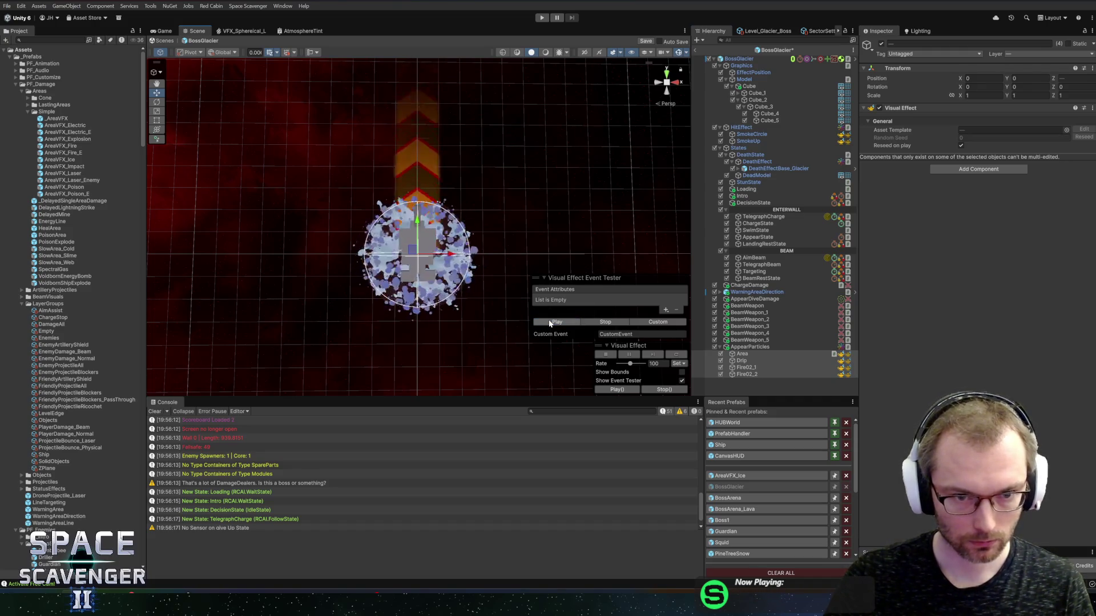
pyautogui.click(550, 322)
pyautogui.click(551, 323)
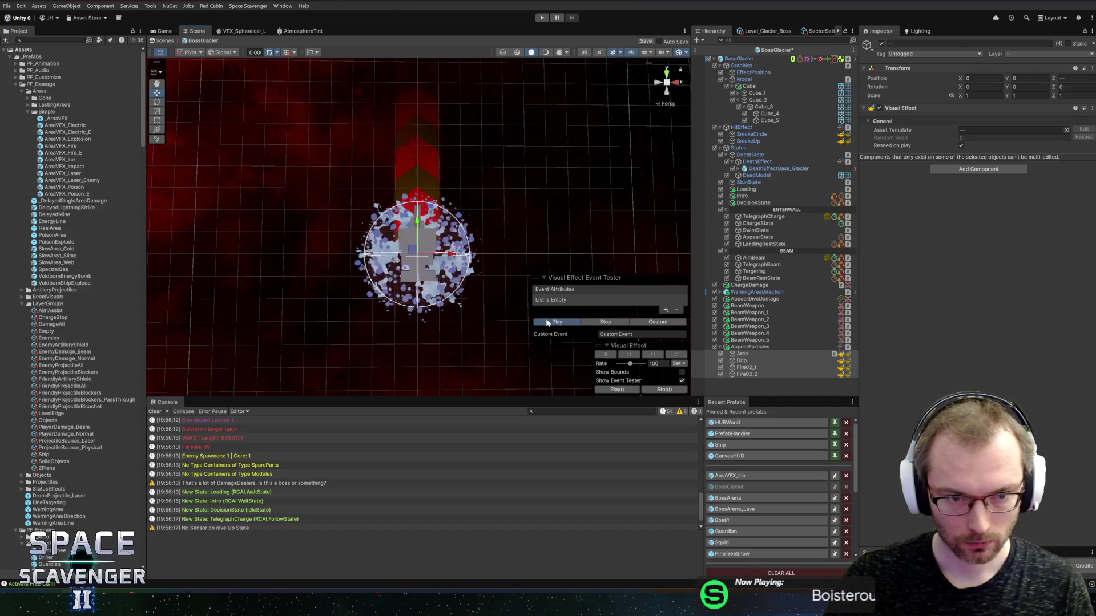
# Select Fire02_1 alone and replay its smoke burst around the boss
pyautogui.click(745, 360)
pyautogui.scroll(5, 467, 285)
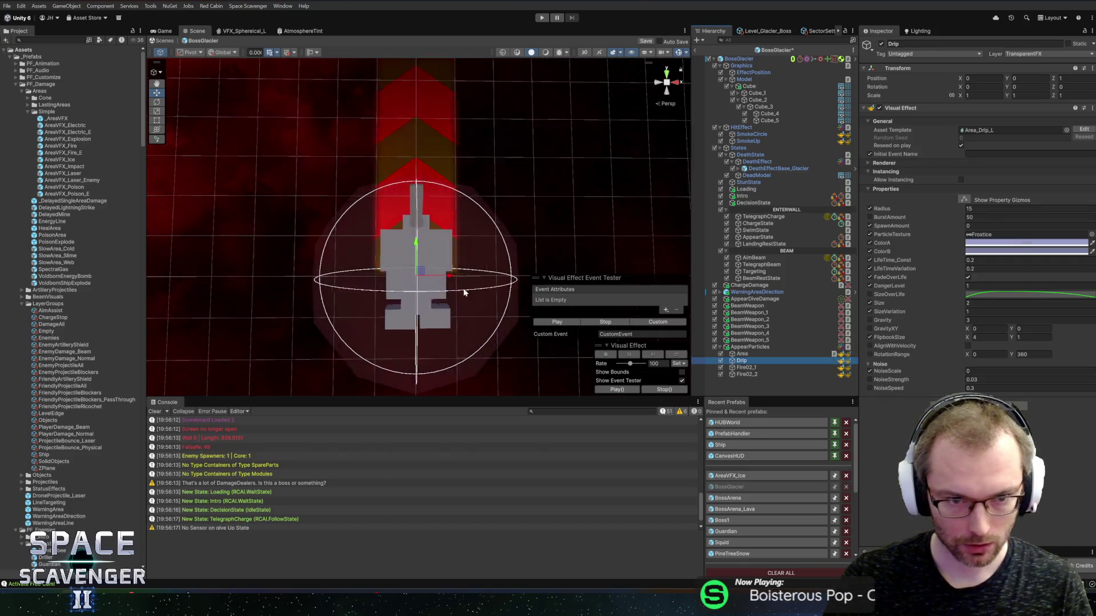
pyautogui.click(750, 368)
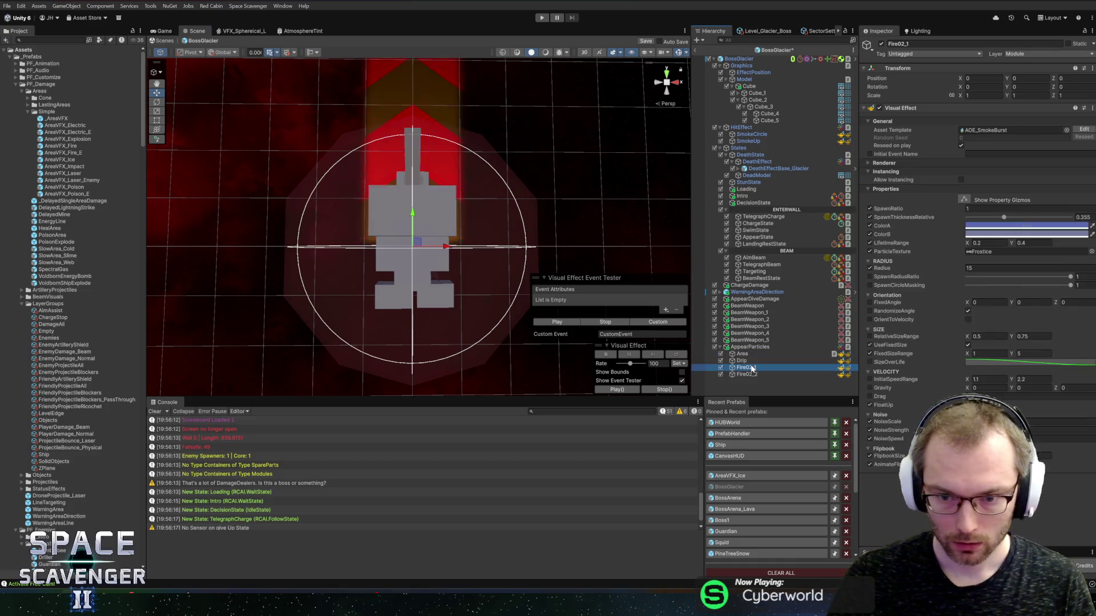
pyautogui.click(560, 326)
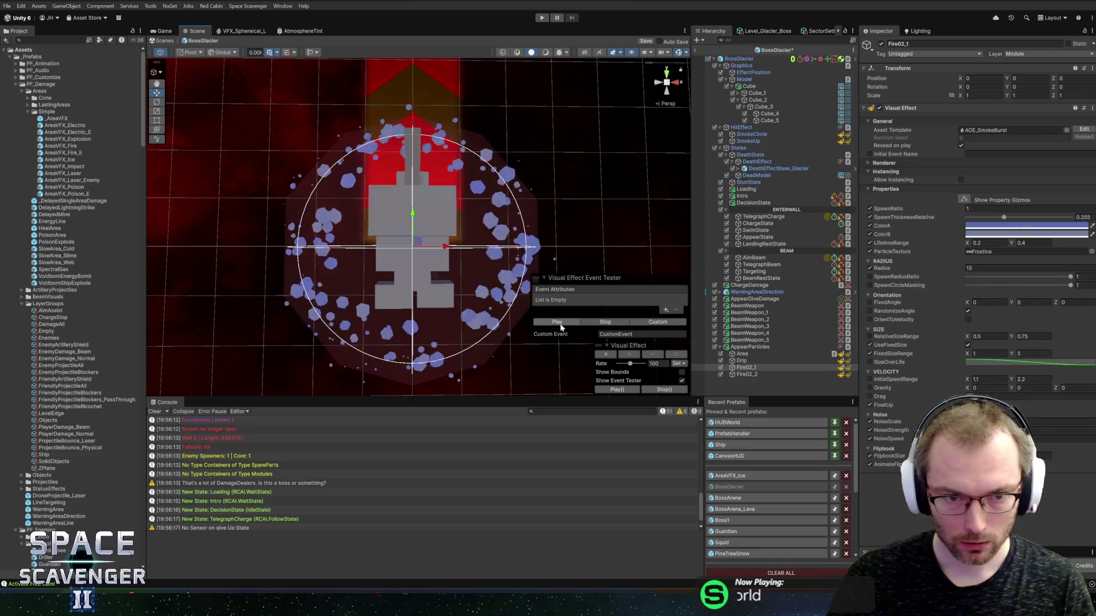
pyautogui.click(553, 323)
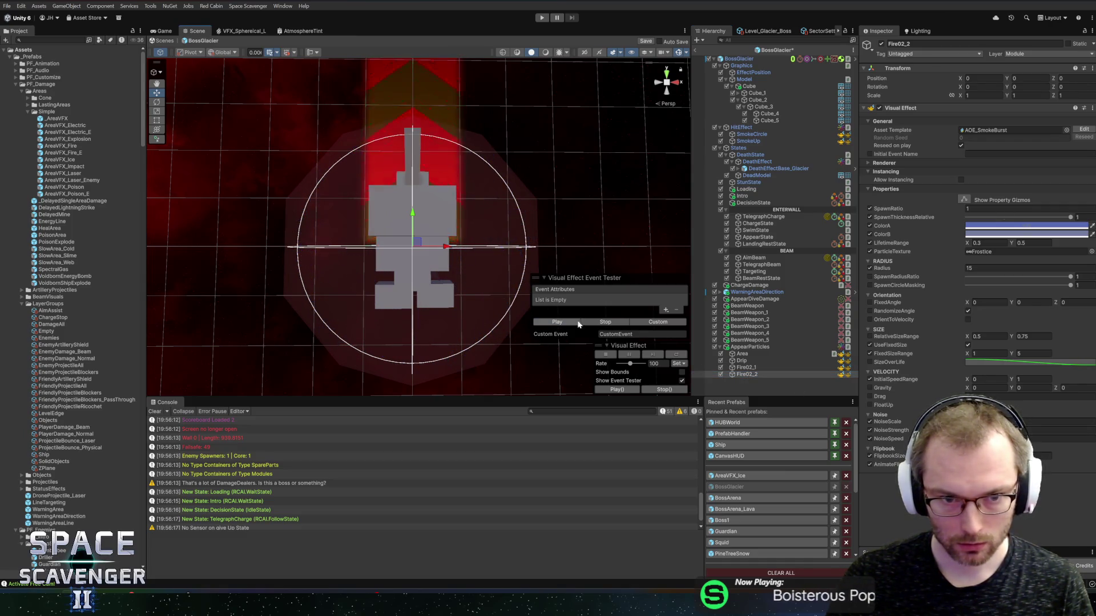
# Reselect Fire02_1 and duplicate it into a new copy
pyautogui.click(755, 347)
pyautogui.click(742, 354)
pyautogui.click(749, 367)
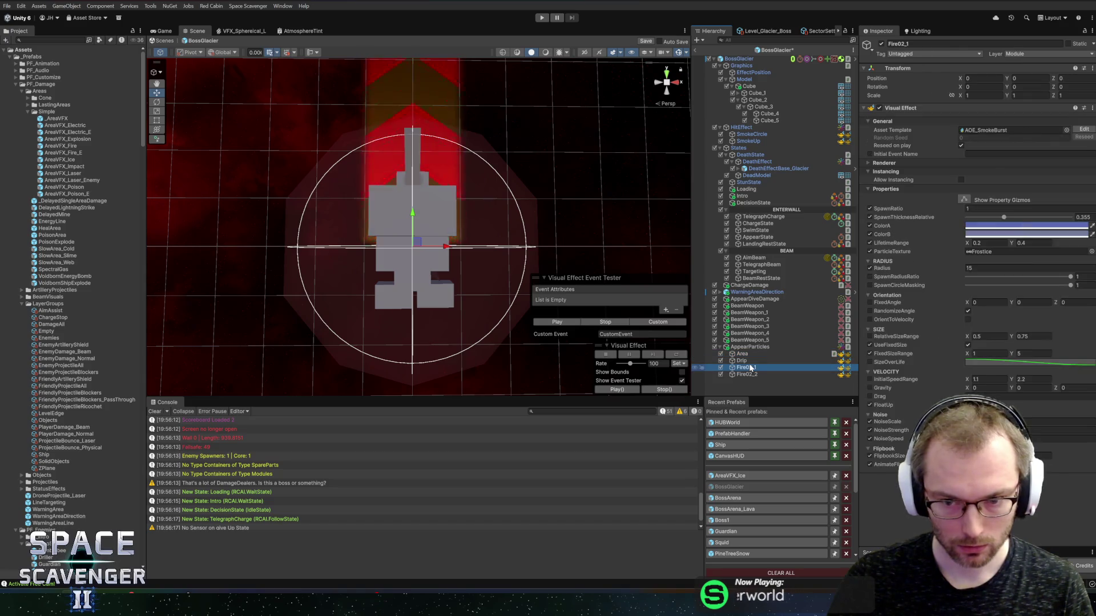
pyautogui.hotkey('ctrl', 'd')
# Rename the copy to Debris and assign VFX_Fountain_Cone3d_W as its effect graph
pyautogui.press('F2')
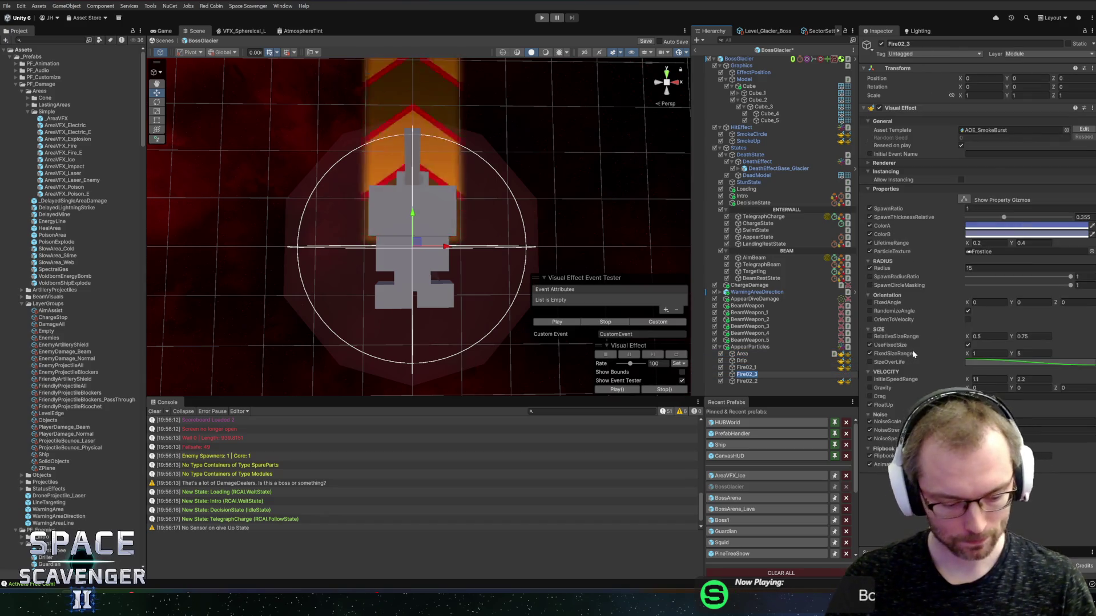
pyautogui.write('Debris')
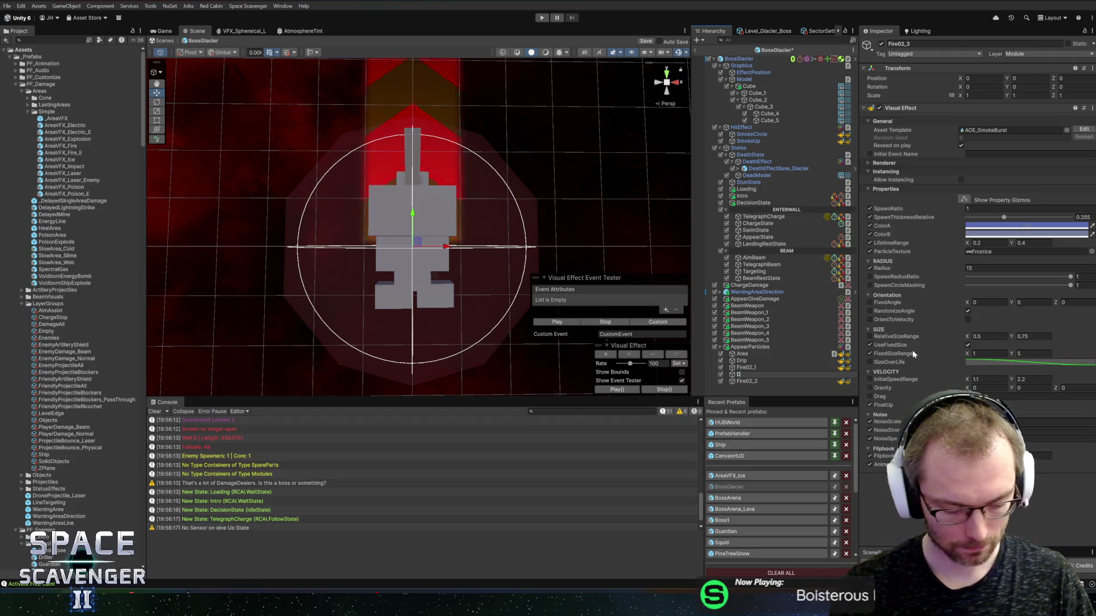
pyautogui.press('Return')
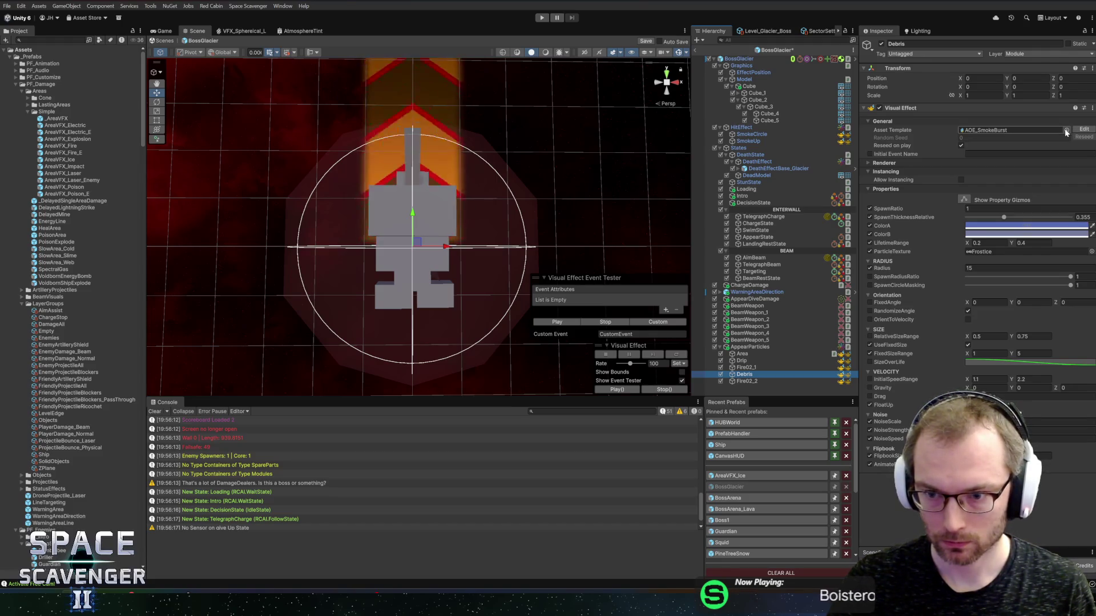
pyautogui.click(1066, 130)
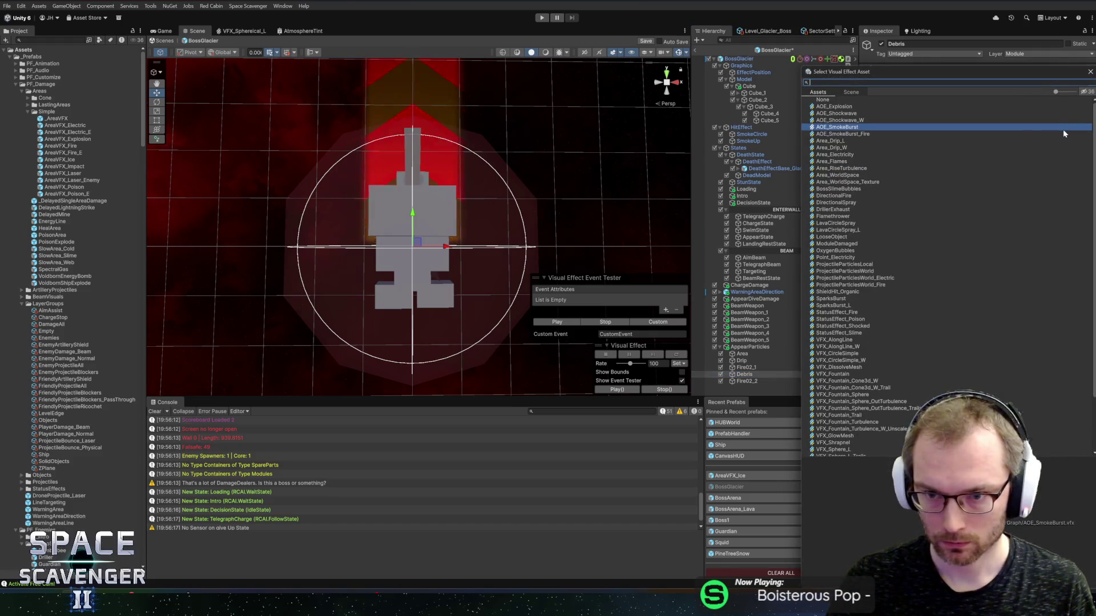
pyautogui.write('foun')
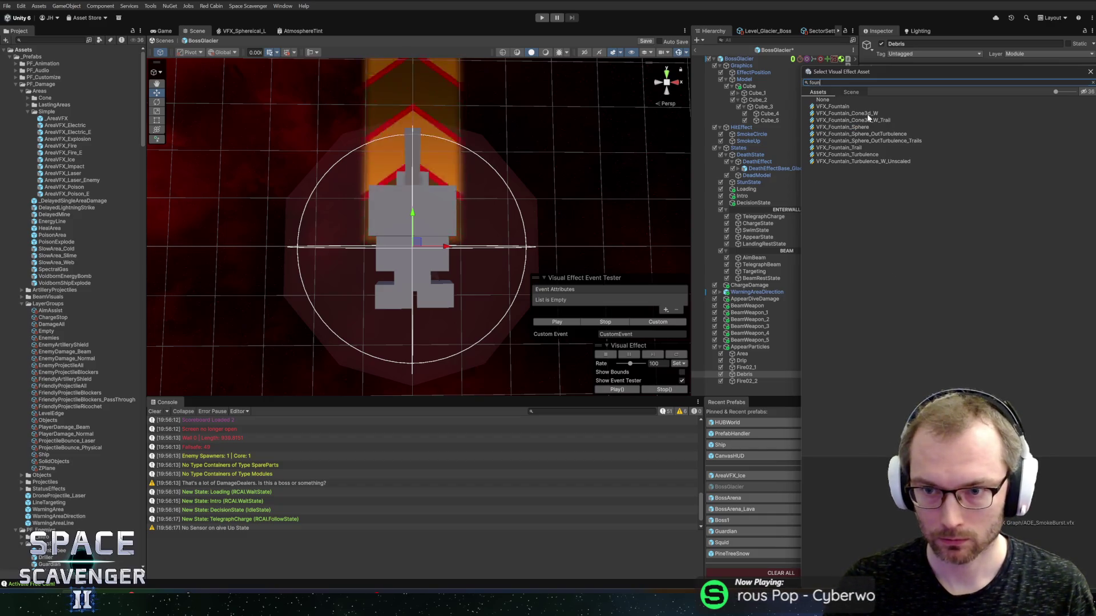
pyautogui.doubleClick(868, 114)
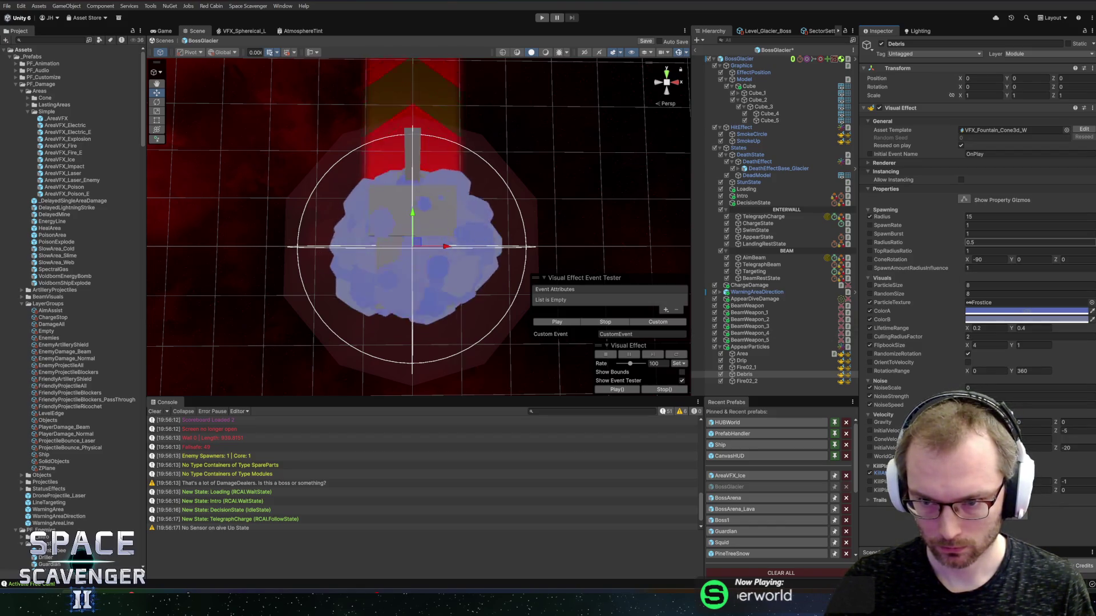
# Set the Debris SpawnBurst count to 20
pyautogui.doubleClick(982, 234)
pyautogui.write('20')
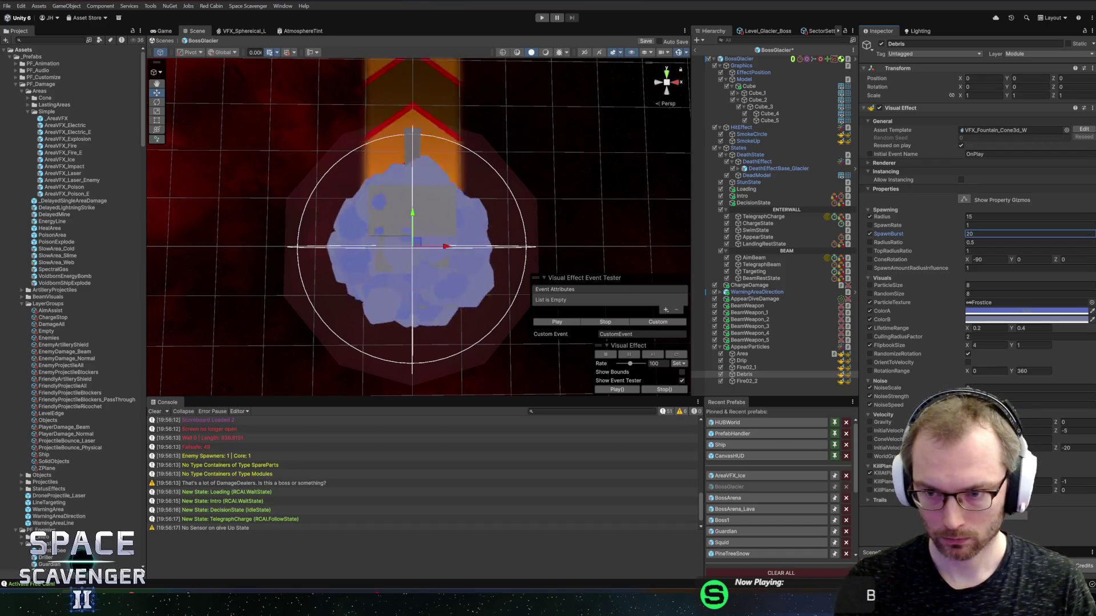
pyautogui.click(589, 323)
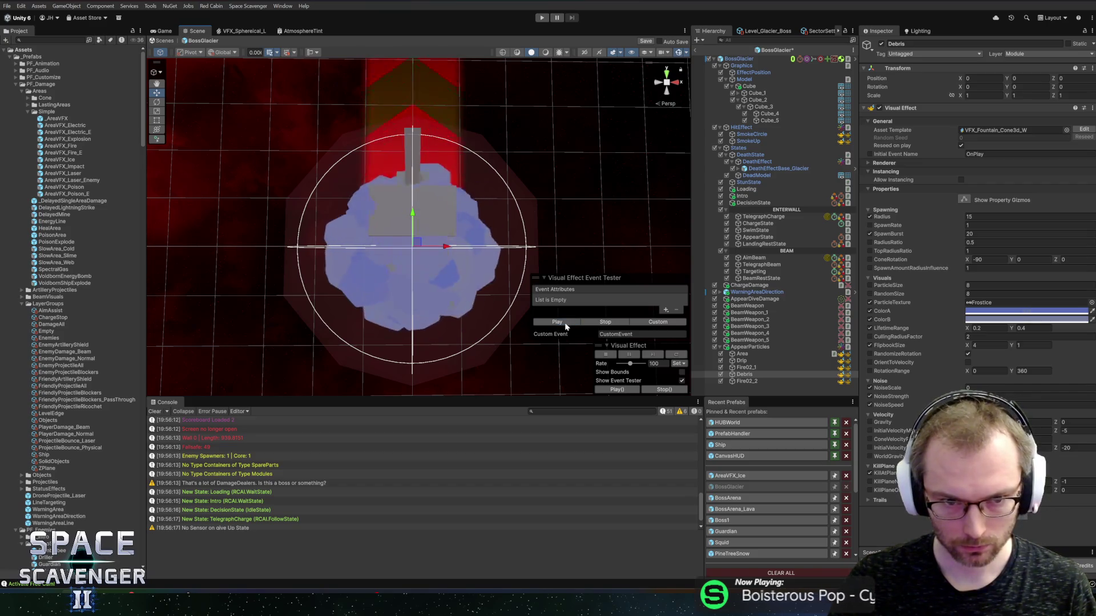
# Rotate Debris 90° about the X axis and enter a SpawnRate of 0
pyautogui.press('e')
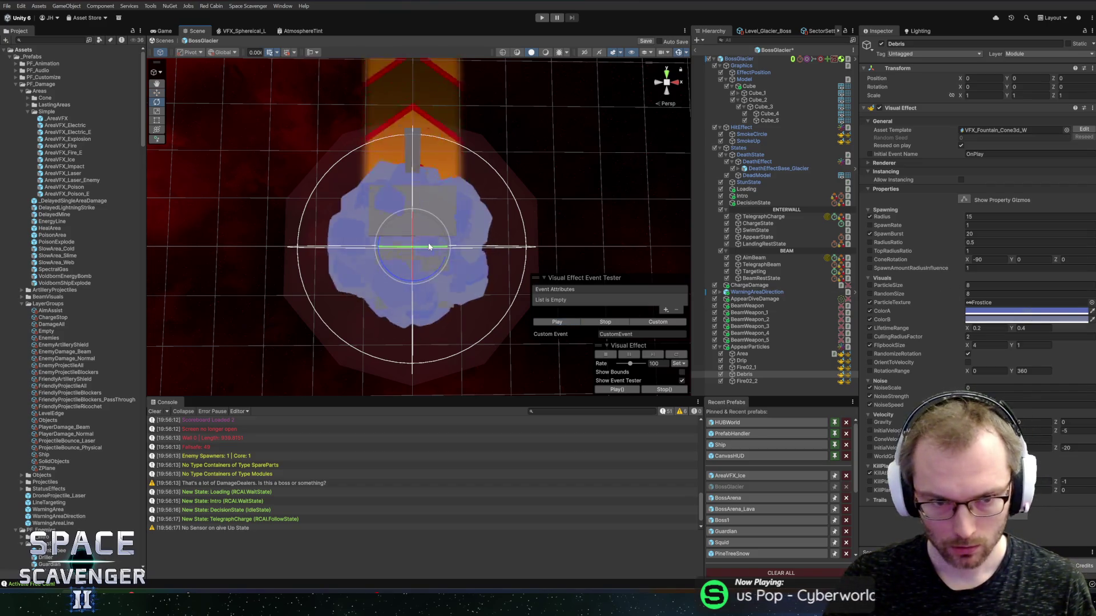
pyautogui.moveTo(414, 239); pyautogui.dragTo(430, 118)
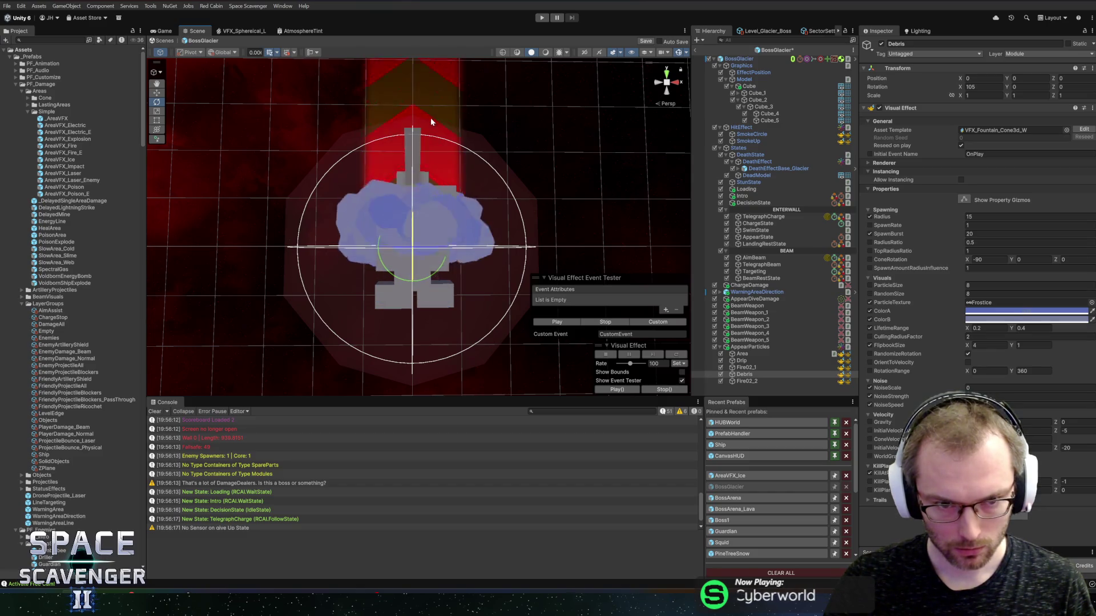
pyautogui.press('w')
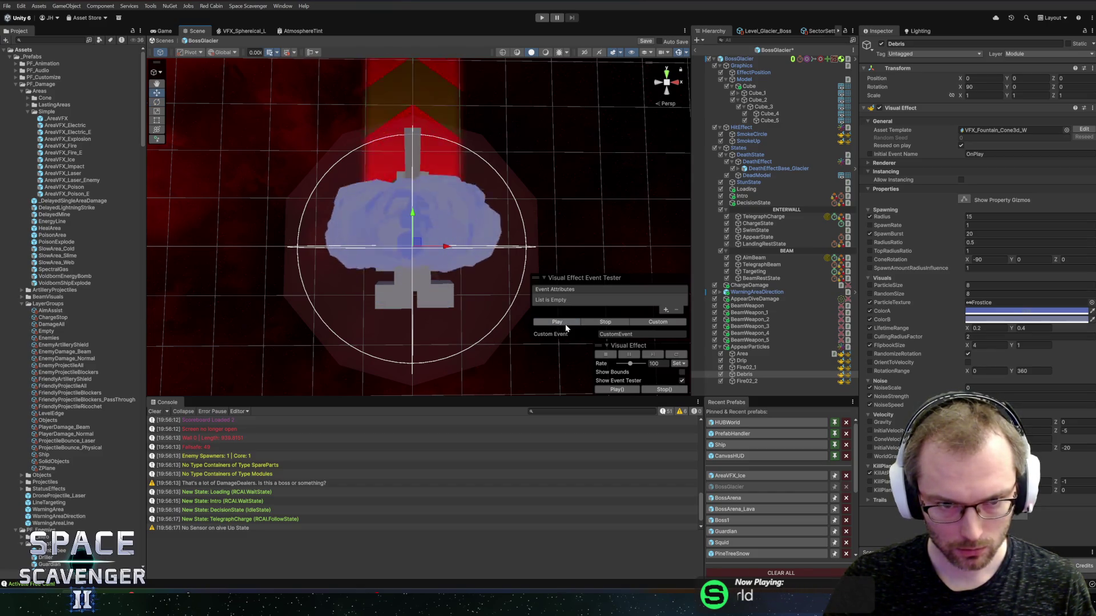
pyautogui.click(598, 323)
pyautogui.click(984, 228)
pyautogui.write('0')
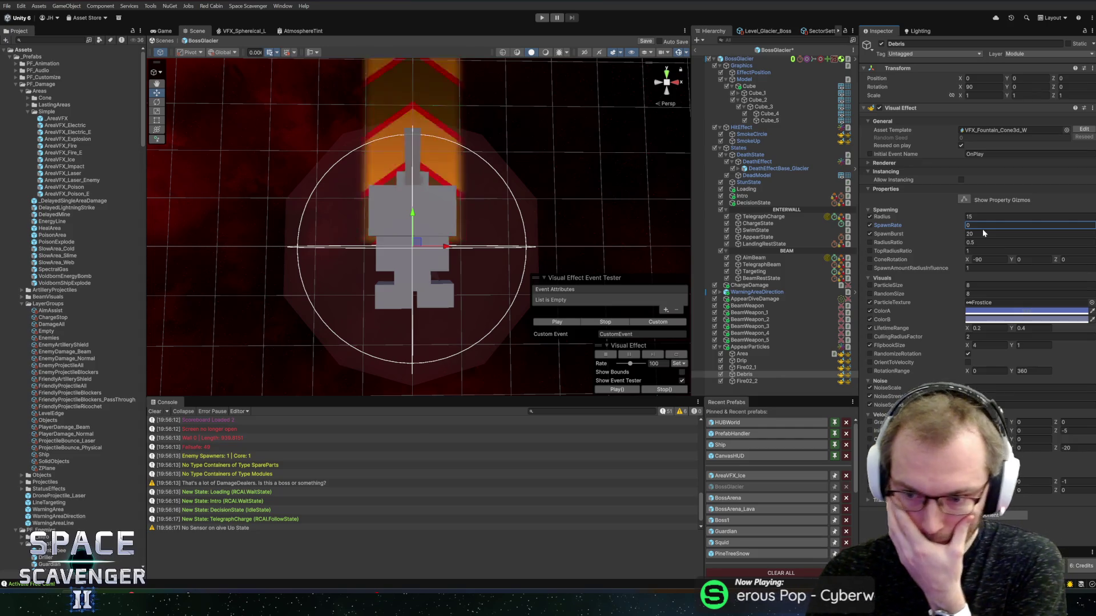
# Confirm SpawnRate 0, set initial velocity Y to 50, and fire test bursts
pyautogui.press('Return')
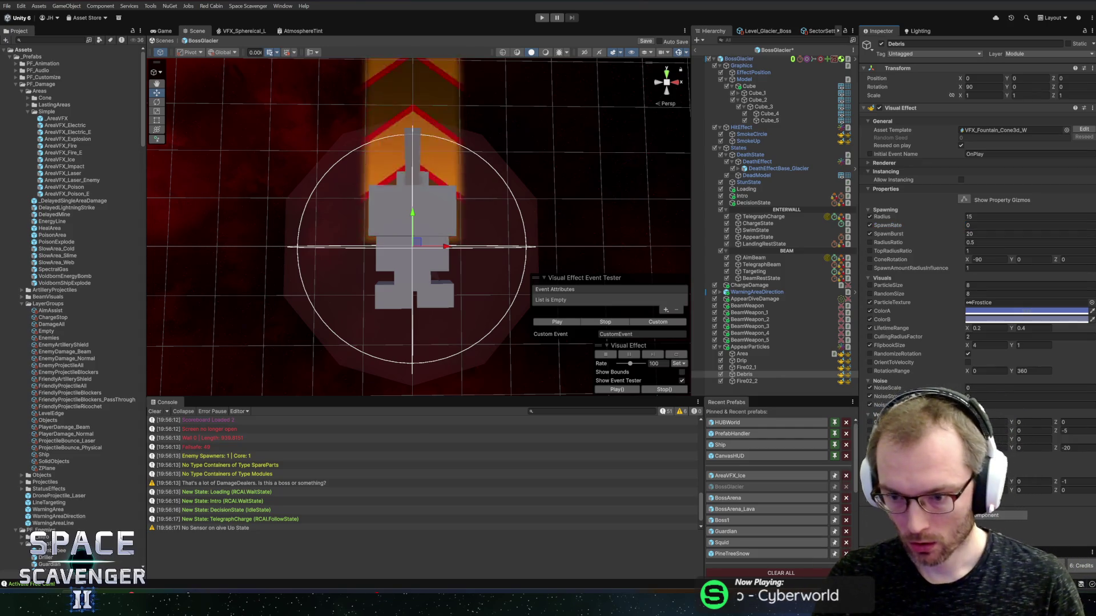
pyautogui.click(1032, 439)
pyautogui.write('50')
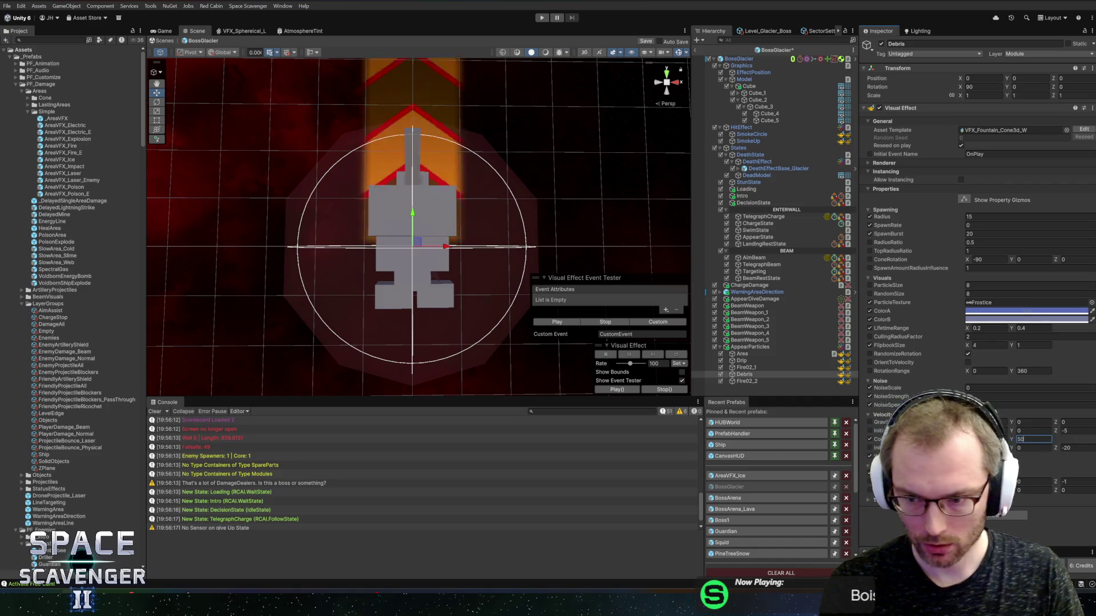
pyautogui.click(562, 323)
pyautogui.click(565, 323)
pyautogui.click(565, 323)
pyautogui.click(565, 323)
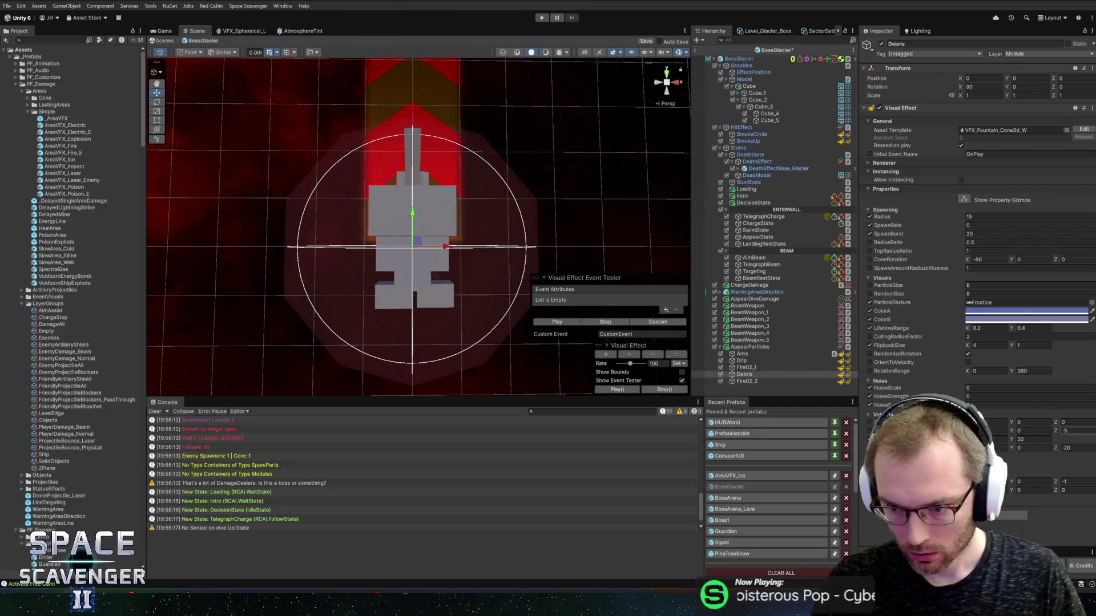
# Set initial velocity Z to -50 and fire another burst with the smaller particles
pyautogui.click(1068, 431)
pyautogui.write('-50')
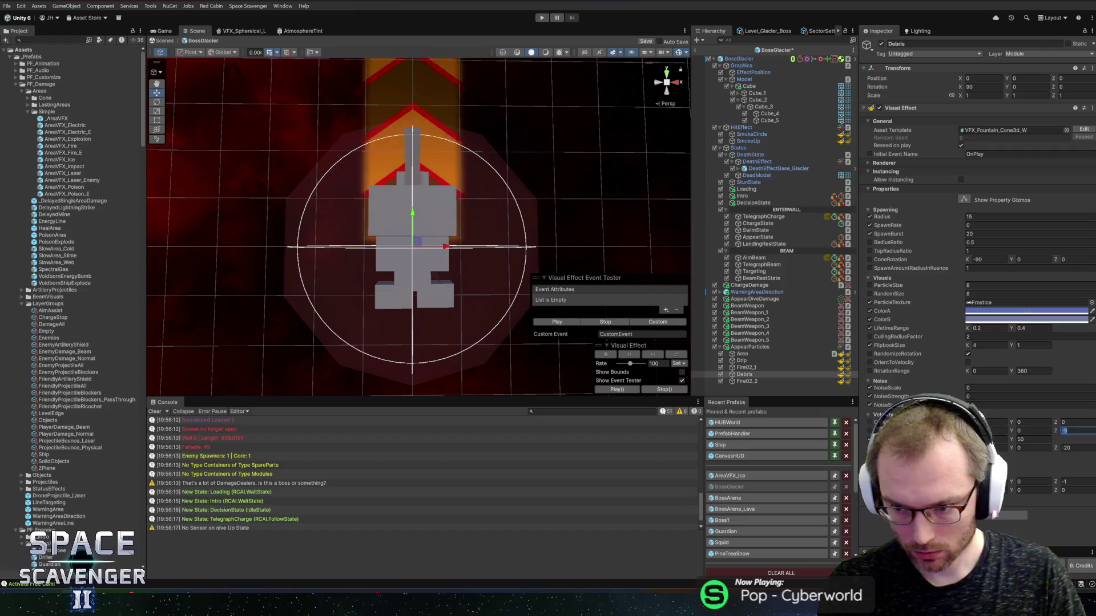
pyautogui.click(557, 322)
pyautogui.scroll(-5, 494, 202)
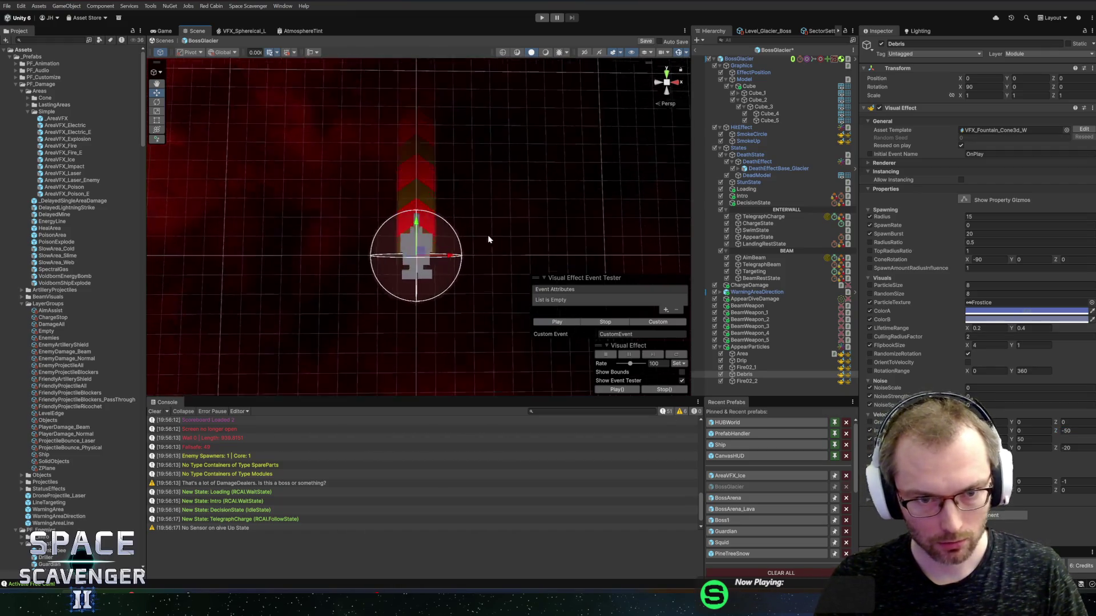
pyautogui.scroll(1, 488, 238)
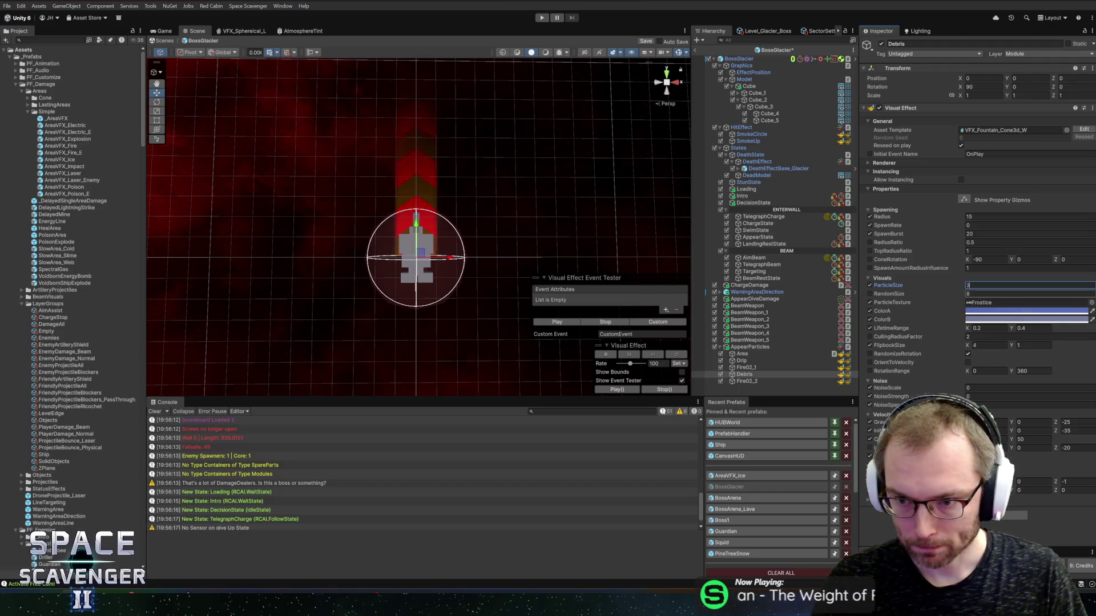
pyautogui.click(557, 323)
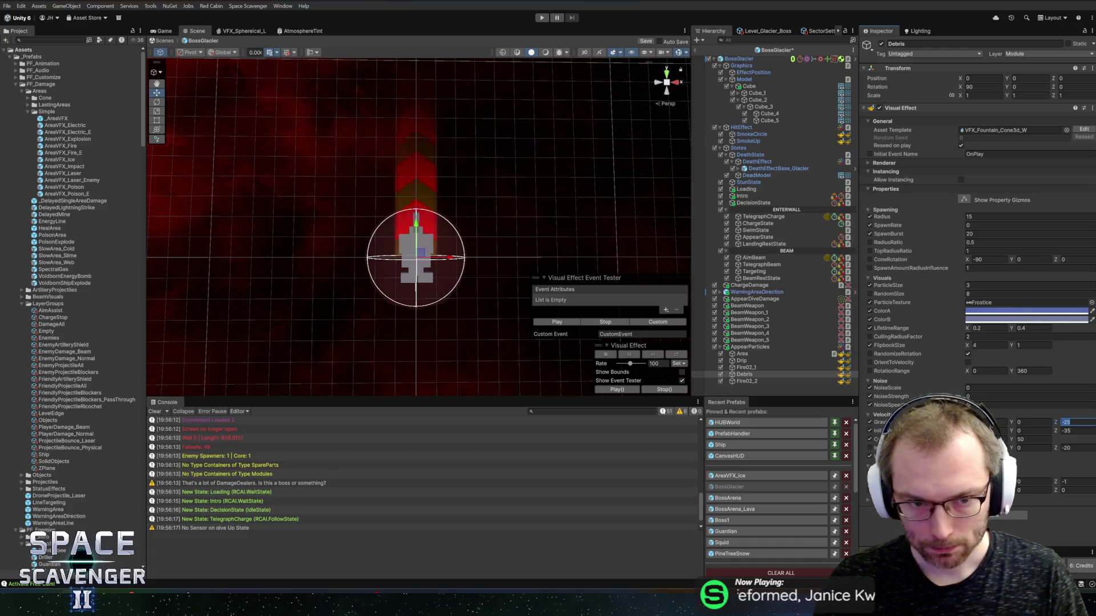
# Change the velocity Z value to 20
pyautogui.write('20')
pyautogui.press('Return')
pyautogui.moveTo(288, 240); pyautogui.dragTo(384, 289)
# Set the velocity Z values to 0 and -35 and fire several test debris bursts
pyautogui.click(557, 323)
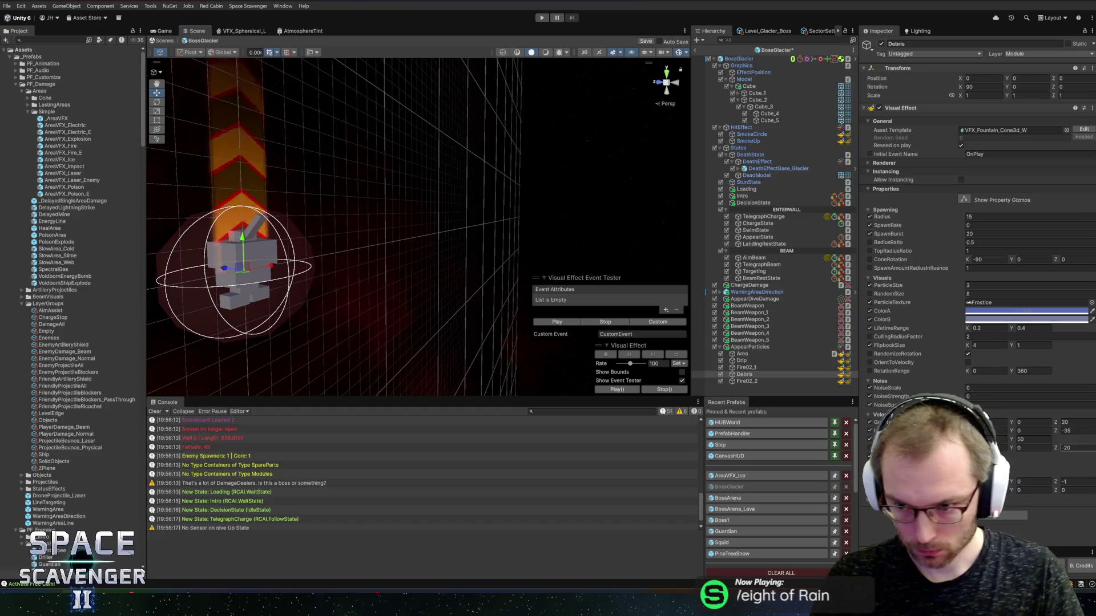
pyautogui.click(1088, 430)
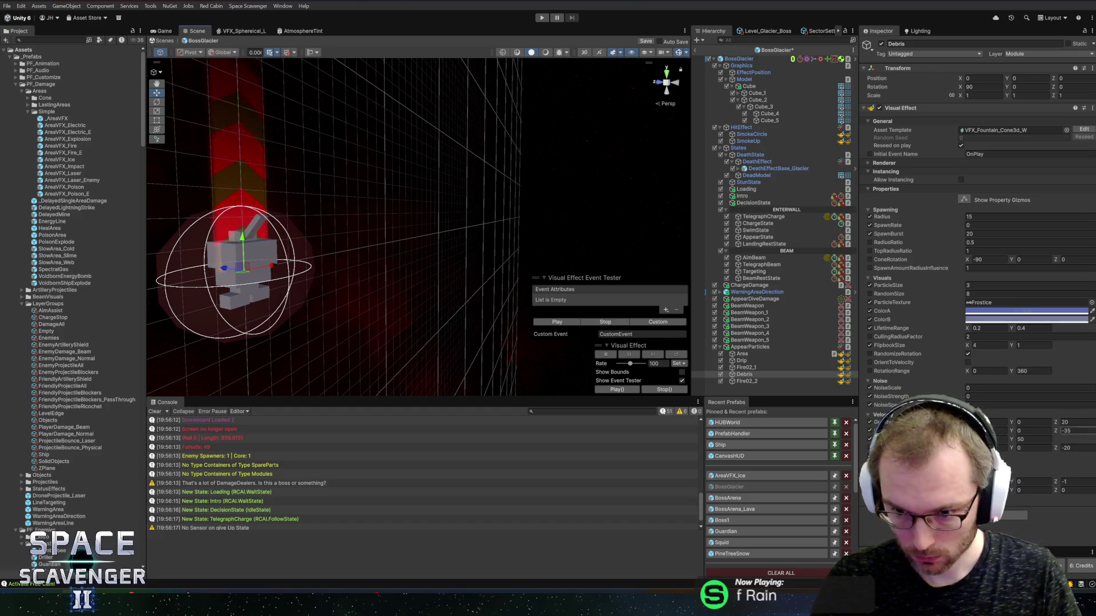
pyautogui.write('0')
pyautogui.click(1066, 448)
pyautogui.write('-35')
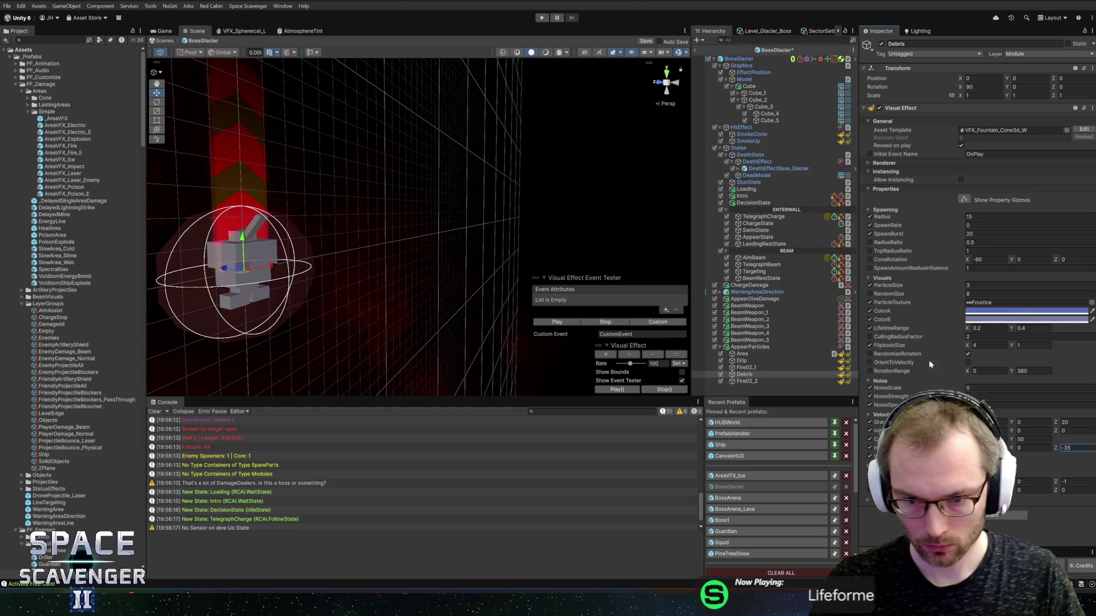
pyautogui.click(540, 324)
pyautogui.click(540, 324)
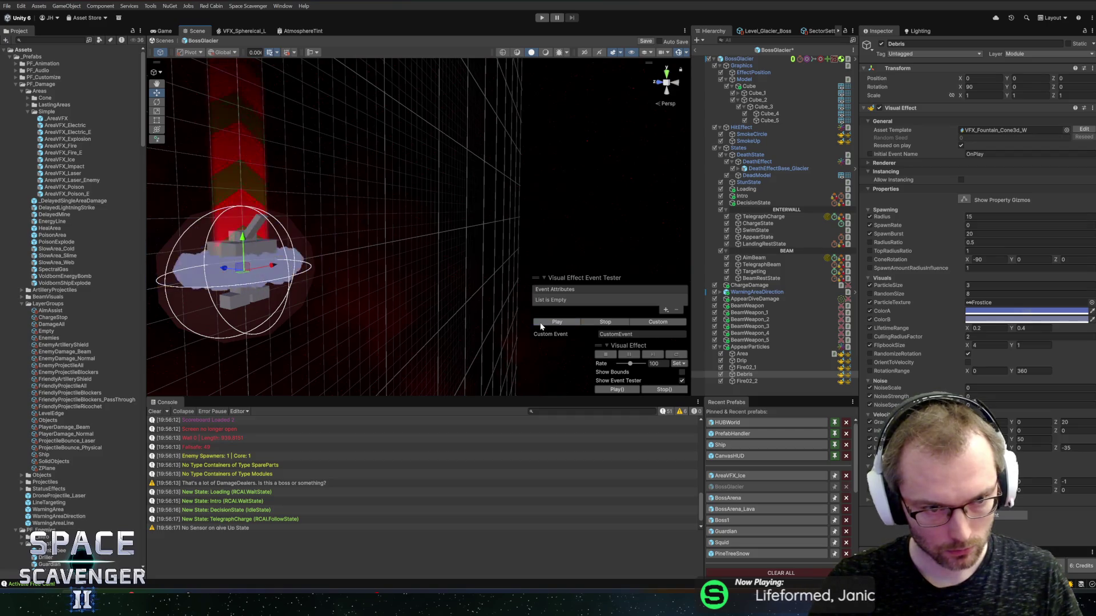
pyautogui.click(540, 324)
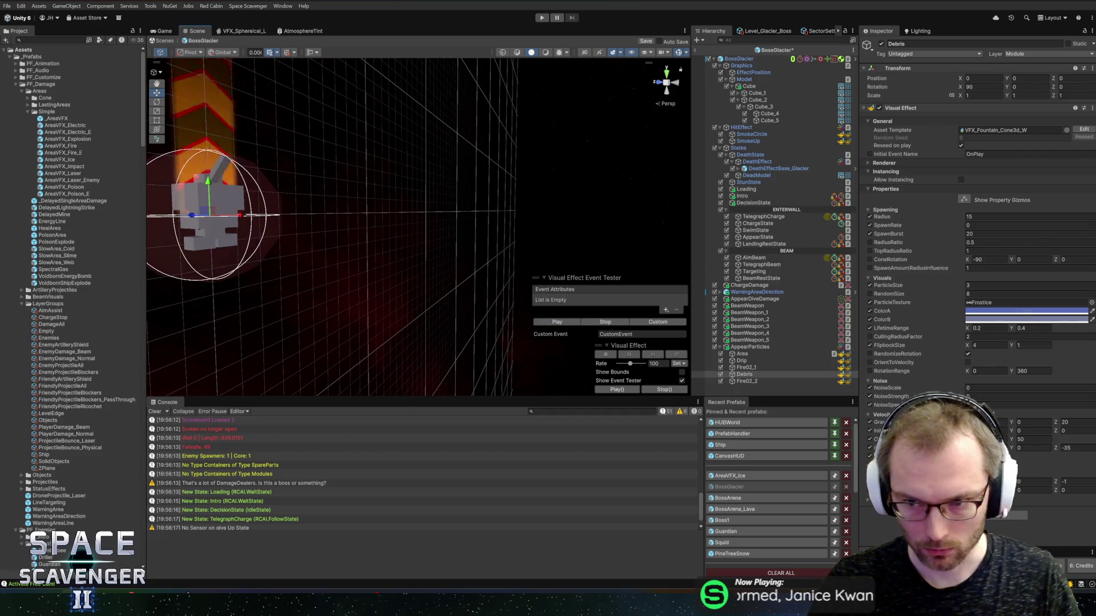
# Cut the SpawnBurst count to 2 and test it, then try tilting Debris and undo it
pyautogui.click(1000, 234)
pyautogui.write('2')
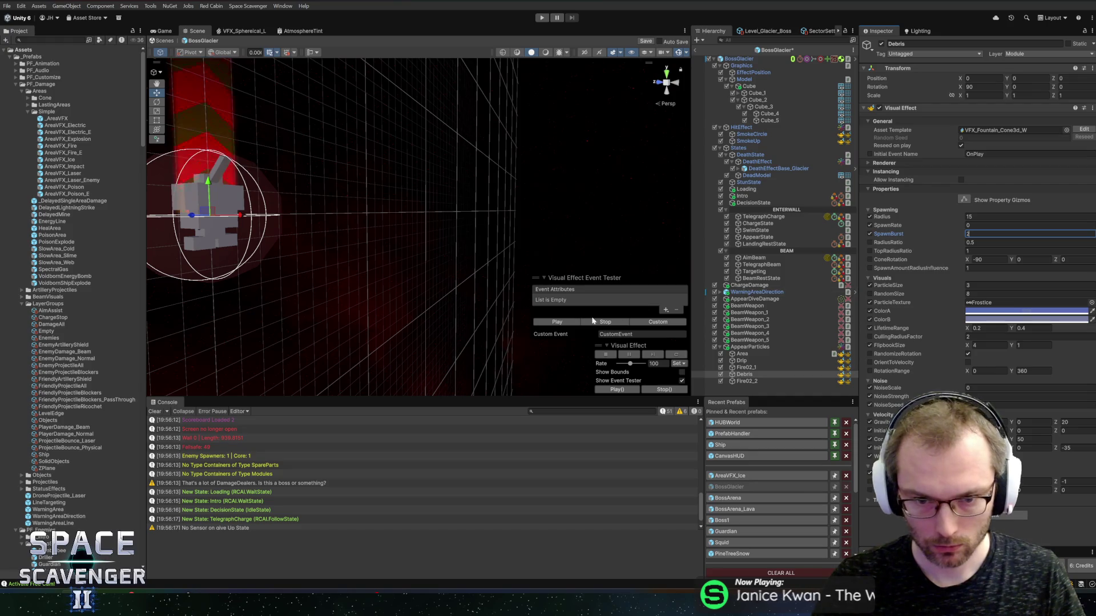
pyautogui.click(557, 323)
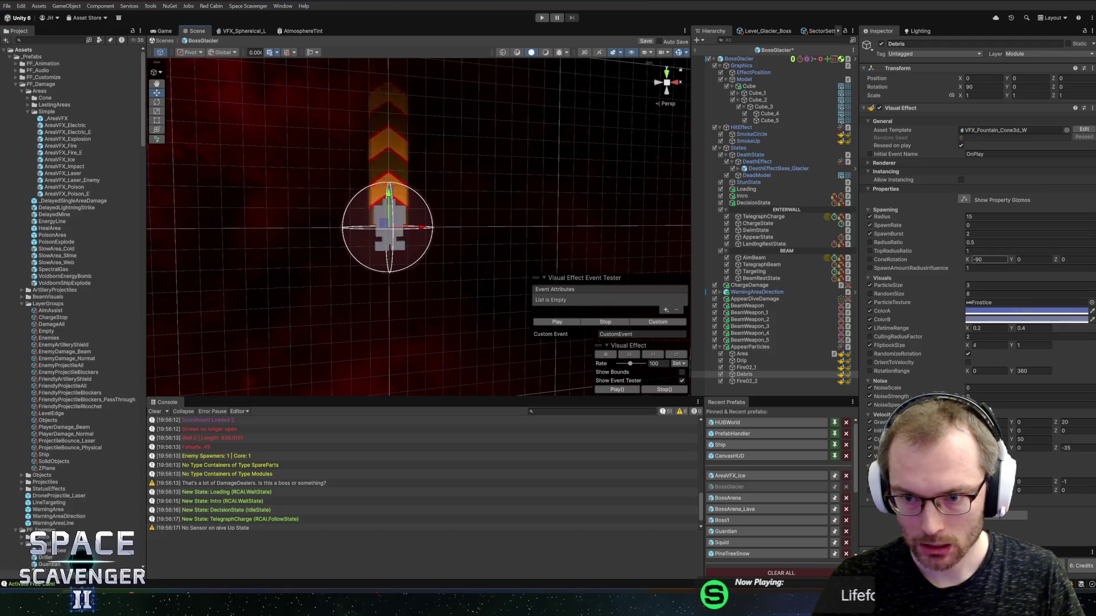
pyautogui.press('e')
pyautogui.moveTo(408, 224); pyautogui.dragTo(455, 179)
pyautogui.hotkey('ctrl', 'z')
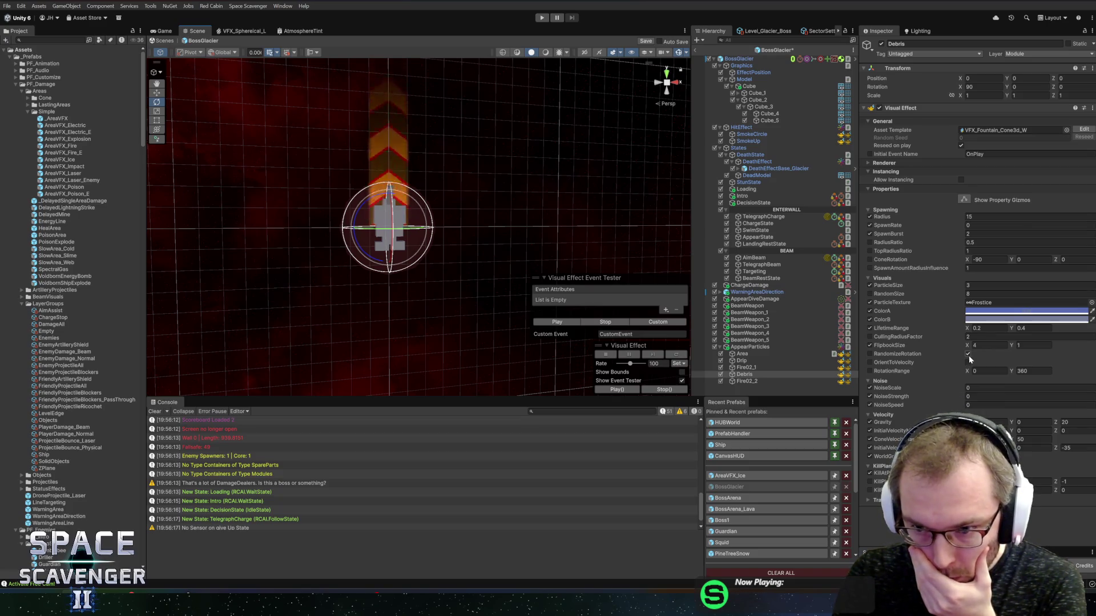
# Set the lifetime range to 1–2 and replay the debris burst around the boss
pyautogui.click(990, 329)
pyautogui.write('1')
pyautogui.press('Tab')
pyautogui.write('2')
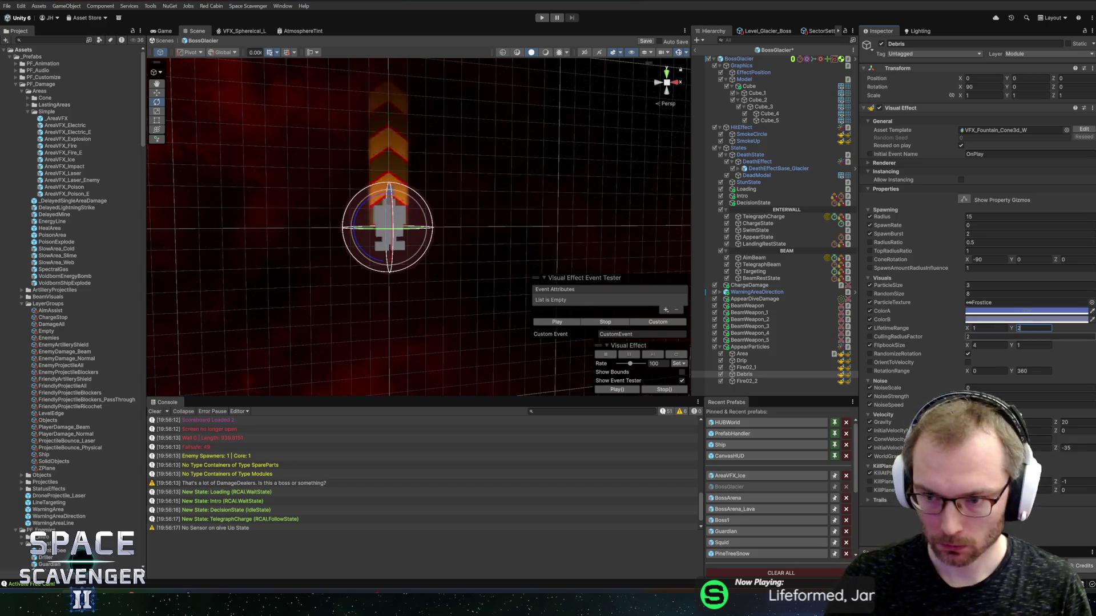
pyautogui.click(558, 322)
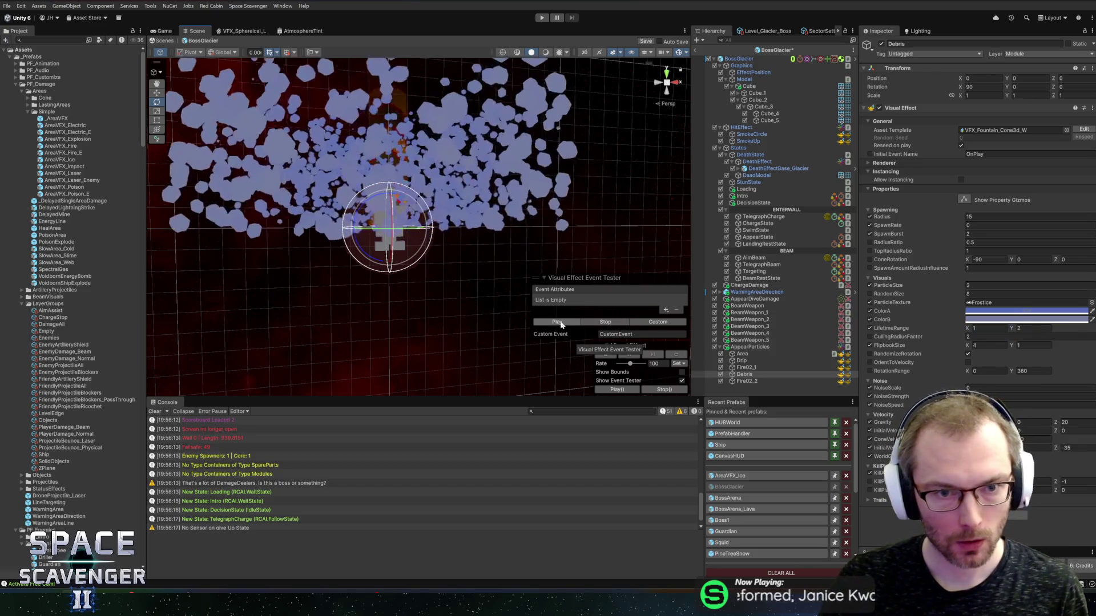
pyautogui.moveTo(543, 320)
pyautogui.mouseDown()
pyautogui.moveTo(354, 311)
pyautogui.moveTo(455, 289)
pyautogui.moveTo(514, 311)
pyautogui.mouseUp()
pyautogui.click(569, 323)
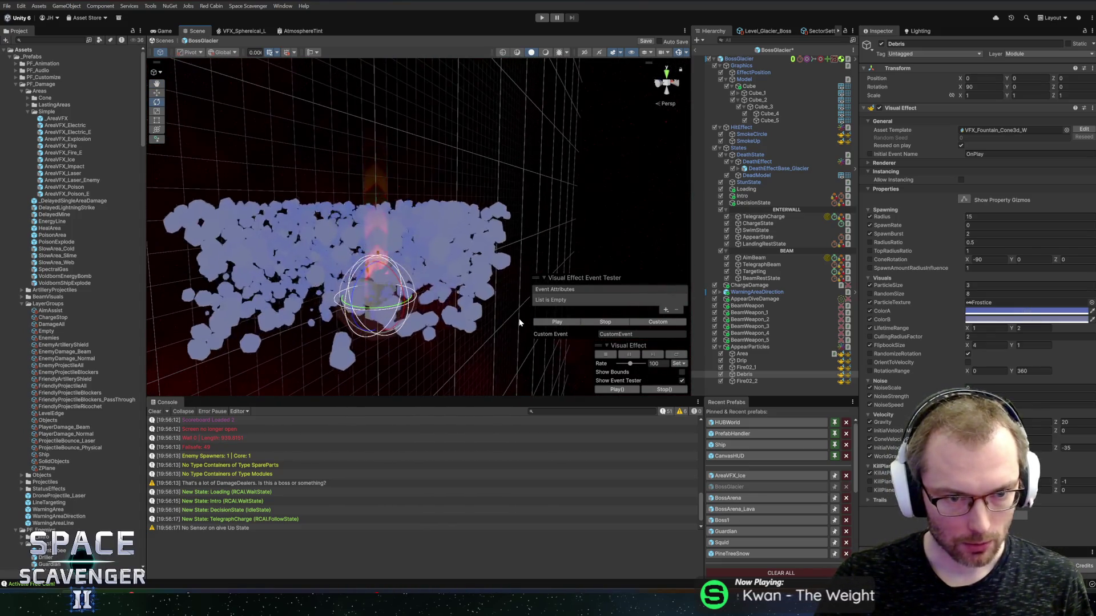
# Set gravity Z to 90, then adjust ConeVelocity, replaying the burst after each change
pyautogui.click(1073, 422)
pyautogui.write('90')
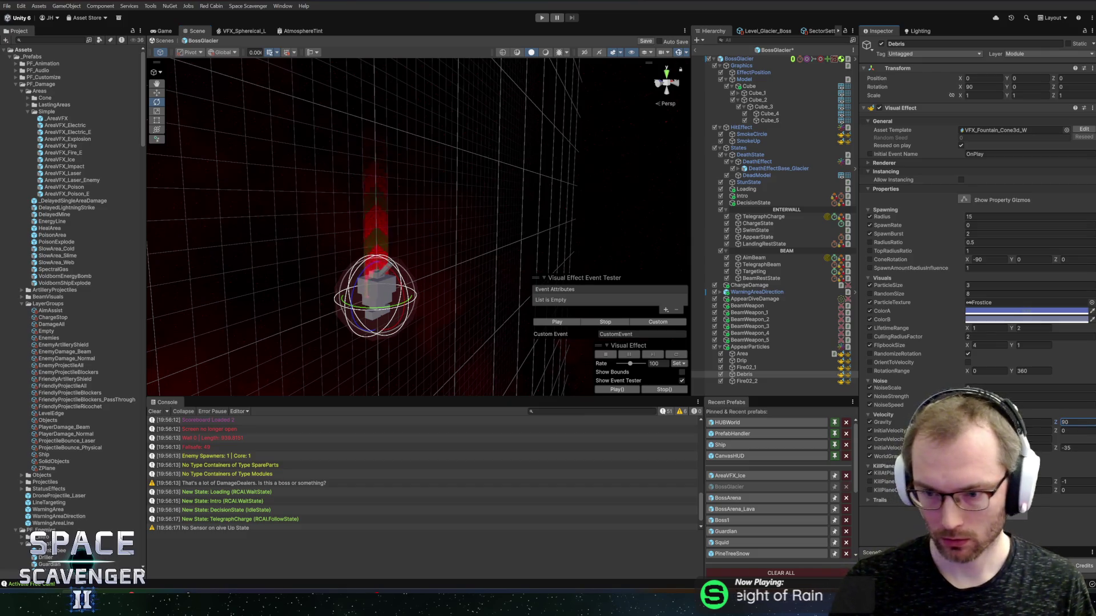
pyautogui.click(562, 323)
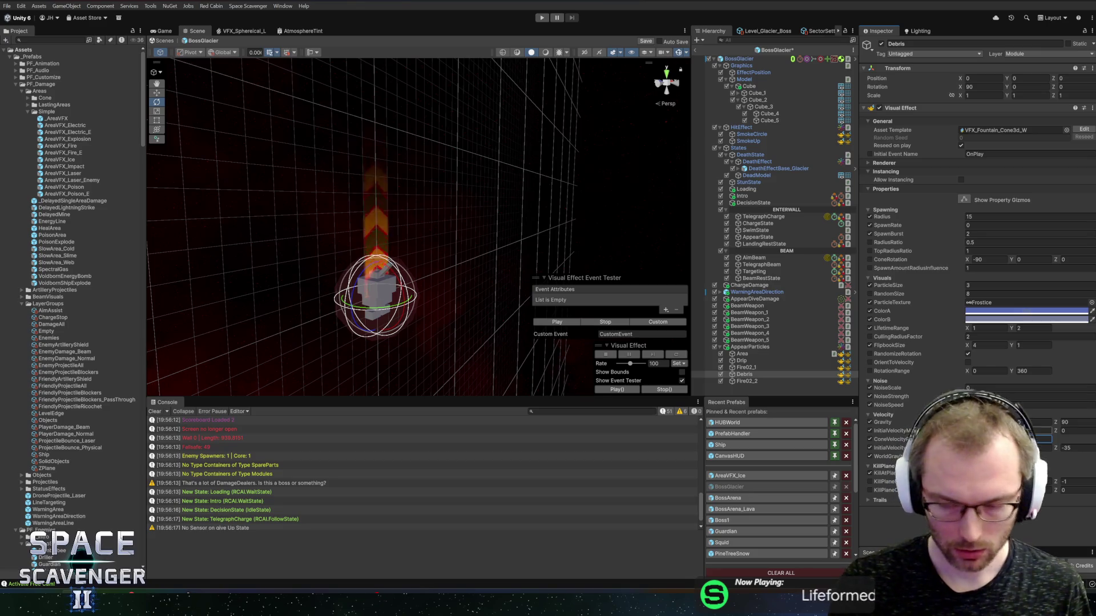
pyautogui.click(557, 324)
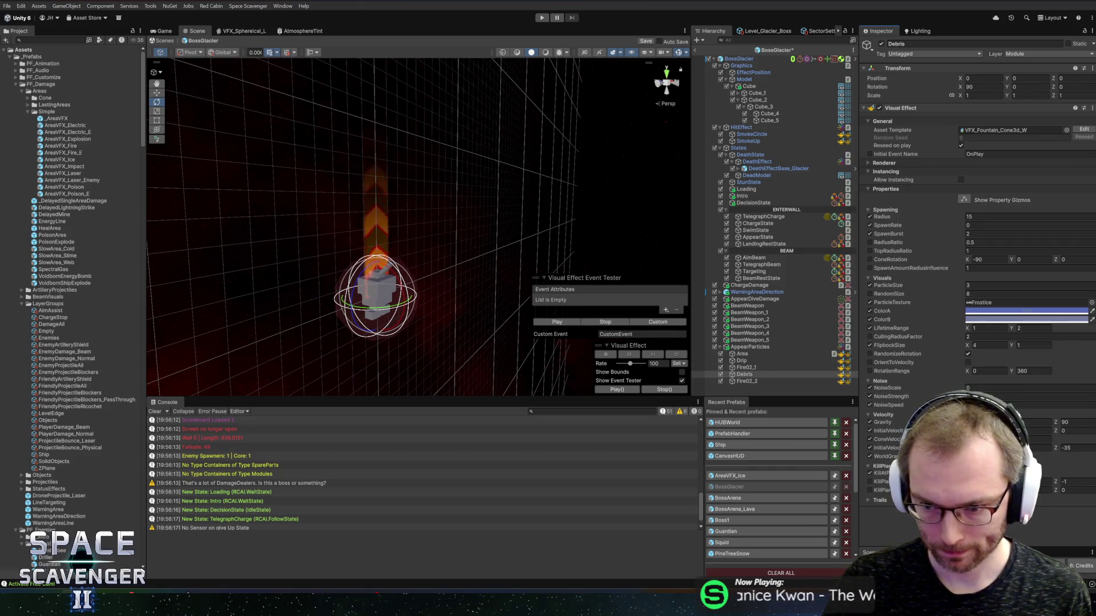
pyautogui.click(1036, 440)
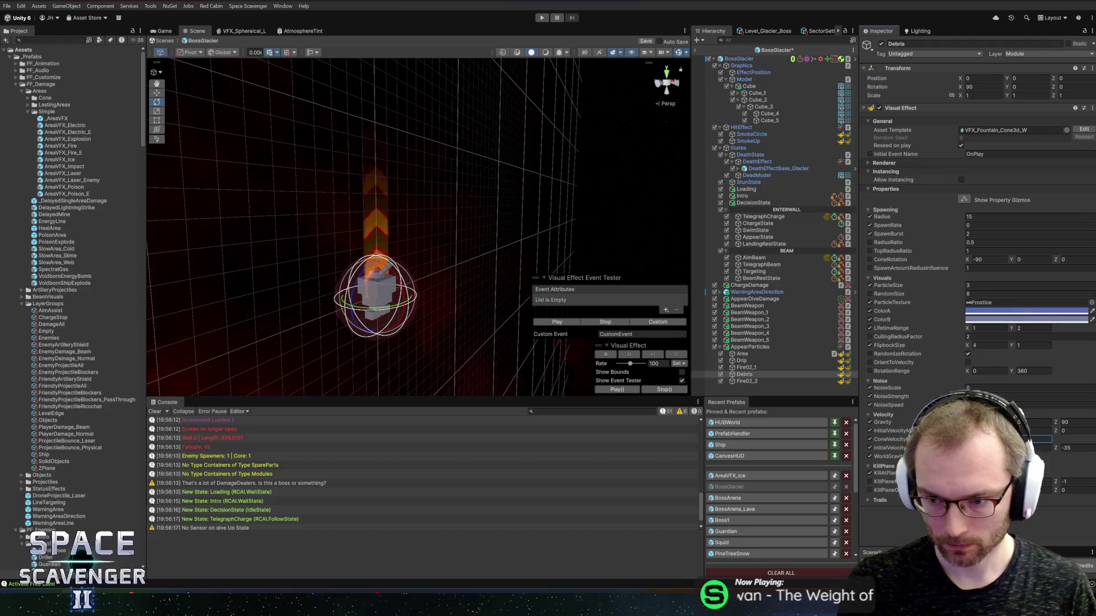
pyautogui.click(552, 321)
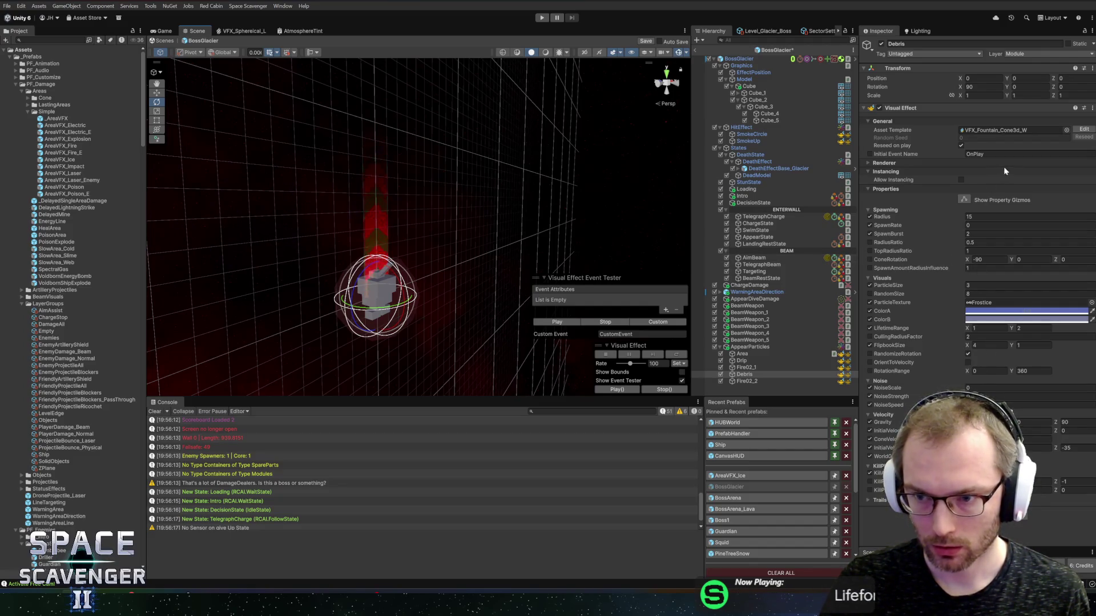
pyautogui.click(1066, 130)
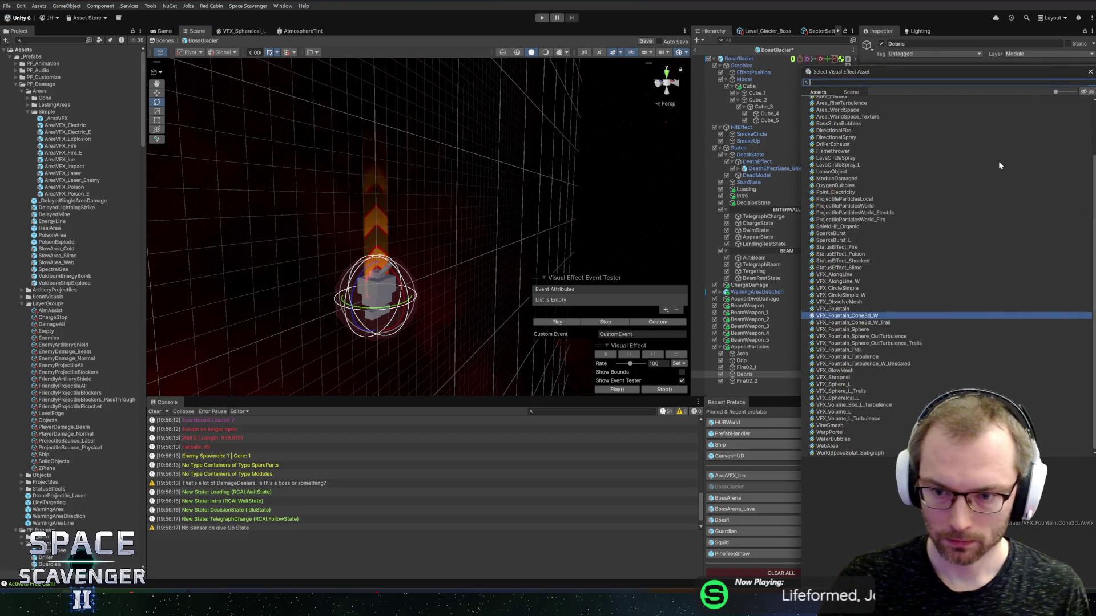
# Assign the VFX_Fountain_Sphere template to Debris and replay its burst
pyautogui.click(865, 330)
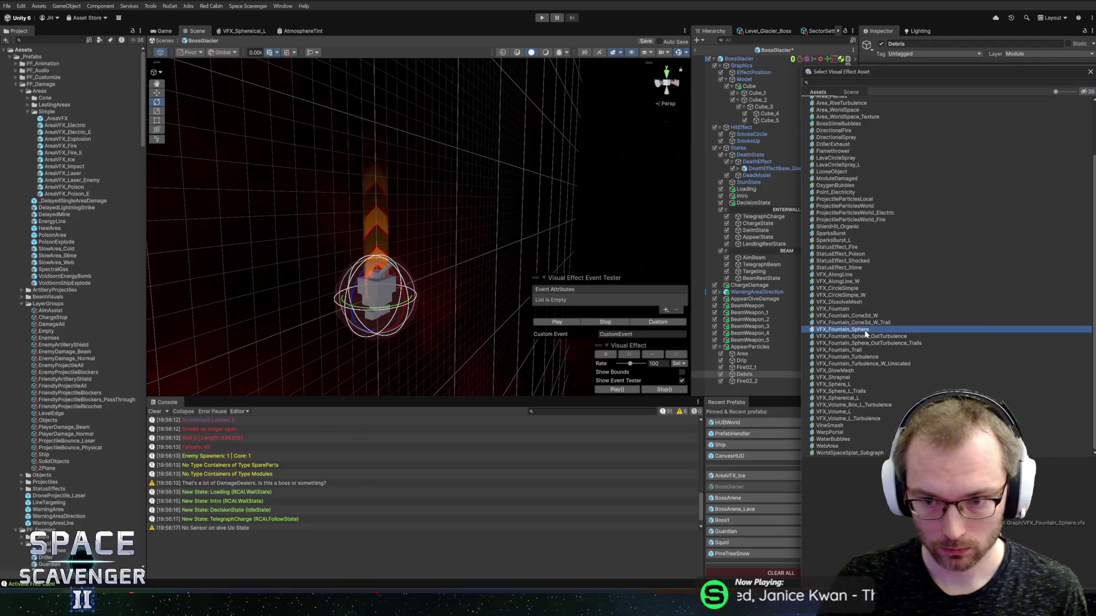
pyautogui.doubleClick(866, 331)
pyautogui.click(558, 323)
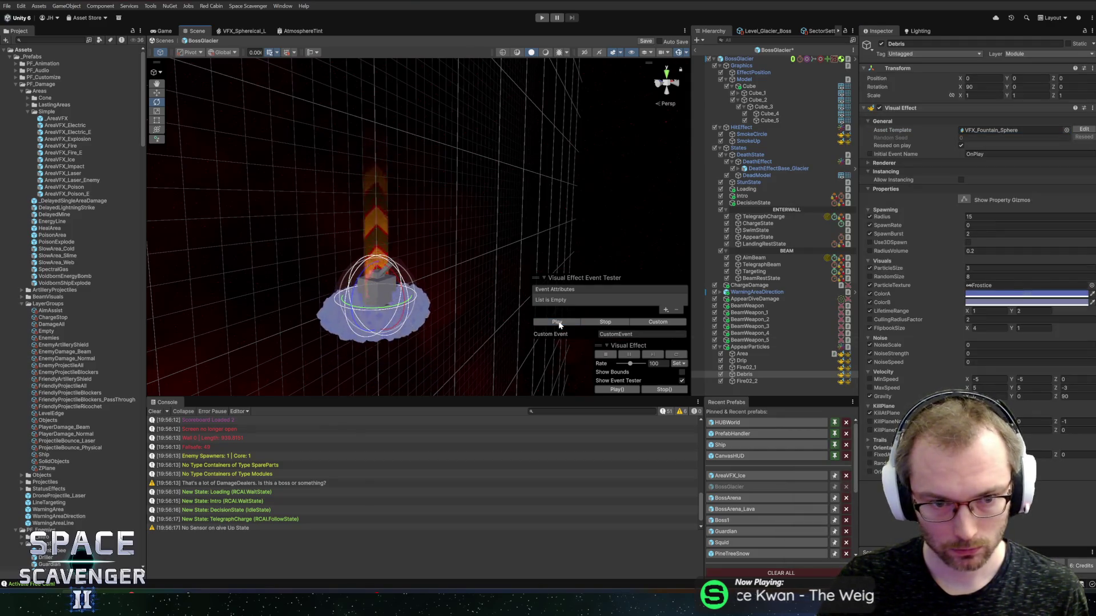
pyautogui.click(559, 324)
pyautogui.click(559, 323)
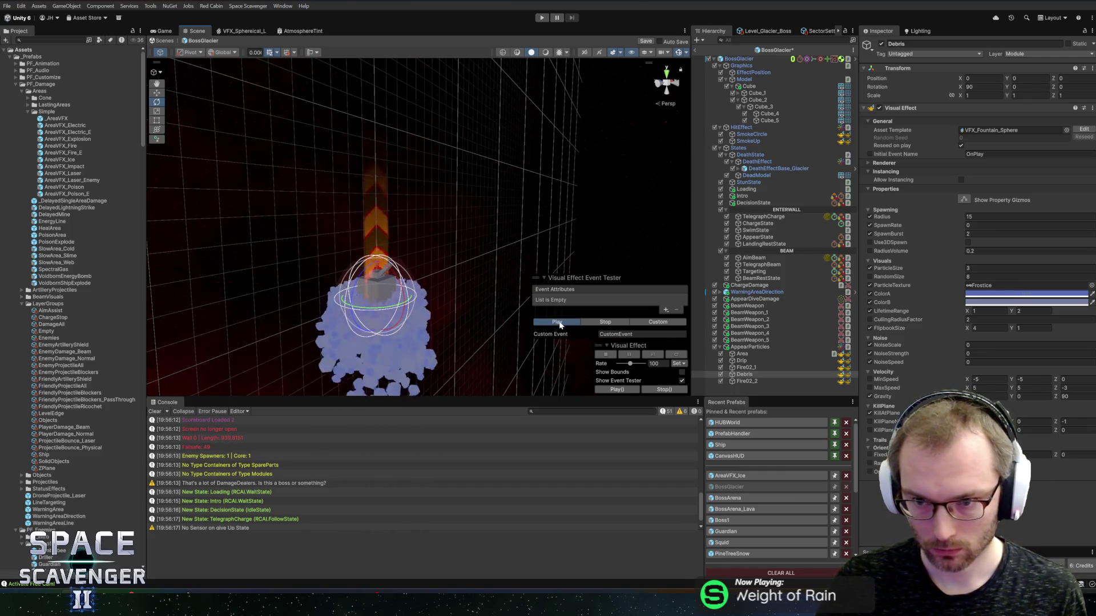
# Set spawn radius 5, gravity Z 0 and maximum speed Z -20, replaying the burst
pyautogui.click(980, 216)
pyautogui.write('5')
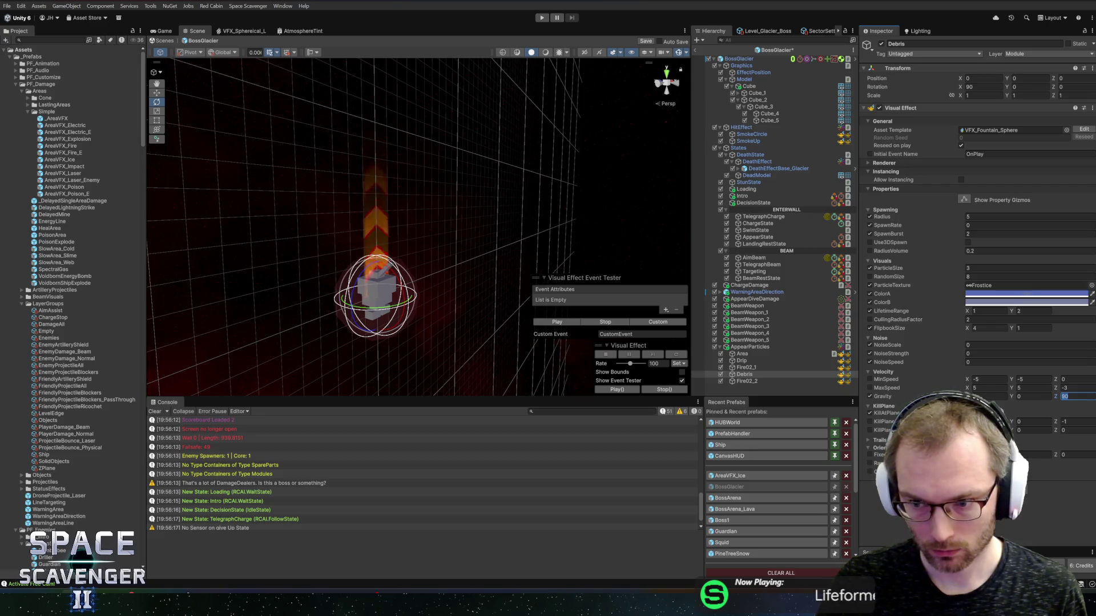
pyautogui.write('0')
pyautogui.click(1033, 396)
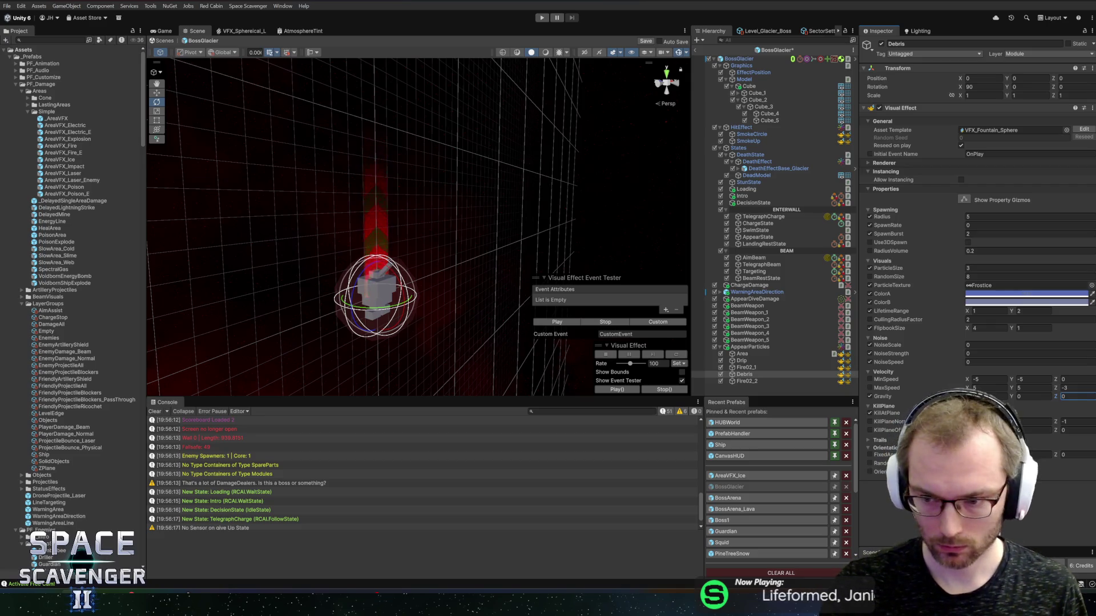
pyautogui.click(553, 323)
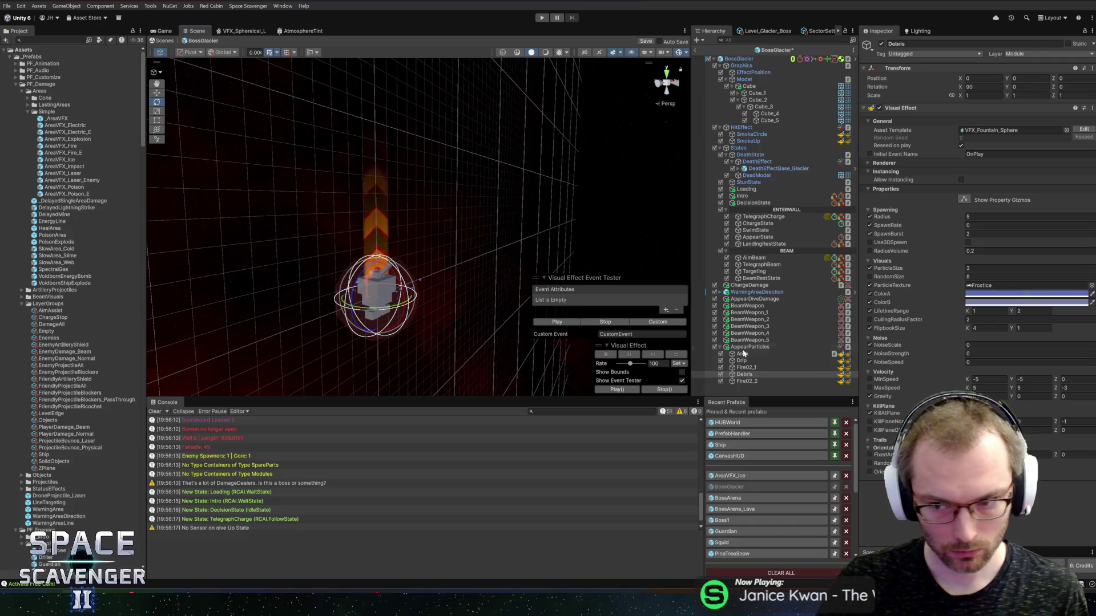
pyautogui.click(988, 388)
pyautogui.press('BackSpace')
pyautogui.write('20')
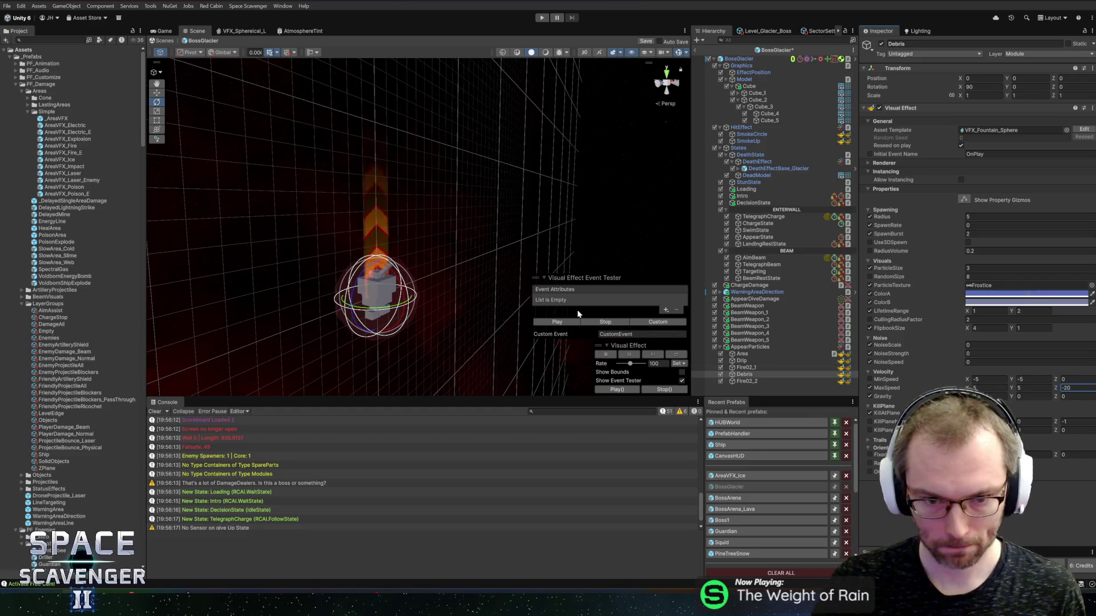
pyautogui.click(564, 325)
# Set minimum speed to -20, -20, 0 and maximum speed X/Y to 20, then replay
pyautogui.moveTo(565, 326)
pyautogui.mouseDown()
pyautogui.moveTo(427, 226)
pyautogui.moveTo(506, 244)
pyautogui.mouseUp()
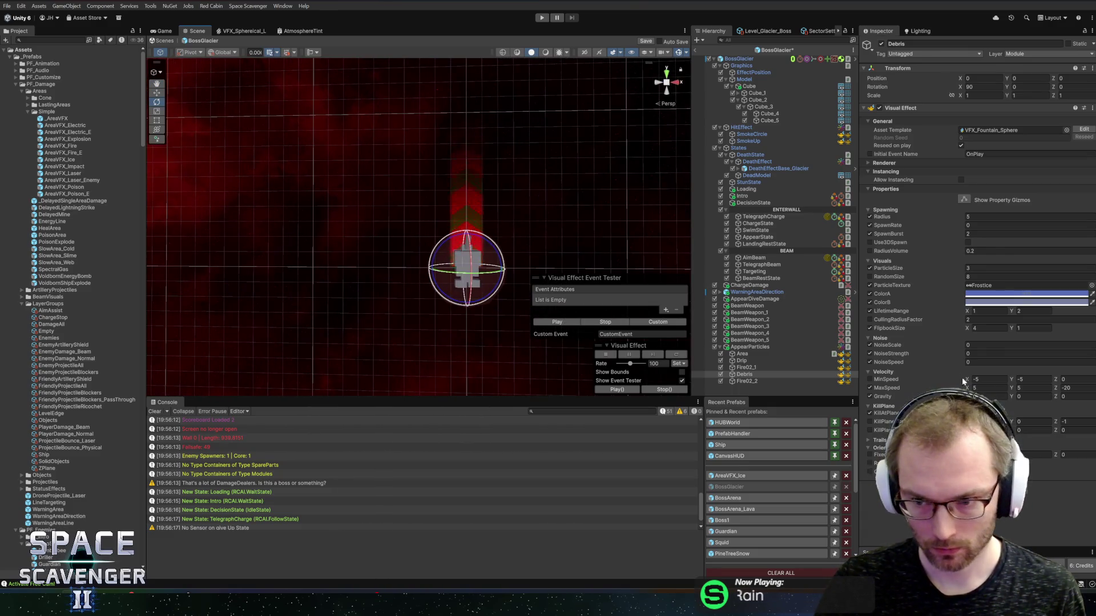
pyautogui.write('-20')
pyautogui.press('Tab')
pyautogui.write('-20')
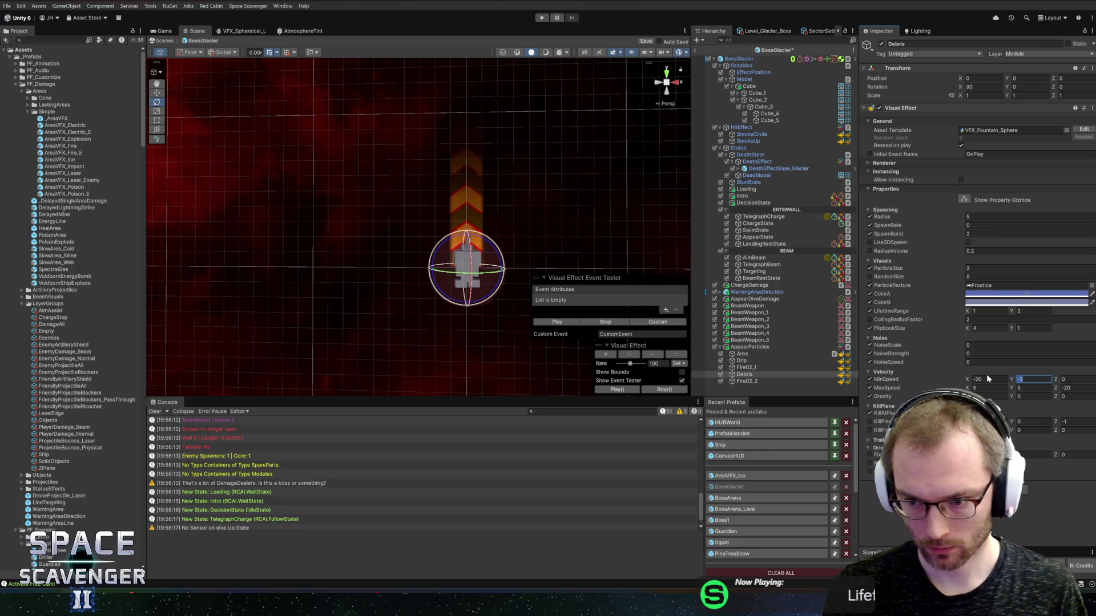
pyautogui.press('Tab')
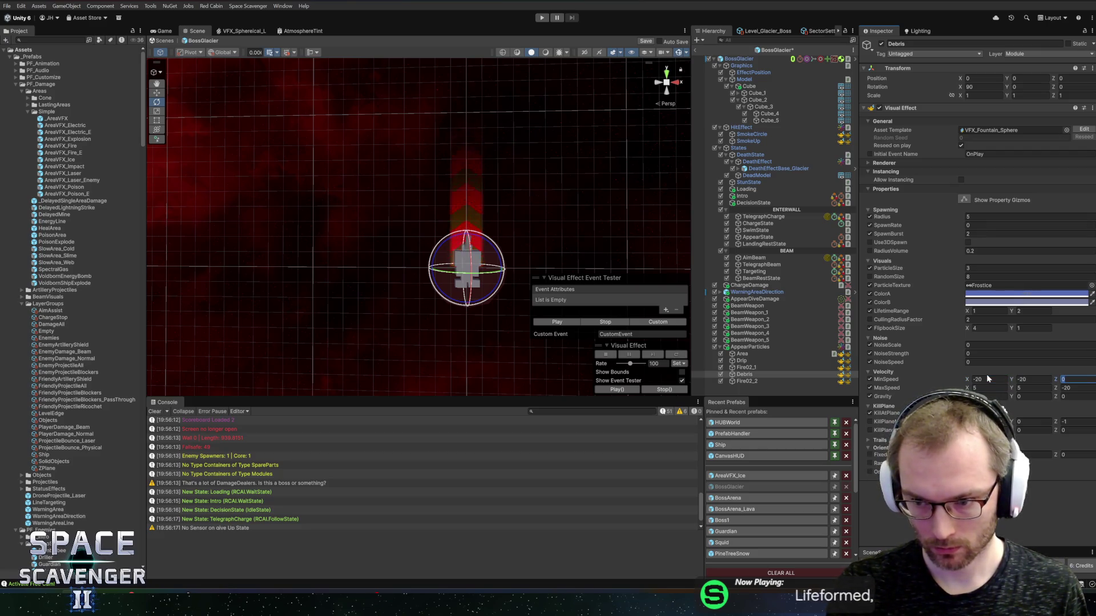
pyautogui.press('Tab')
pyautogui.write('2')
pyautogui.press('Tab')
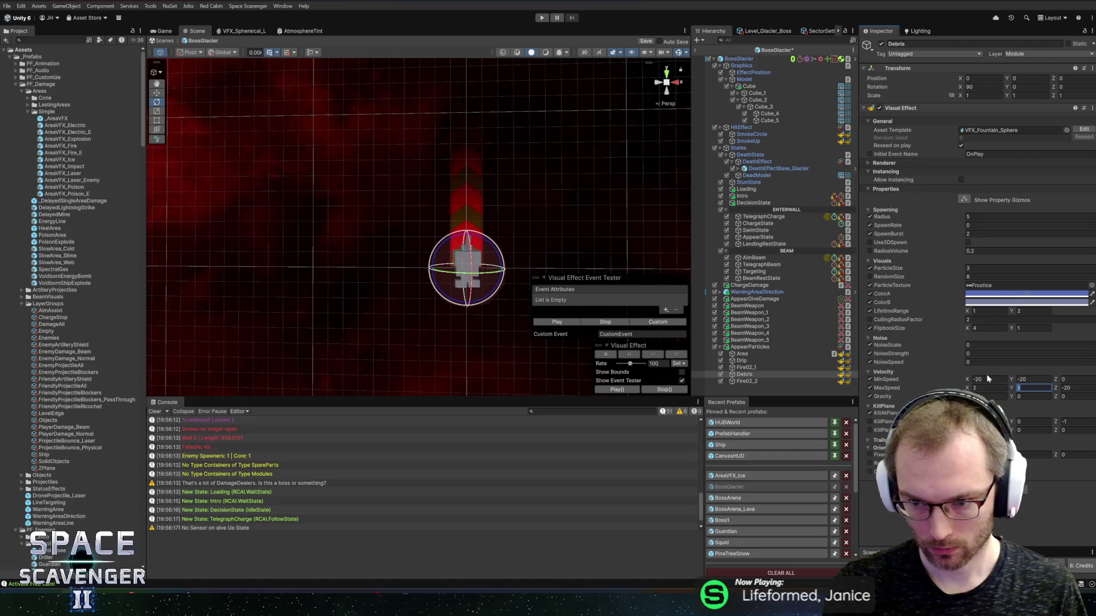
pyautogui.write('20')
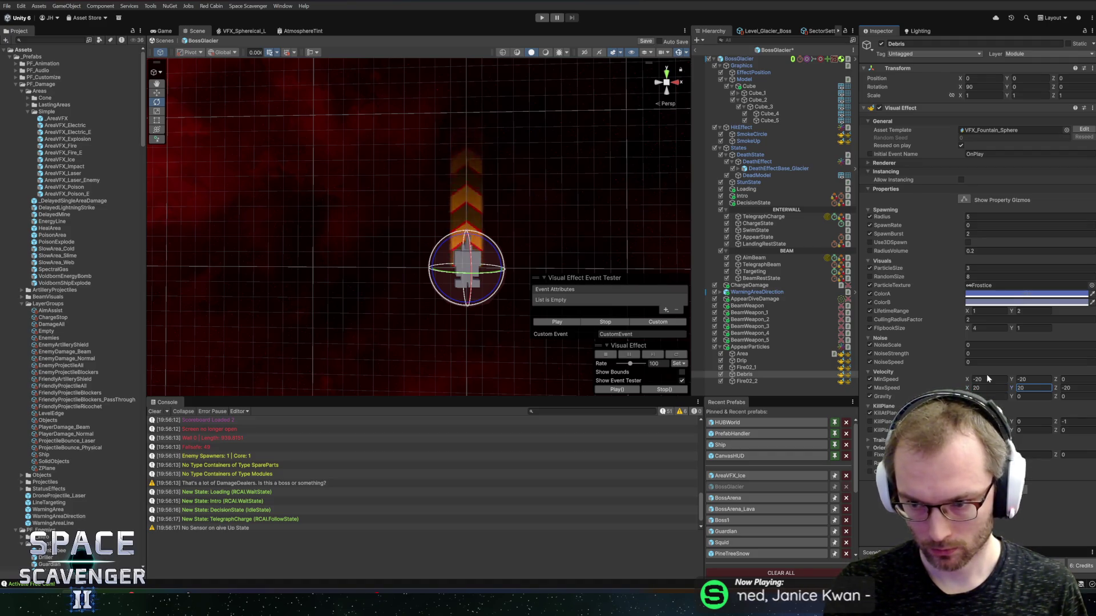
pyautogui.click(558, 323)
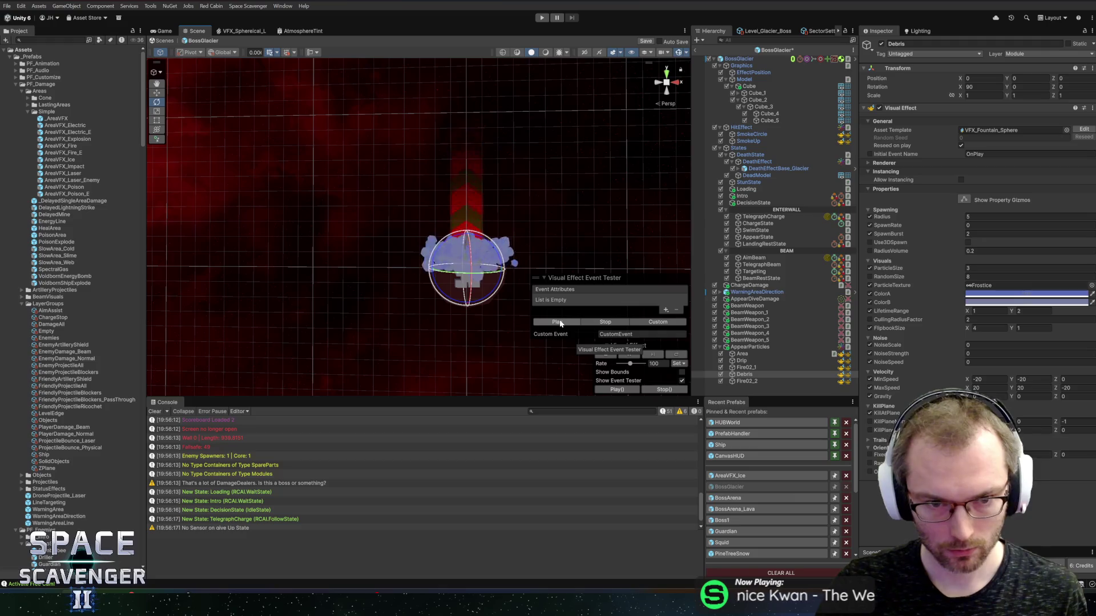
# Try a gravity Y of 20 and replay the debris burst centred on the effect
pyautogui.moveTo(447, 212); pyautogui.dragTo(435, 210)
pyautogui.press('f')
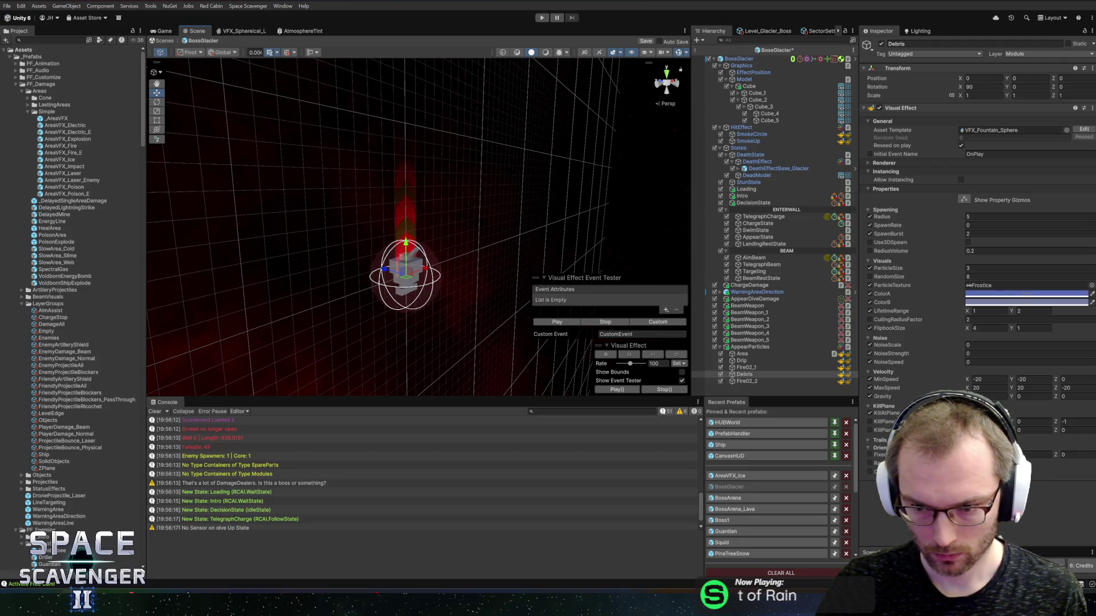
pyautogui.write('20')
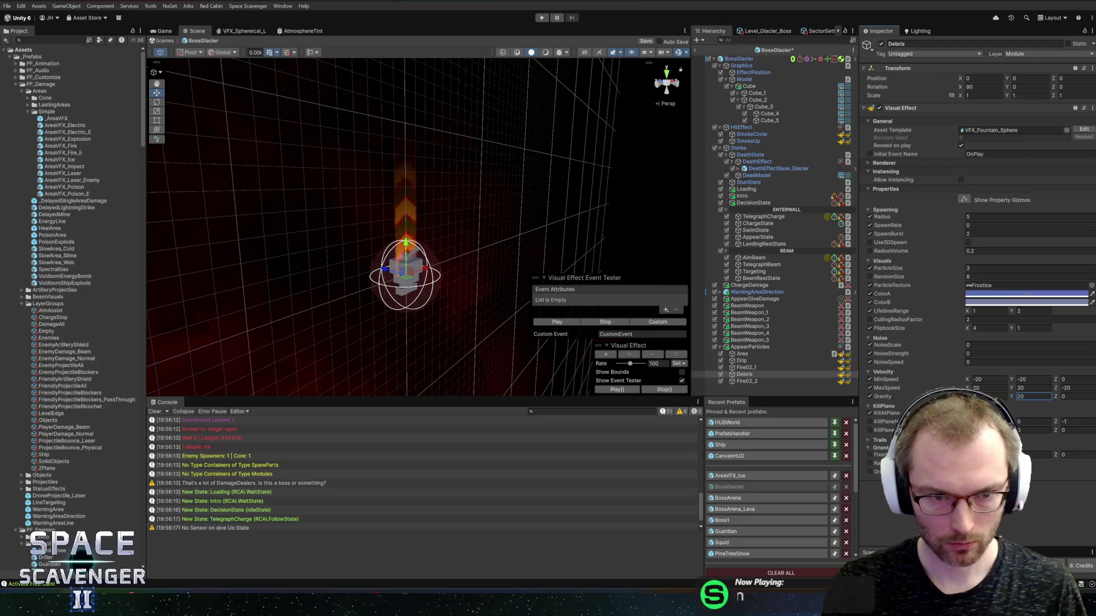
pyautogui.click(568, 326)
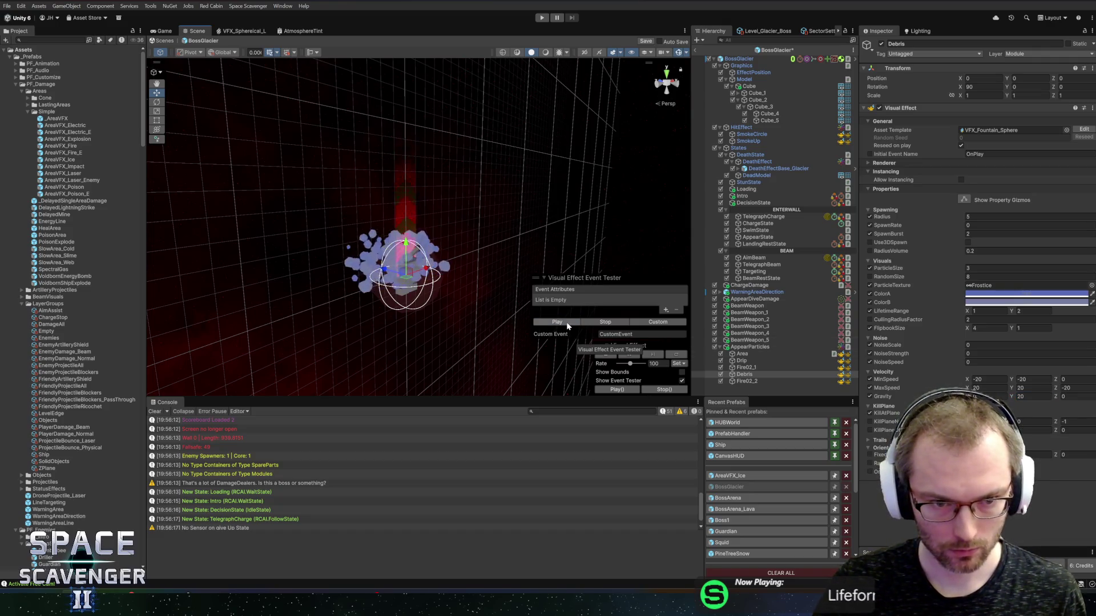
pyautogui.click(568, 323)
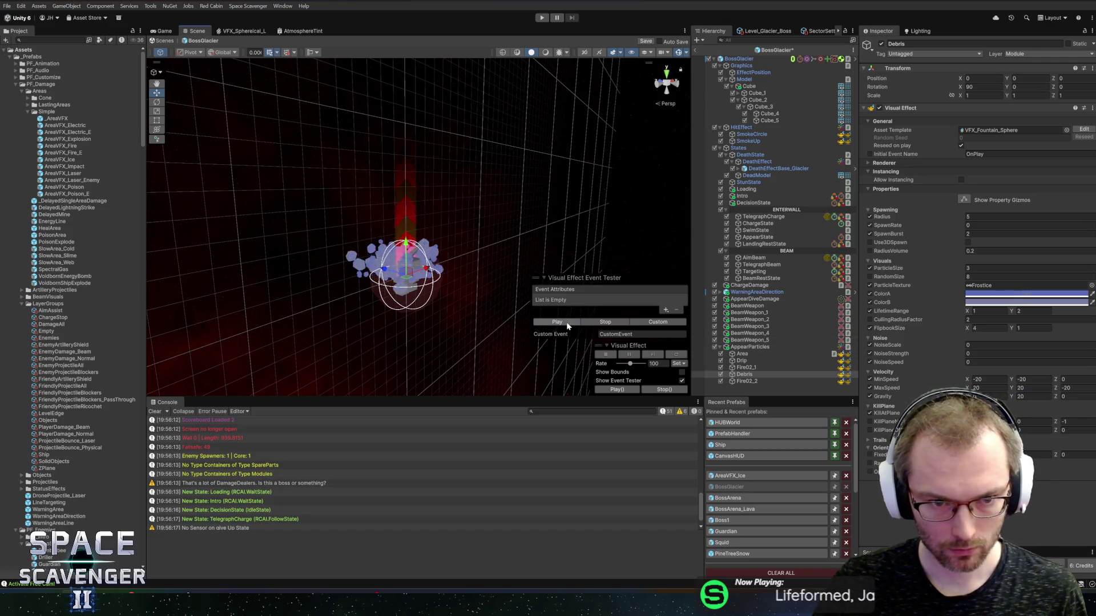
pyautogui.press('e')
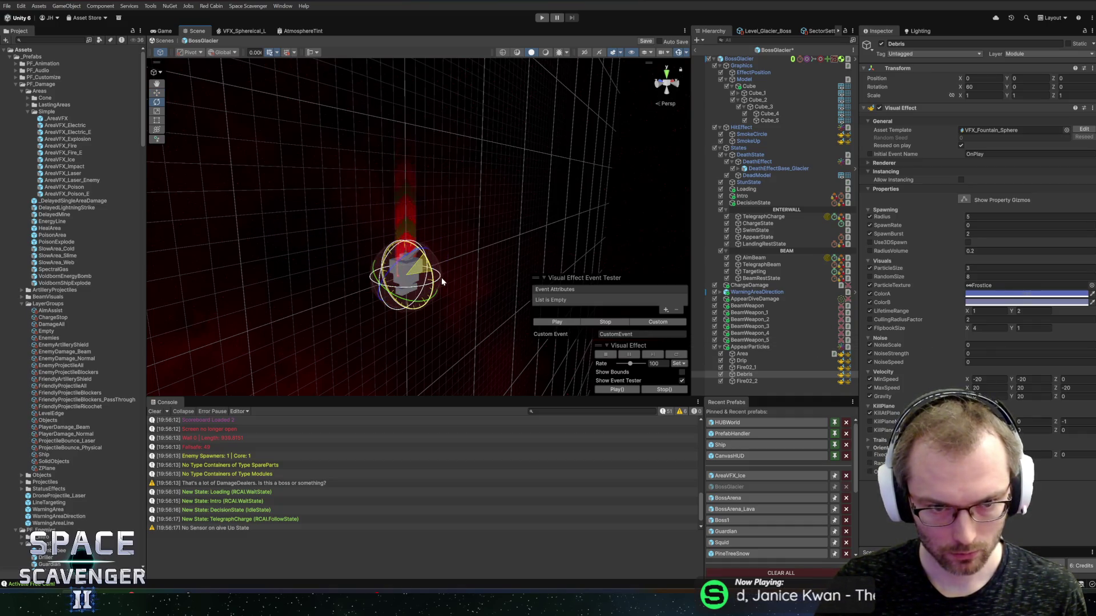
pyautogui.click(574, 323)
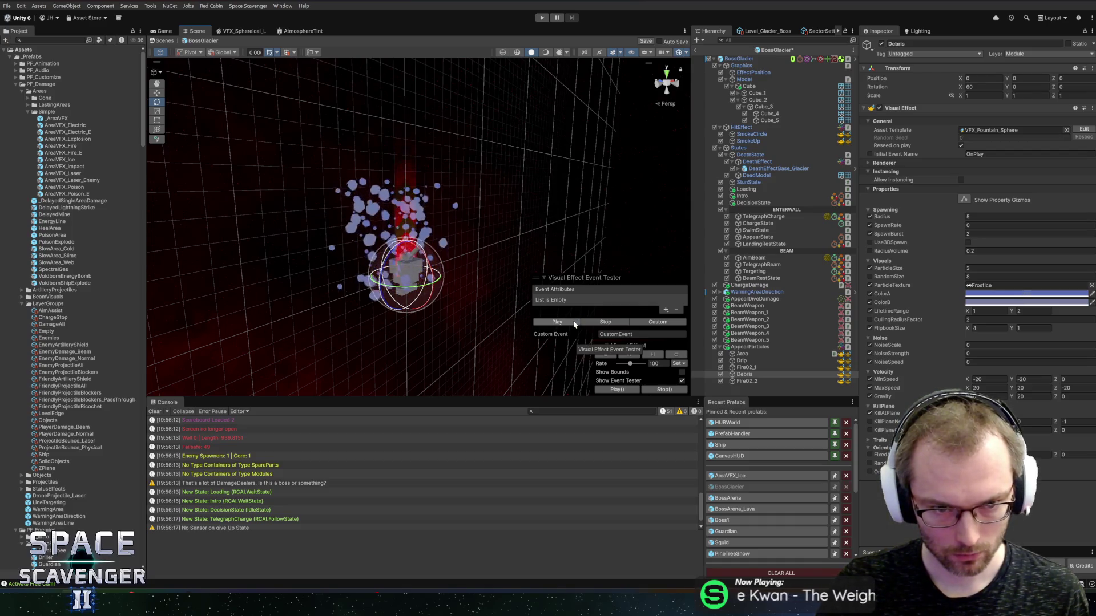
# Raise gravity Y to 50 and replay the burst while watching the debris rise
pyautogui.moveTo(538, 263)
pyautogui.mouseDown()
pyautogui.moveTo(388, 207)
pyautogui.moveTo(536, 221)
pyautogui.moveTo(599, 251)
pyautogui.mouseUp()
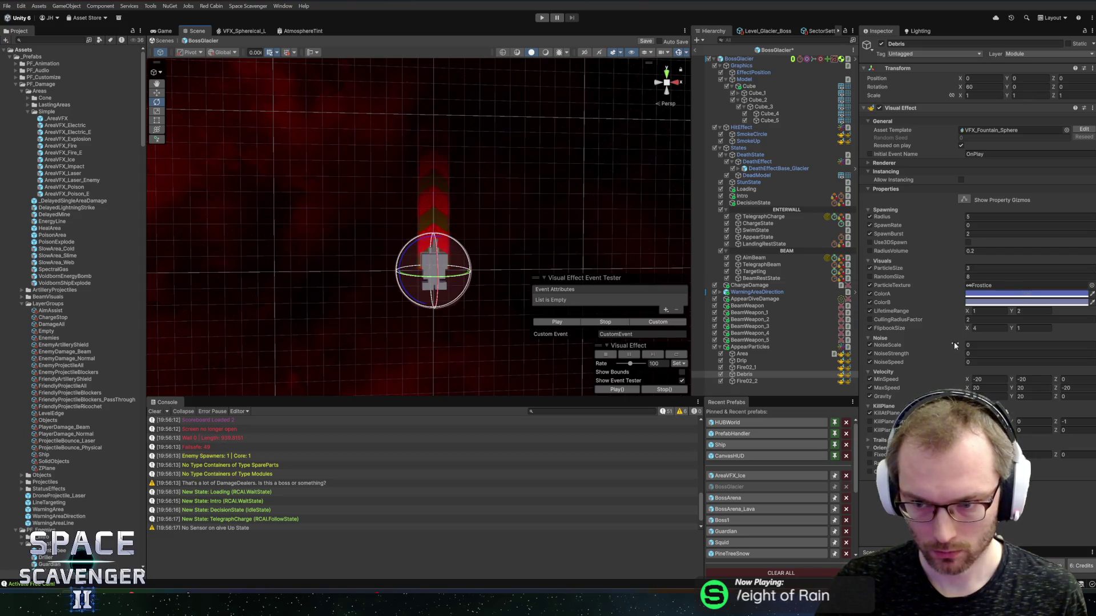
pyautogui.click(1039, 395)
pyautogui.write('50')
pyautogui.press('Return')
pyautogui.click(557, 322)
pyautogui.moveTo(491, 297)
pyautogui.mouseDown()
pyautogui.moveTo(430, 274)
pyautogui.moveTo(487, 252)
pyautogui.moveTo(533, 279)
pyautogui.moveTo(515, 280)
pyautogui.moveTo(677, 290)
pyautogui.mouseUp()
pyautogui.click(558, 322)
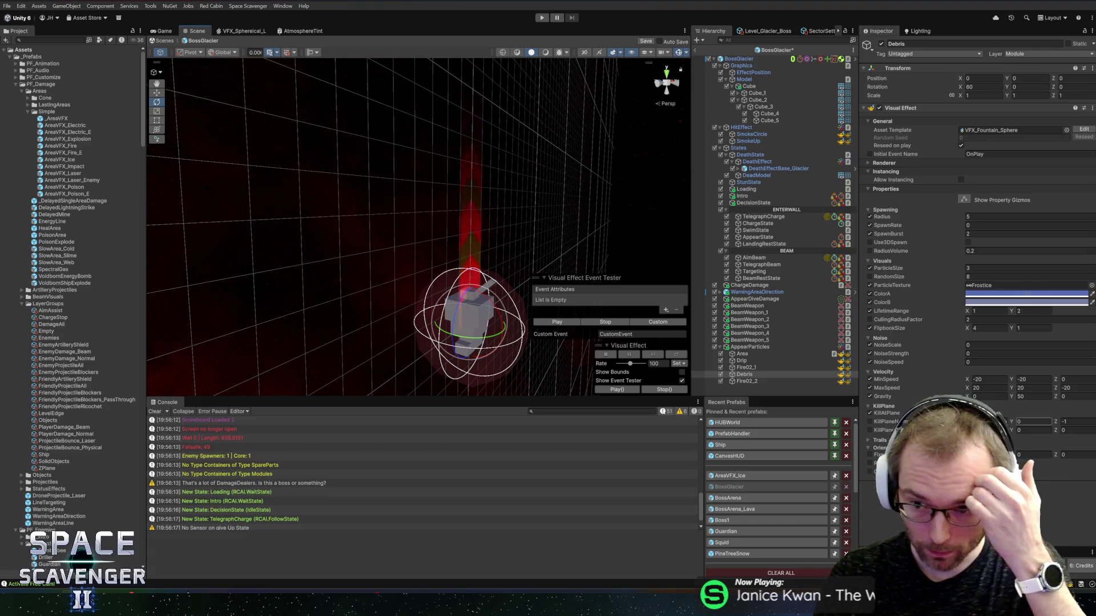
# Flip the kill plane normal to point down with Y -1 and test the burst
pyautogui.click(982, 87)
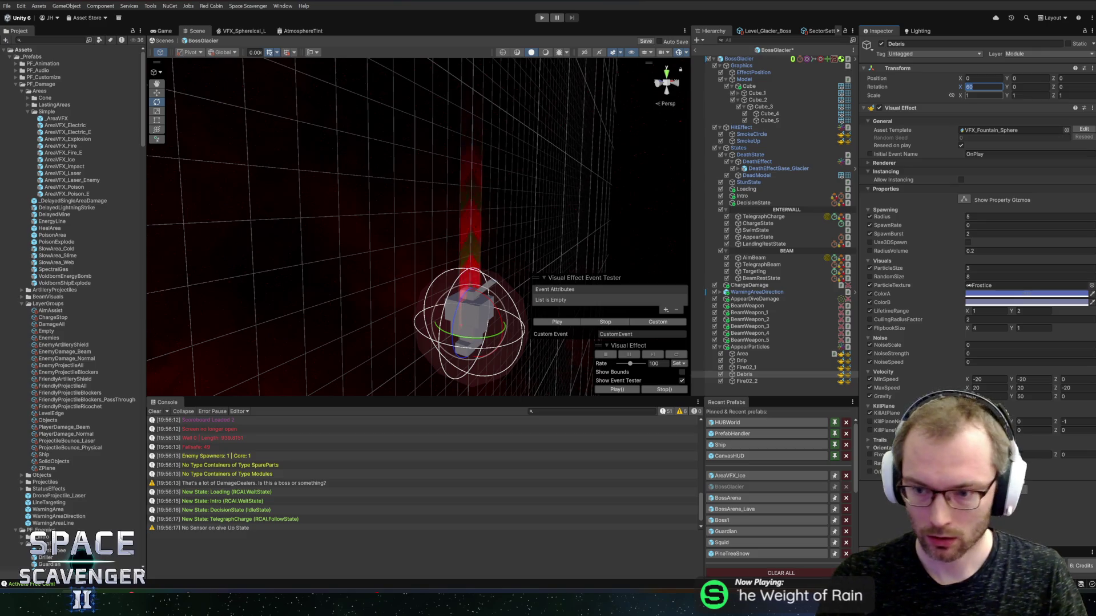
pyautogui.write('1')
pyautogui.press('Tab')
pyautogui.write('0')
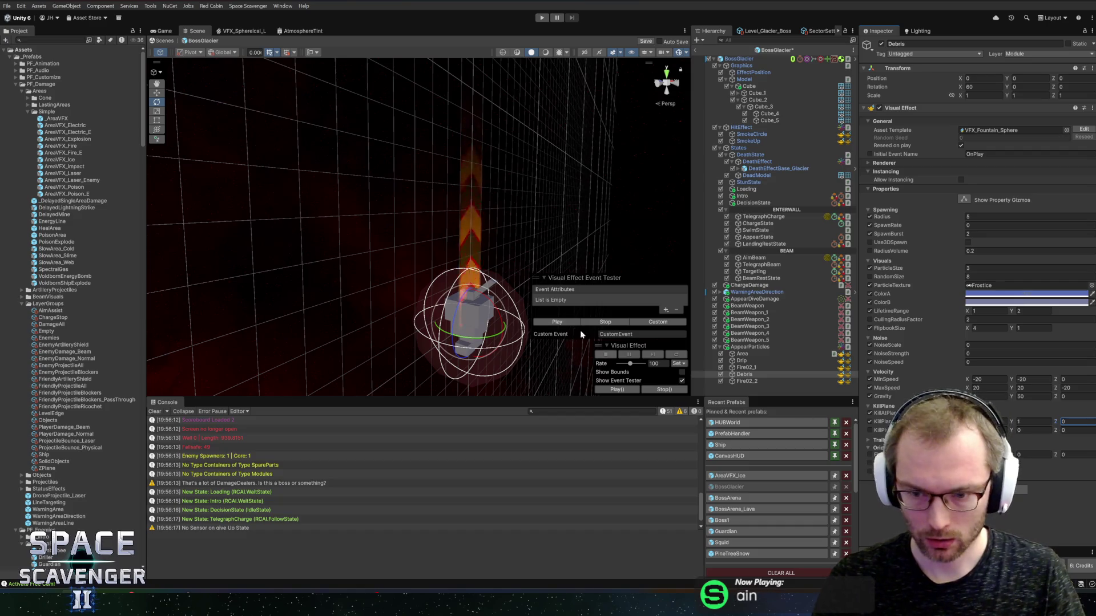
pyautogui.click(547, 324)
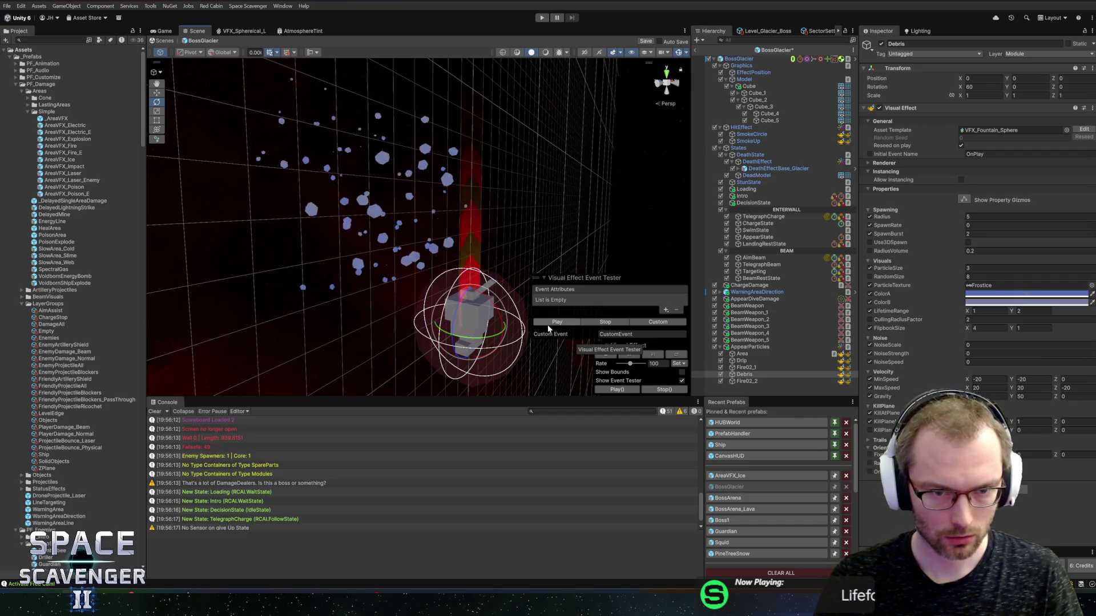
pyautogui.click(1035, 422)
pyautogui.write('-1')
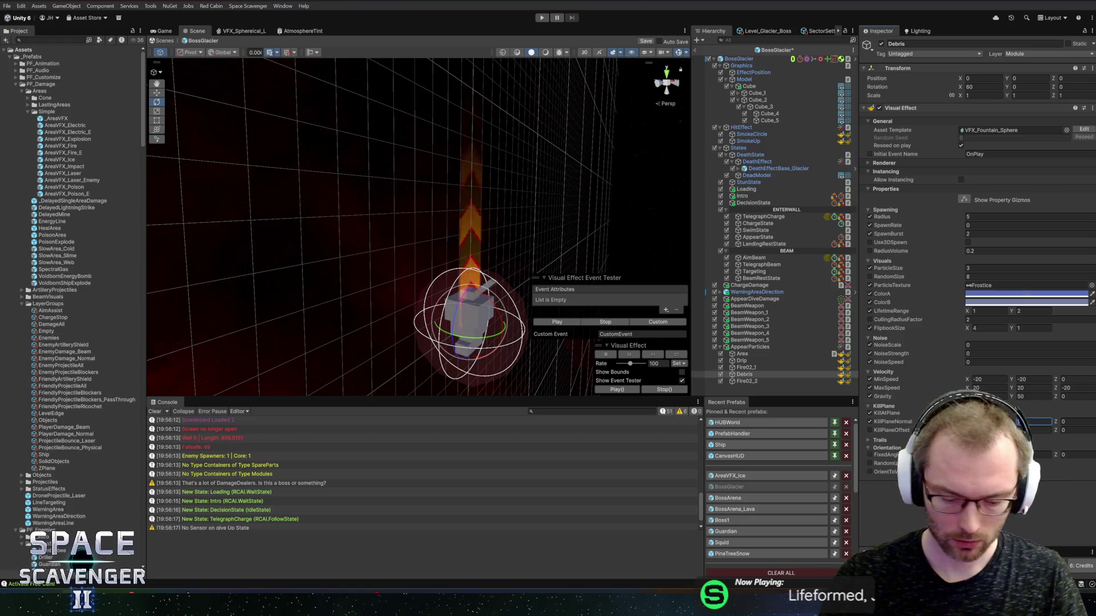
pyautogui.click(551, 325)
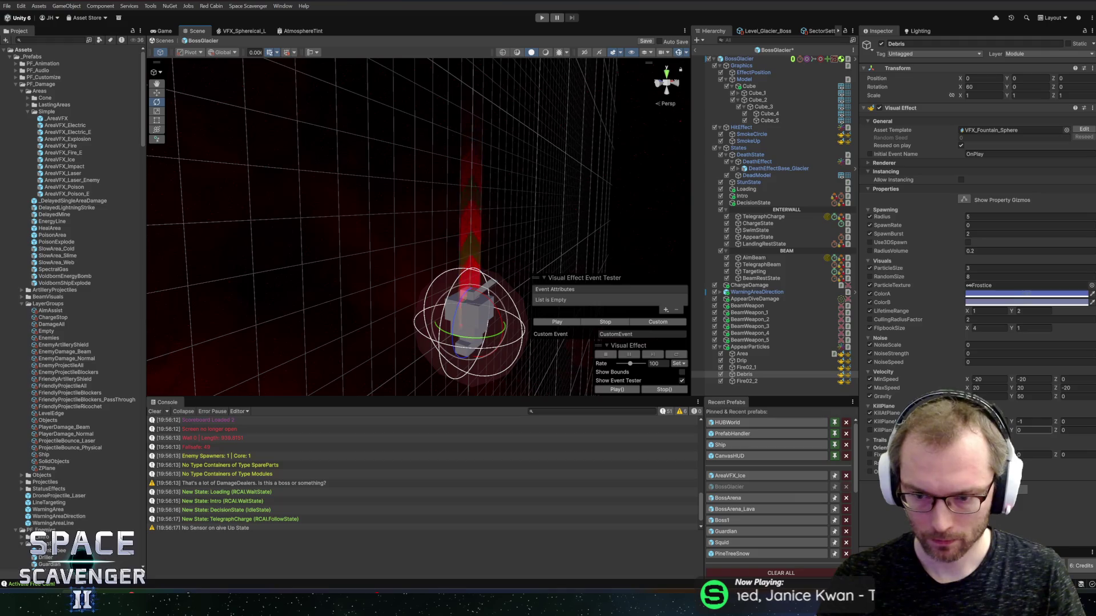
# Set the kill plane height to 10, then 5, replaying the debris each time
pyautogui.write('10')
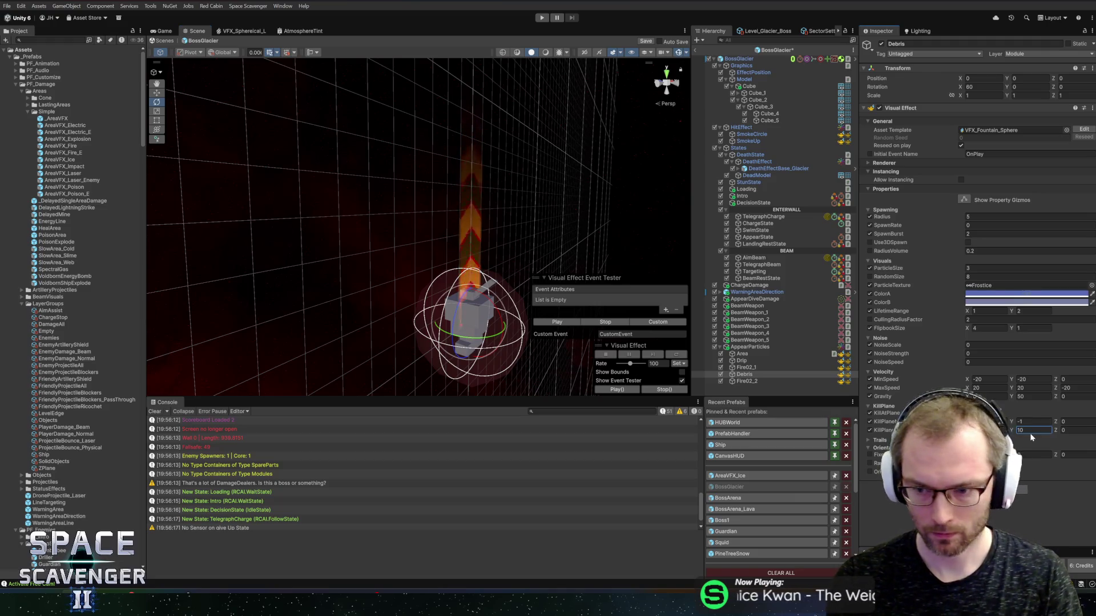
pyautogui.click(562, 323)
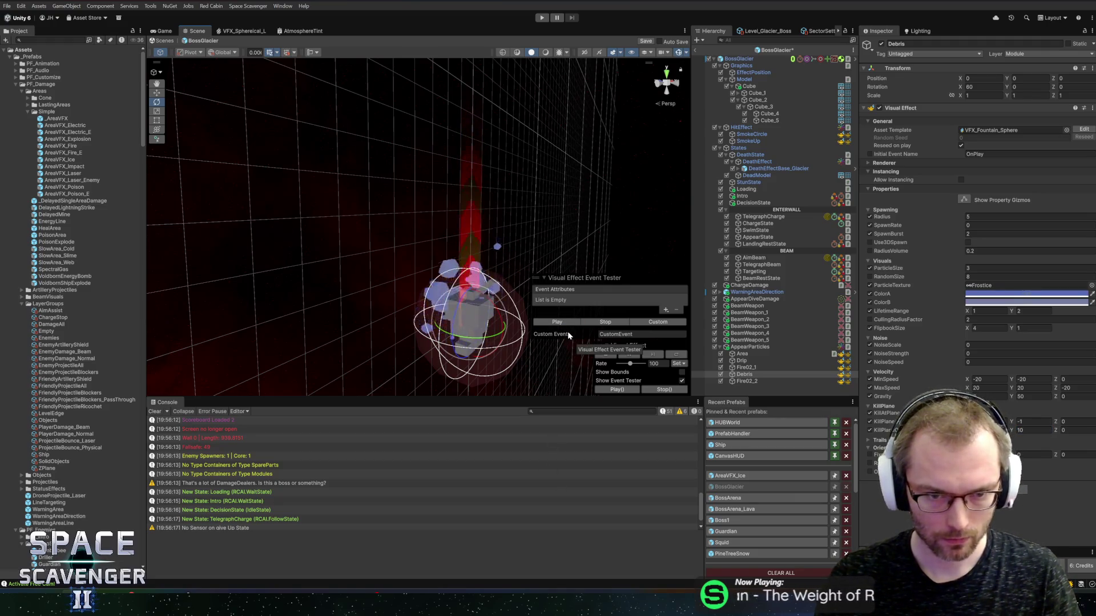
pyautogui.press('BackSpace')
pyautogui.press('BackSpace')
pyautogui.write('5')
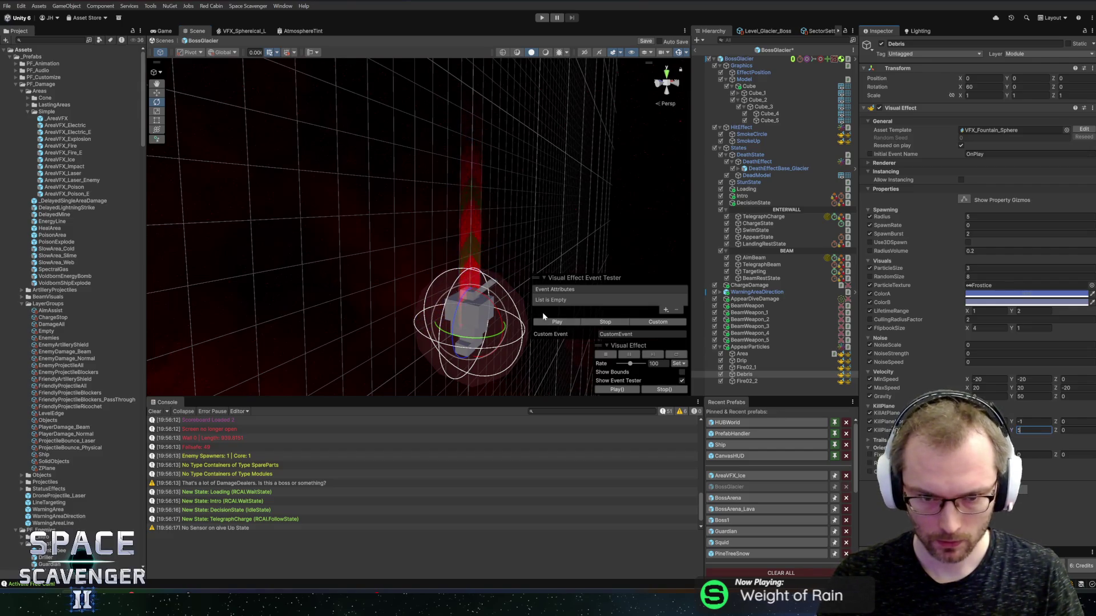
pyautogui.click(553, 323)
pyautogui.moveTo(421, 295)
pyautogui.mouseDown()
pyautogui.moveTo(532, 279)
pyautogui.moveTo(583, 230)
pyautogui.mouseUp()
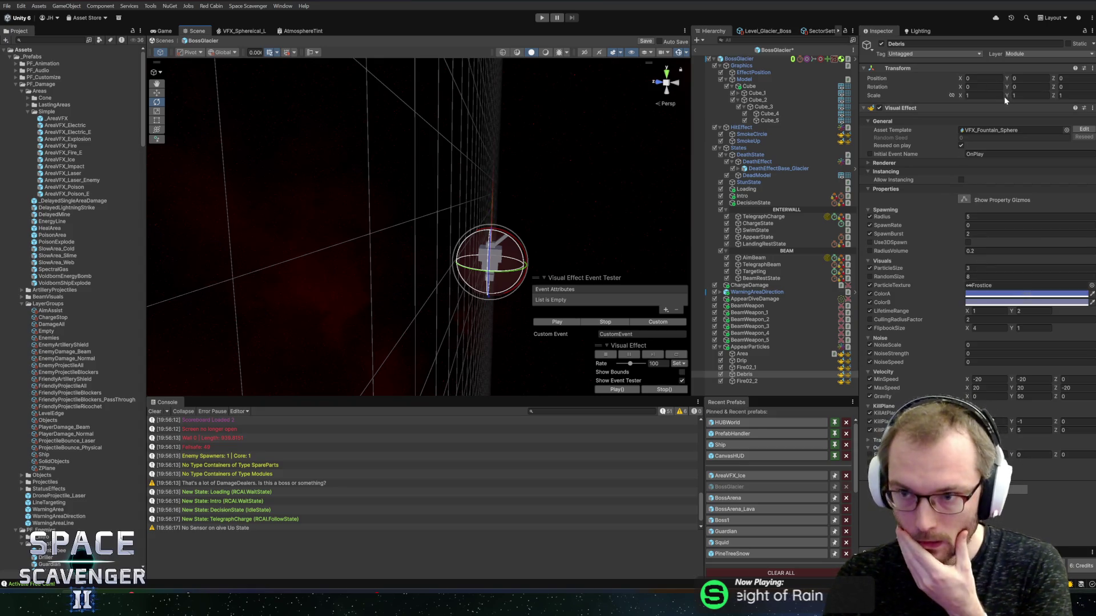
pyautogui.click(1067, 131)
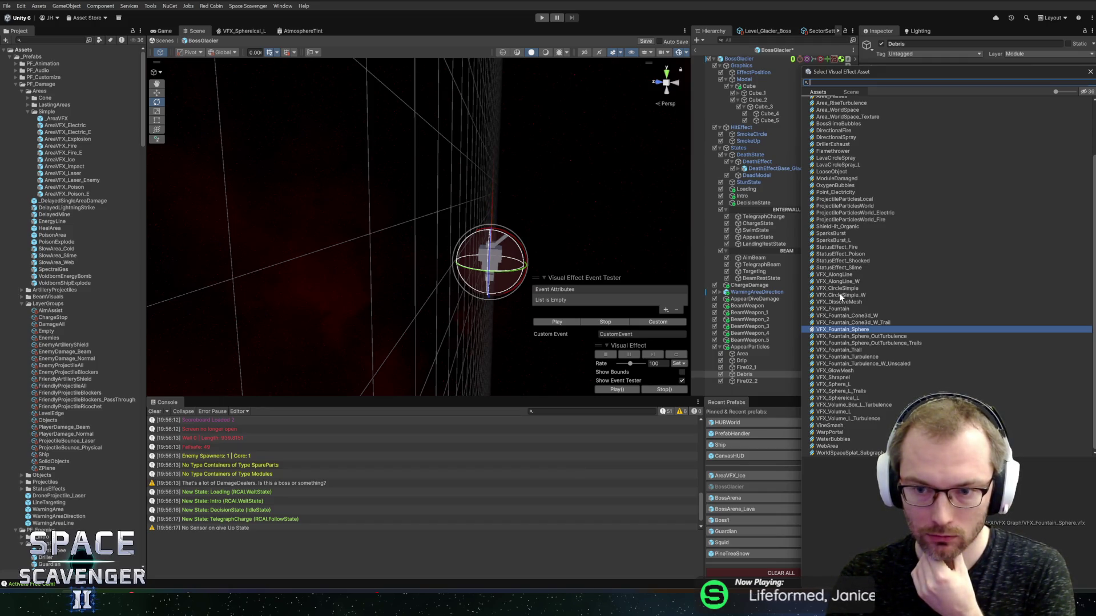
# Try VFX_CircleSimple_W on Debris, then assign VFX_Sphereical_L instead
pyautogui.doubleClick(841, 295)
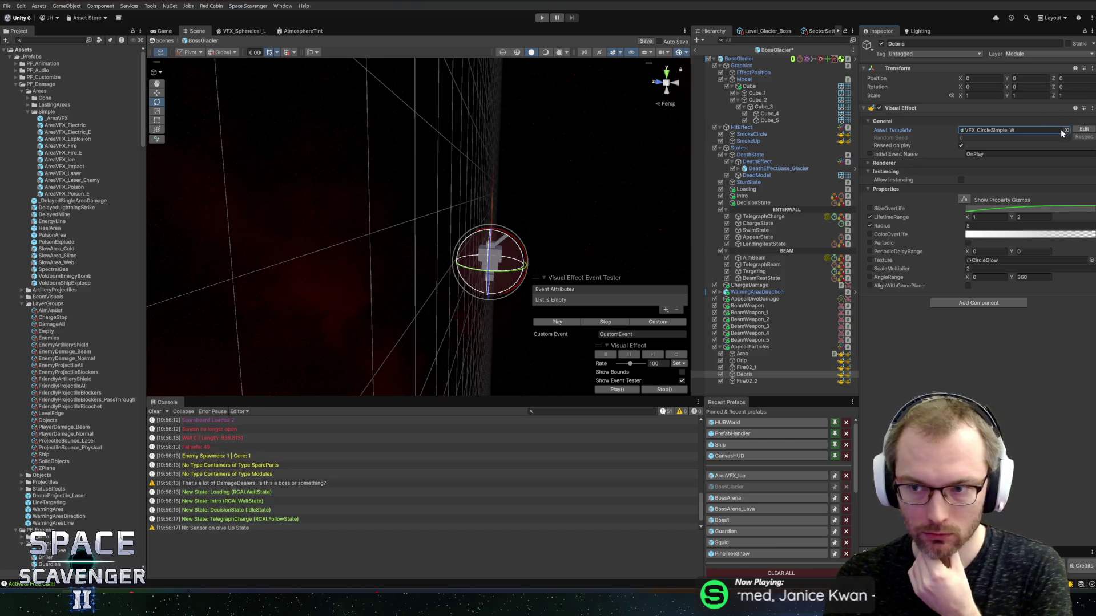
pyautogui.click(1065, 130)
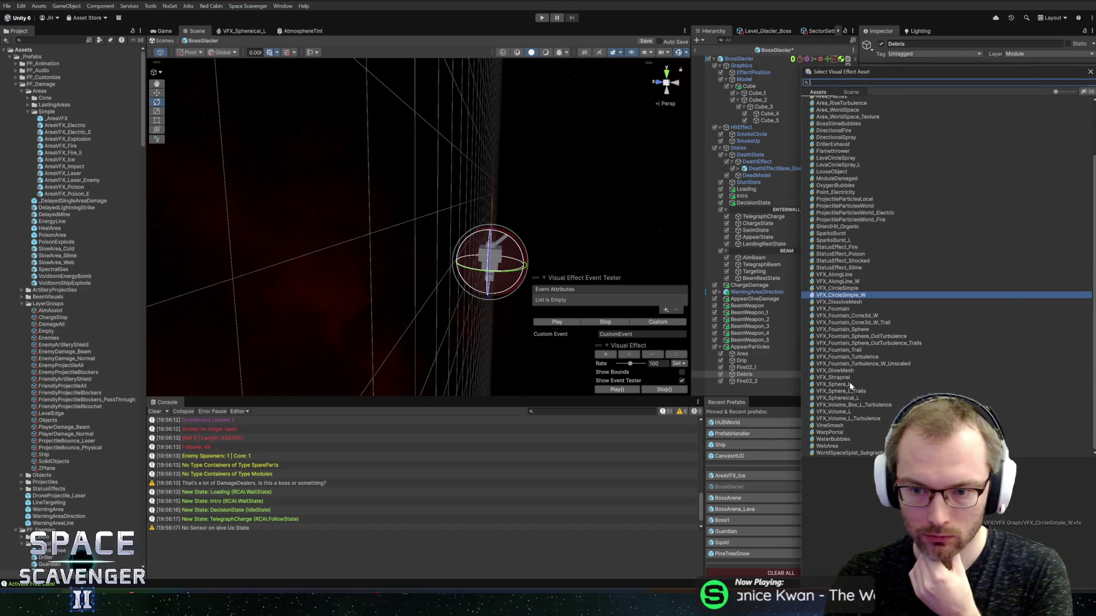
pyautogui.doubleClick(844, 399)
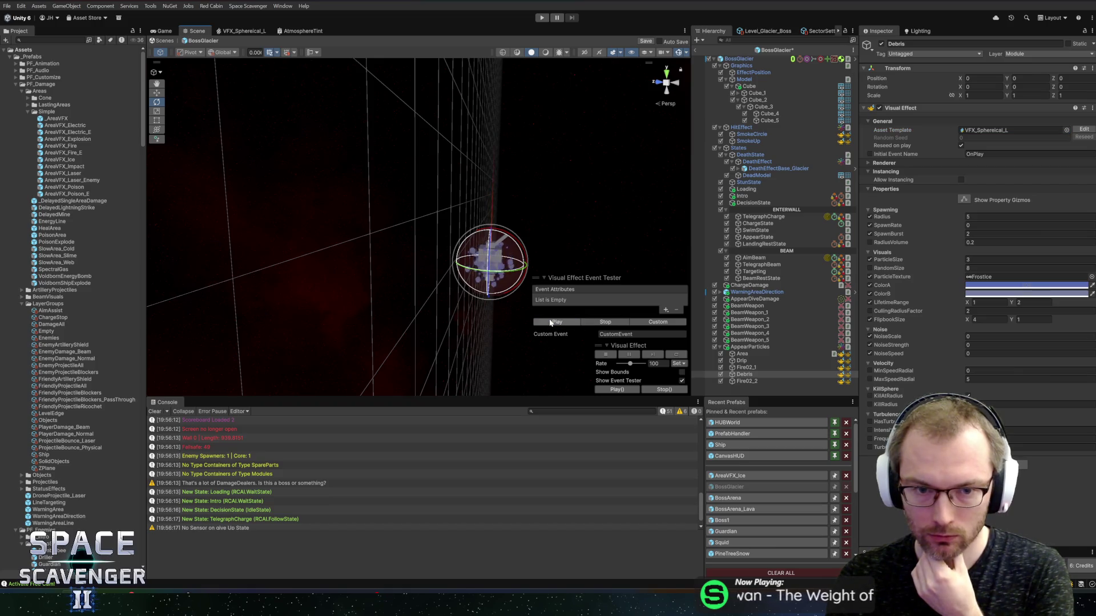
pyautogui.moveTo(531, 268)
pyautogui.mouseDown()
pyautogui.moveTo(487, 216)
pyautogui.moveTo(379, 213)
pyautogui.moveTo(483, 204)
pyautogui.moveTo(492, 213)
pyautogui.mouseUp()
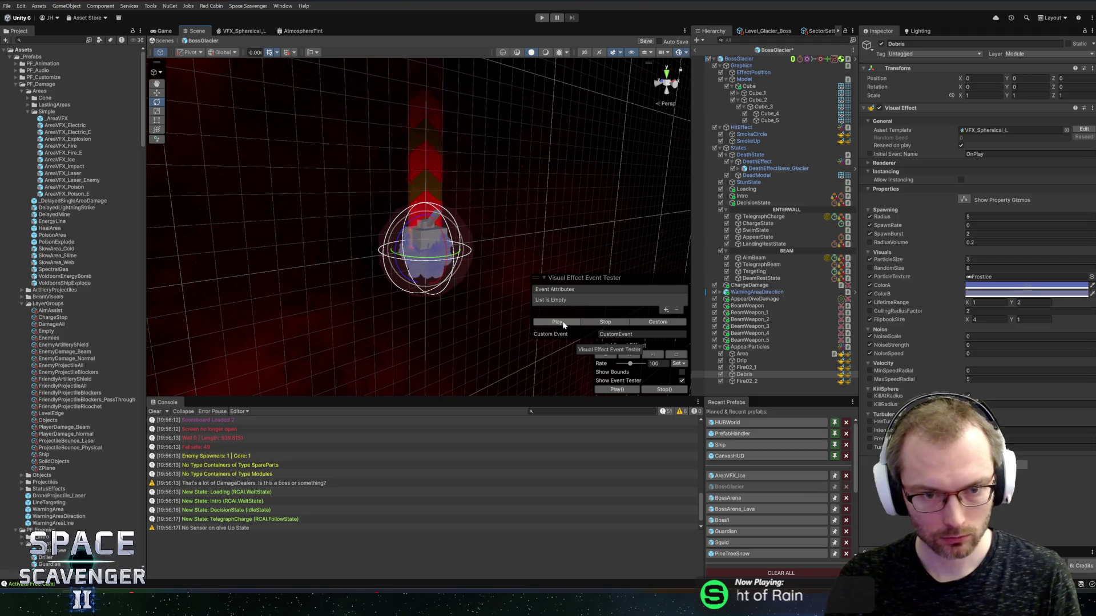
# Set MaxSpeedRadial to 25 and fire test bursts of the spherical debris
pyautogui.click(979, 380)
pyautogui.write('25')
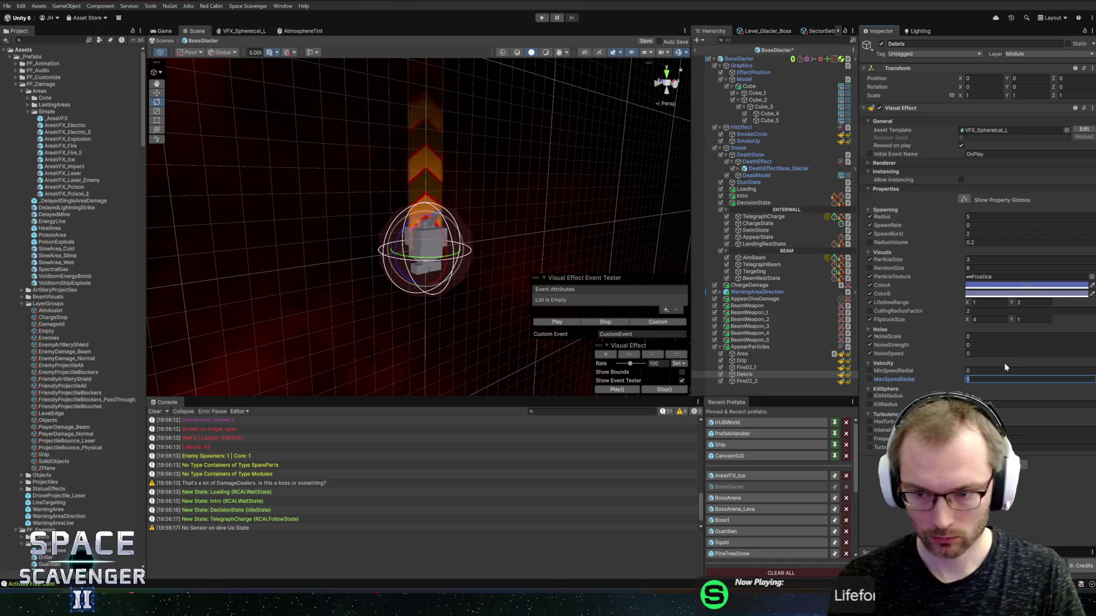
pyautogui.click(563, 323)
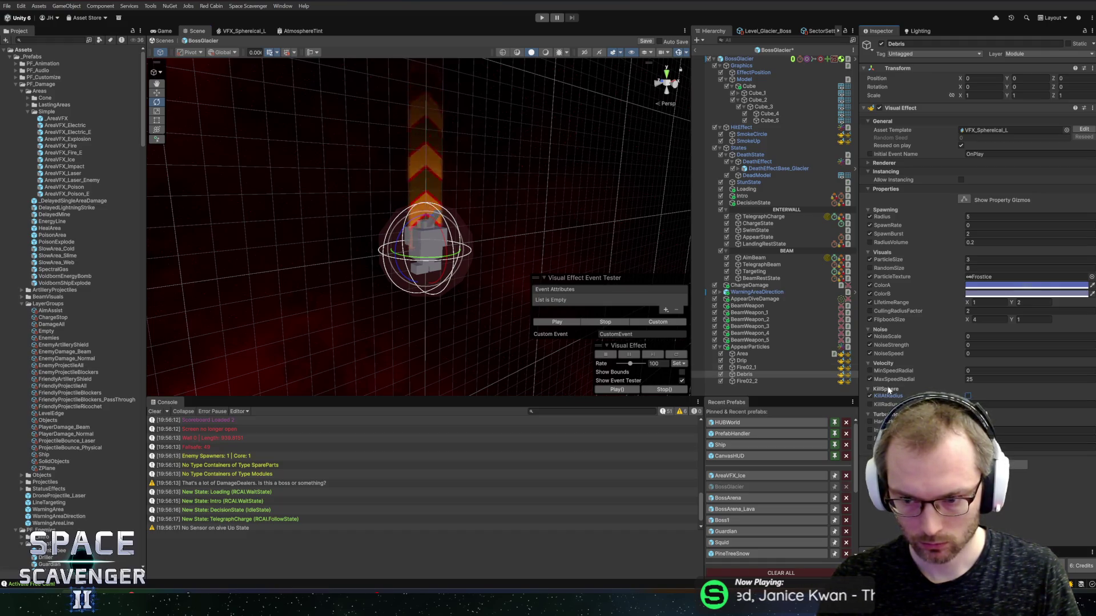
pyautogui.click(551, 322)
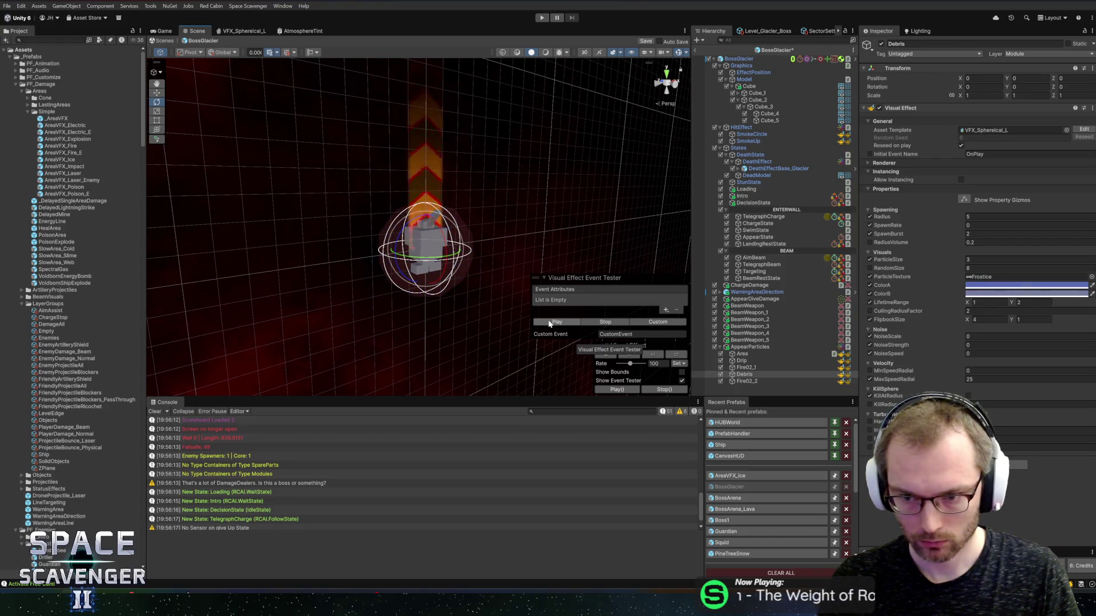
pyautogui.click(1067, 129)
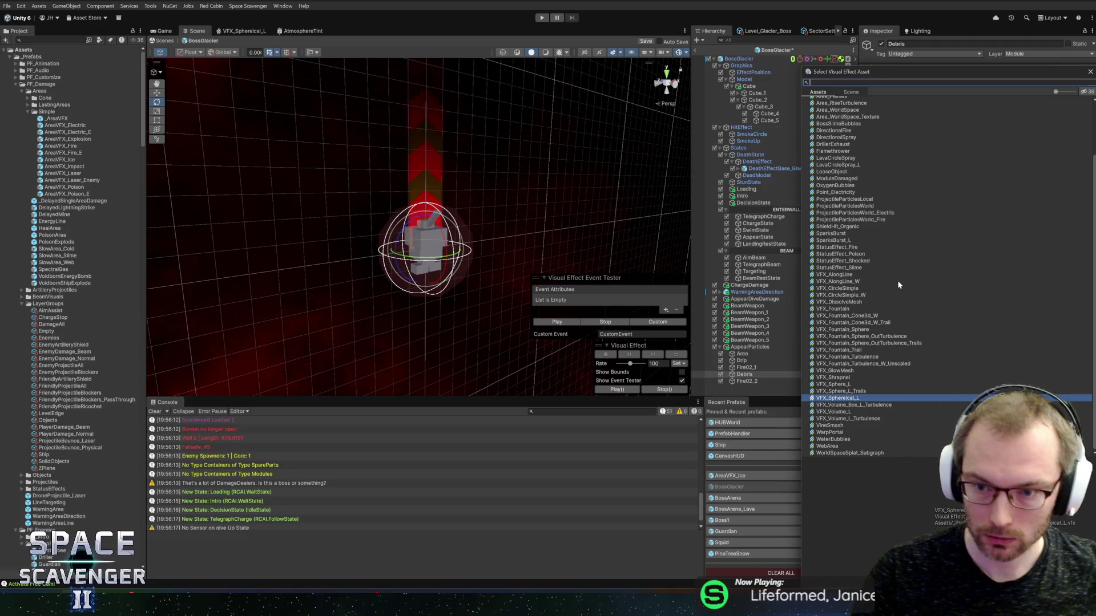
# Preview the VFX_Fountain, Fountain_Sphere, Turbulence and Shrapnel templates, assigning VFX_Shrapnel to Debris
pyautogui.click(841, 310)
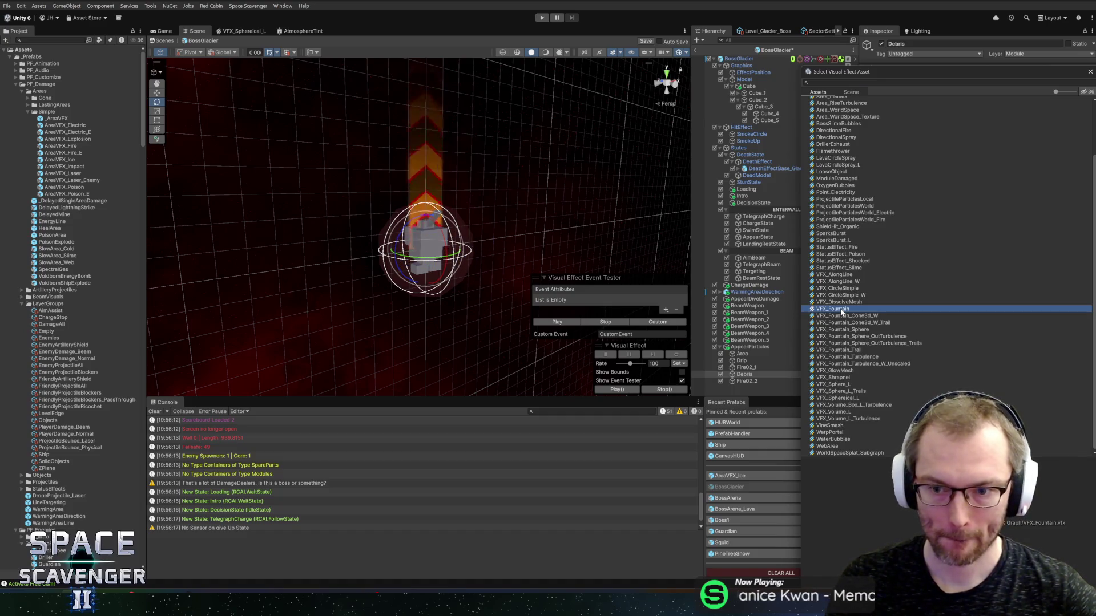
pyautogui.click(832, 330)
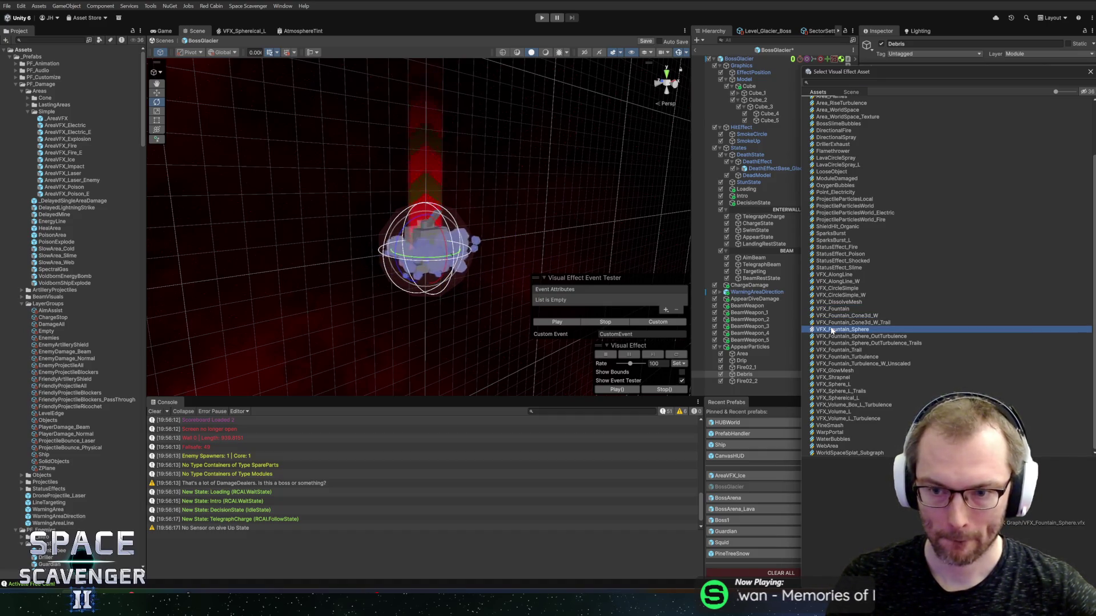
pyautogui.click(828, 338)
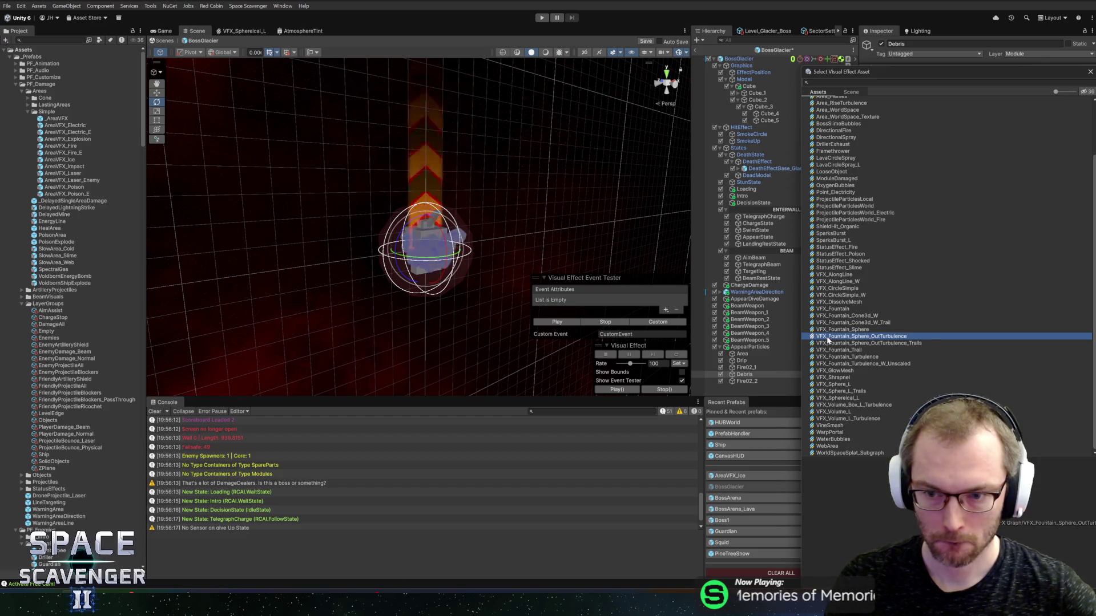
pyautogui.click(839, 350)
pyautogui.click(840, 357)
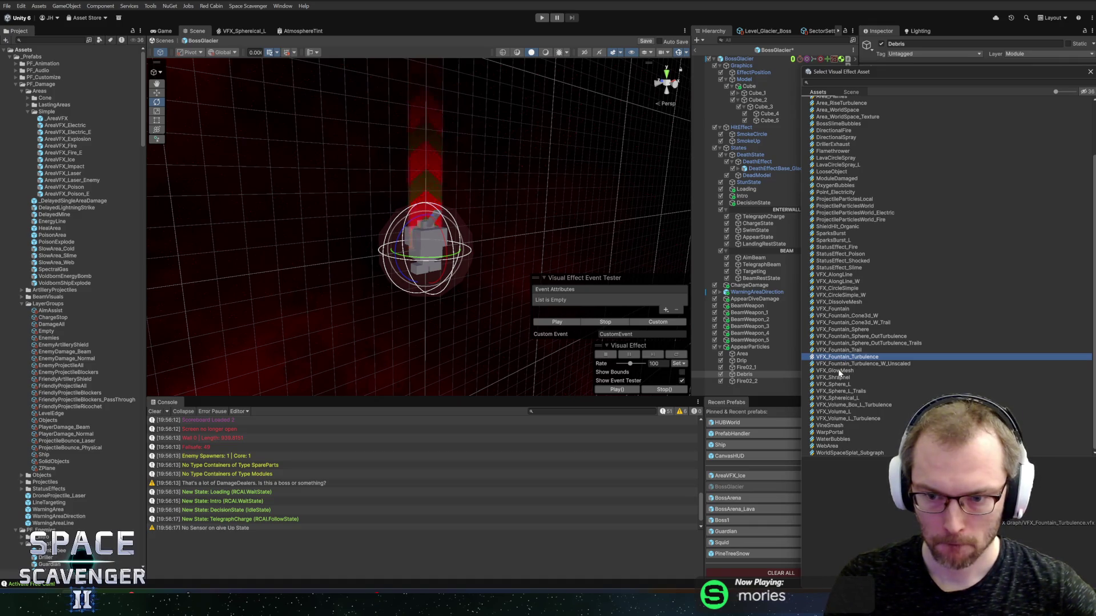
pyautogui.click(836, 378)
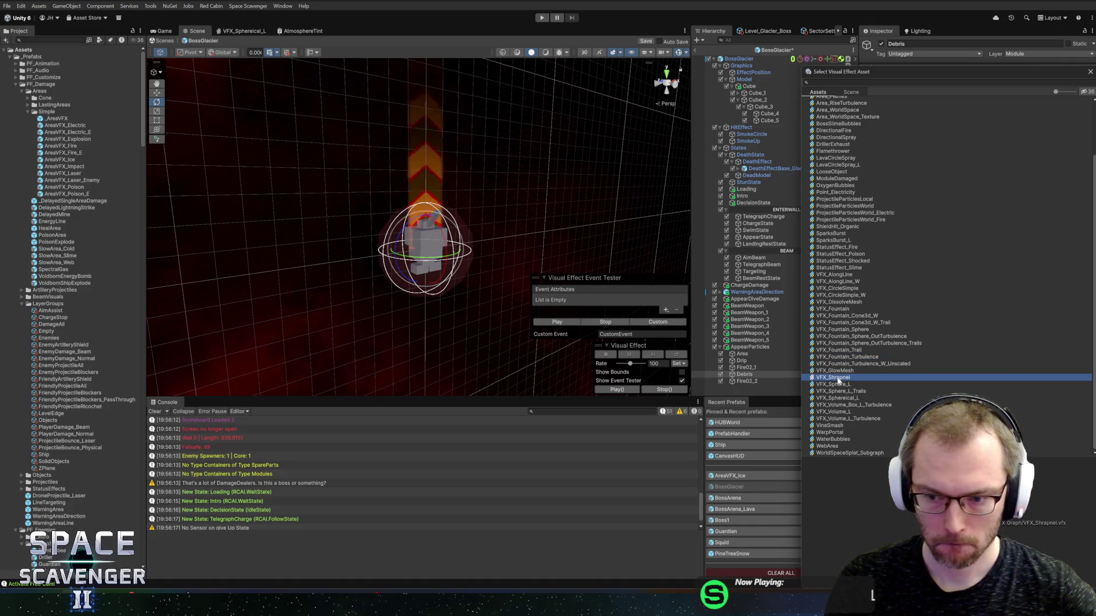
pyautogui.doubleClick(837, 378)
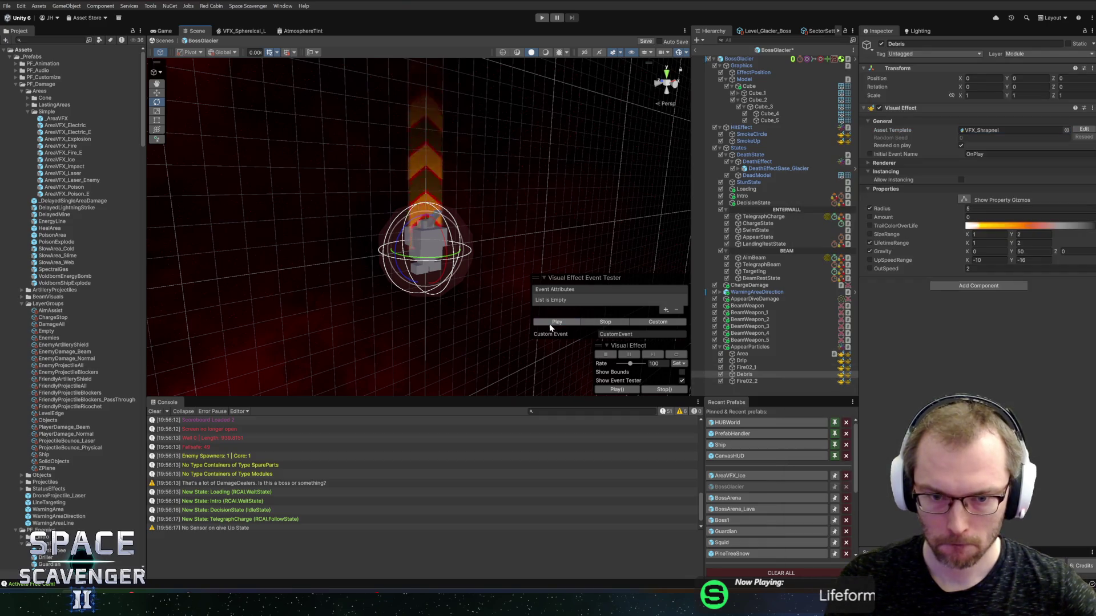
# Switch Debris back to the VFX_Sphereical_L template
pyautogui.click(1066, 131)
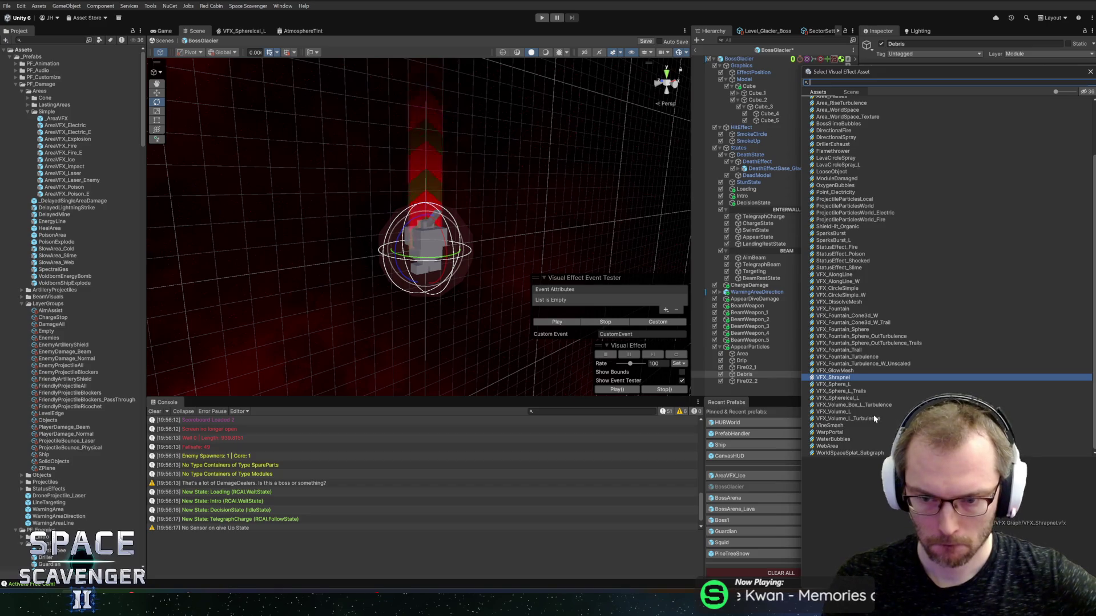
pyautogui.doubleClick(836, 398)
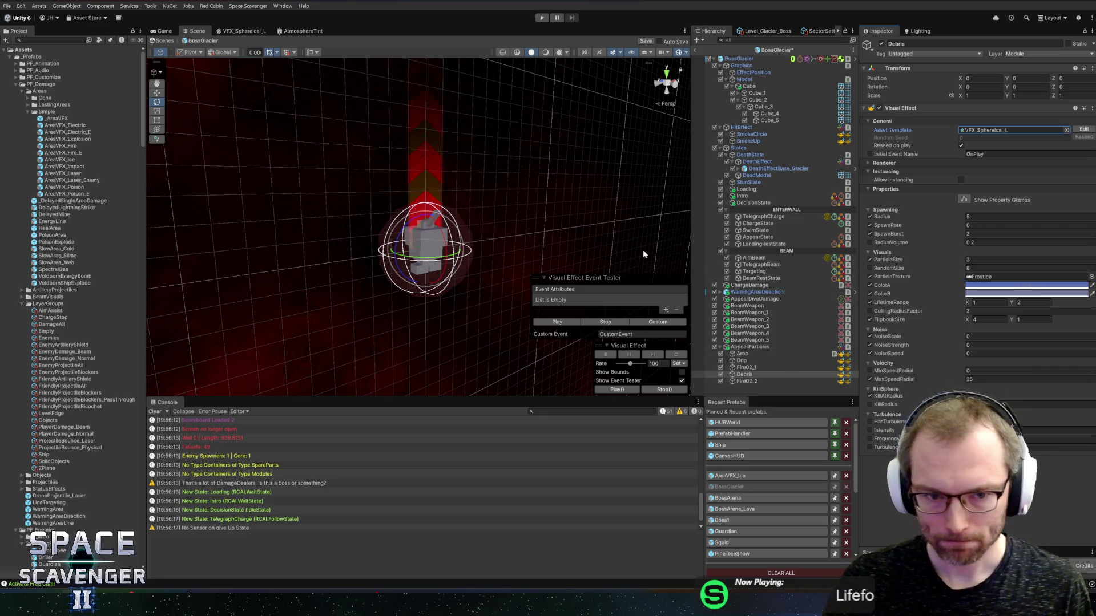
pyautogui.moveTo(653, 256); pyautogui.dragTo(602, 189)
pyautogui.click(1067, 130)
pyautogui.write('cone')
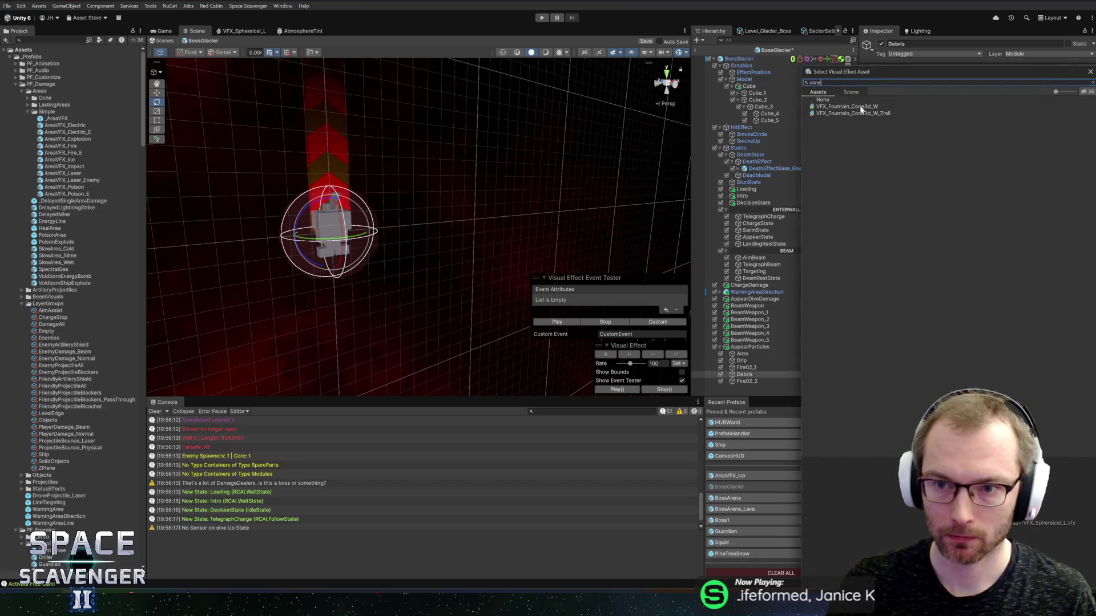
# Assign VFX_Fountain_Cone3d_W to Debris and fire several test bursts
pyautogui.doubleClick(851, 107)
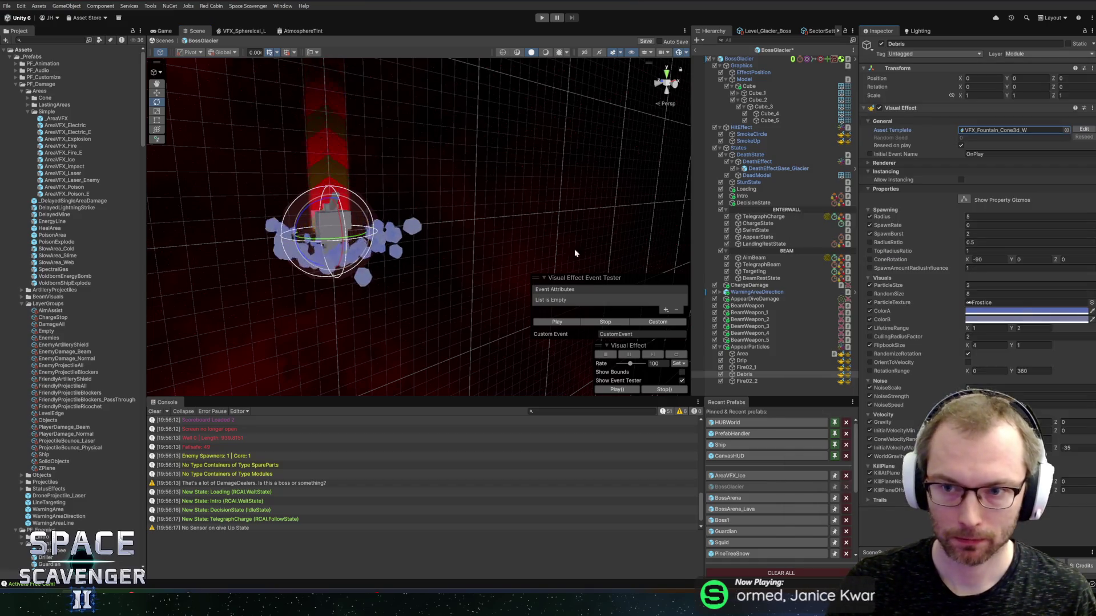
pyautogui.click(568, 323)
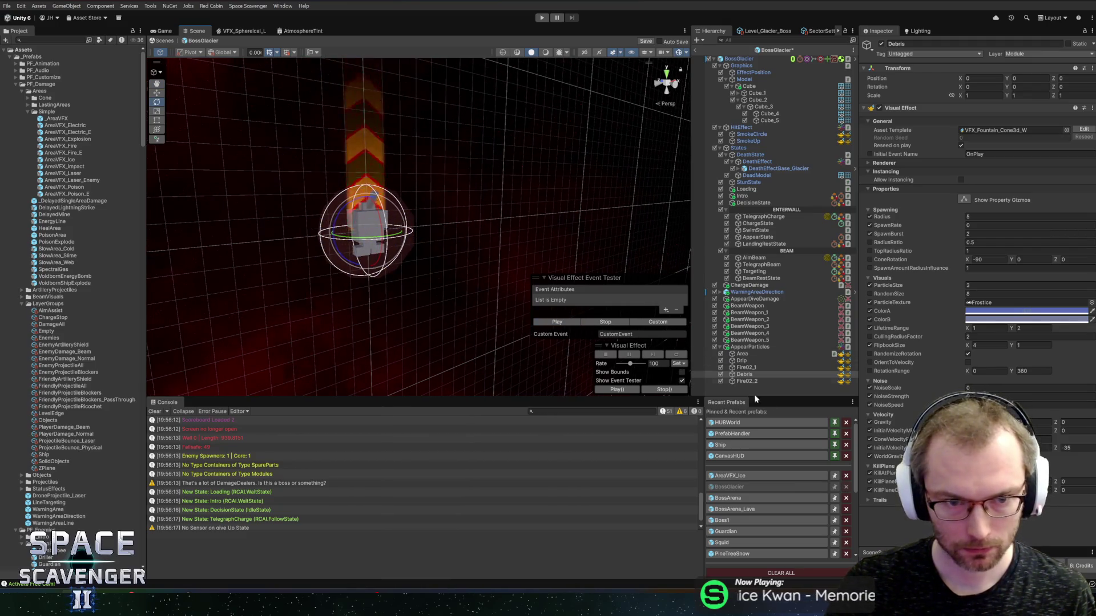
pyautogui.click(558, 323)
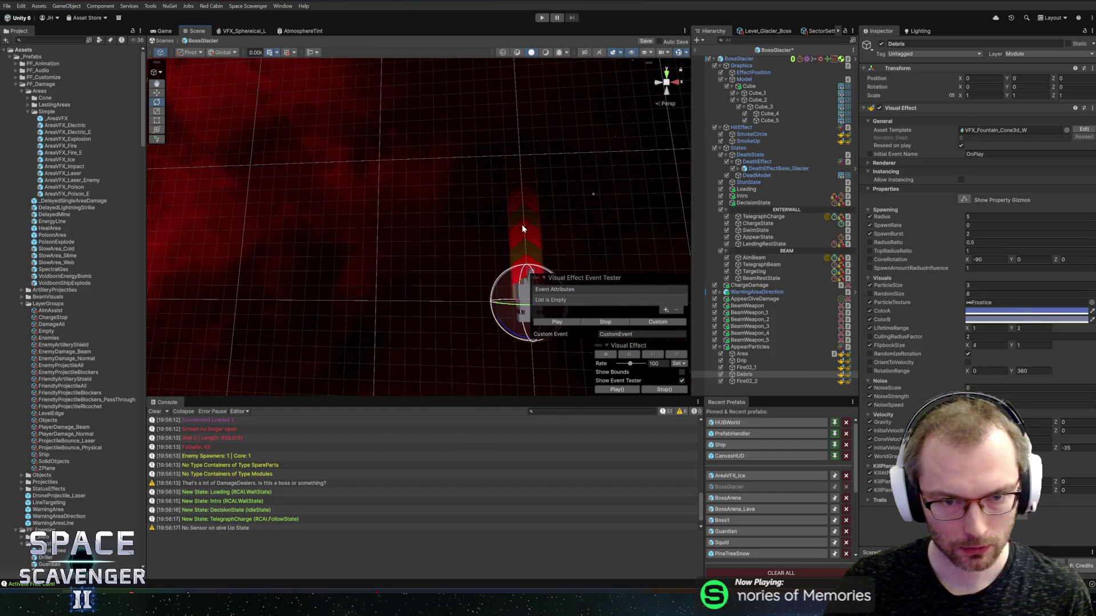
pyautogui.click(568, 324)
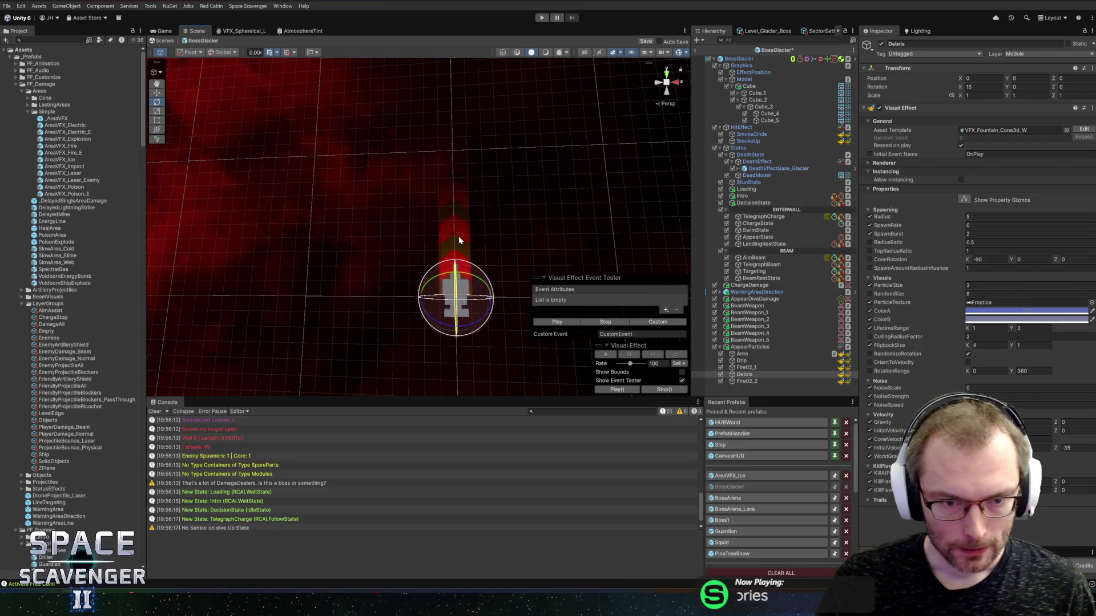
# Set cone rotation X to 0, test the burst, and ping the graph asset in Project
pyautogui.click(993, 259)
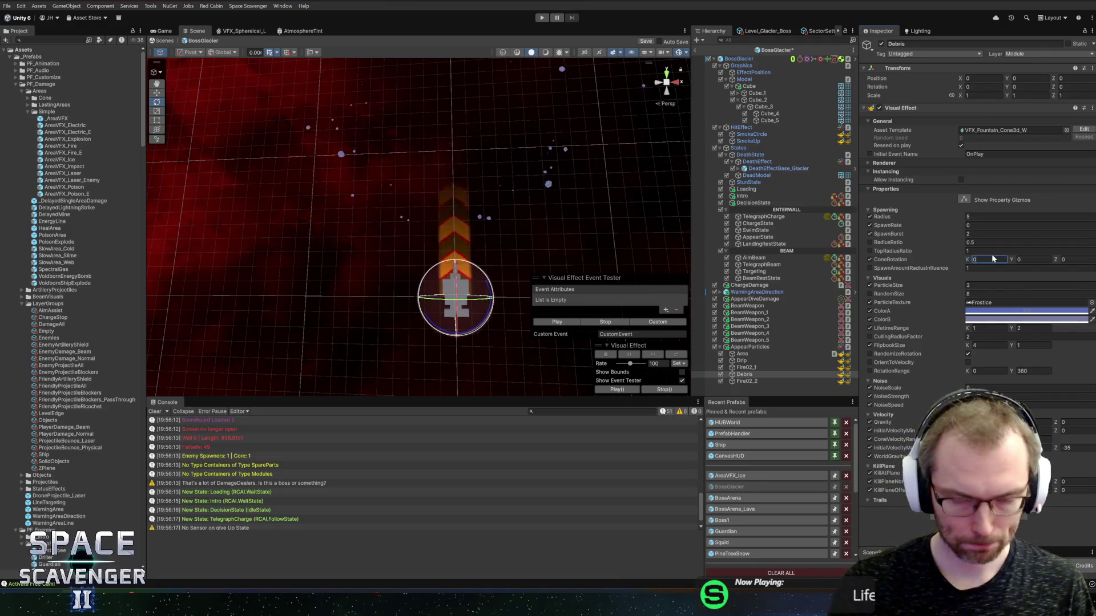
pyautogui.write('0')
pyautogui.click(561, 322)
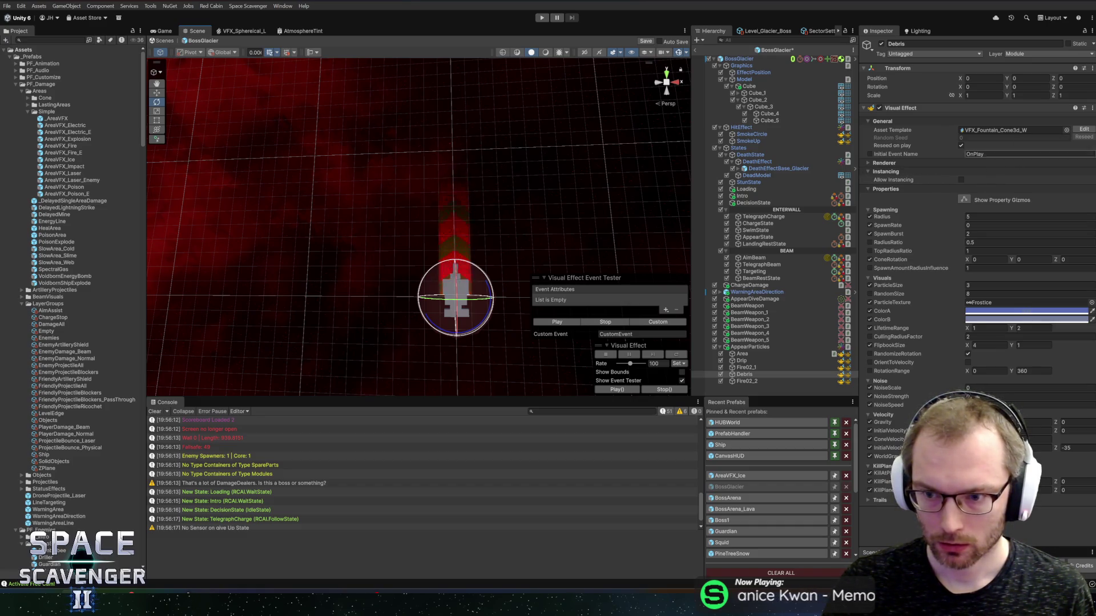
pyautogui.click(1013, 131)
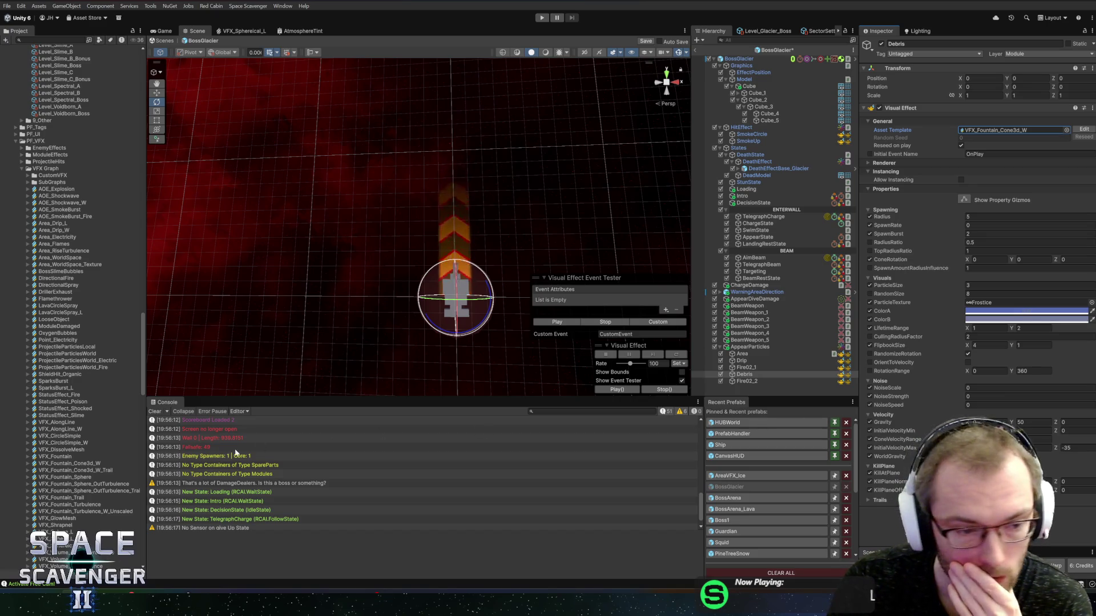
# Try VFX_Fountain on Debris, revert to VFX_Fountain_Cone3d_W, and select VFX_Fountain in Project
pyautogui.click(1067, 130)
pyautogui.doubleClick(862, 309)
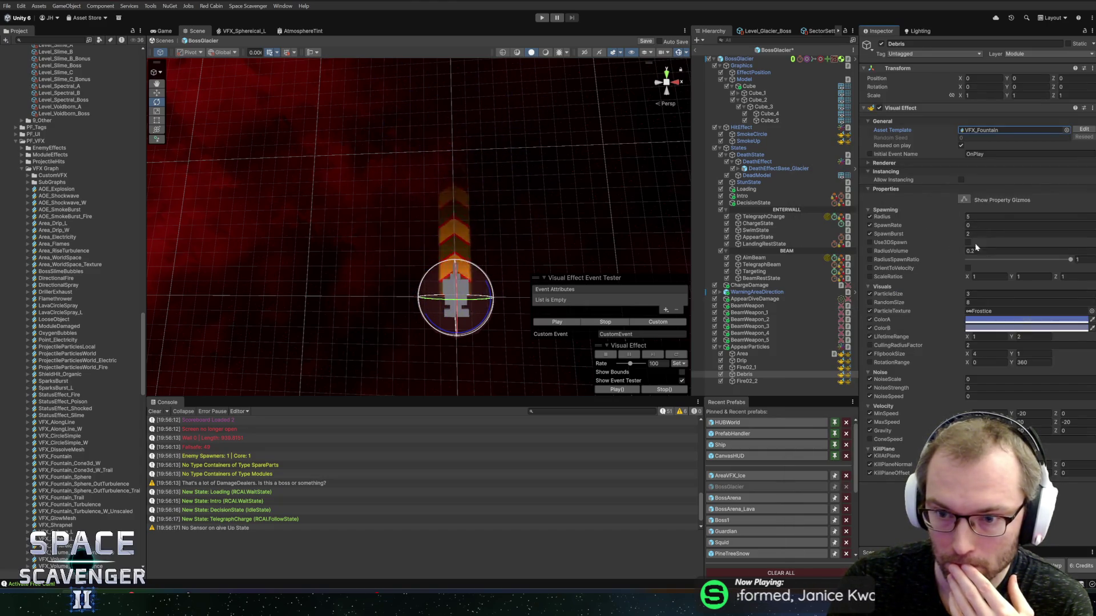
pyautogui.click(1066, 130)
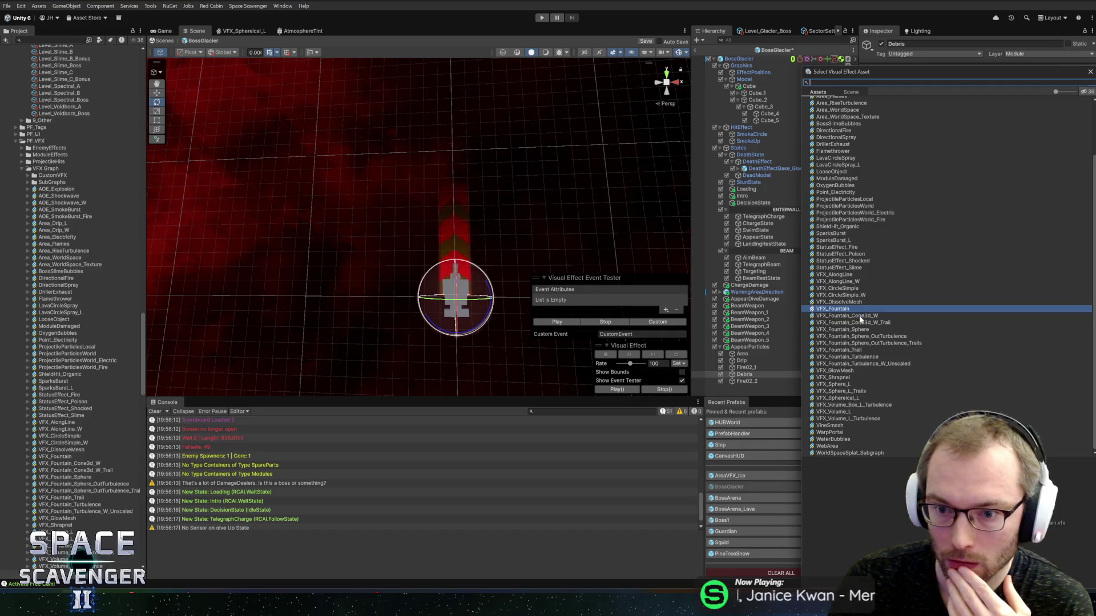
pyautogui.doubleClick(866, 316)
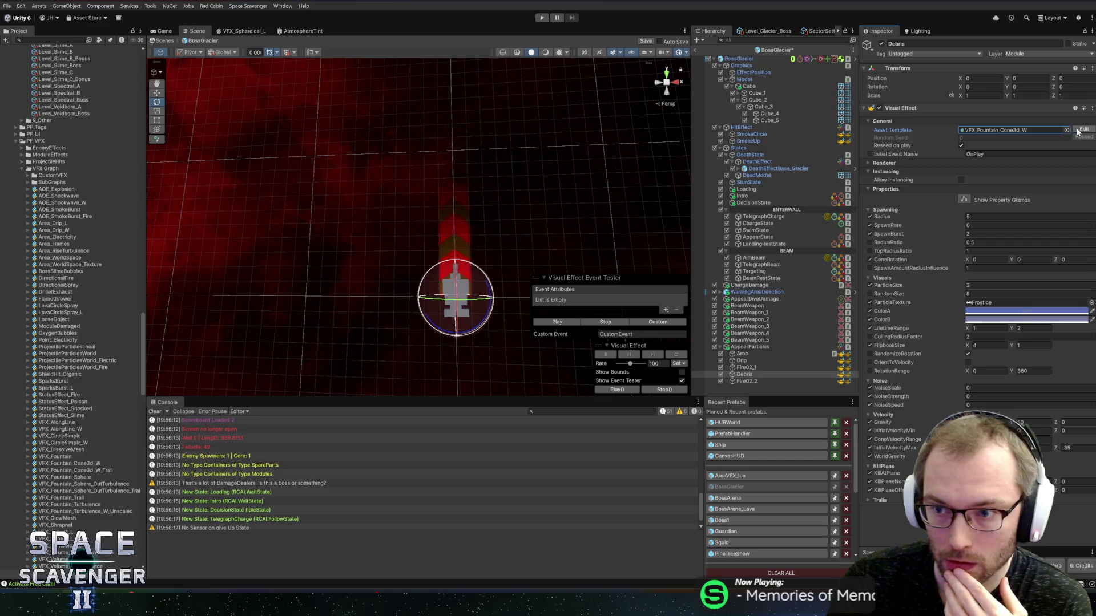
pyautogui.click(1005, 131)
pyautogui.click(52, 457)
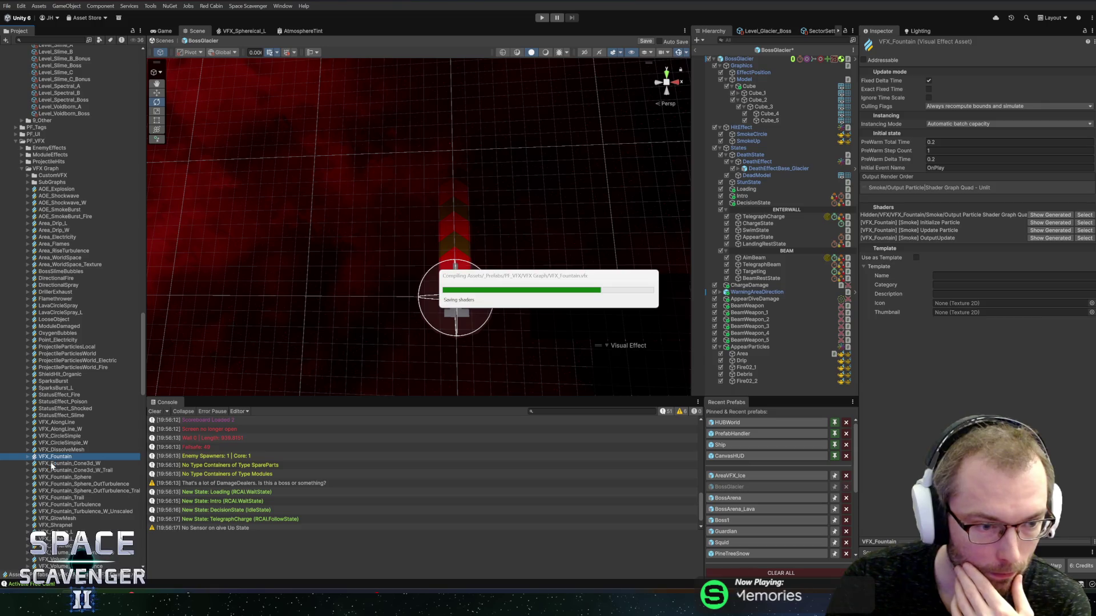
# Open the VFX_Fountain graph and inspect its Use3DSpawn node and Cone/Cylinder position block
pyautogui.click(50, 464)
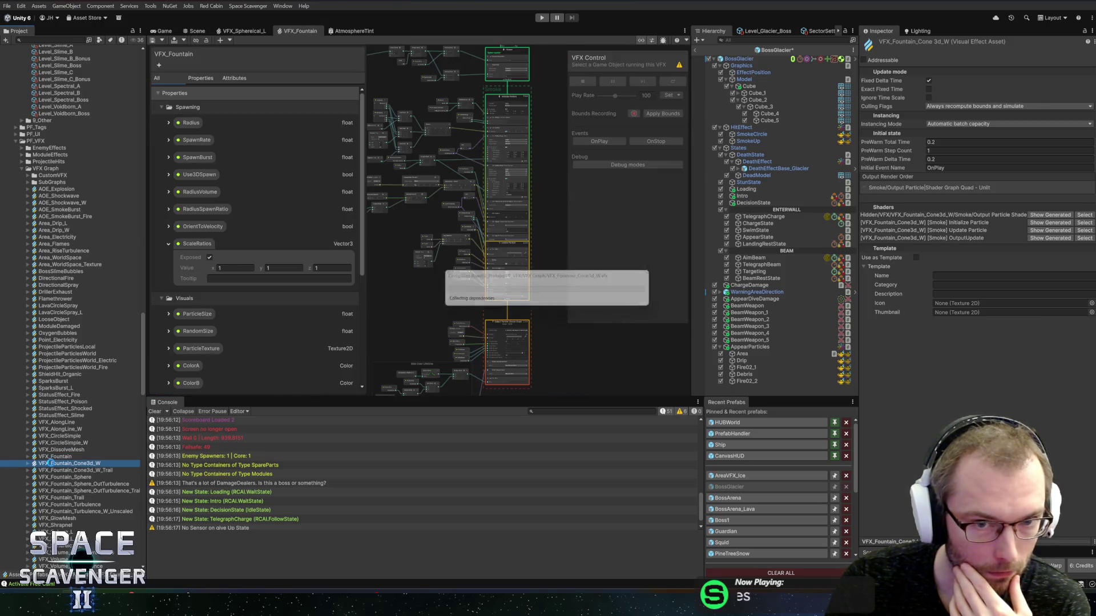
pyautogui.click(315, 30)
pyautogui.scroll(5, 466, 280)
pyautogui.scroll(-2, 465, 279)
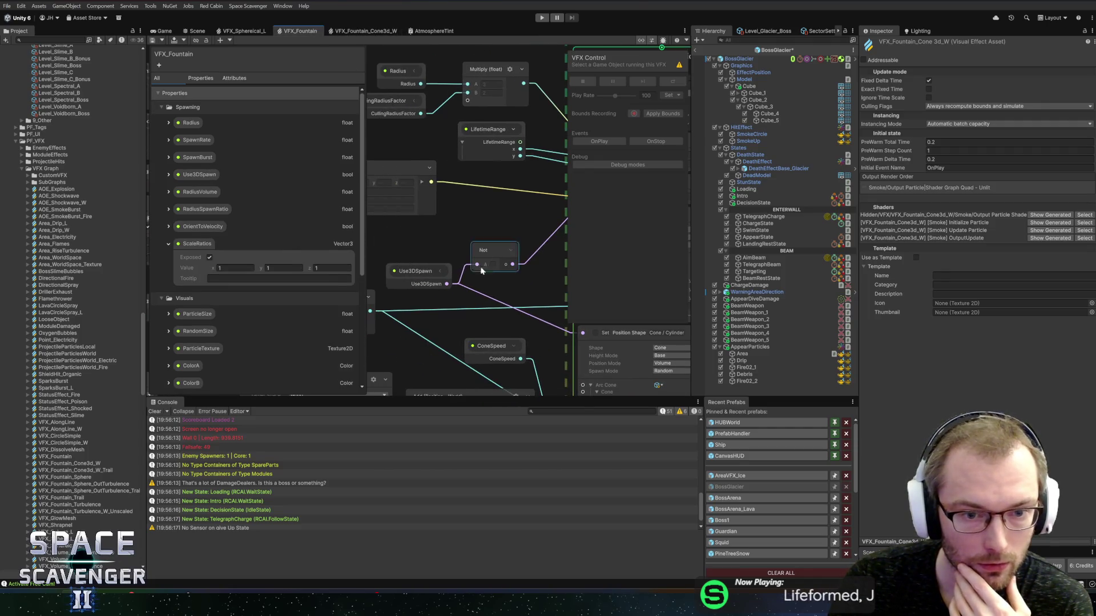
pyautogui.click(438, 269)
pyautogui.scroll(-2, 417, 251)
pyautogui.moveTo(397, 227); pyautogui.dragTo(413, 206)
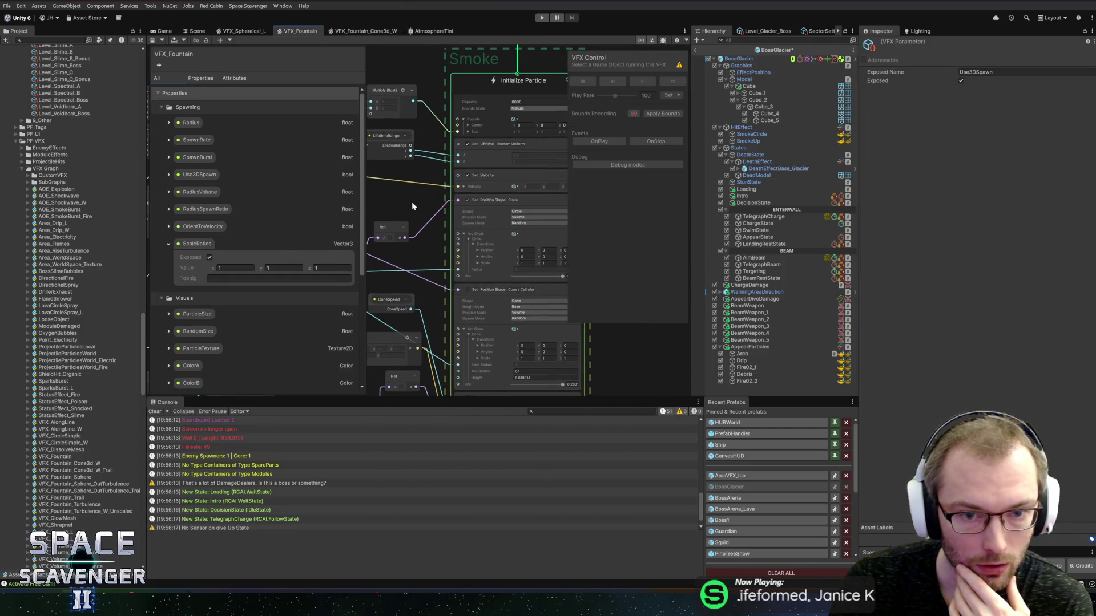
pyautogui.click(495, 298)
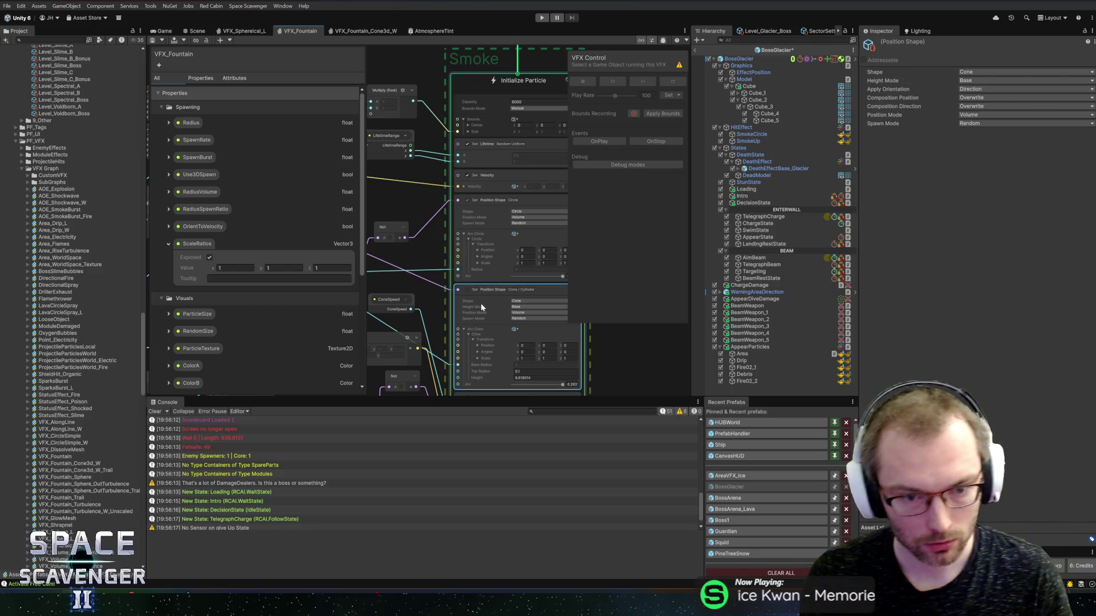
pyautogui.click(436, 294)
pyautogui.moveTo(436, 294); pyautogui.dragTo(518, 200)
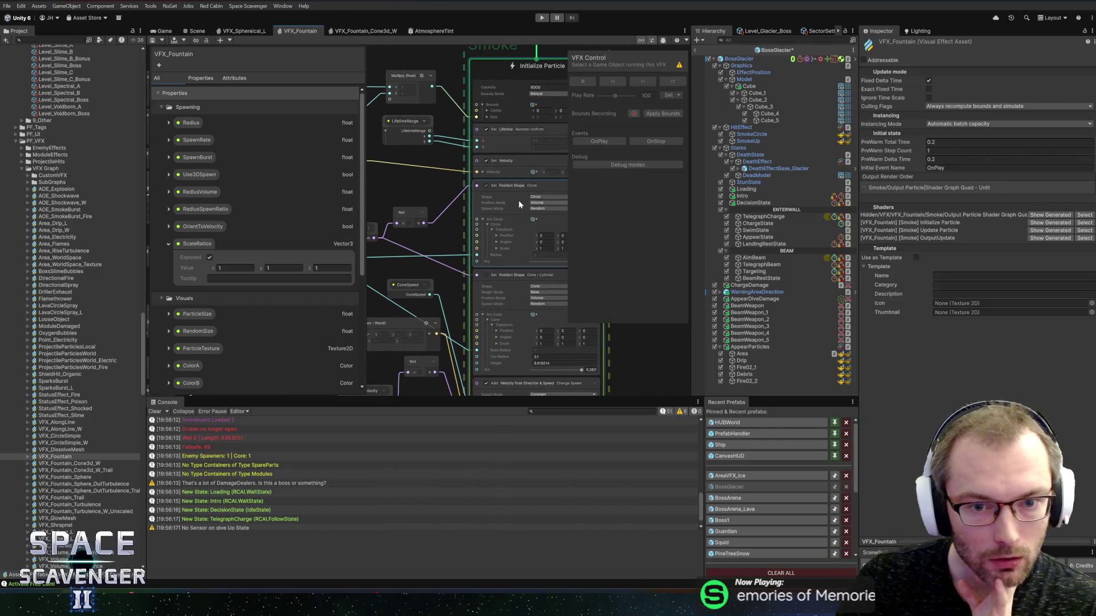
# Show the VFX_Fountain_Cone3d_W graph and select its Initialize Particle position shape block
pyautogui.click(370, 31)
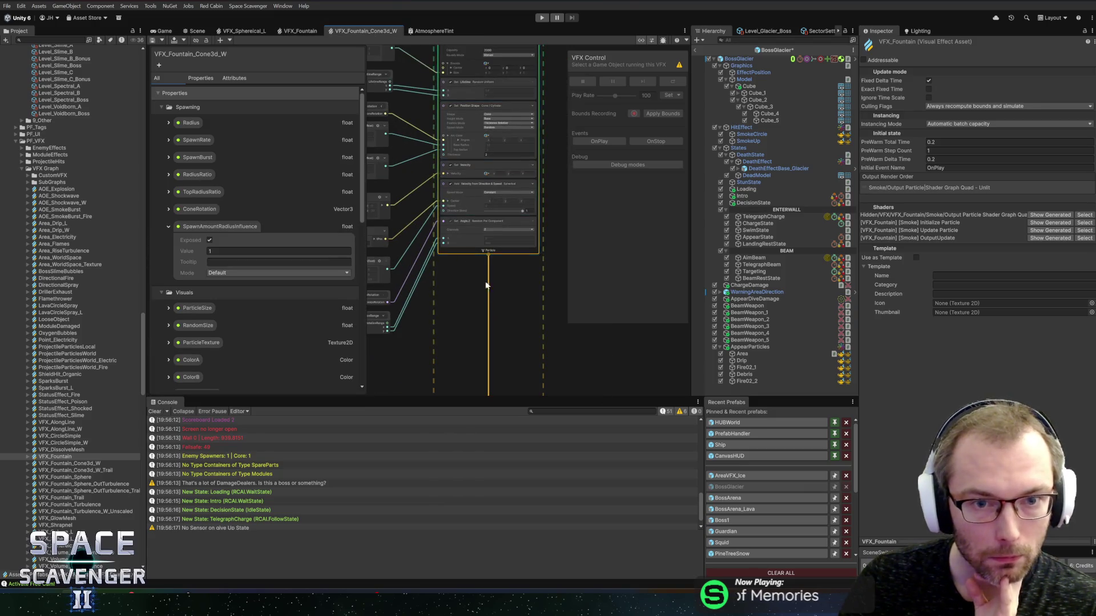
pyautogui.scroll(2, 481, 273)
pyautogui.click(494, 163)
# Add a Set Position Shape block below the Cone/Cylinder block and change its shape to Cone
pyautogui.press('space')
pyautogui.write('ser')
pyautogui.press('BackSpace')
pyautogui.write('t ')
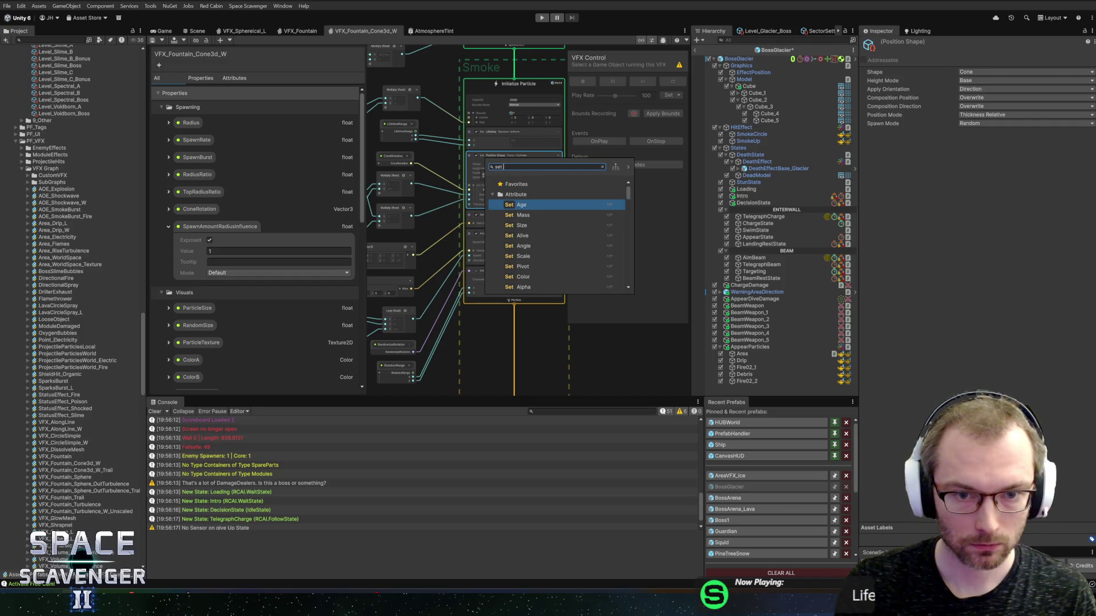
pyautogui.write('position shape')
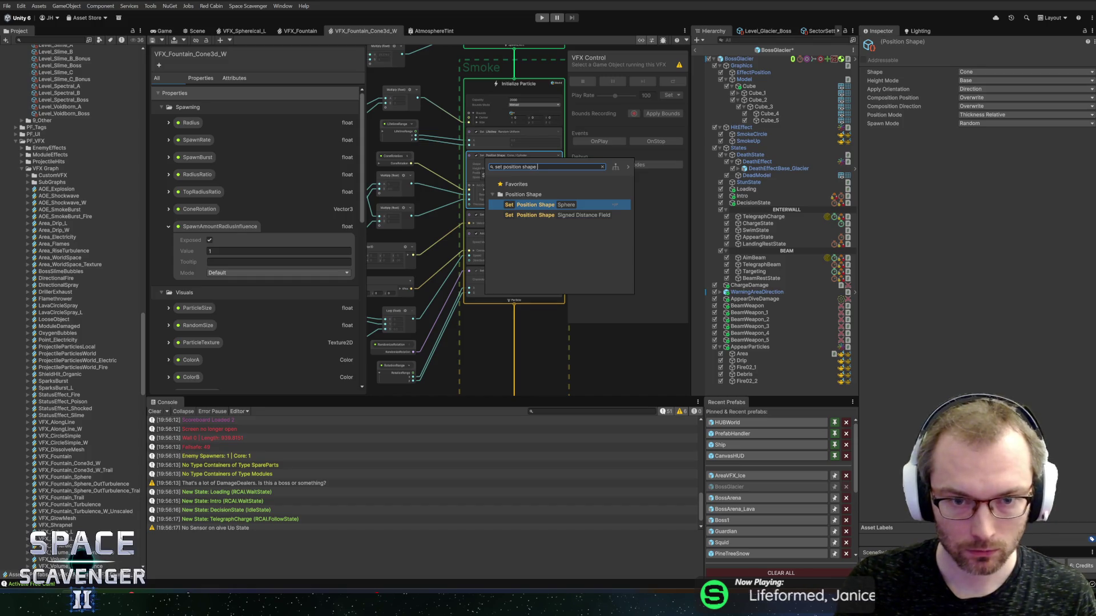
pyautogui.press('Return')
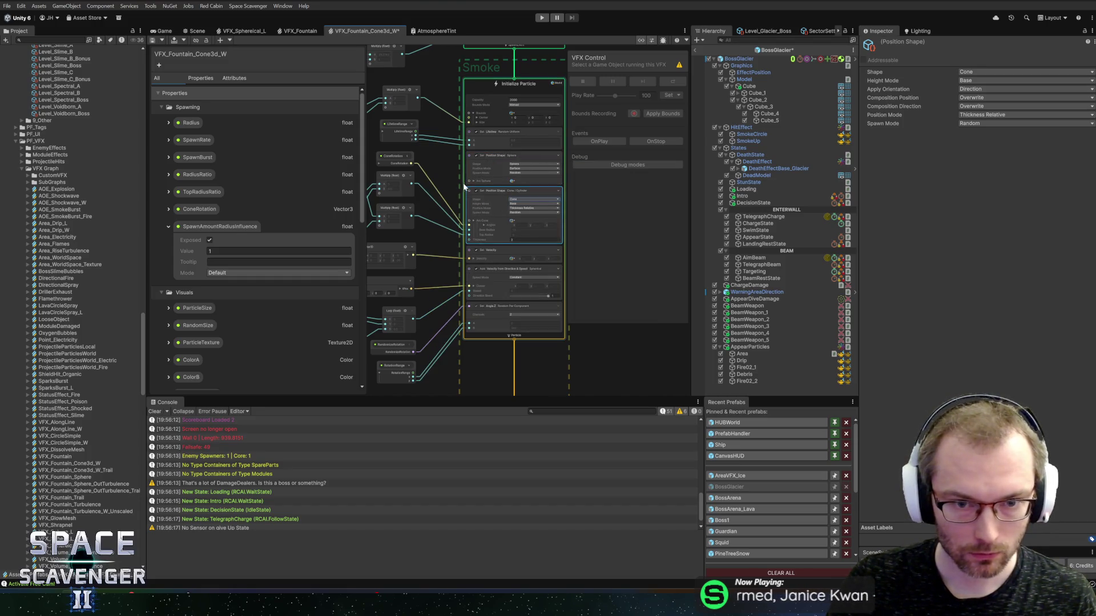
pyautogui.scroll(3, 464, 188)
pyautogui.click(503, 166)
pyautogui.moveTo(508, 234); pyautogui.dragTo(419, 229)
pyautogui.click(444, 230)
pyautogui.click(456, 260)
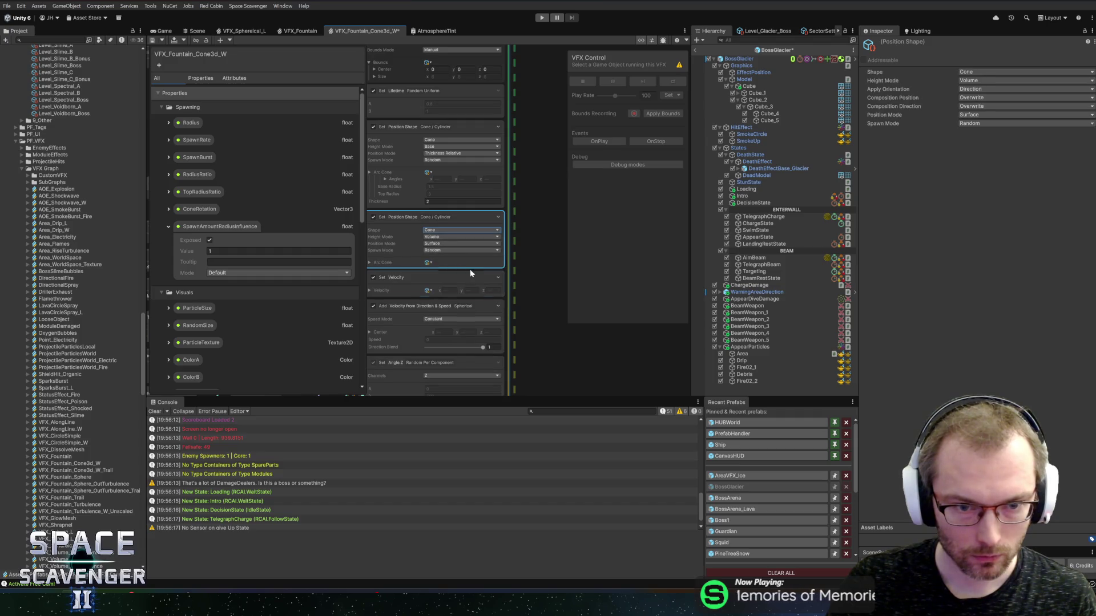
pyautogui.moveTo(371, 268)
pyautogui.mouseDown()
pyautogui.moveTo(497, 268)
pyautogui.moveTo(373, 262)
pyautogui.mouseUp()
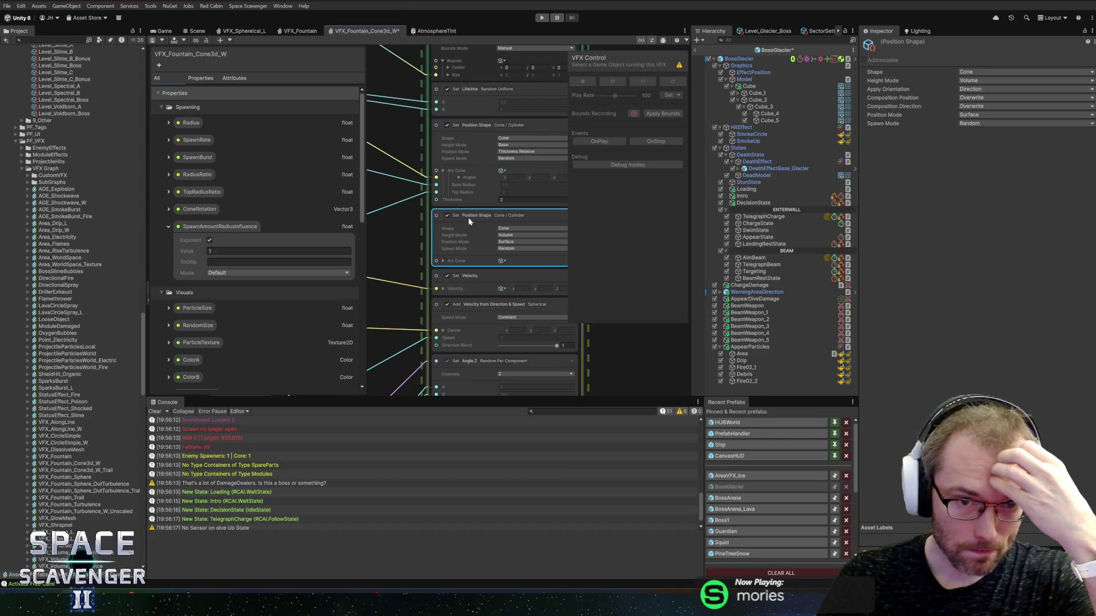
# Set the new cone block's Height Mode to Base and Position Mode to Volume
pyautogui.click(300, 31)
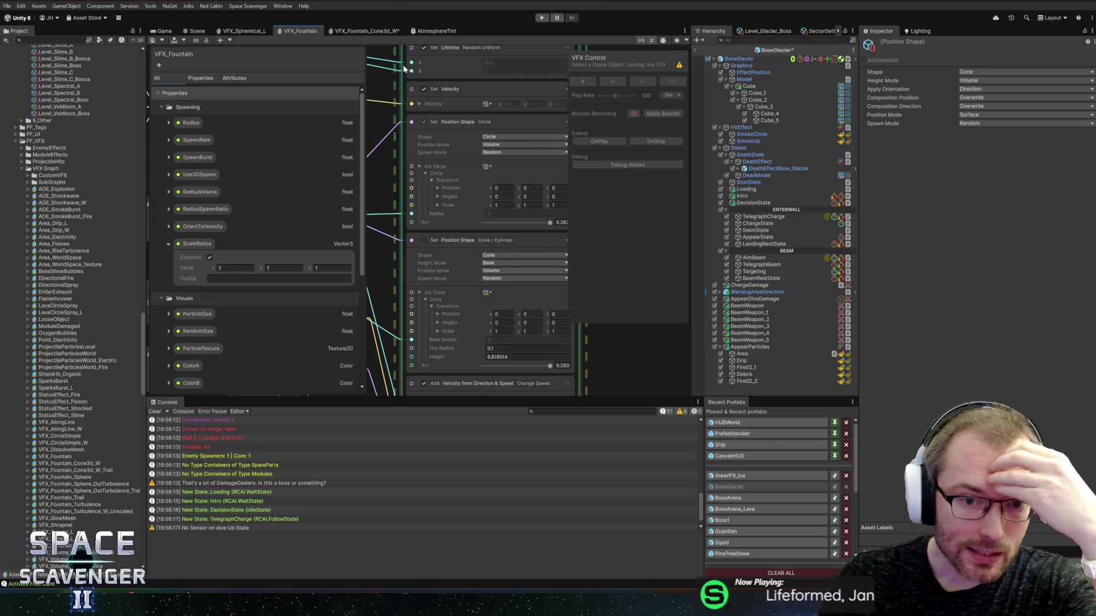
pyautogui.click(364, 31)
pyautogui.click(515, 234)
pyautogui.click(518, 244)
pyautogui.click(517, 242)
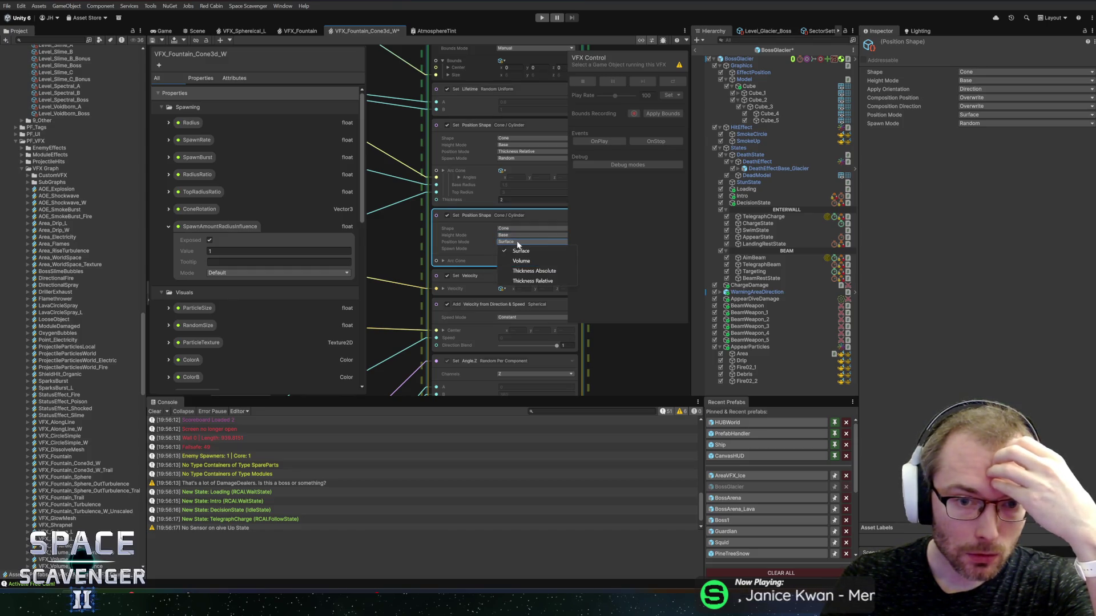
pyautogui.click(521, 261)
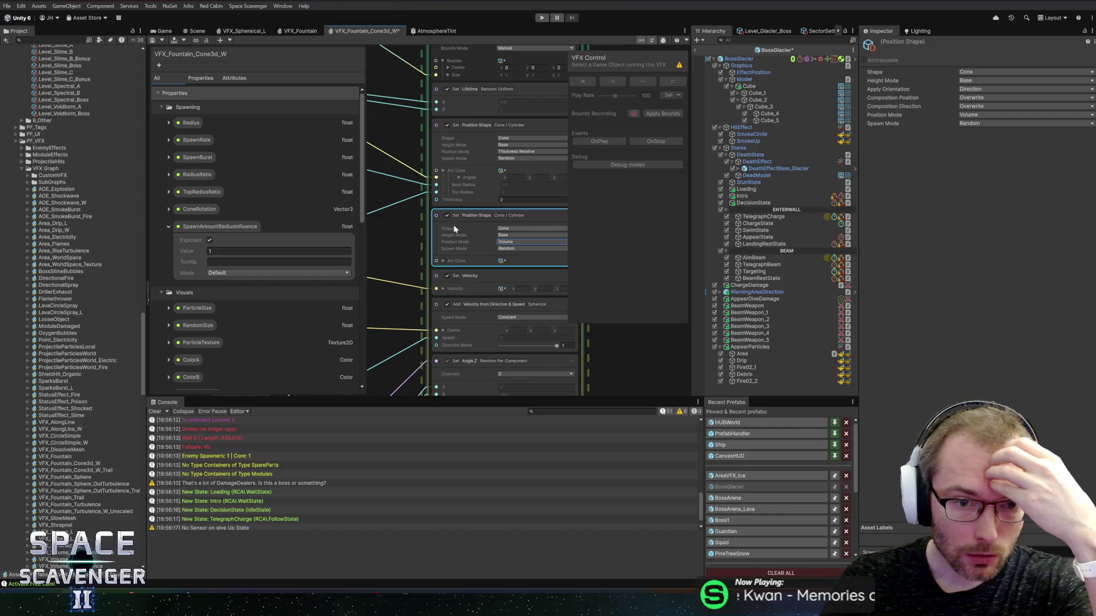
pyautogui.click(443, 261)
pyautogui.moveTo(412, 255)
pyautogui.mouseDown()
pyautogui.moveTo(453, 230)
pyautogui.moveTo(505, 255)
pyautogui.mouseUp()
pyautogui.click(507, 257)
pyautogui.moveTo(431, 232)
pyautogui.mouseDown()
pyautogui.moveTo(403, 221)
pyautogui.moveTo(447, 210)
pyautogui.mouseUp()
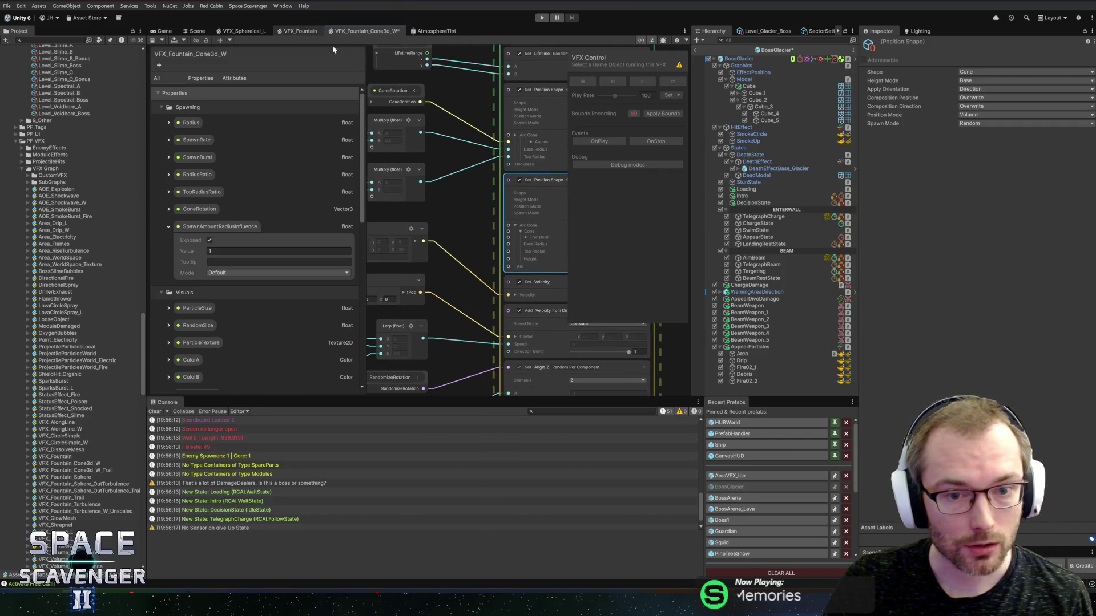
# Review the VFX_Fountain graph's Lerp and MaxSpeed nodes for reference
pyautogui.click(317, 33)
pyautogui.moveTo(390, 271)
pyautogui.mouseDown()
pyautogui.moveTo(521, 269)
pyautogui.moveTo(598, 302)
pyautogui.mouseUp()
pyautogui.moveTo(418, 192); pyautogui.dragTo(570, 210)
pyautogui.click(365, 31)
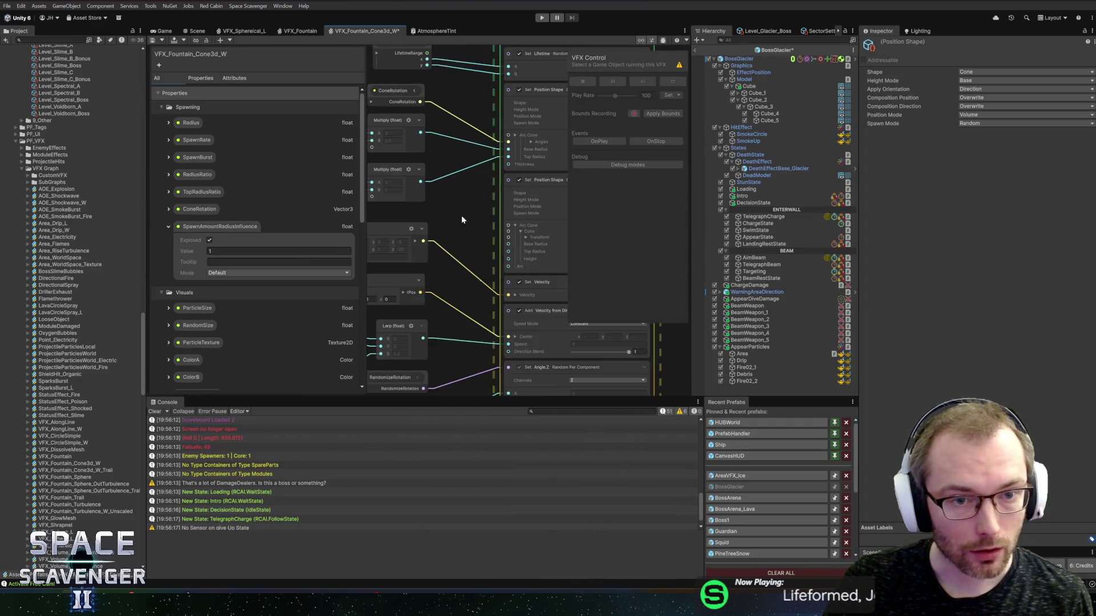
# Add a Use3DSpawn Bool property under Spawning and wire its node into a new Not node
pyautogui.scroll(-5, 460, 231)
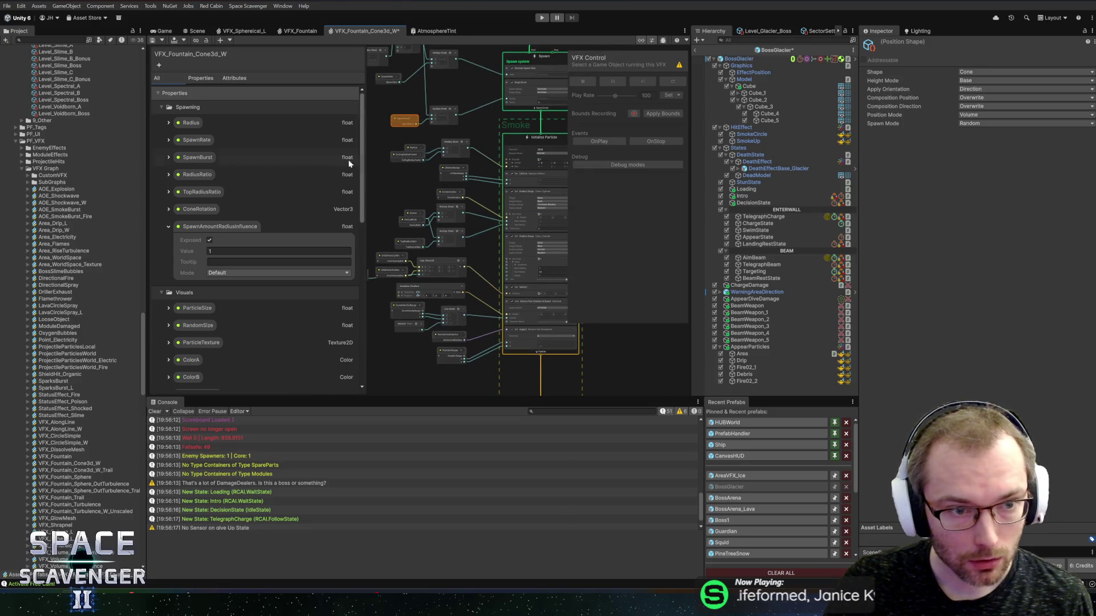
pyautogui.click(200, 106)
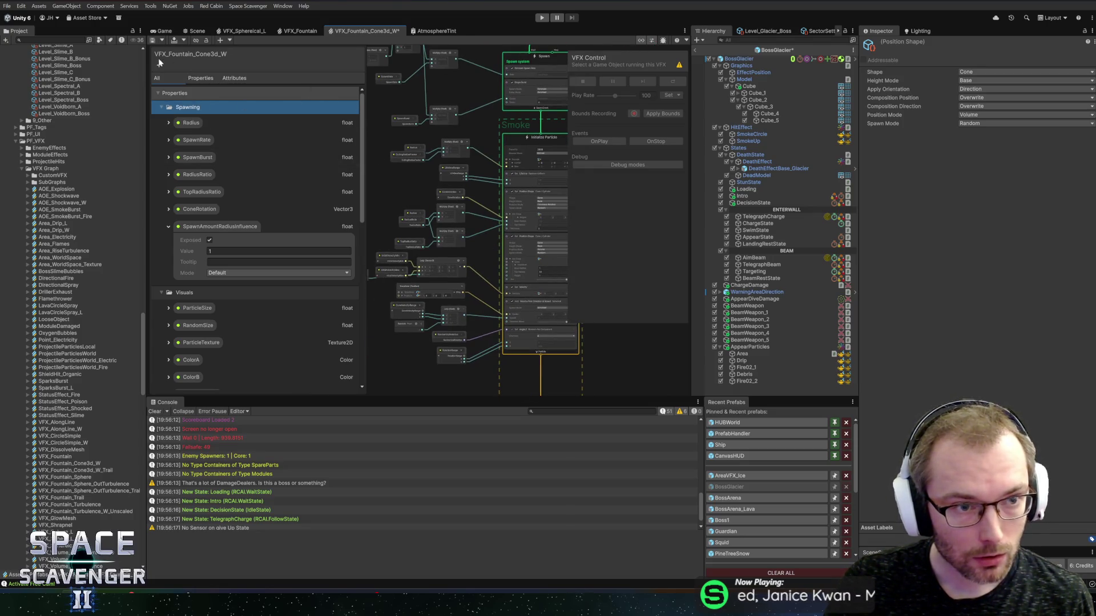
pyautogui.moveTo(187, 71)
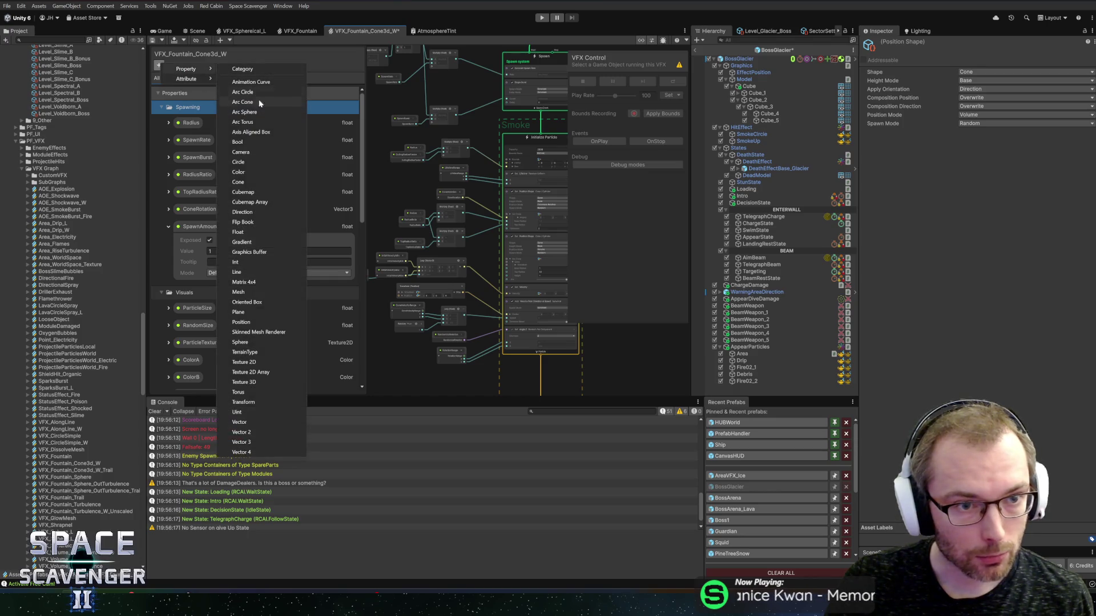
pyautogui.click(240, 142)
pyautogui.write('Use3DSp')
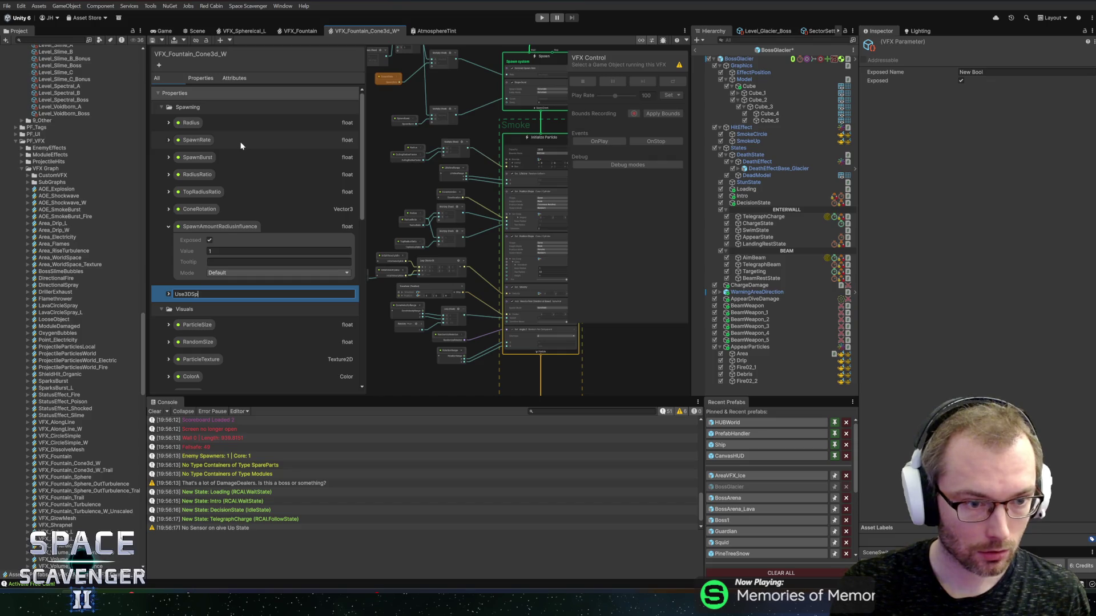
pyautogui.write('awn')
pyautogui.press('Return')
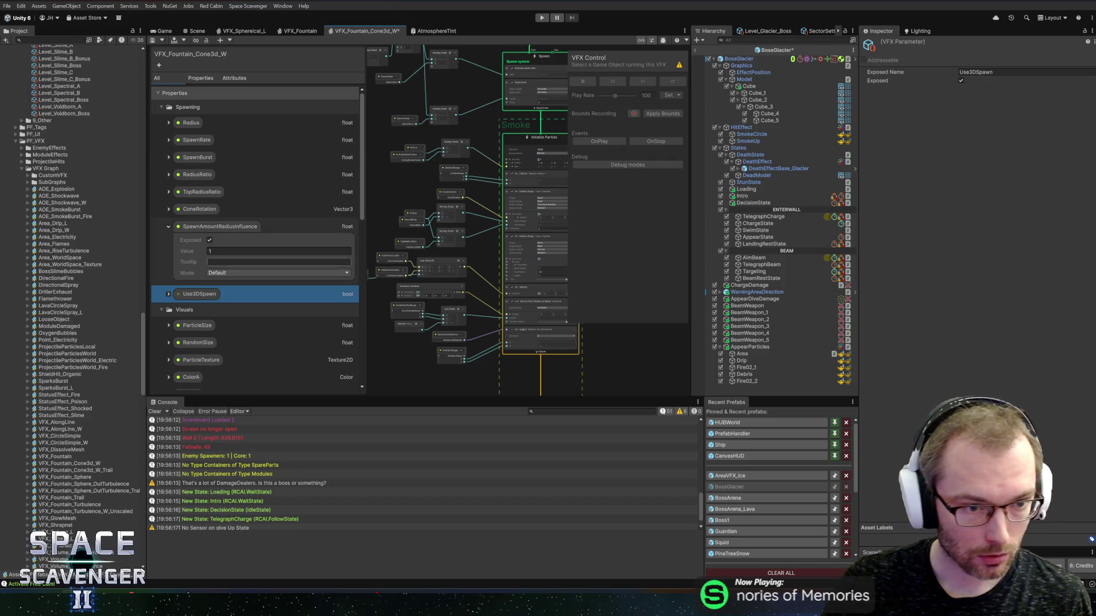
pyautogui.moveTo(199, 294); pyautogui.dragTo(408, 184)
pyautogui.scroll(3, 451, 209)
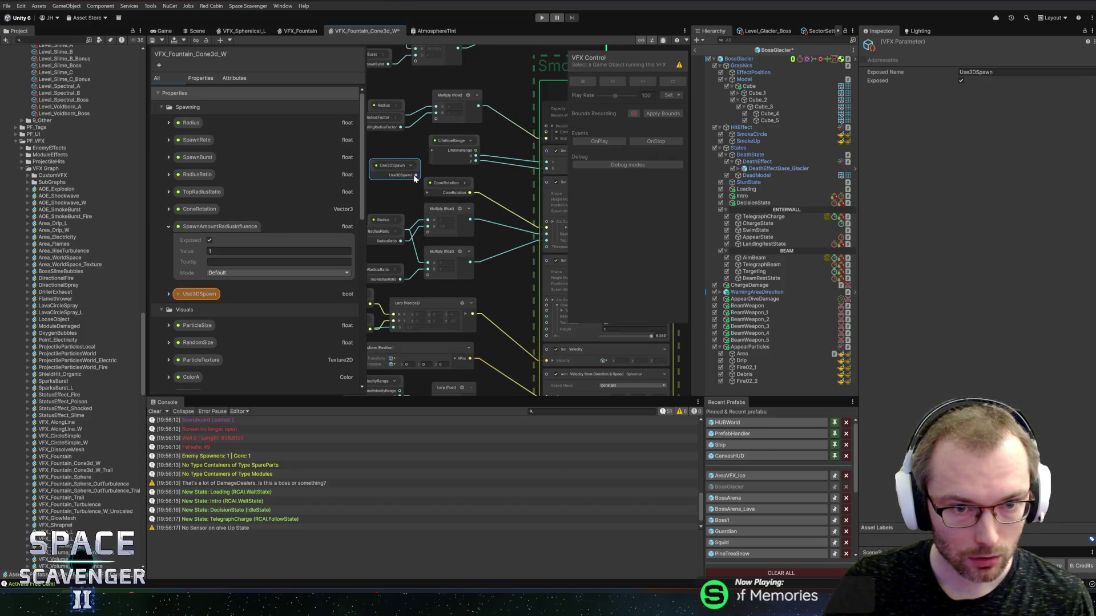
pyautogui.moveTo(496, 179)
pyautogui.mouseDown()
pyautogui.moveTo(626, 177)
pyautogui.moveTo(464, 261)
pyautogui.moveTo(540, 278)
pyautogui.mouseUp()
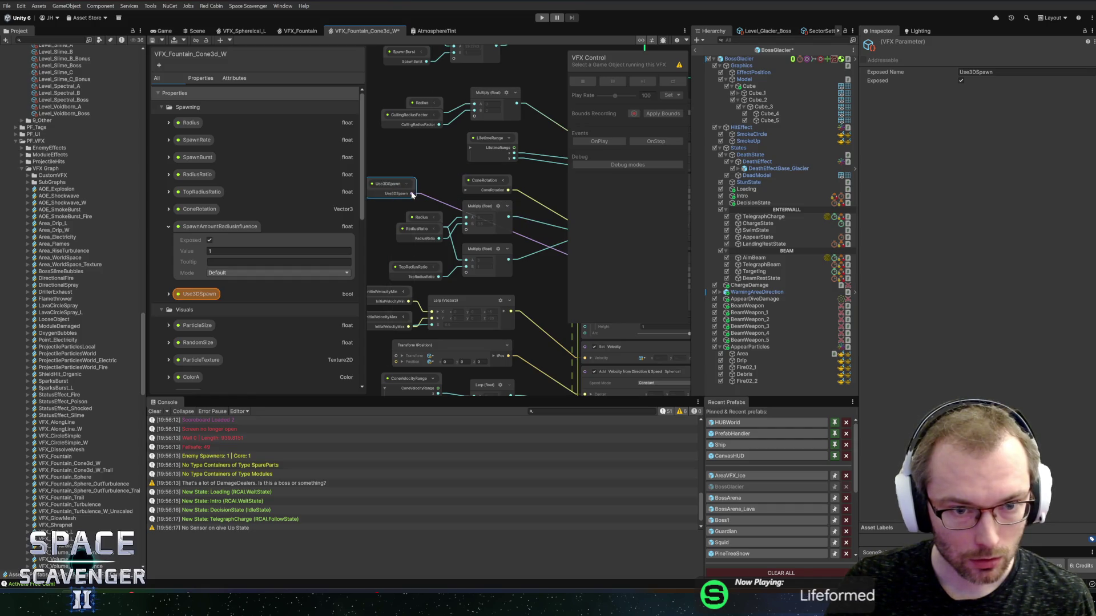
pyautogui.moveTo(444, 162)
pyautogui.mouseDown()
pyautogui.moveTo(565, 180)
pyautogui.moveTo(482, 184)
pyautogui.moveTo(506, 181)
pyautogui.mouseUp()
pyautogui.write('not')
pyautogui.press('Return')
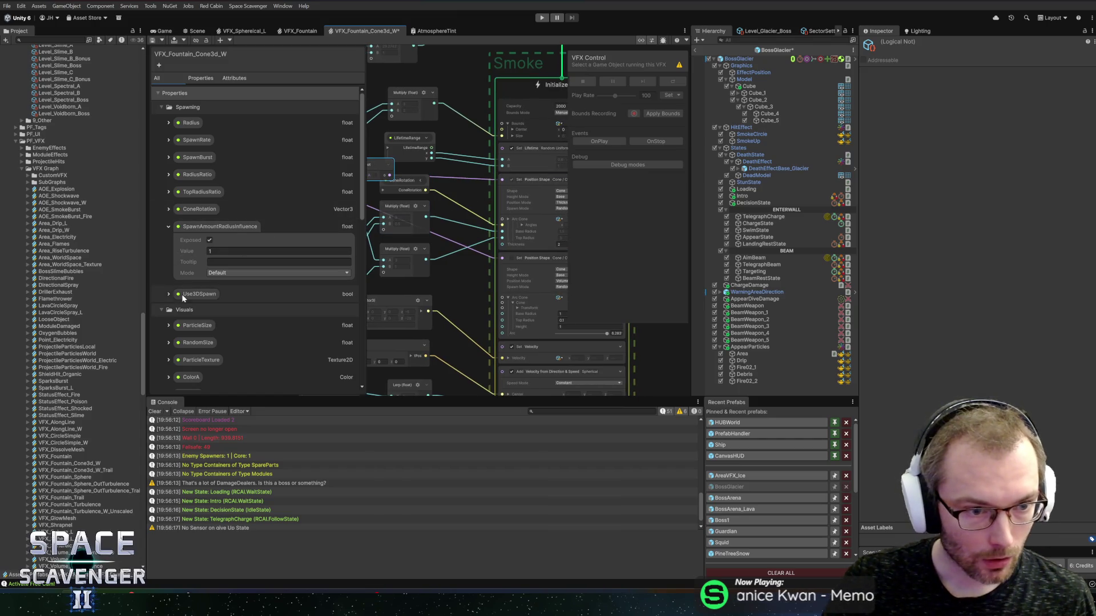
# Move the Use3DSpawn property above RadiusRatio in the Spawning group
pyautogui.click(181, 294)
pyautogui.click(168, 294)
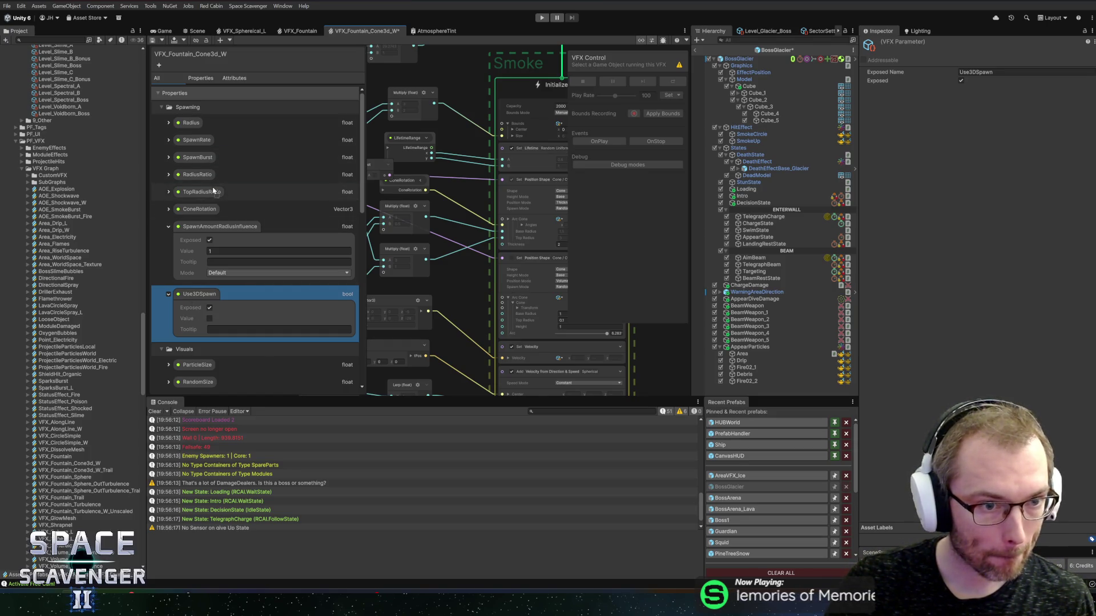
pyautogui.moveTo(218, 172); pyautogui.dragTo(218, 172)
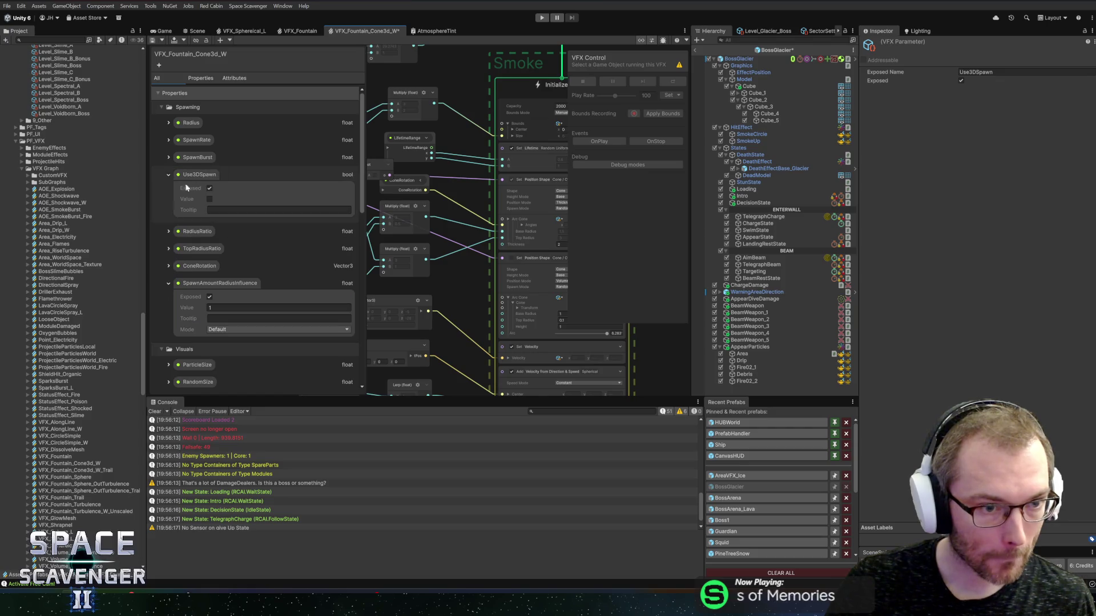
pyautogui.click(180, 238)
pyautogui.moveTo(405, 260)
pyautogui.mouseDown()
pyautogui.moveTo(565, 266)
pyautogui.moveTo(457, 231)
pyautogui.moveTo(373, 225)
pyautogui.mouseUp()
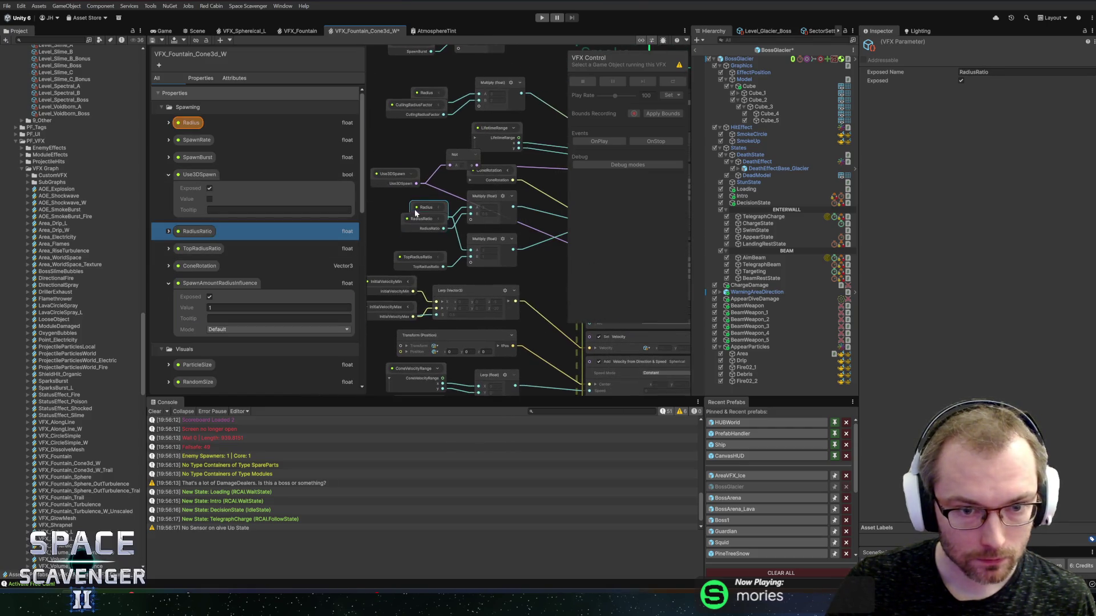
# Inspect the spawn nodes and save the VFX_Fountain_Cone3d_W graph
pyautogui.moveTo(534, 253); pyautogui.dragTo(469, 246)
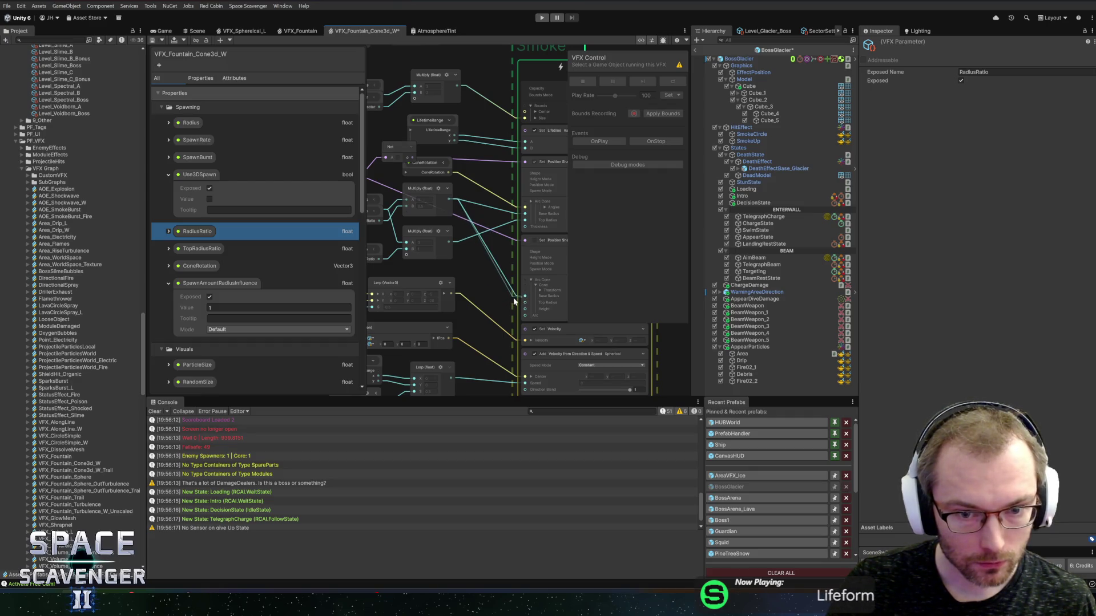
pyautogui.moveTo(475, 268)
pyautogui.mouseDown()
pyautogui.moveTo(491, 265)
pyautogui.moveTo(473, 275)
pyautogui.moveTo(437, 266)
pyautogui.mouseUp()
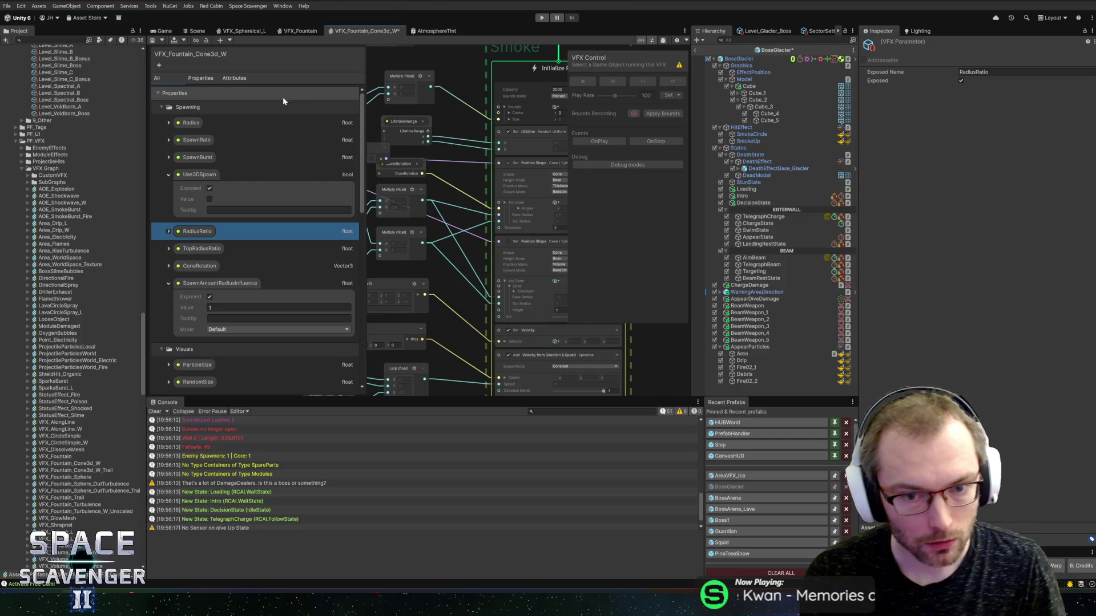
pyautogui.click(152, 39)
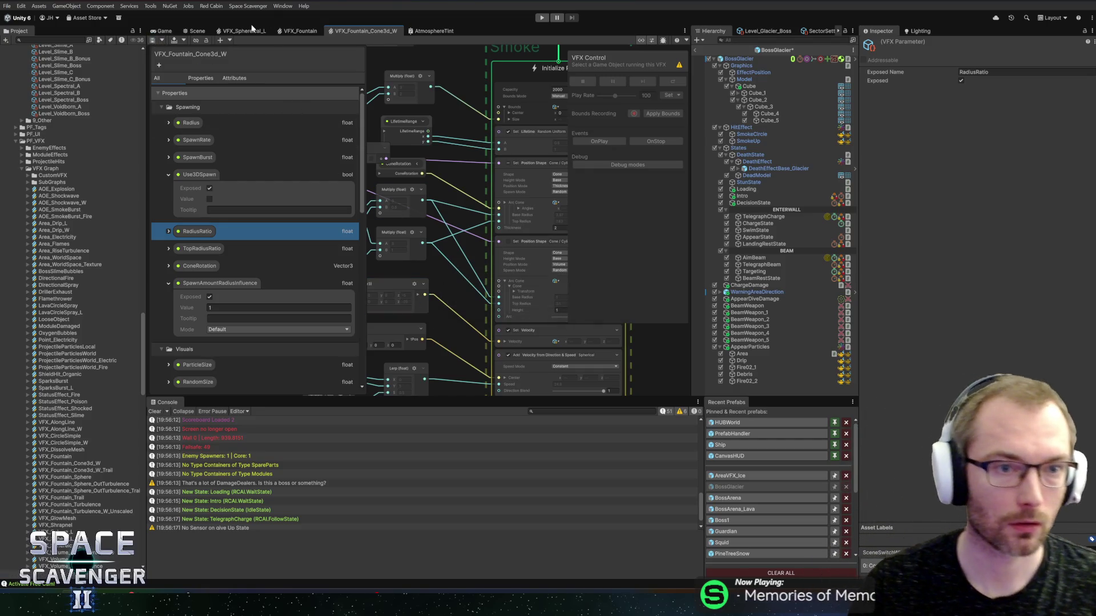
pyautogui.click(196, 31)
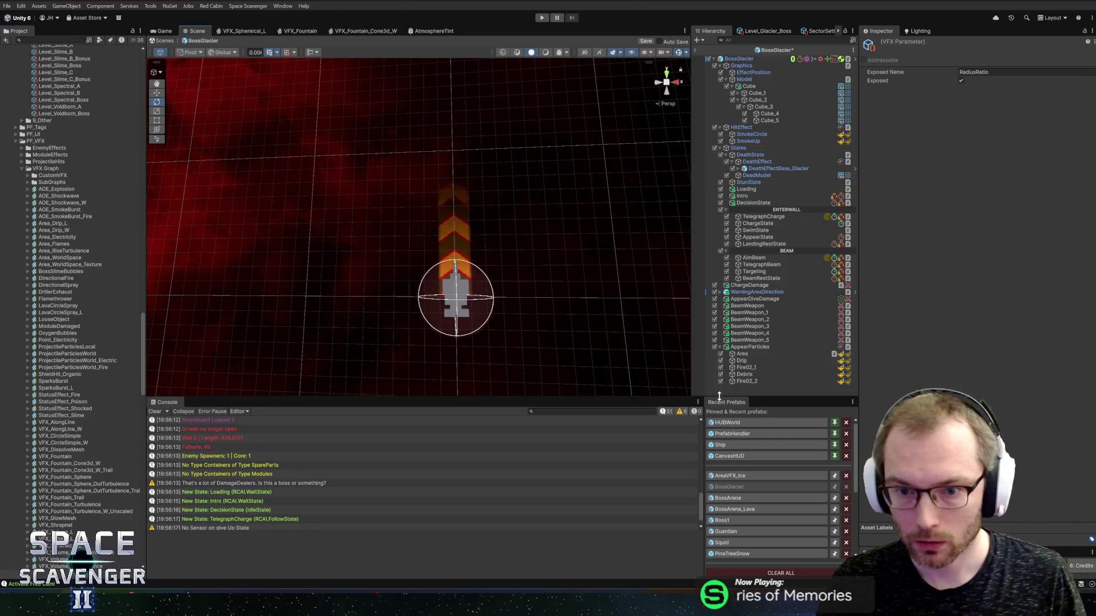
# Fire two Debris test bursts around the boss and untick Debris's Use3DSpawn toggle
pyautogui.moveTo(553, 274)
pyautogui.mouseDown()
pyautogui.moveTo(521, 245)
pyautogui.moveTo(547, 259)
pyautogui.moveTo(536, 228)
pyautogui.moveTo(548, 247)
pyautogui.mouseUp()
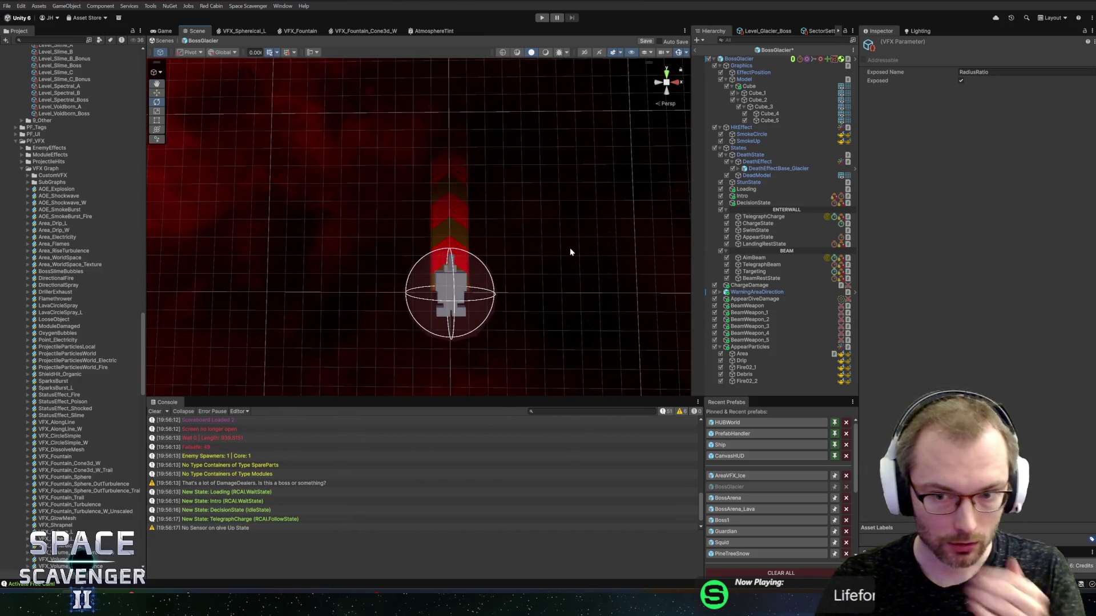
pyautogui.click(831, 375)
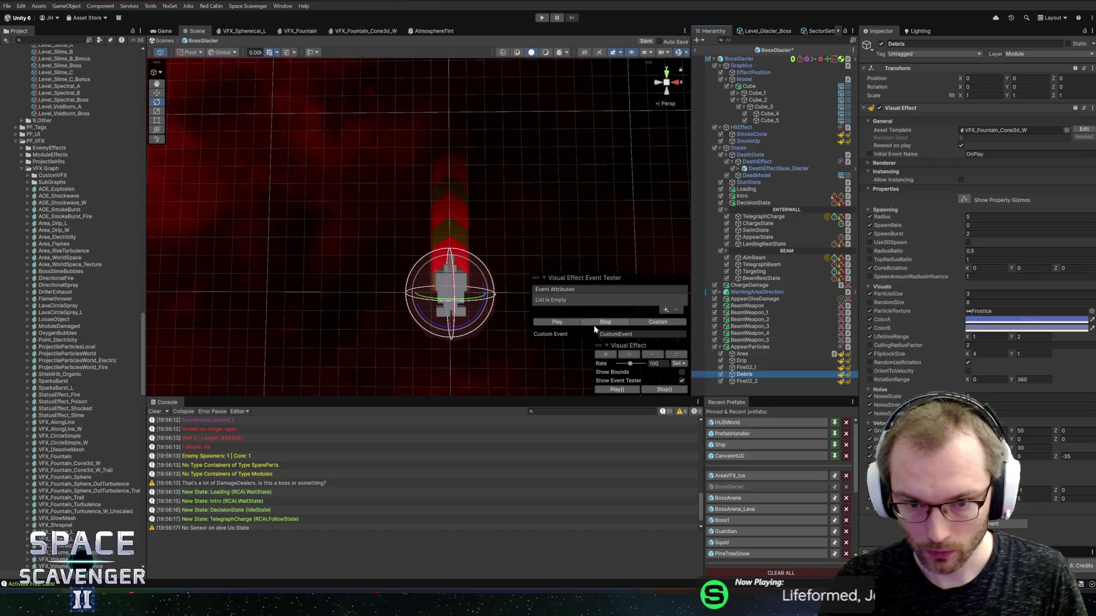
pyautogui.click(569, 323)
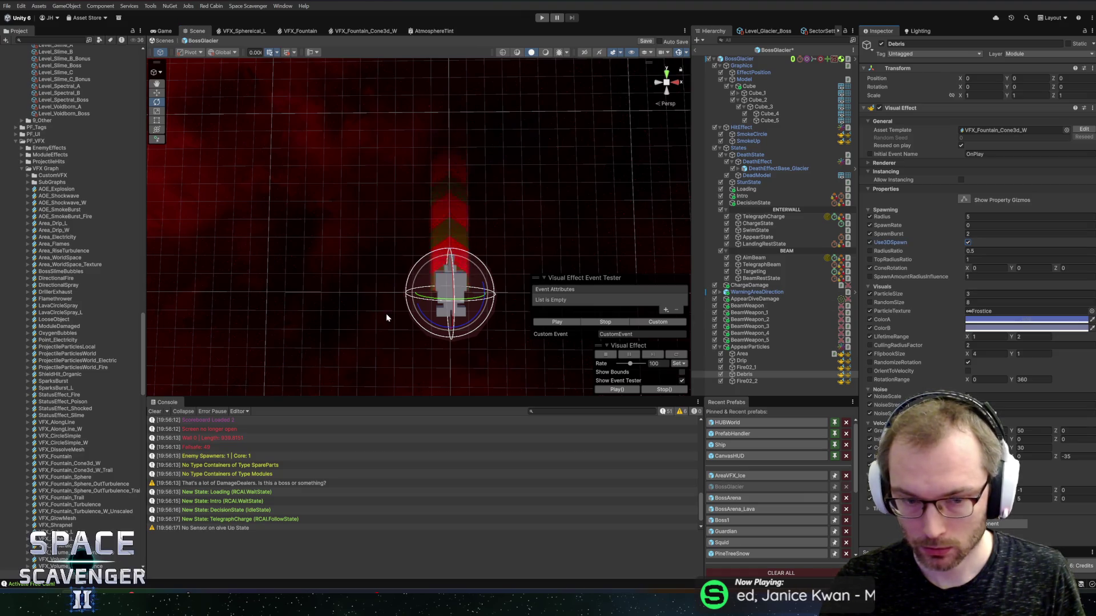
pyautogui.click(553, 322)
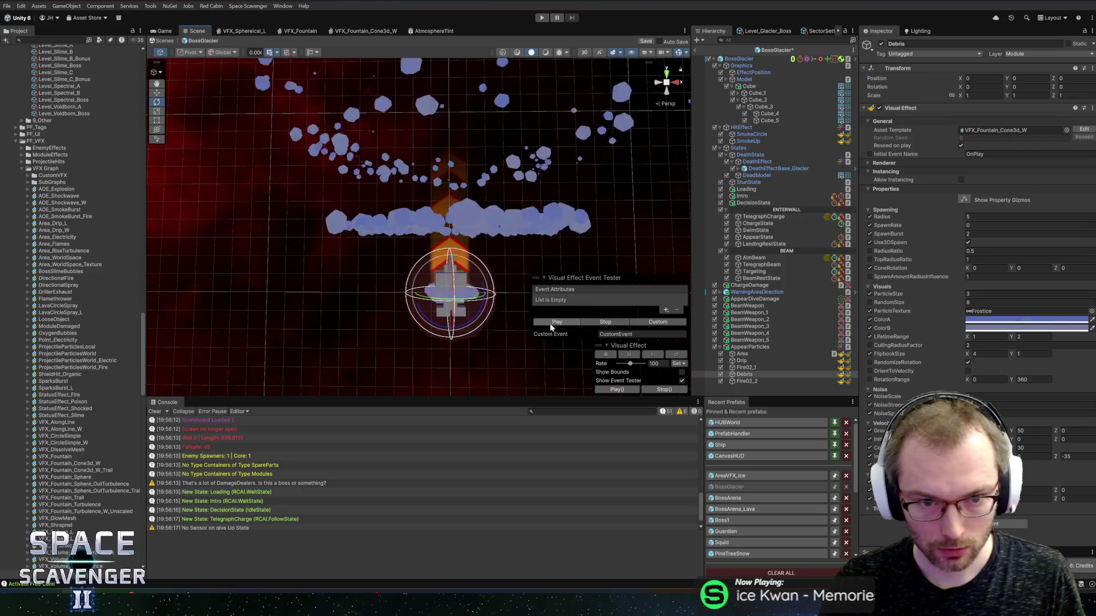
pyautogui.click(967, 242)
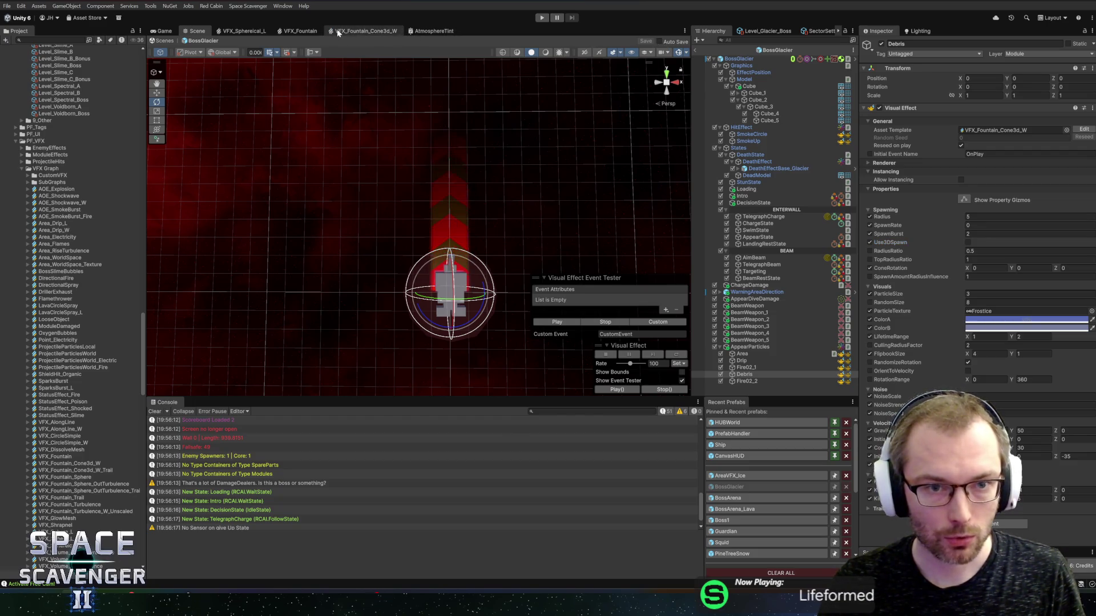
pyautogui.click(387, 33)
# Move WorldGravity to the top of Velocity and ConeVelocityRange above InitialVelocityMin
pyautogui.scroll(-10, 211, 284)
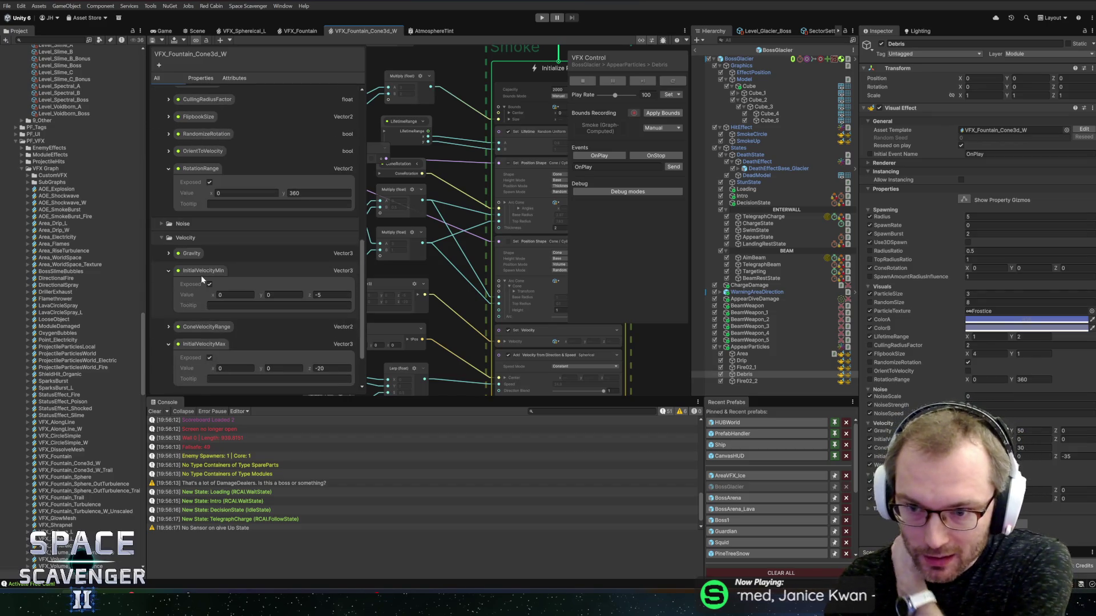
pyautogui.scroll(-2, 245, 311)
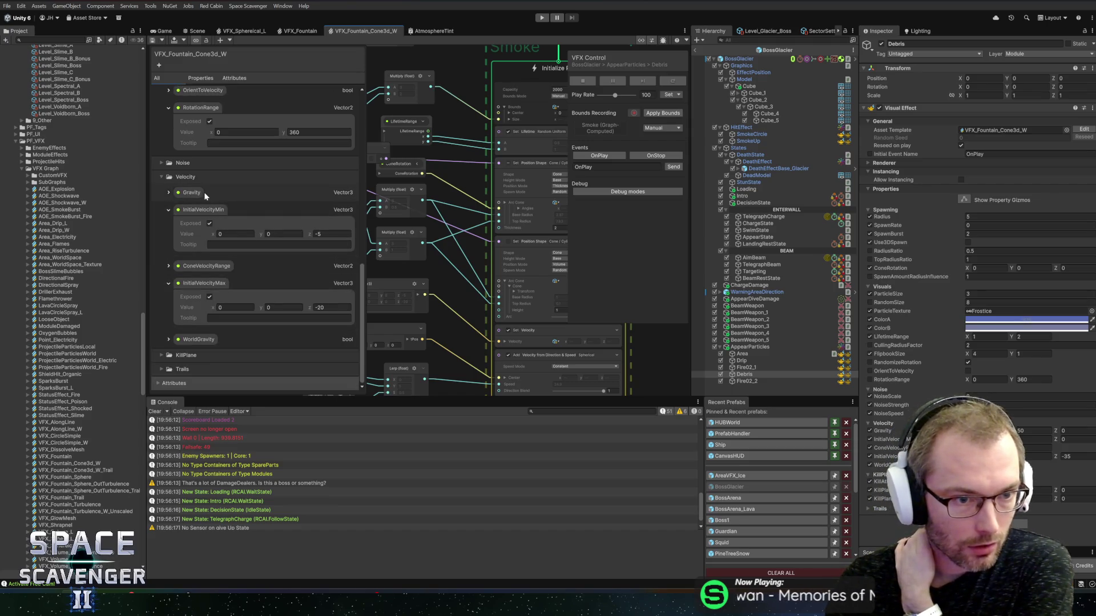
pyautogui.click(209, 340)
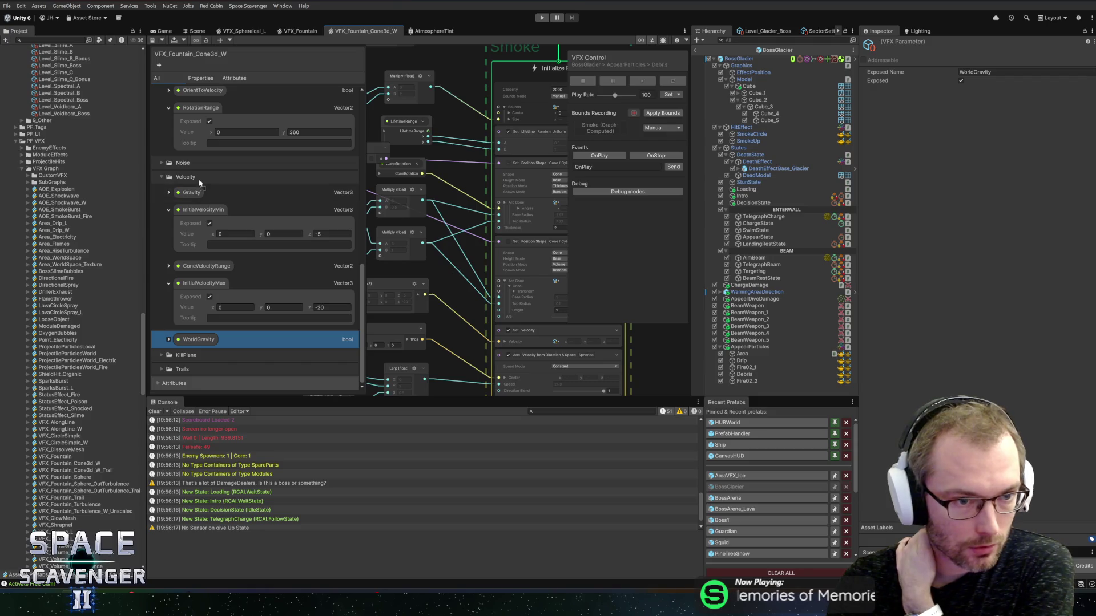
pyautogui.moveTo(198, 185); pyautogui.dragTo(198, 182)
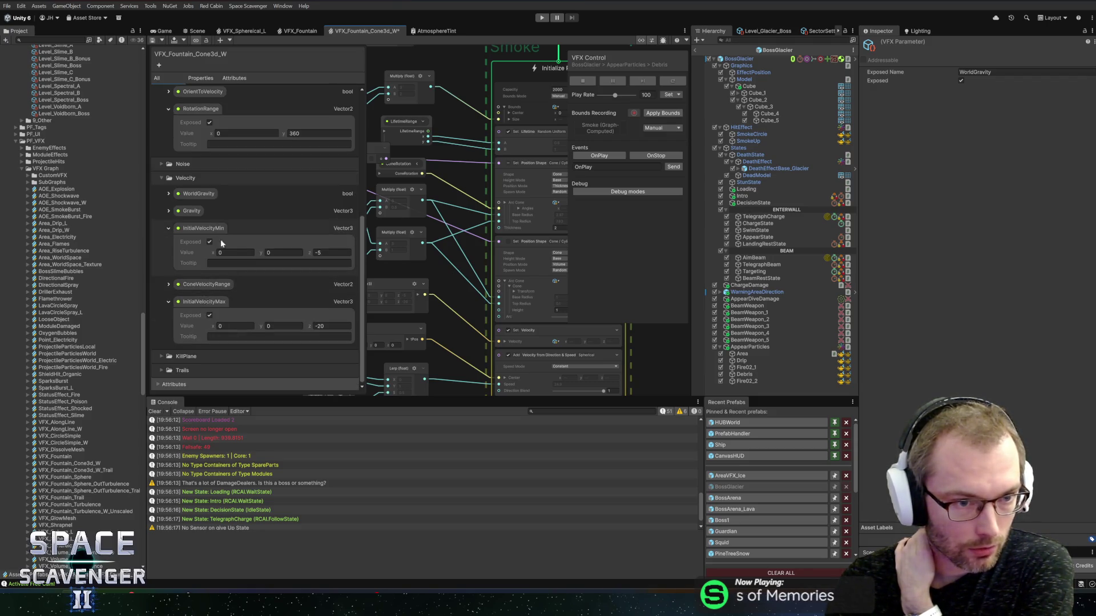
pyautogui.click(168, 230)
pyautogui.moveTo(181, 285); pyautogui.dragTo(189, 273)
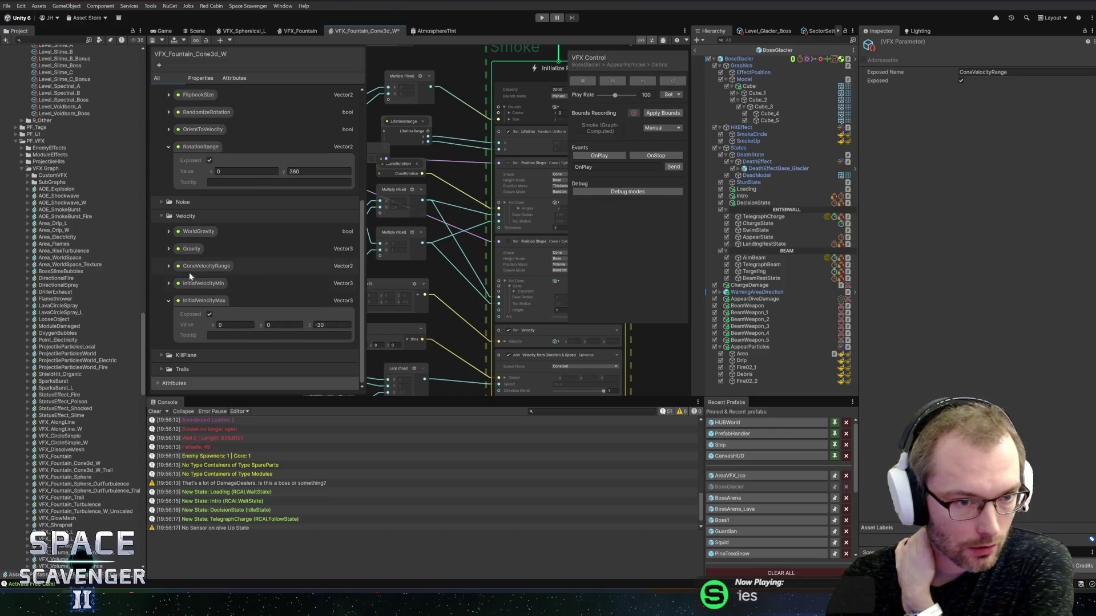
pyautogui.click(182, 303)
pyautogui.click(169, 302)
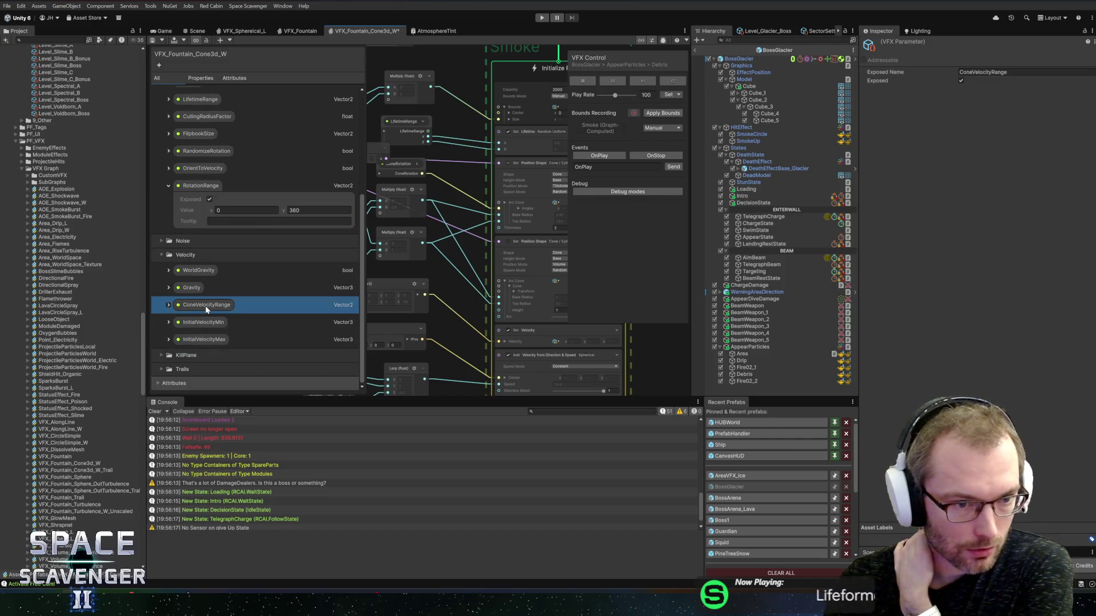
# Save the reordered graph and return to the Scene view
pyautogui.click(156, 41)
pyautogui.click(285, 32)
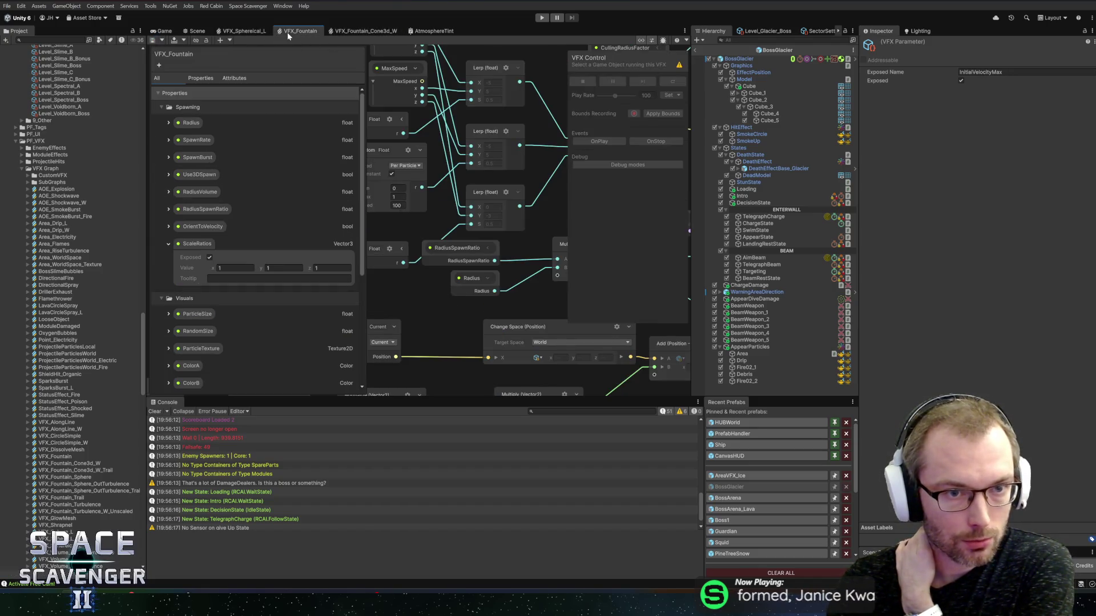
pyautogui.click(248, 32)
pyautogui.click(184, 32)
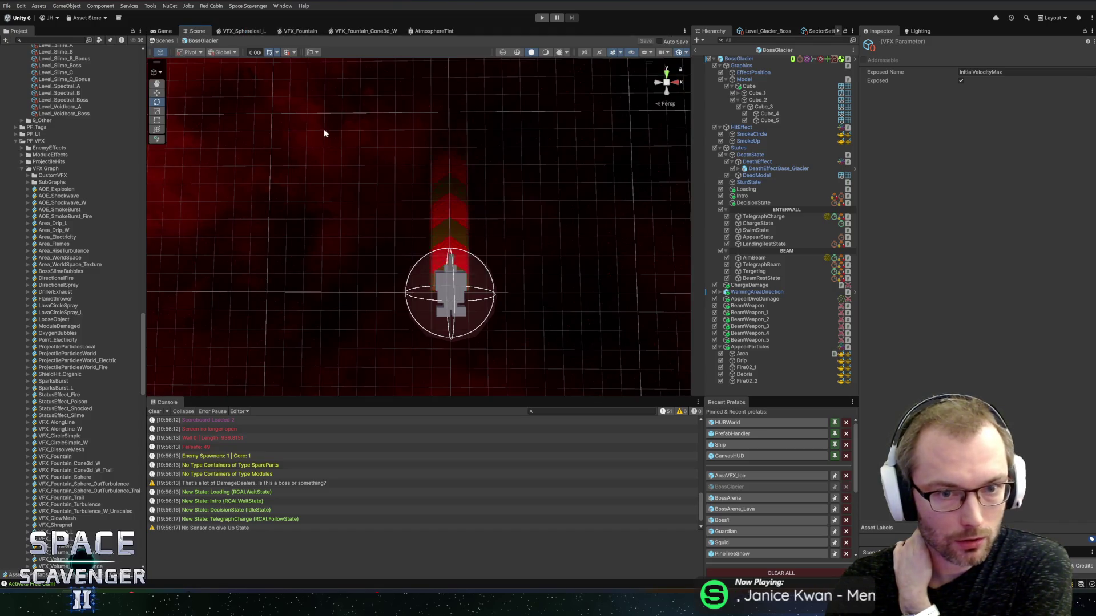
# Select Debris and fire two test bursts at the glacier boss, panning the view between them
pyautogui.click(745, 374)
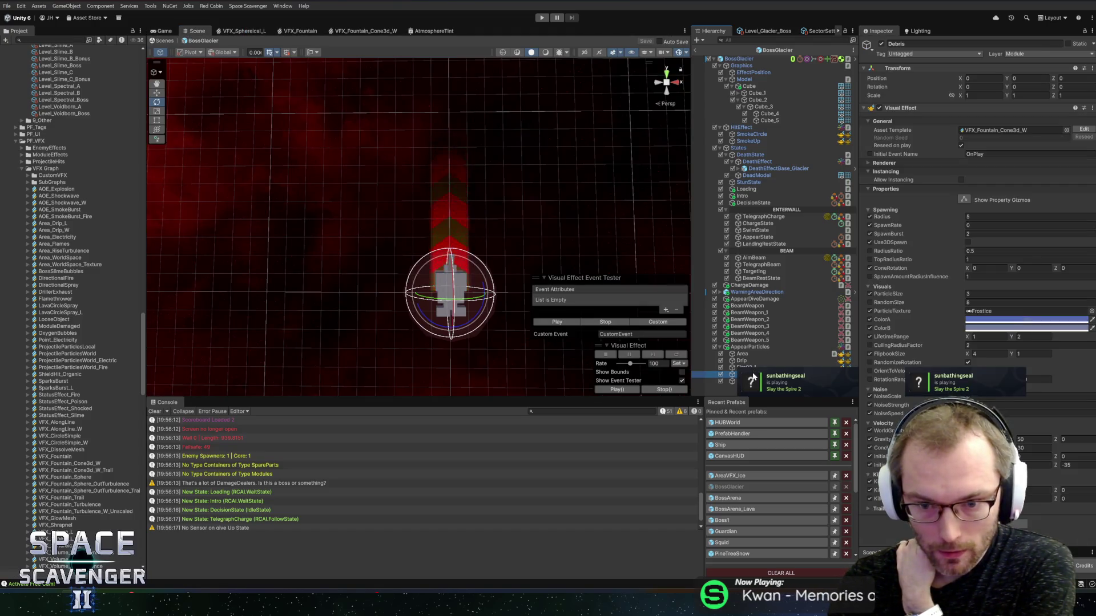
pyautogui.click(538, 322)
pyautogui.moveTo(507, 258)
pyautogui.mouseDown()
pyautogui.moveTo(423, 244)
pyautogui.moveTo(443, 246)
pyautogui.mouseUp()
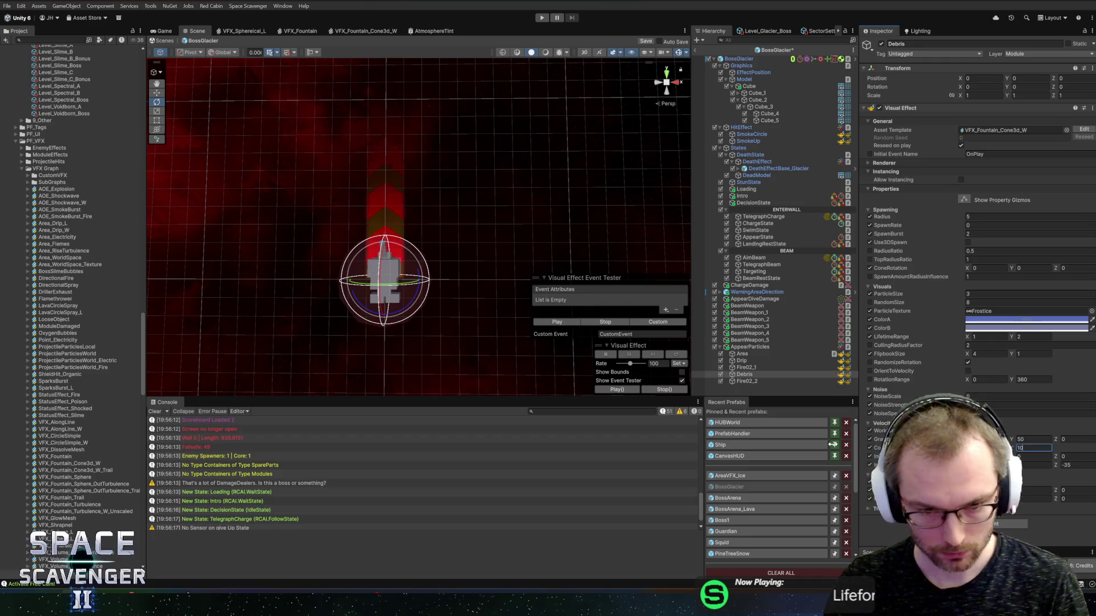
pyautogui.click(568, 323)
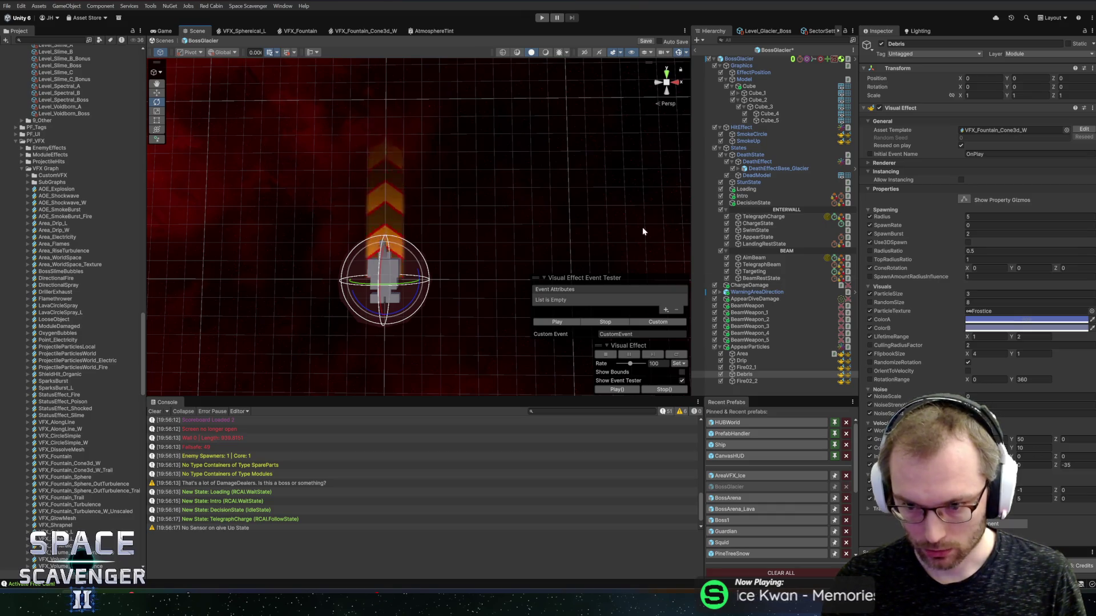
pyautogui.click(358, 31)
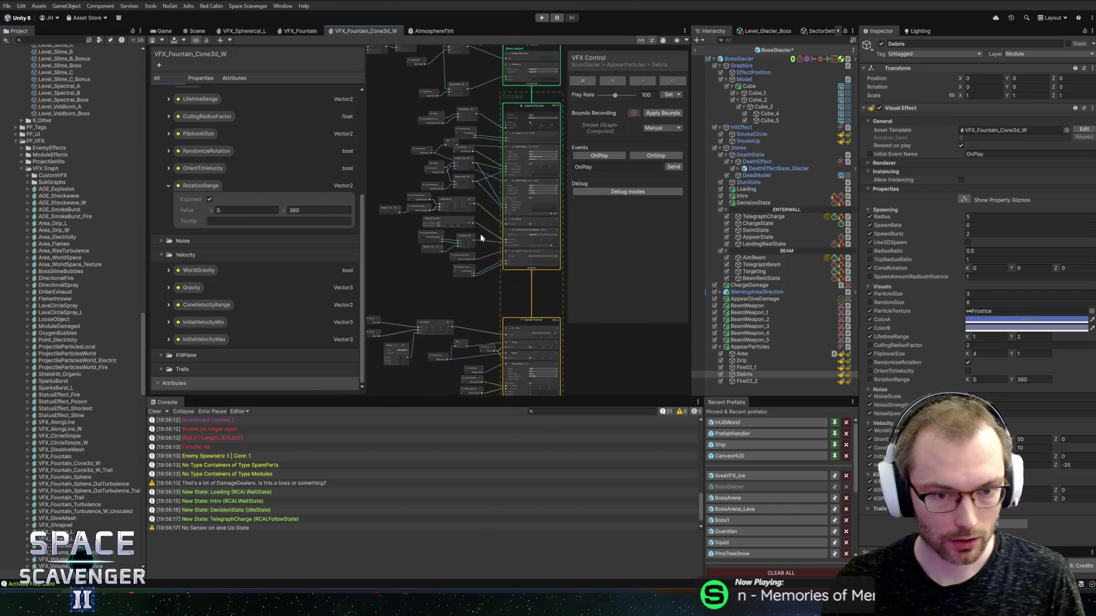
# Inspect the ConeVelocityRange, Lerp and Random Float nodes in the Initialize area
pyautogui.moveTo(424, 170); pyautogui.dragTo(492, 361)
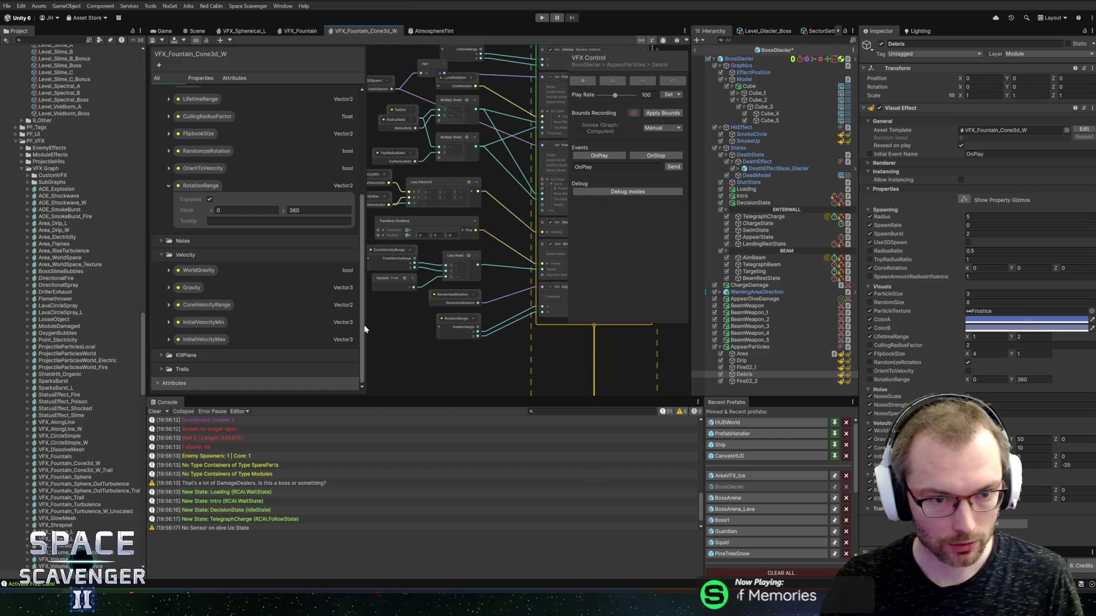
pyautogui.moveTo(366, 325); pyautogui.dragTo(295, 324)
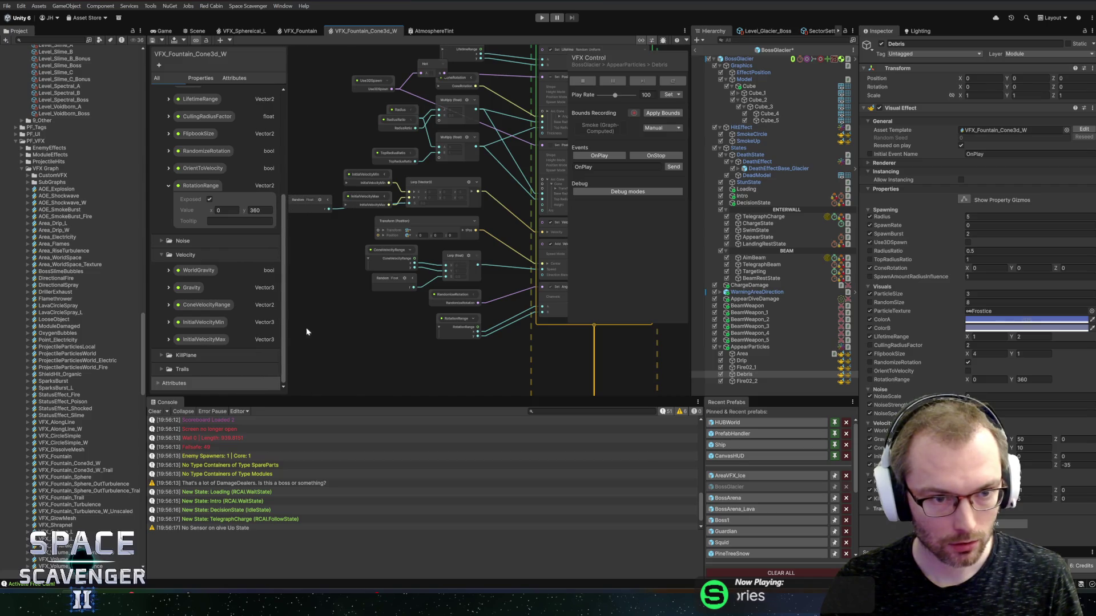
pyautogui.moveTo(398, 347); pyautogui.dragTo(281, 329)
pyautogui.scroll(3, 393, 254)
pyautogui.moveTo(361, 281); pyautogui.dragTo(649, 282)
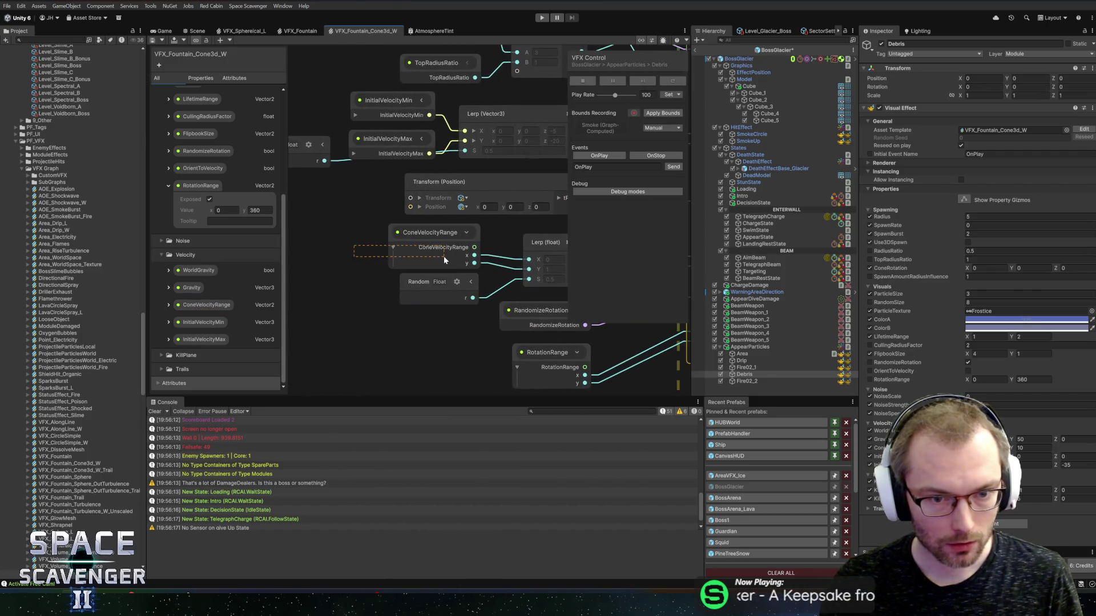
pyautogui.moveTo(443, 256); pyautogui.dragTo(403, 241)
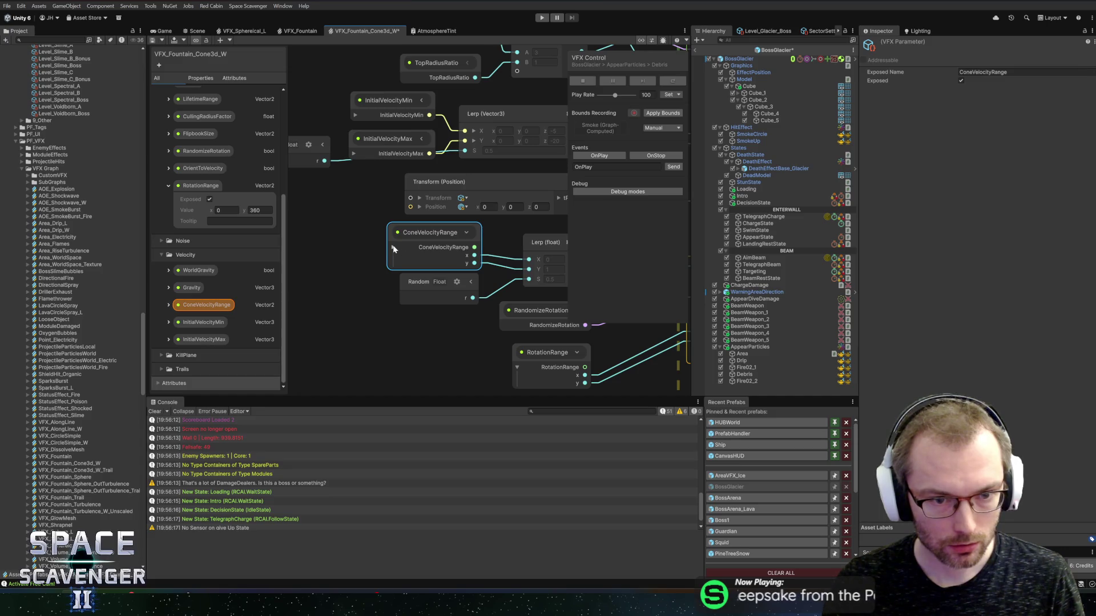
pyautogui.moveTo(470, 233)
pyautogui.mouseDown()
pyautogui.moveTo(496, 239)
pyautogui.moveTo(494, 282)
pyautogui.moveTo(400, 249)
pyautogui.mouseUp()
pyautogui.scroll(-3, 402, 254)
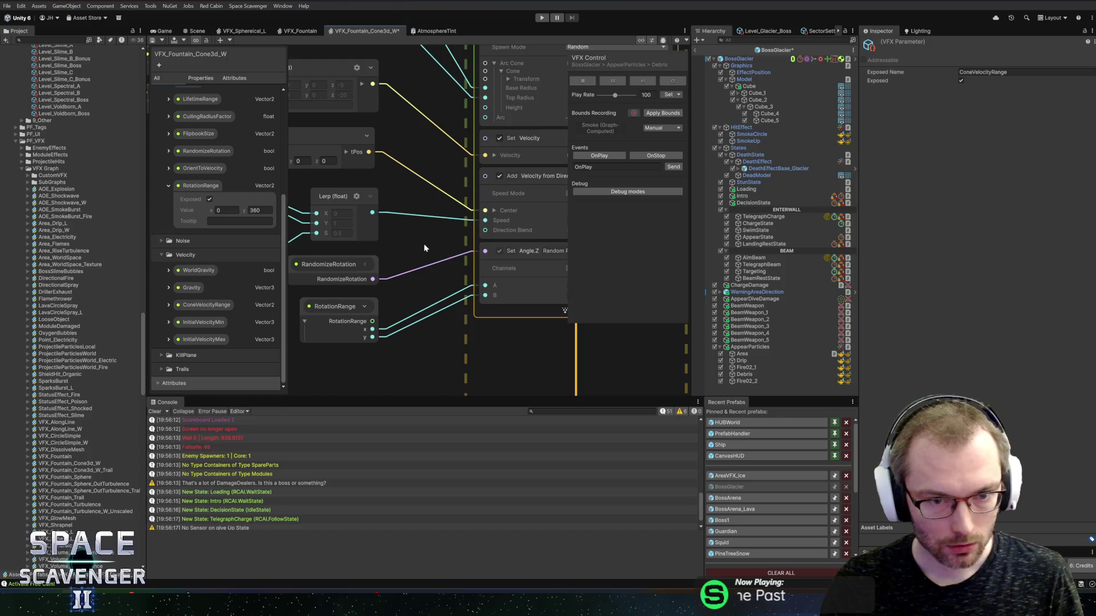
pyautogui.moveTo(401, 273); pyautogui.dragTo(400, 276)
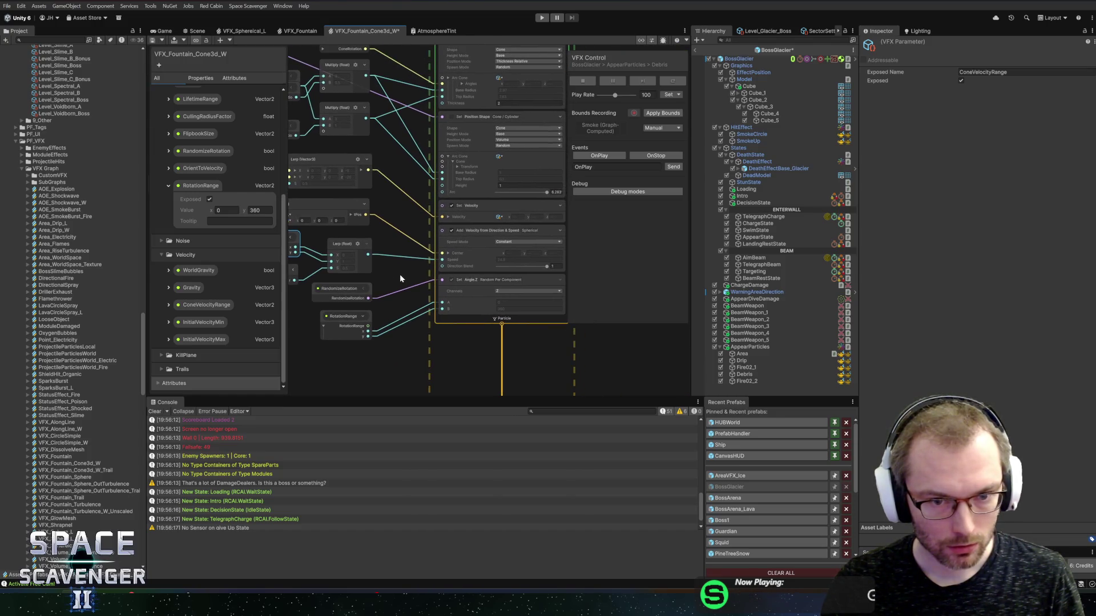
pyautogui.scroll(3, 468, 231)
pyautogui.scroll(-3, 334, 204)
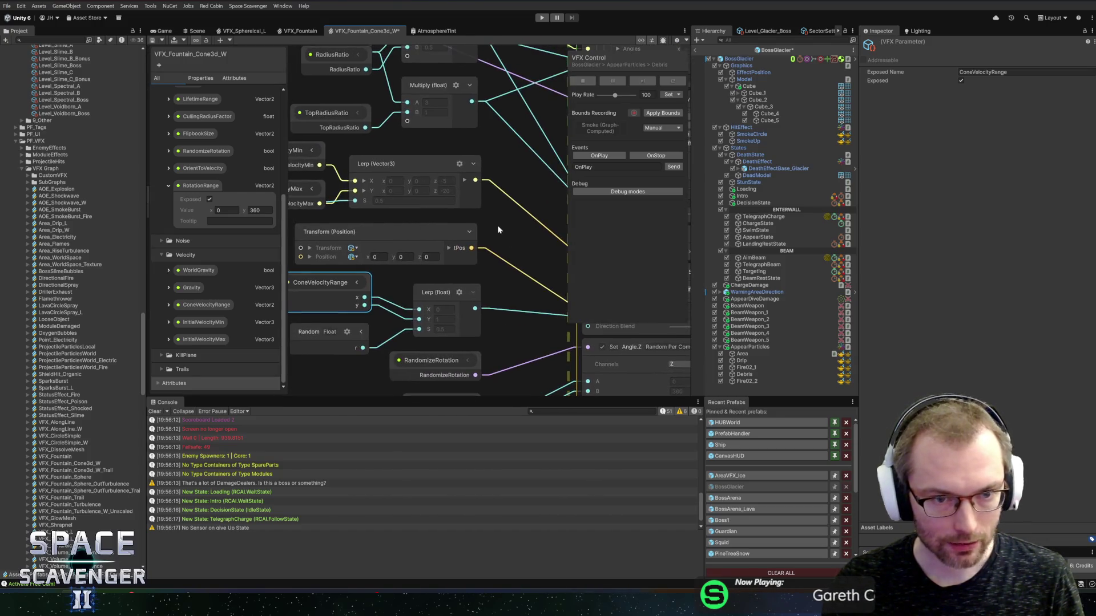
pyautogui.scroll(3, 405, 177)
pyautogui.moveTo(457, 247); pyautogui.dragTo(721, 278)
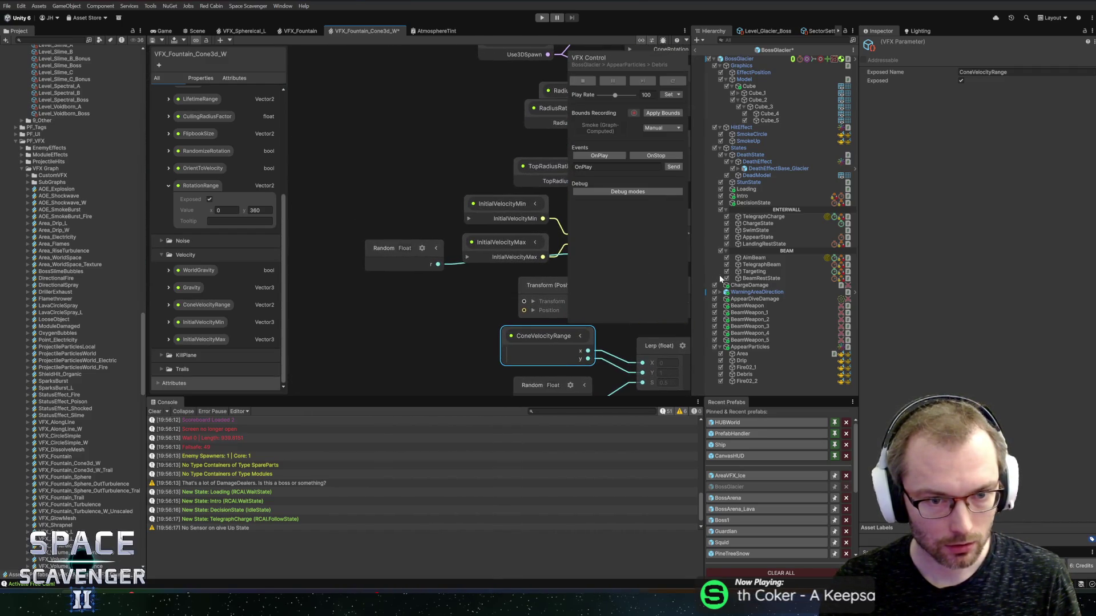
pyautogui.click(425, 266)
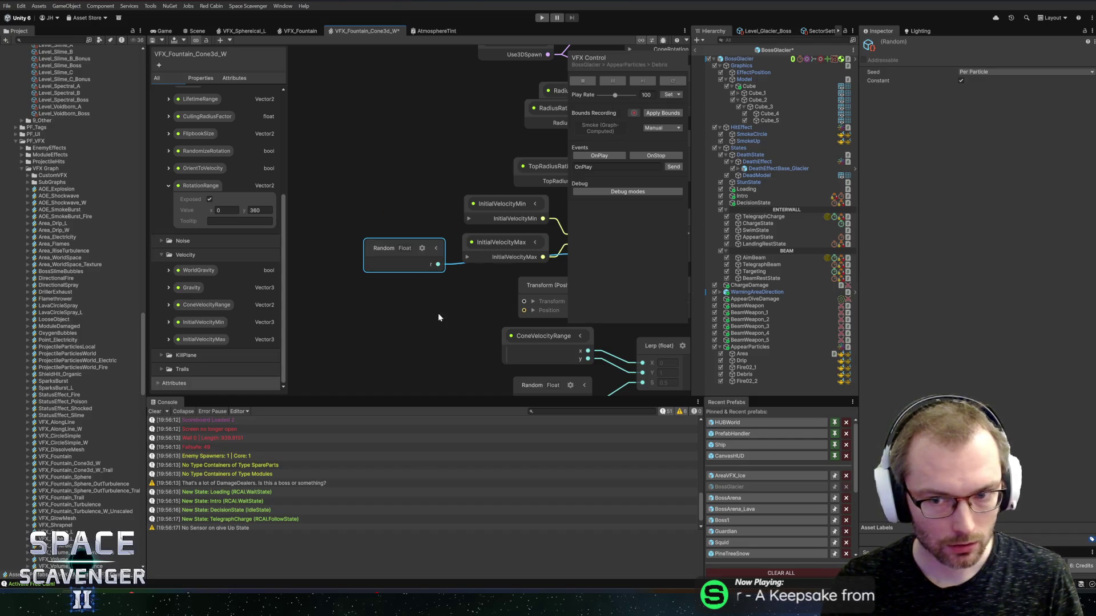
pyautogui.click(437, 248)
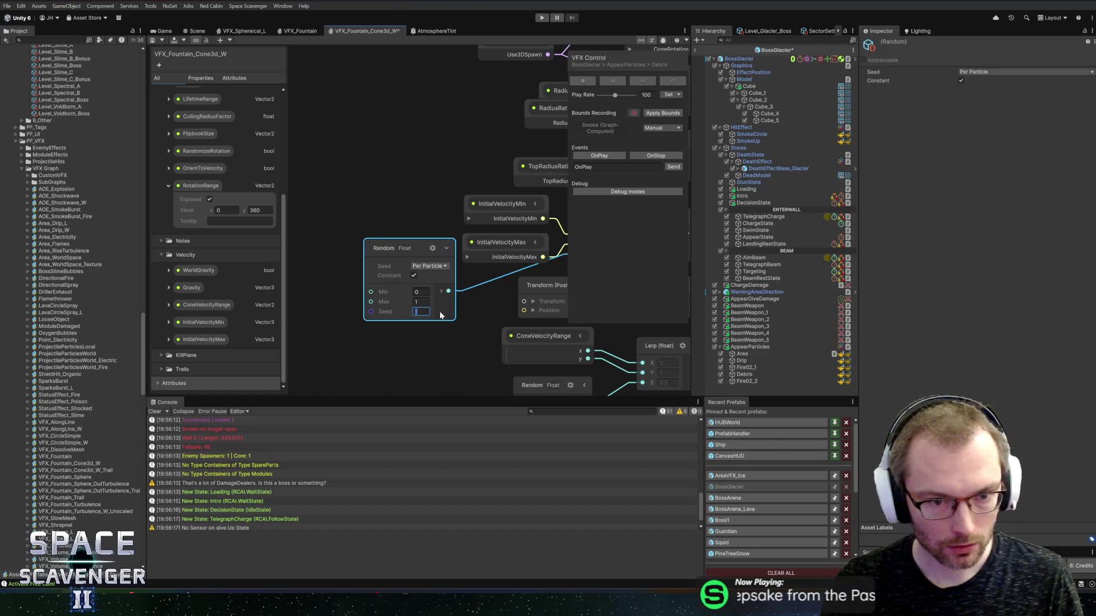
pyautogui.click(479, 332)
# Disable the Velocity from Direction & Speed block in Update Particle
pyautogui.scroll(-5, 474, 336)
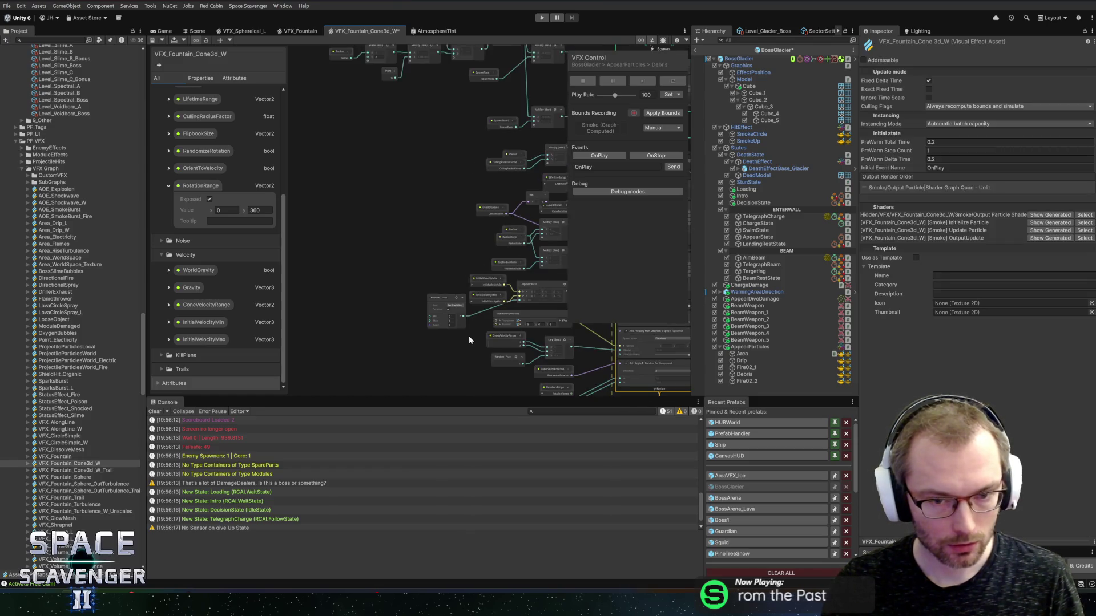
pyautogui.moveTo(459, 358)
pyautogui.mouseDown()
pyautogui.moveTo(446, 283)
pyautogui.moveTo(364, 288)
pyautogui.moveTo(403, 333)
pyautogui.mouseUp()
pyautogui.scroll(3, 446, 289)
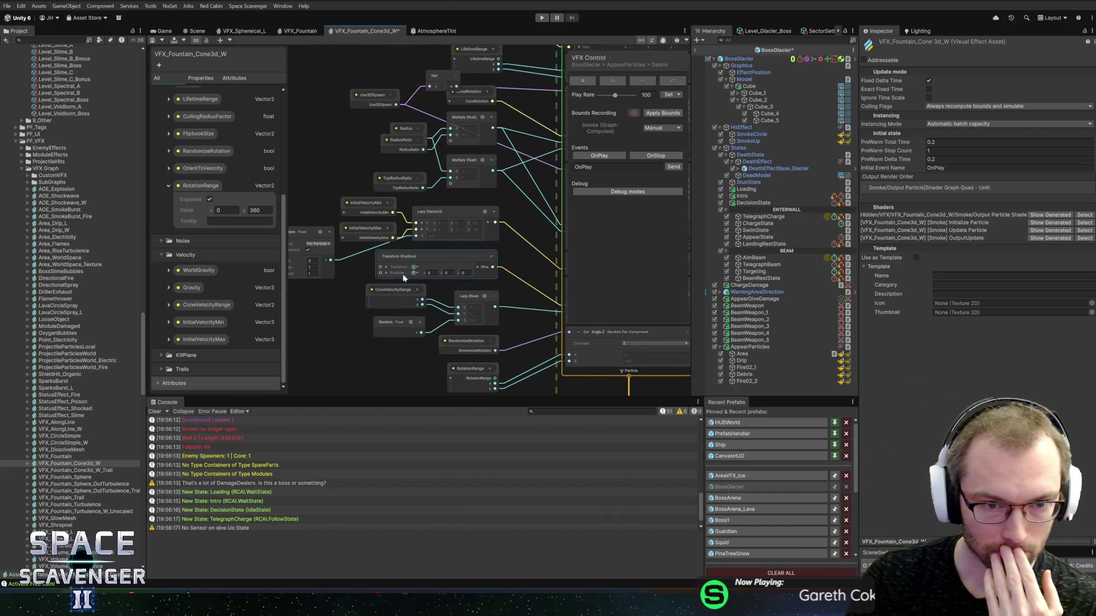
pyautogui.moveTo(522, 269)
pyautogui.mouseDown()
pyautogui.moveTo(433, 242)
pyautogui.moveTo(354, 246)
pyautogui.moveTo(457, 257)
pyautogui.moveTo(502, 245)
pyautogui.moveTo(575, 263)
pyautogui.moveTo(463, 238)
pyautogui.moveTo(427, 245)
pyautogui.mouseUp()
pyautogui.scroll(1, 444, 238)
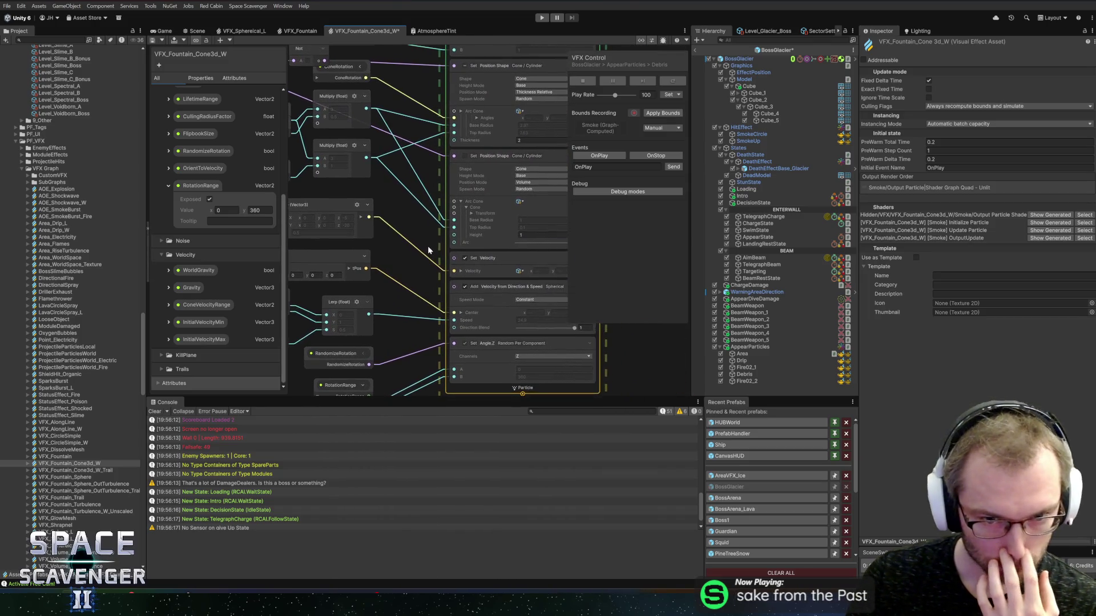
pyautogui.click(464, 292)
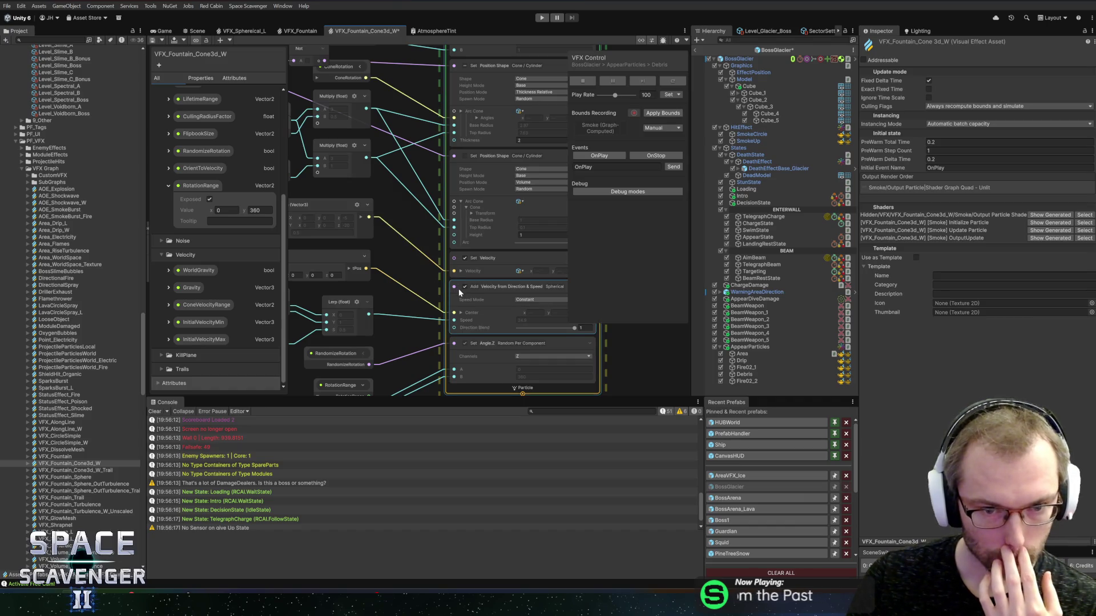
pyautogui.click(464, 287)
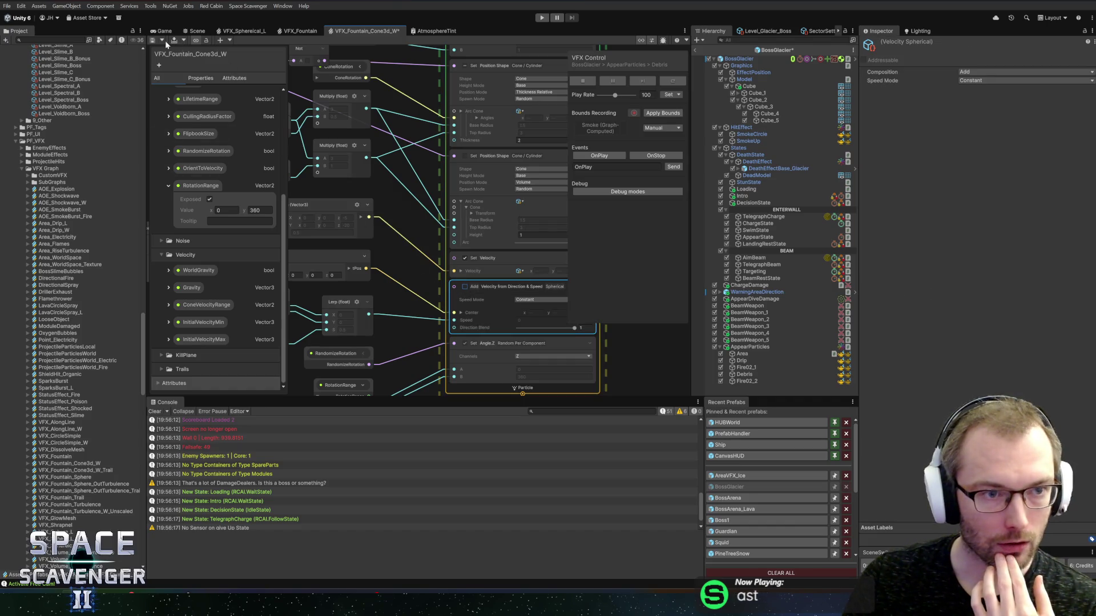
pyautogui.click(197, 31)
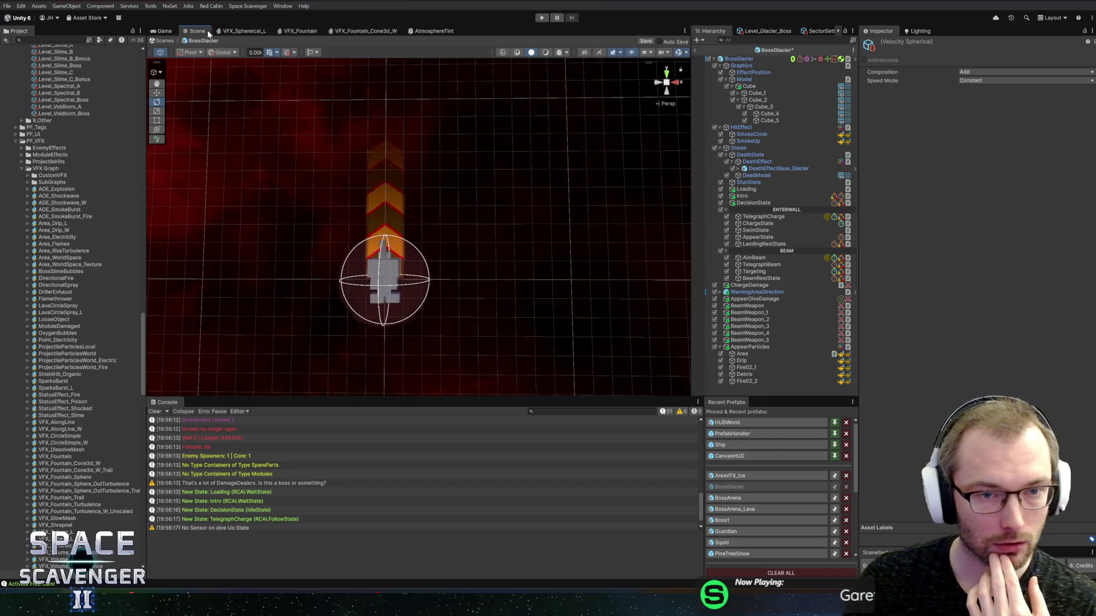
# Move Debris to the end of AppearParticles and fire a test burst
pyautogui.click(744, 374)
pyautogui.click(746, 367)
pyautogui.click(753, 376)
pyautogui.moveTo(748, 381); pyautogui.dragTo(752, 386)
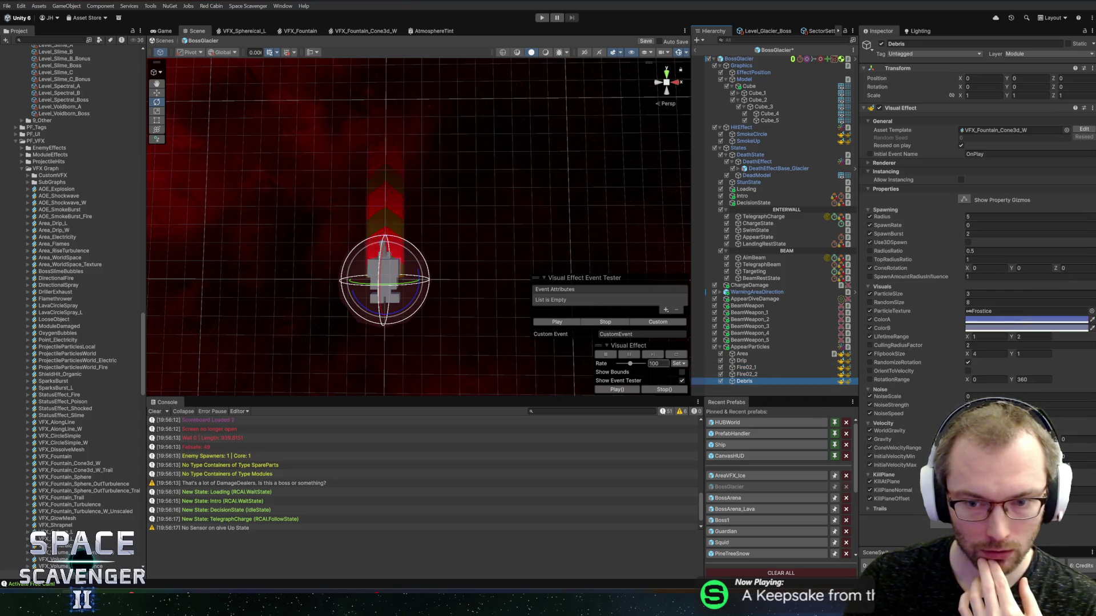
pyautogui.click(560, 323)
pyautogui.click(558, 327)
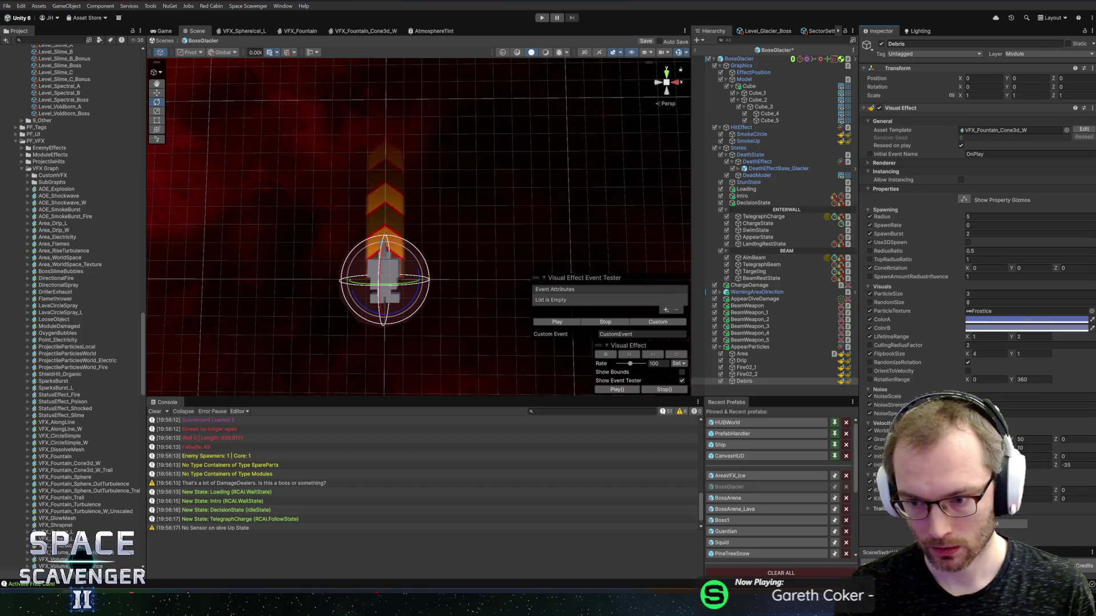
# Set the Debris velocity Y to -10 and replay the burst framed in view
pyautogui.write('-10')
pyautogui.press('Tab')
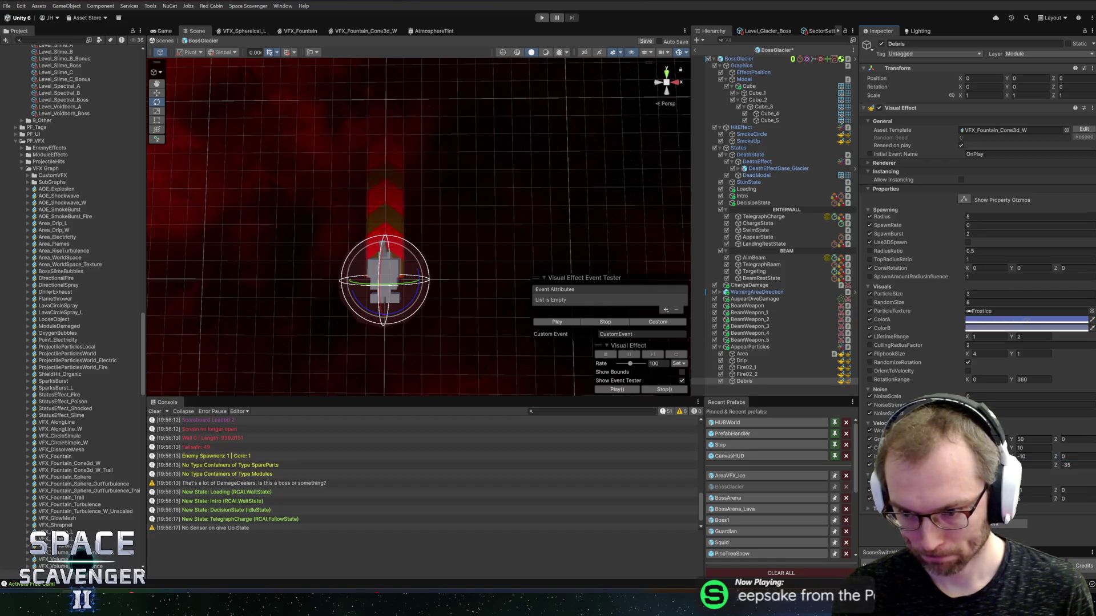
pyautogui.click(547, 326)
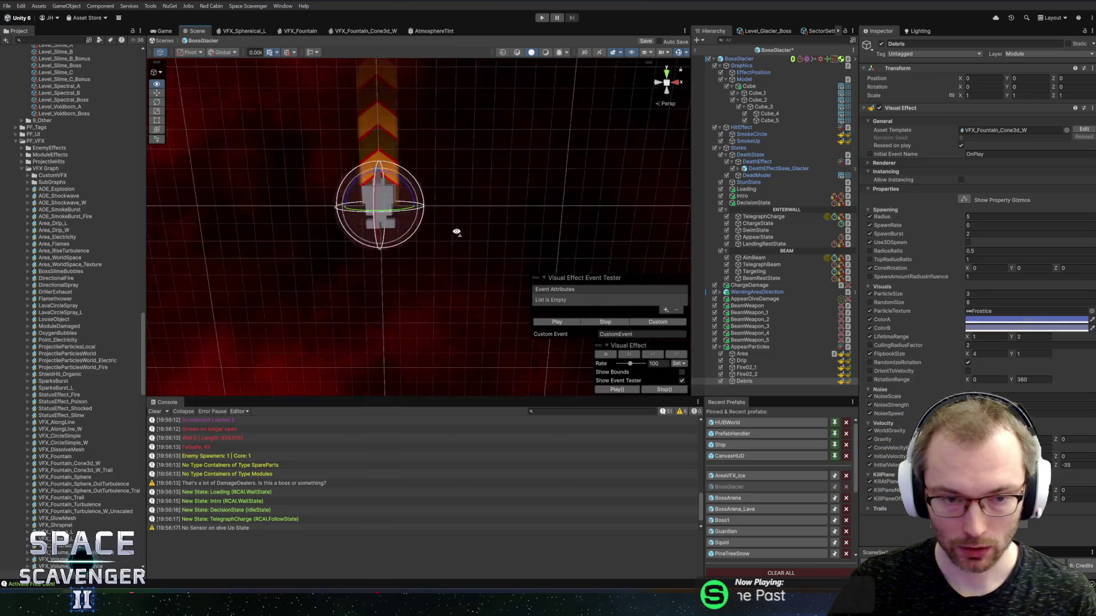
pyautogui.moveTo(455, 218); pyautogui.dragTo(451, 245)
pyautogui.press('f')
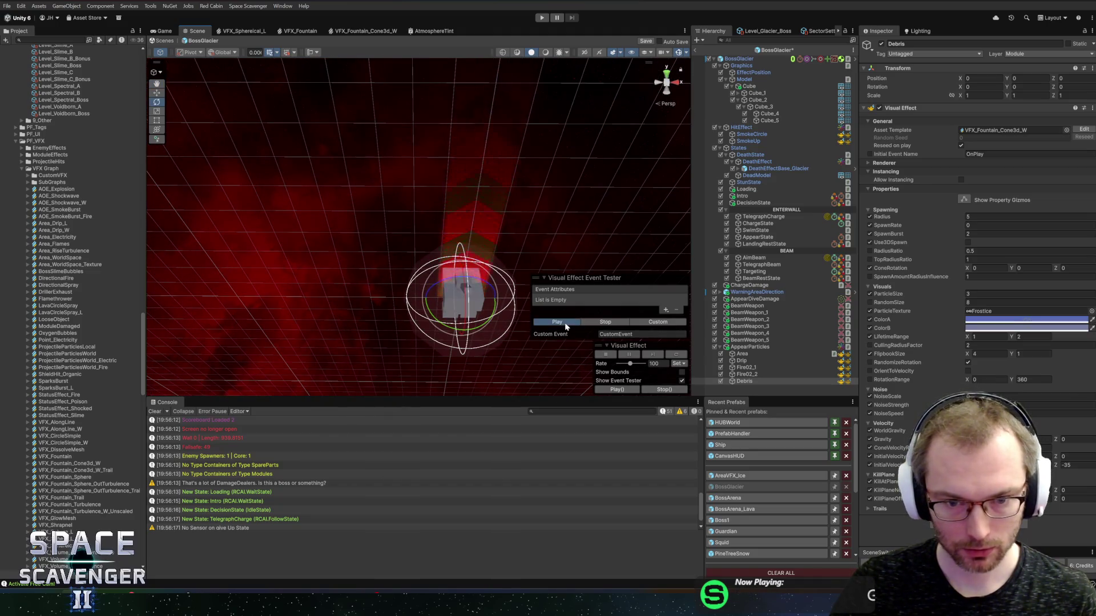
pyautogui.click(564, 323)
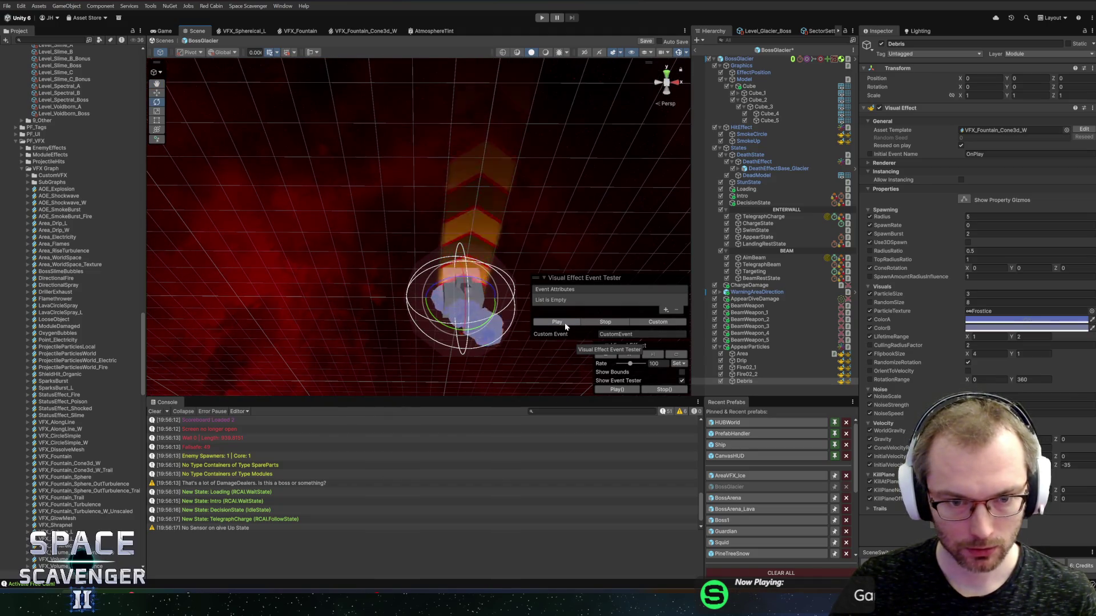
# Toggle Use3DSpawn on and back off, orbiting the view to watch the effect
pyautogui.click(968, 243)
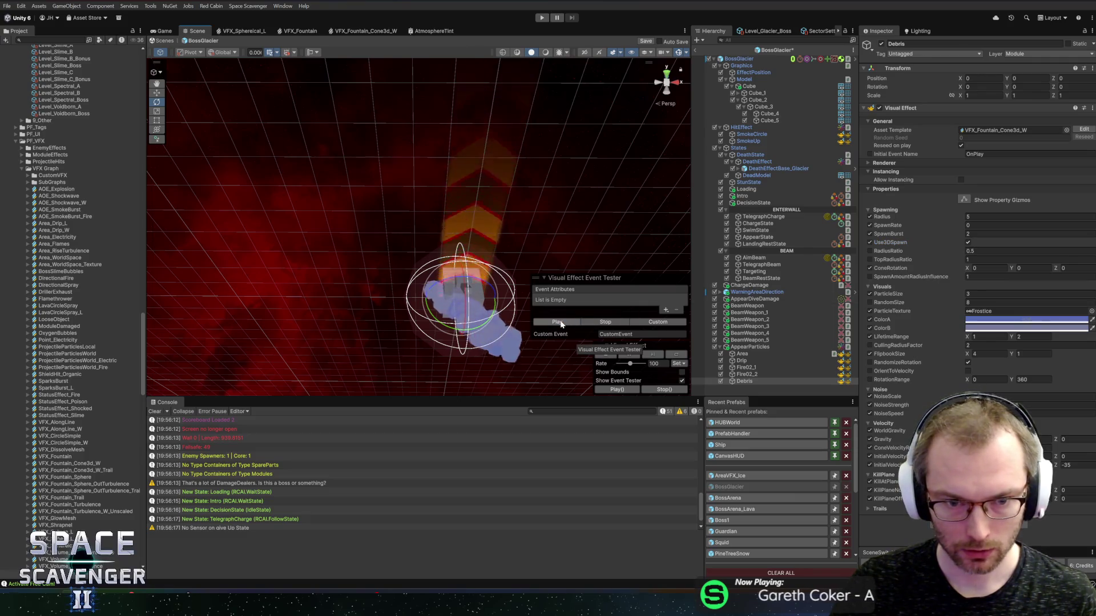
pyautogui.click(968, 242)
pyautogui.moveTo(561, 246); pyautogui.dragTo(531, 302)
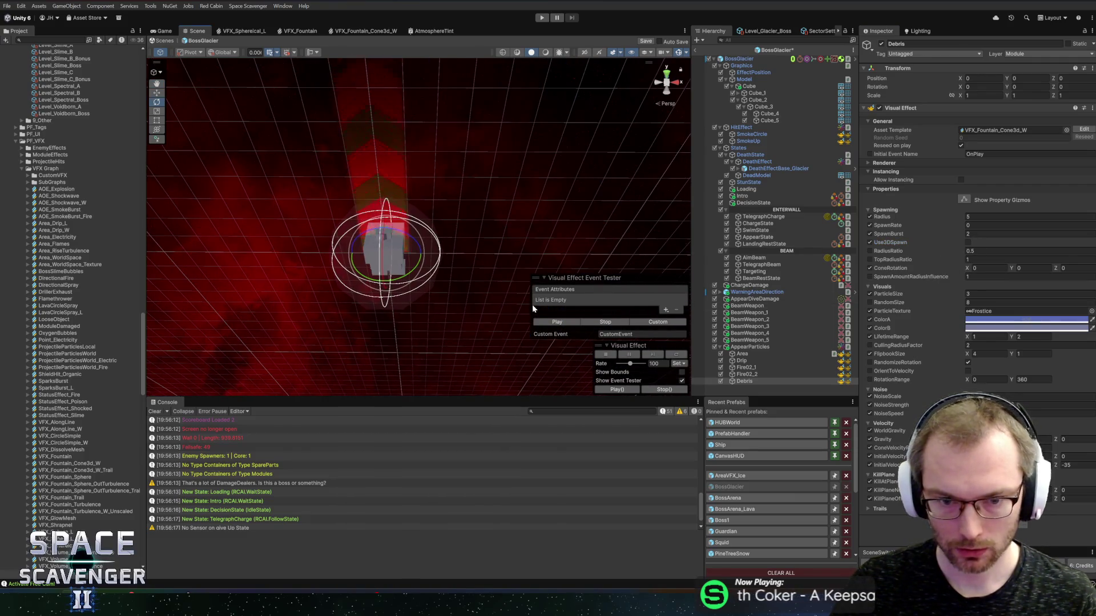
pyautogui.moveTo(479, 261)
pyautogui.mouseDown()
pyautogui.moveTo(491, 180)
pyautogui.moveTo(494, 212)
pyautogui.mouseUp()
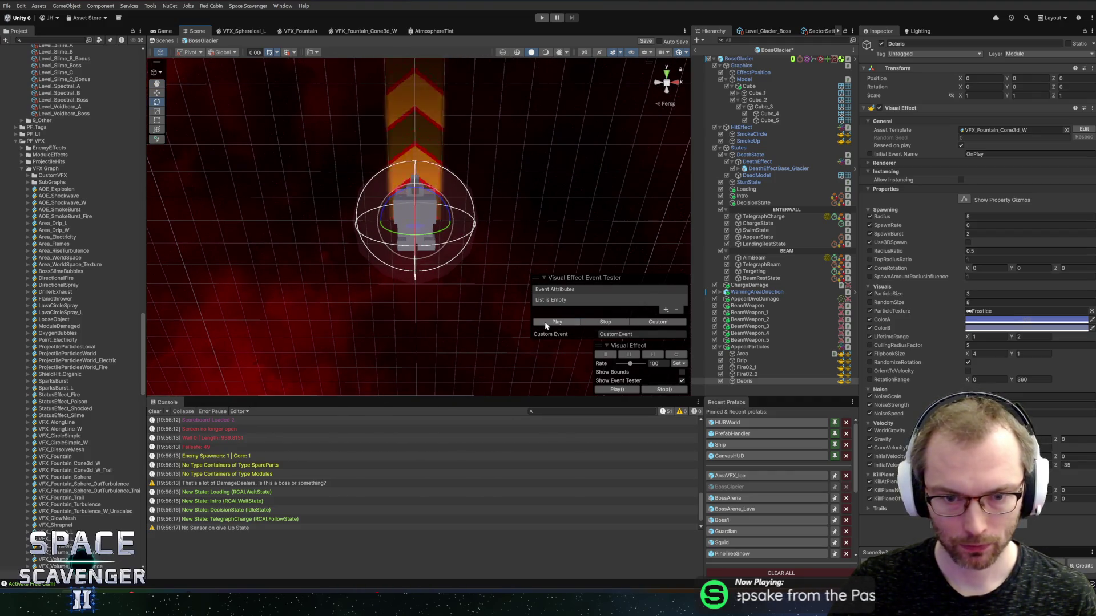
pyautogui.moveTo(527, 284)
pyautogui.mouseDown()
pyautogui.moveTo(491, 247)
pyautogui.moveTo(487, 213)
pyautogui.moveTo(515, 171)
pyautogui.moveTo(529, 187)
pyautogui.mouseUp()
pyautogui.press('w')
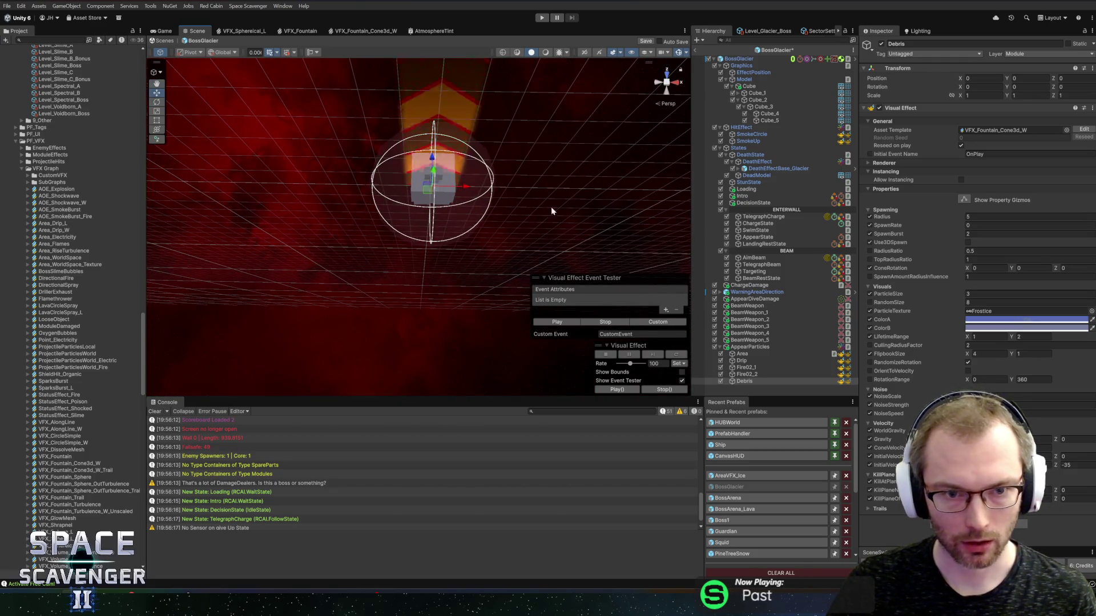
# Set initial velocity Z to 0, then the Z range to -10 and 10, and replay the burst
pyautogui.click(1067, 466)
pyautogui.write('0')
pyautogui.press('Return')
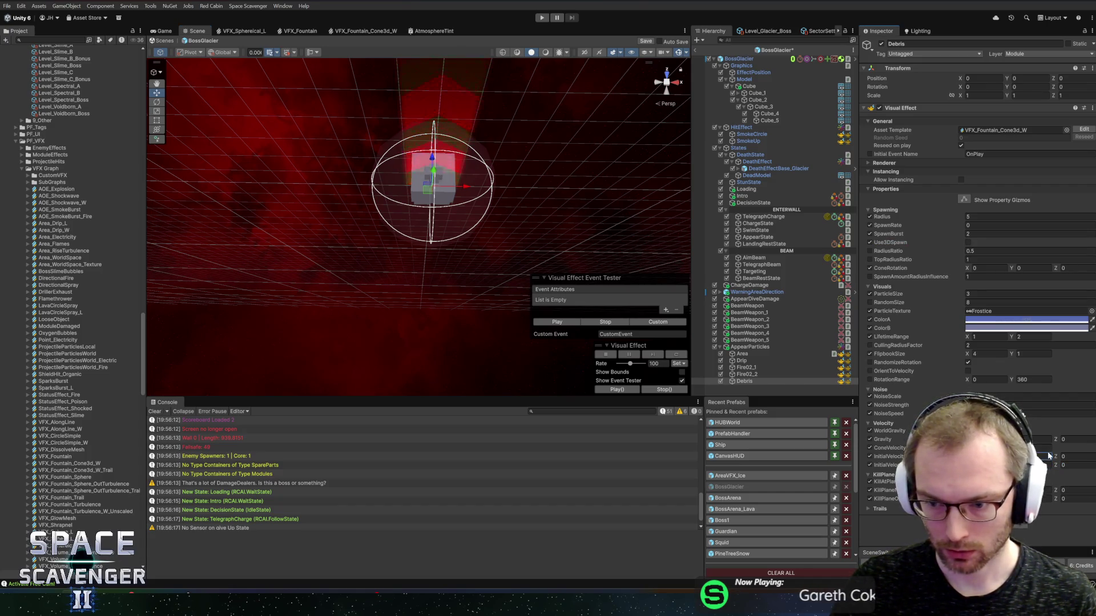
pyautogui.write('-10')
pyautogui.press('Tab')
pyautogui.write('10')
pyautogui.click(571, 324)
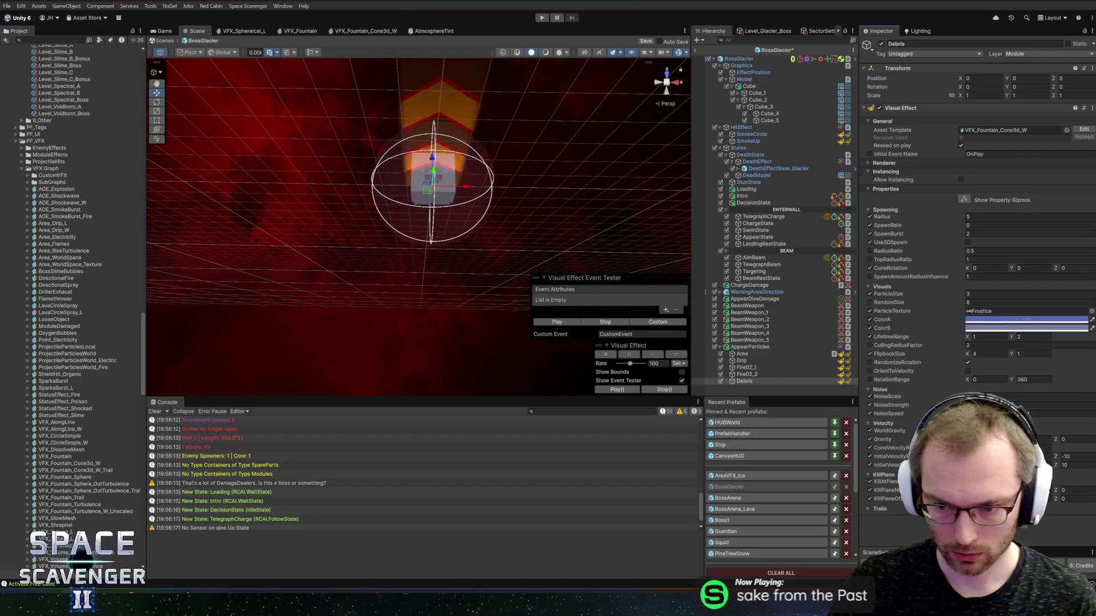
pyautogui.click(1073, 466)
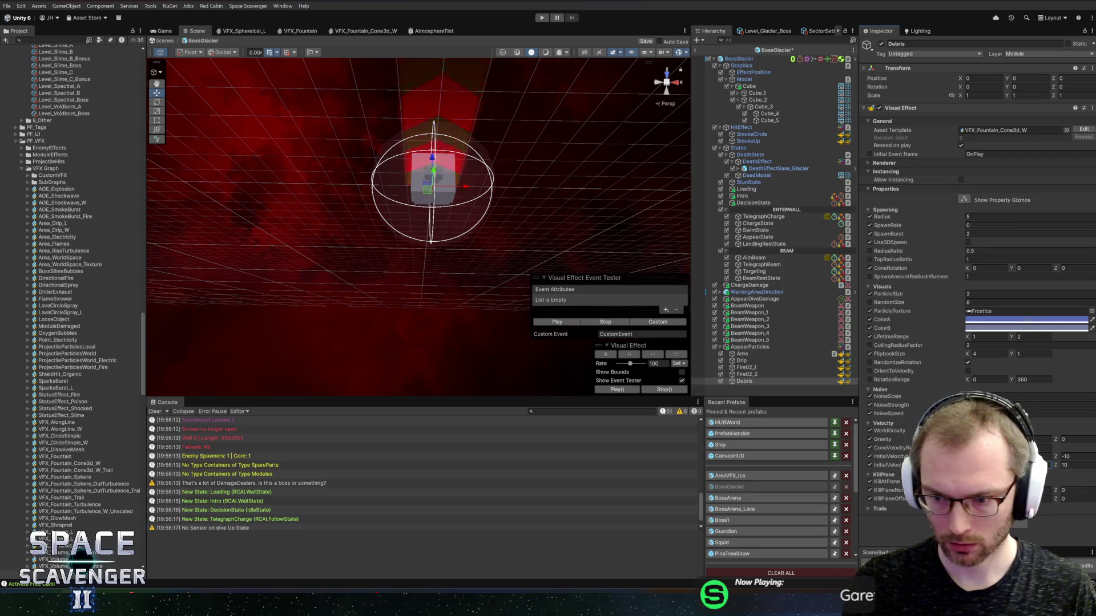
pyautogui.click(552, 323)
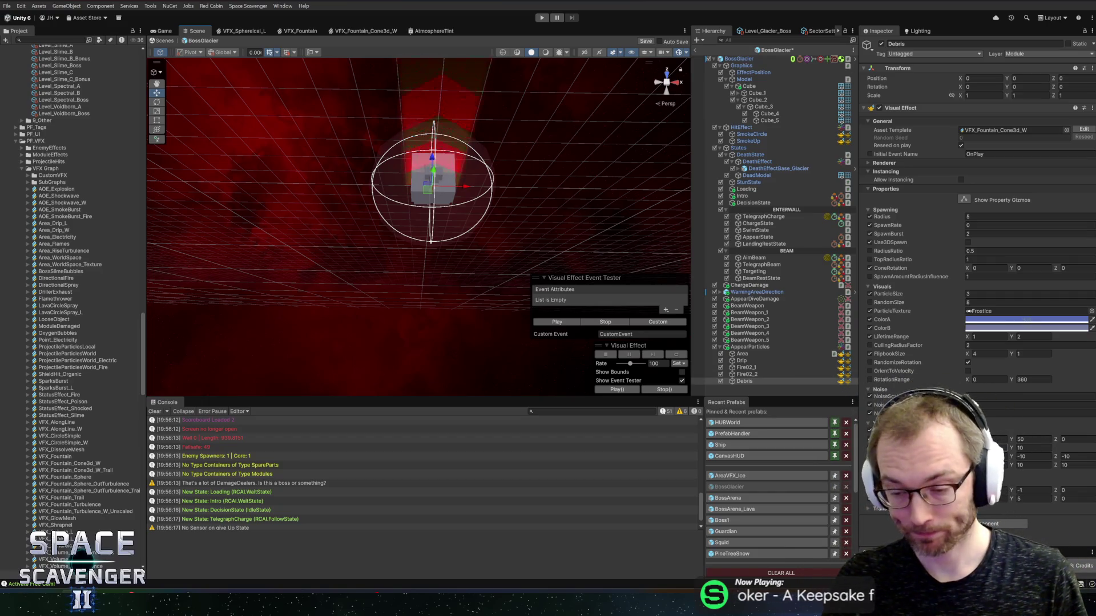
# Change the velocity Y value to 9, zero the other velocity rows, and replay the burst
pyautogui.click(1033, 457)
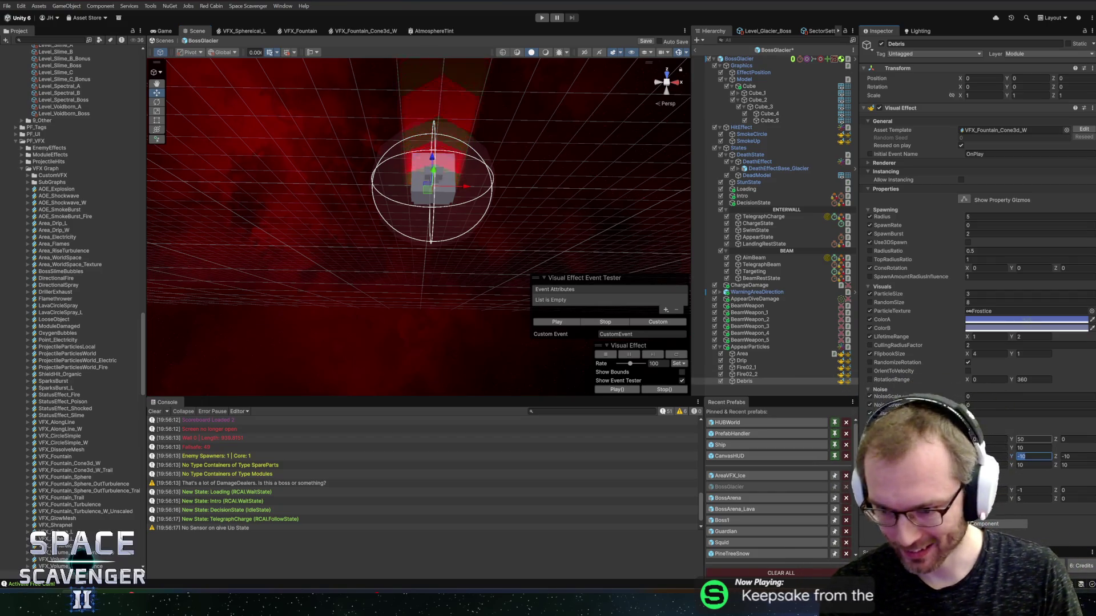
pyautogui.press('Tab')
pyautogui.write('9')
pyautogui.press('Return')
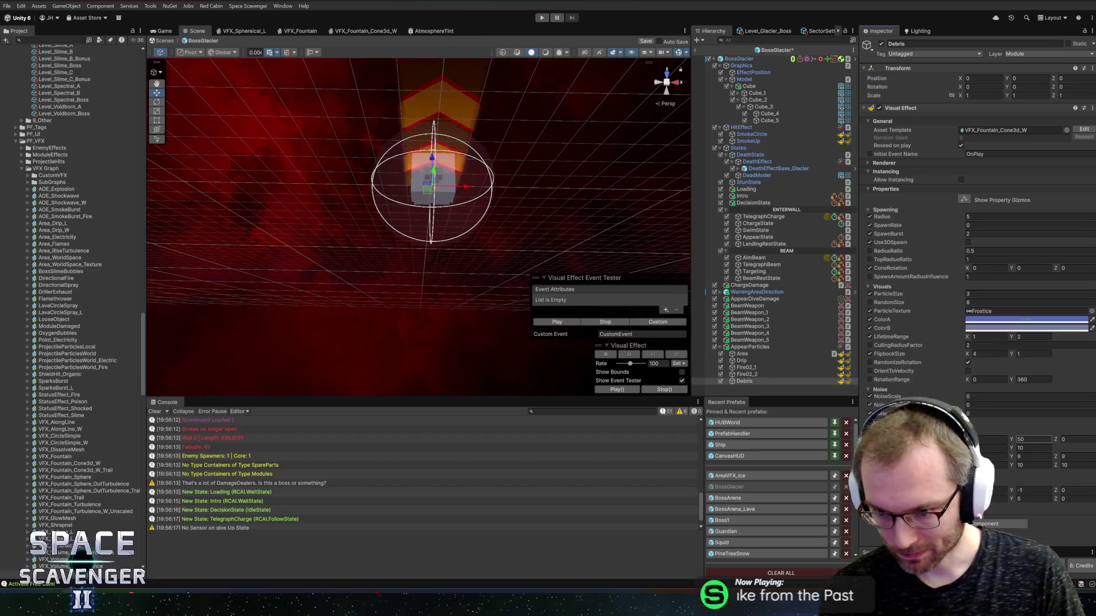
pyautogui.click(1026, 456)
pyautogui.write('0')
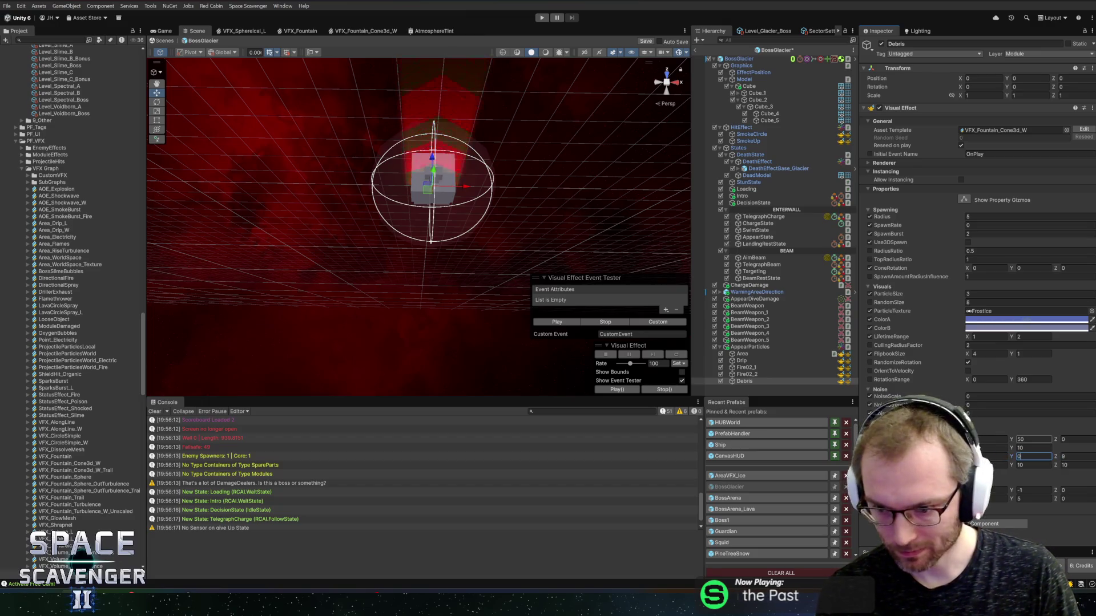
pyautogui.click(1026, 466)
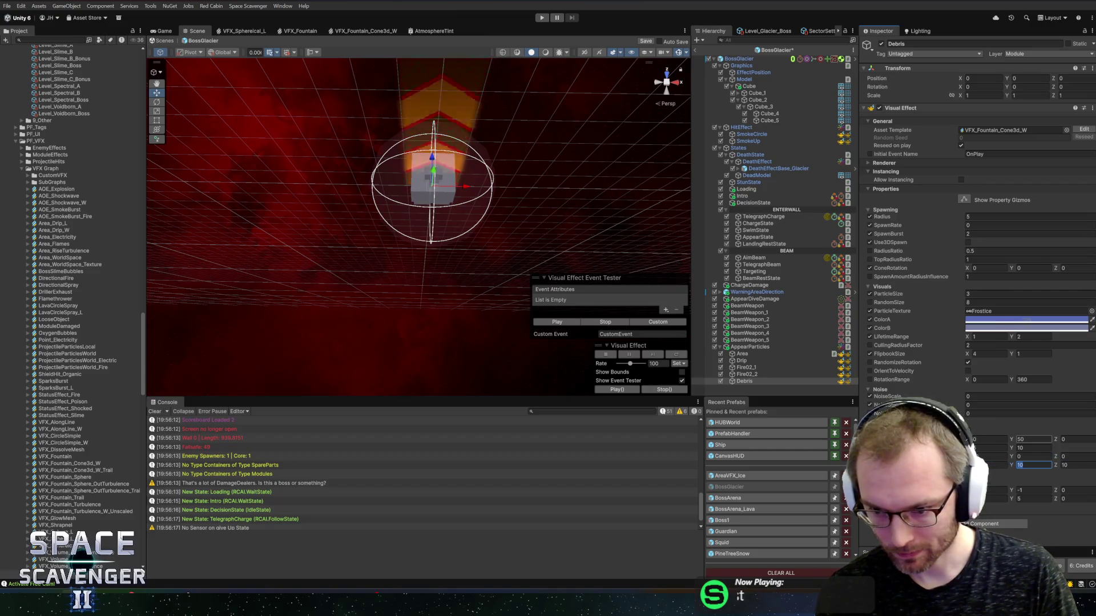
pyautogui.write('0')
pyautogui.press('Tab')
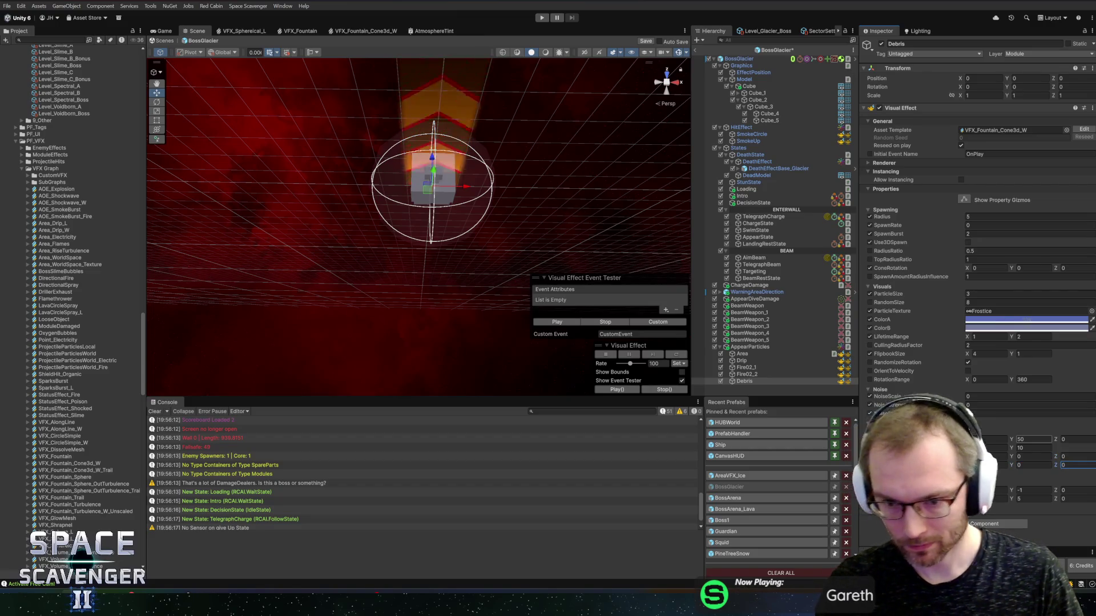
pyautogui.click(554, 322)
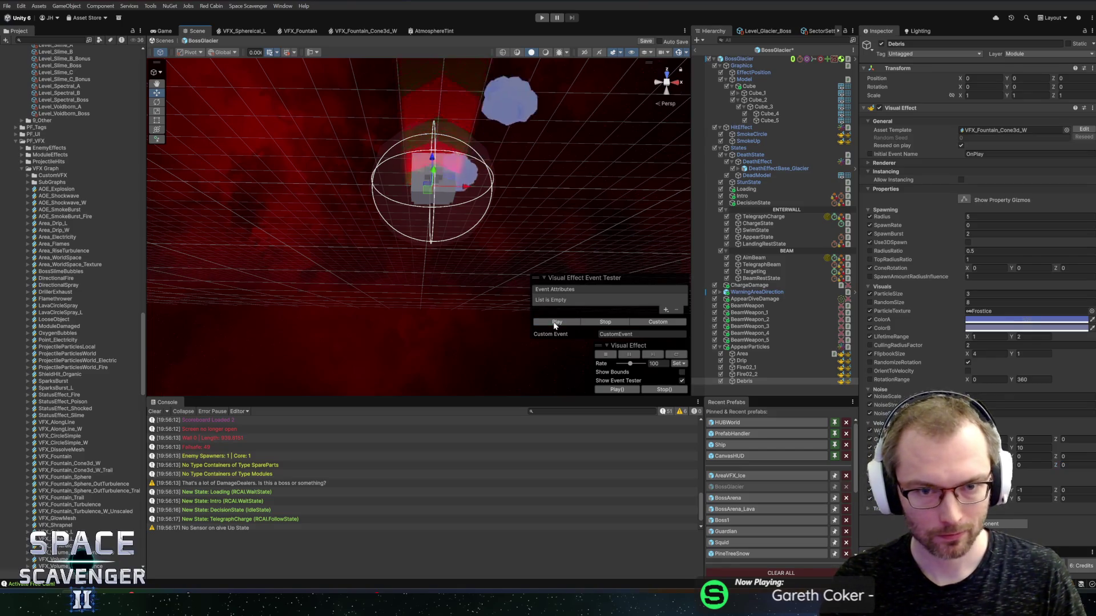
pyautogui.moveTo(512, 220)
pyautogui.mouseDown()
pyautogui.moveTo(520, 66)
pyautogui.moveTo(542, 172)
pyautogui.mouseUp()
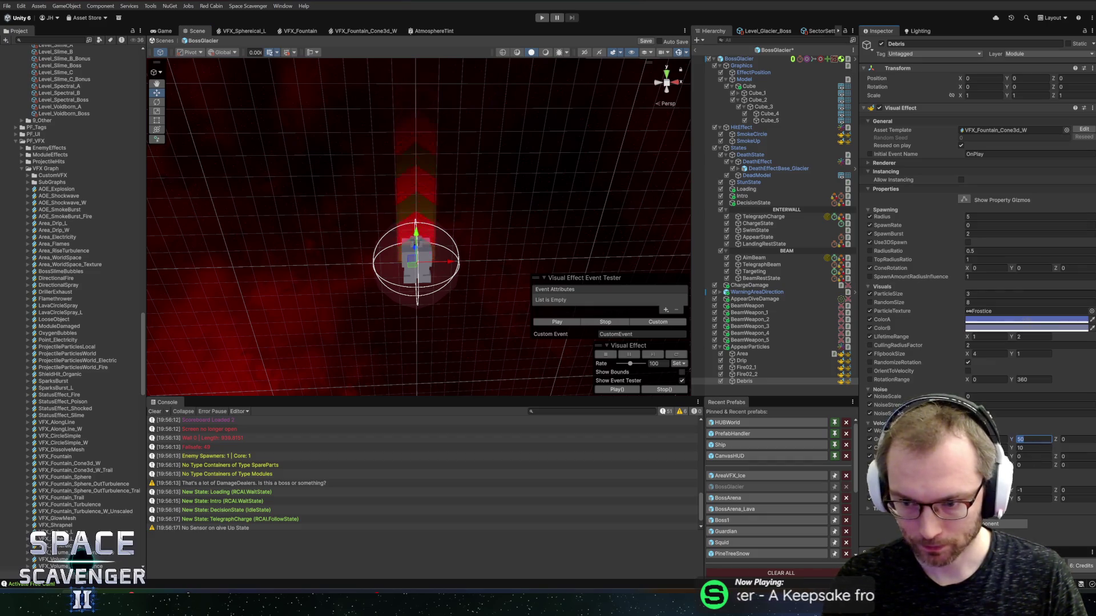
# Zero velocity Y, enter 10 in two initial velocity fields, and test-fire the debris burst
pyautogui.write('0')
pyautogui.click(537, 324)
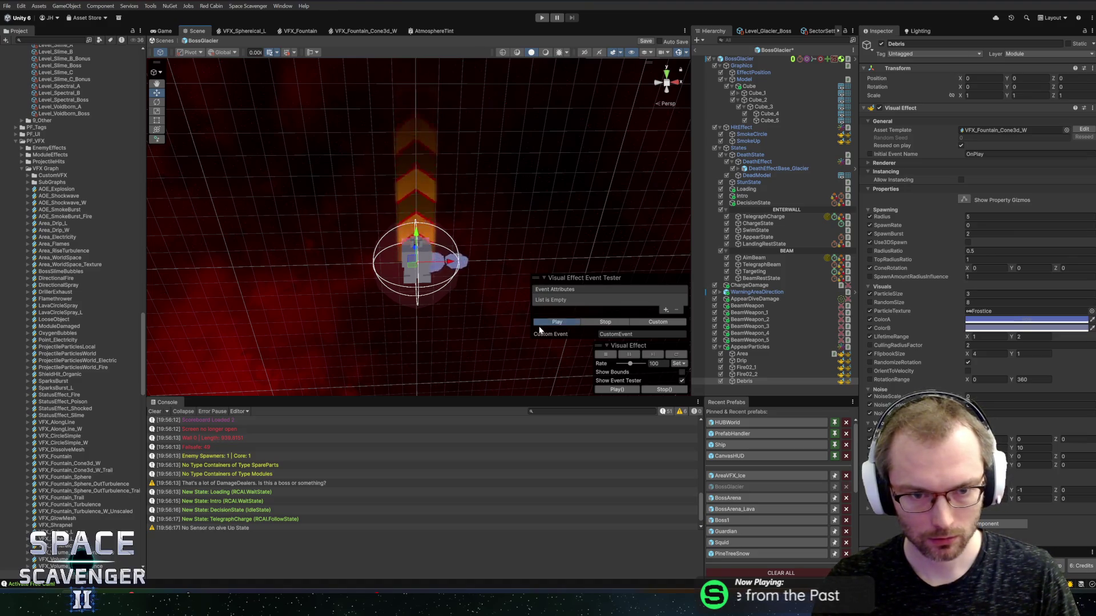
pyautogui.click(1033, 456)
pyautogui.write('10')
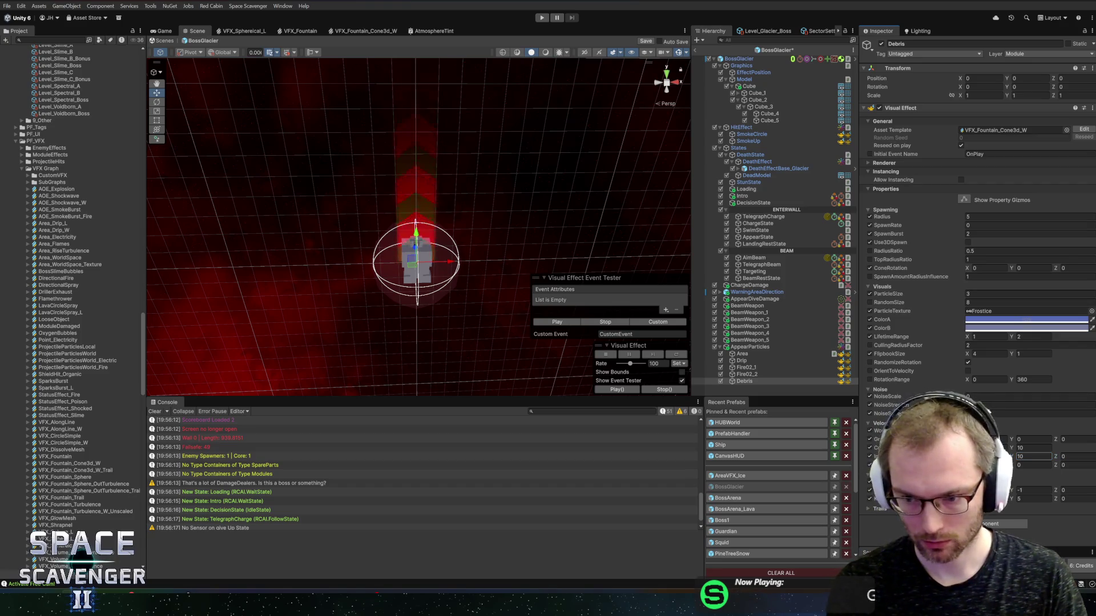
pyautogui.click(1034, 465)
pyautogui.write('10')
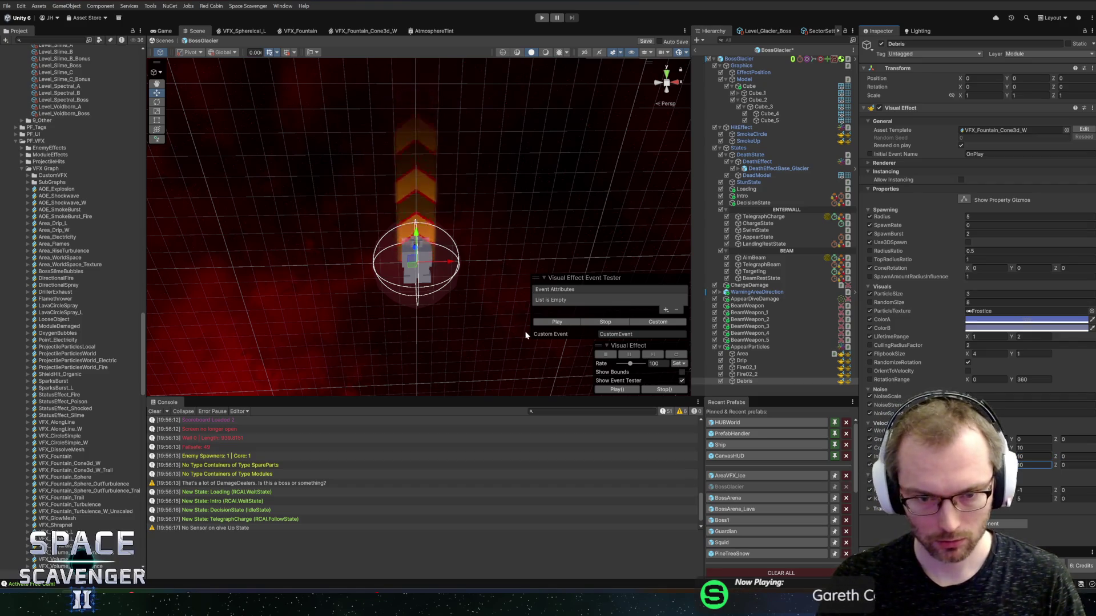
pyautogui.click(539, 323)
pyautogui.moveTo(522, 320)
pyautogui.mouseDown()
pyautogui.moveTo(519, 244)
pyautogui.moveTo(490, 209)
pyautogui.moveTo(511, 338)
pyautogui.moveTo(454, 251)
pyautogui.moveTo(466, 348)
pyautogui.mouseUp()
pyautogui.click(565, 324)
# Set Gravity Z to 20 and the velocity Y value to -10, viewing the boss head-on
pyautogui.moveTo(444, 302)
pyautogui.mouseDown()
pyautogui.moveTo(435, 130)
pyautogui.moveTo(486, 163)
pyautogui.moveTo(501, 140)
pyautogui.moveTo(494, 166)
pyautogui.mouseUp()
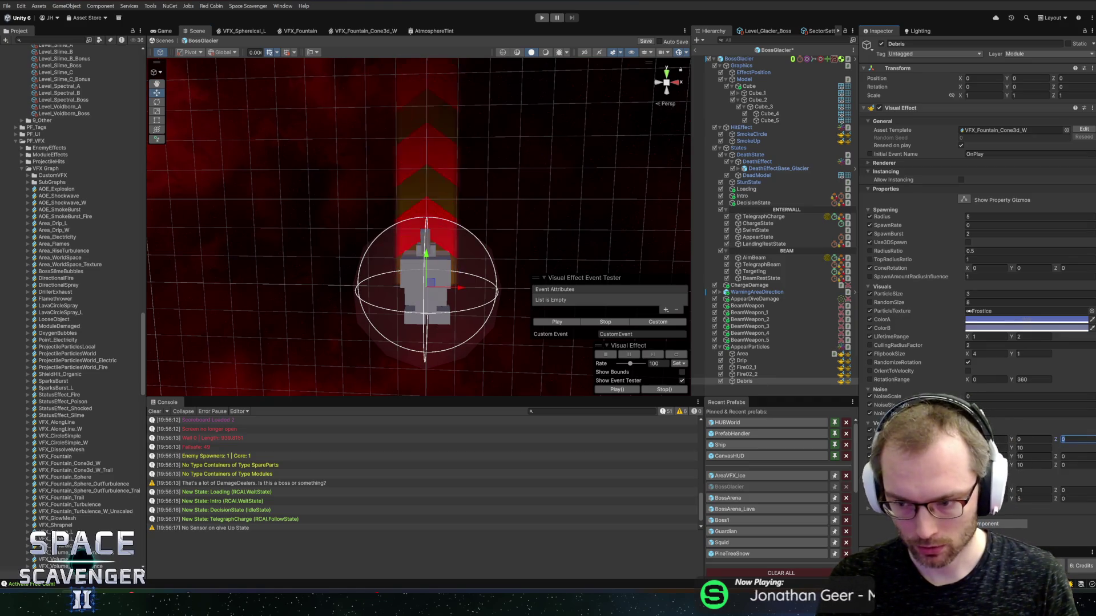
pyautogui.write('20')
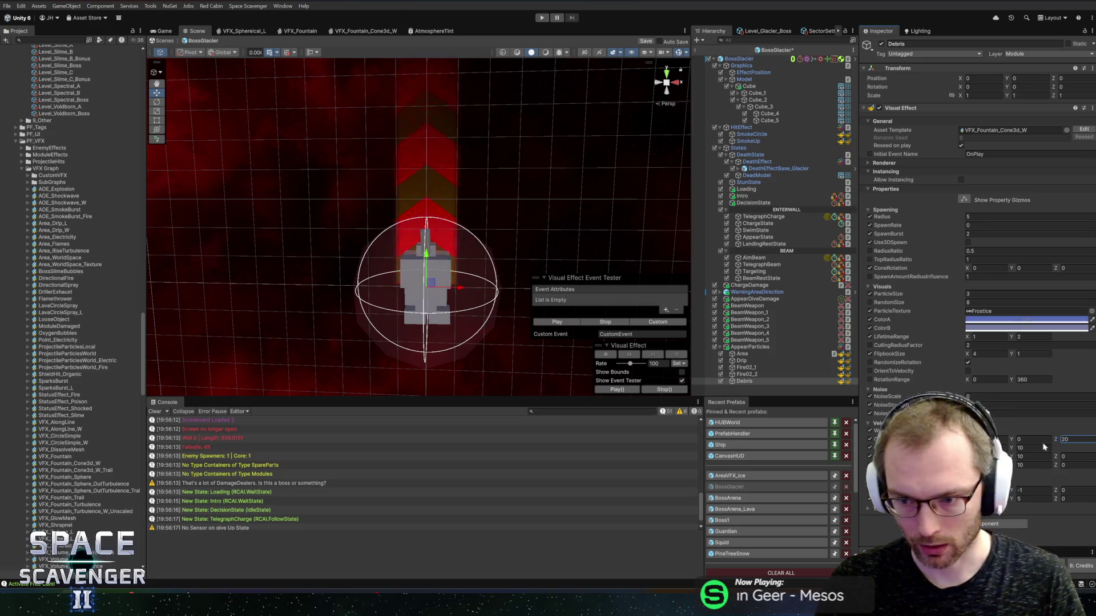
pyautogui.write('-10')
pyautogui.press('Return')
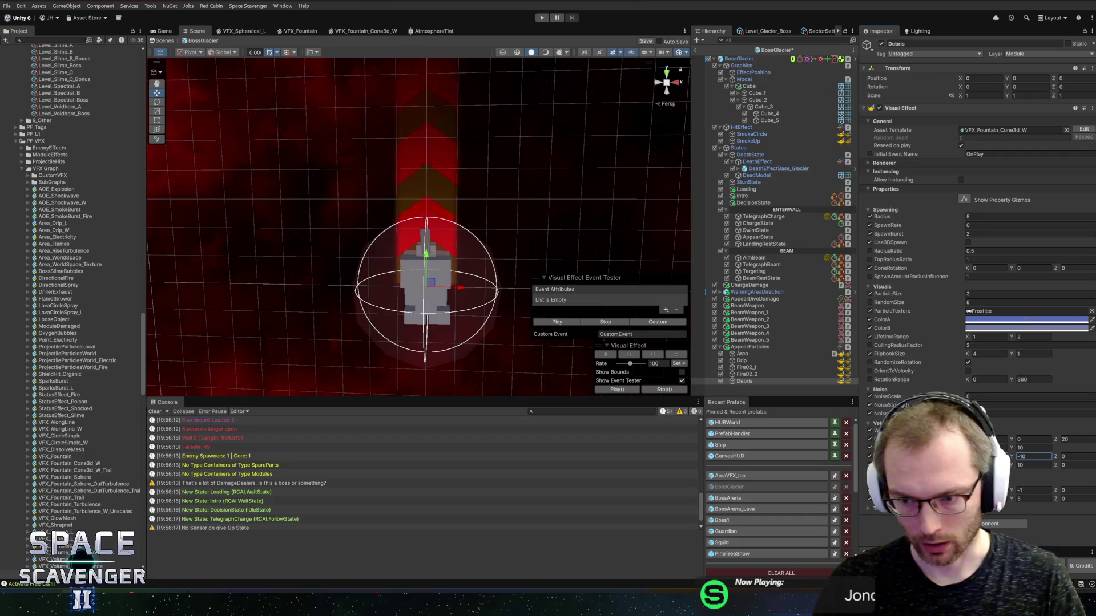
pyautogui.click(560, 323)
pyautogui.moveTo(430, 349); pyautogui.dragTo(466, 279)
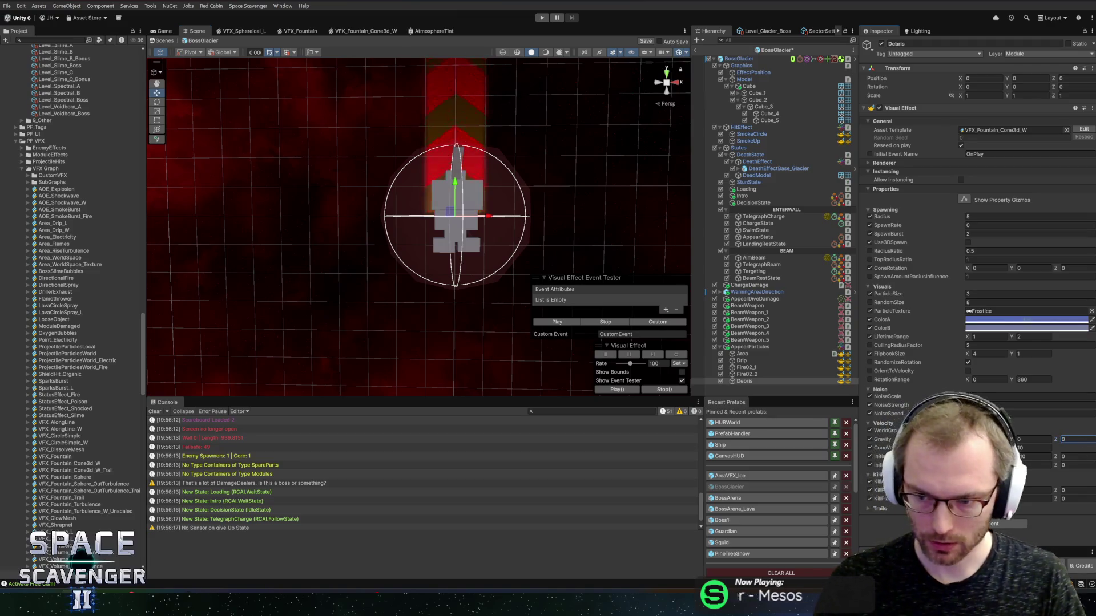
# Change the -10 Y velocity value to 5 and retest the debris burst
pyautogui.click(571, 323)
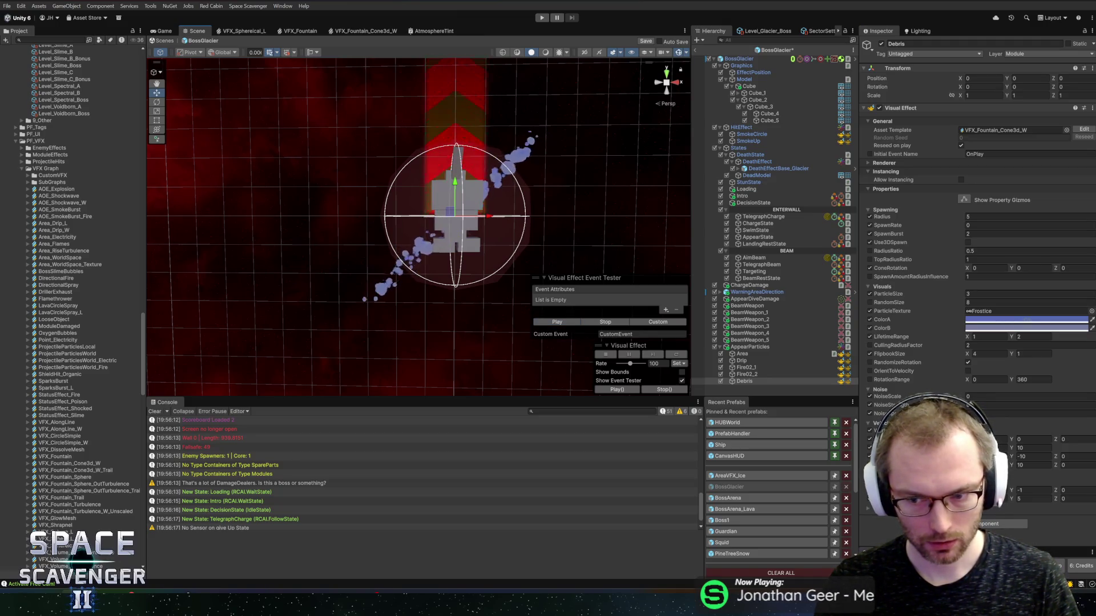
pyautogui.click(1025, 456)
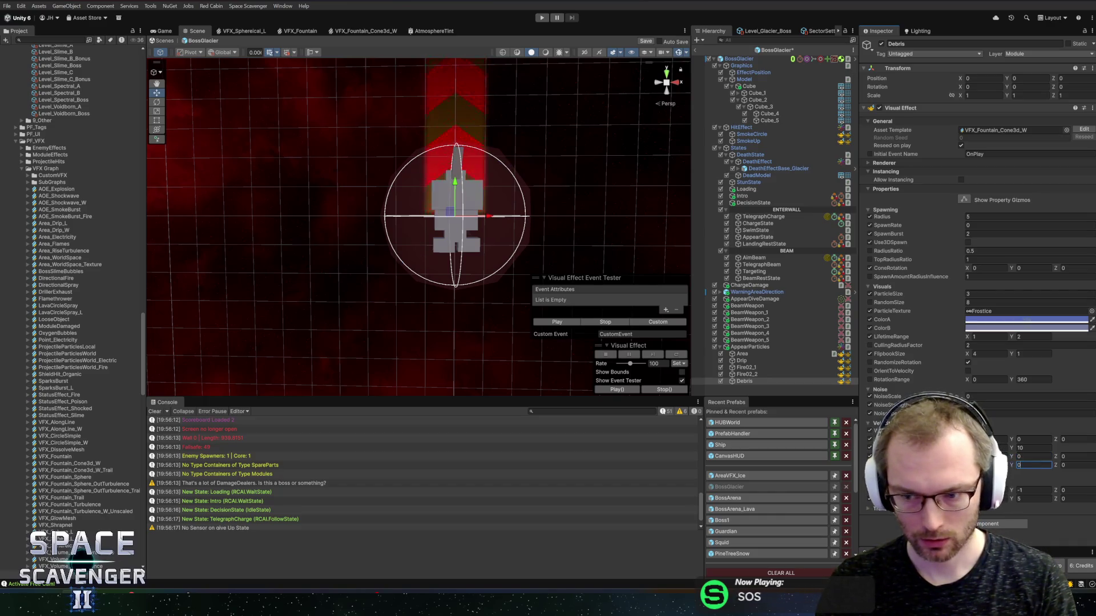
pyautogui.click(574, 322)
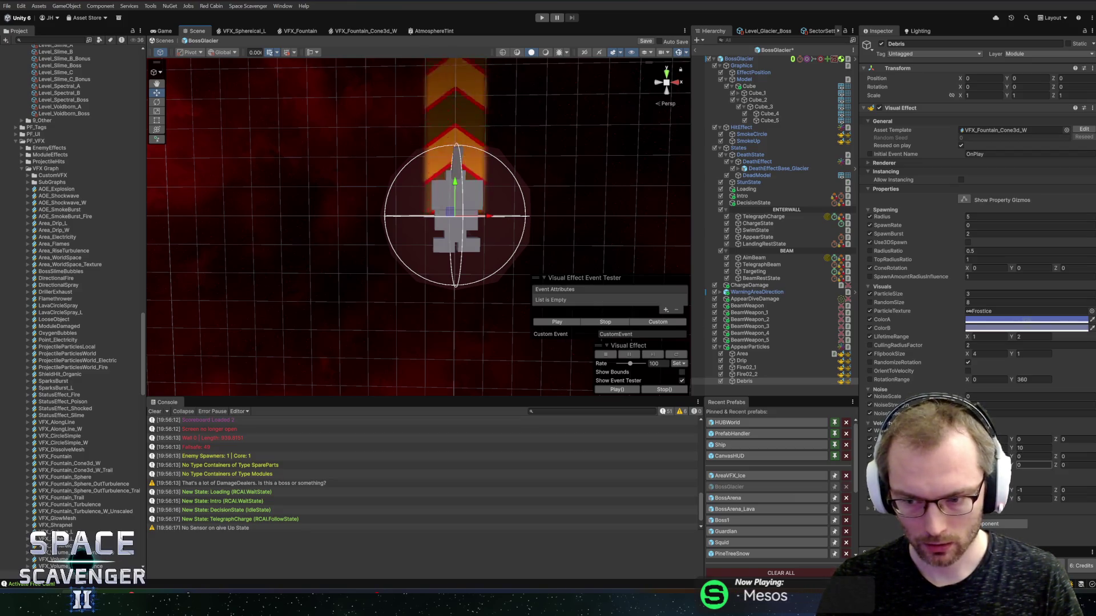
pyautogui.write('5')
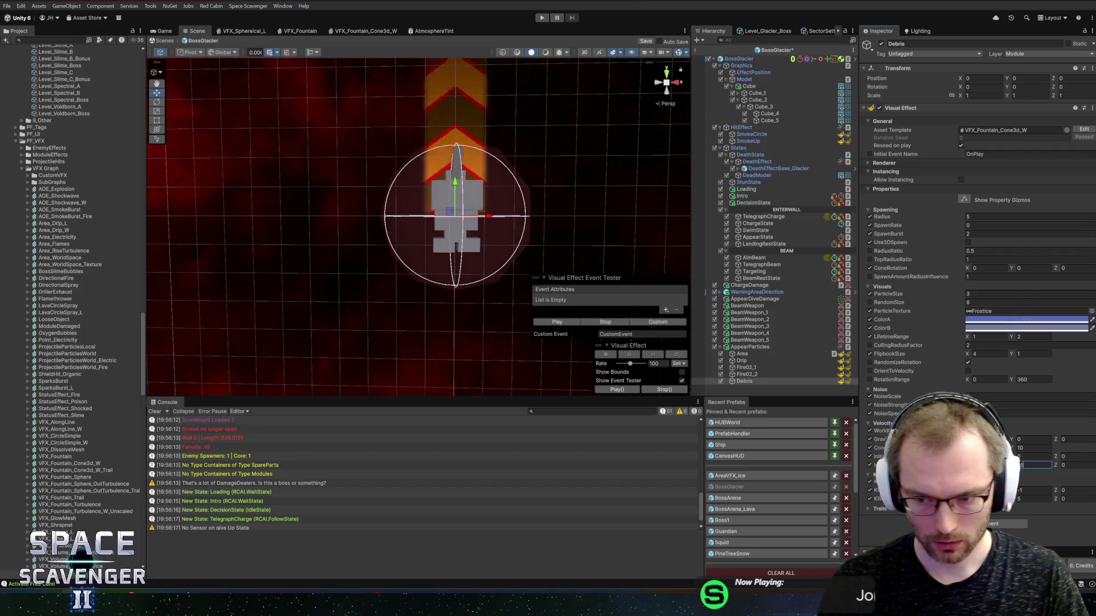
pyautogui.click(553, 323)
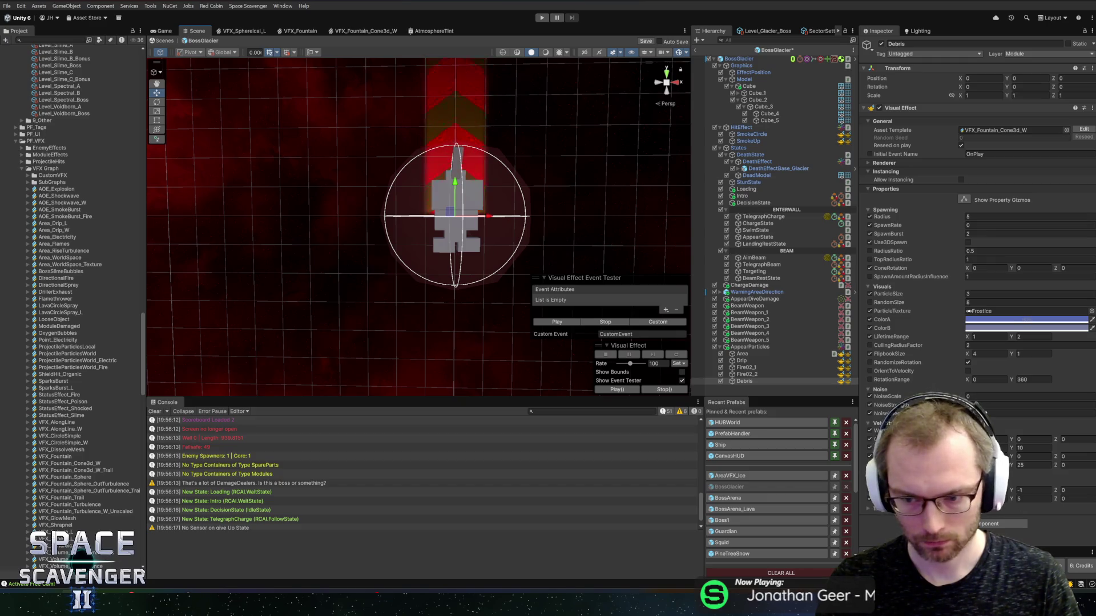
# Set the Gravity value of 25 back to 0 and replay the burst at an angle
pyautogui.click(1033, 465)
pyautogui.write('0')
pyautogui.press('Return')
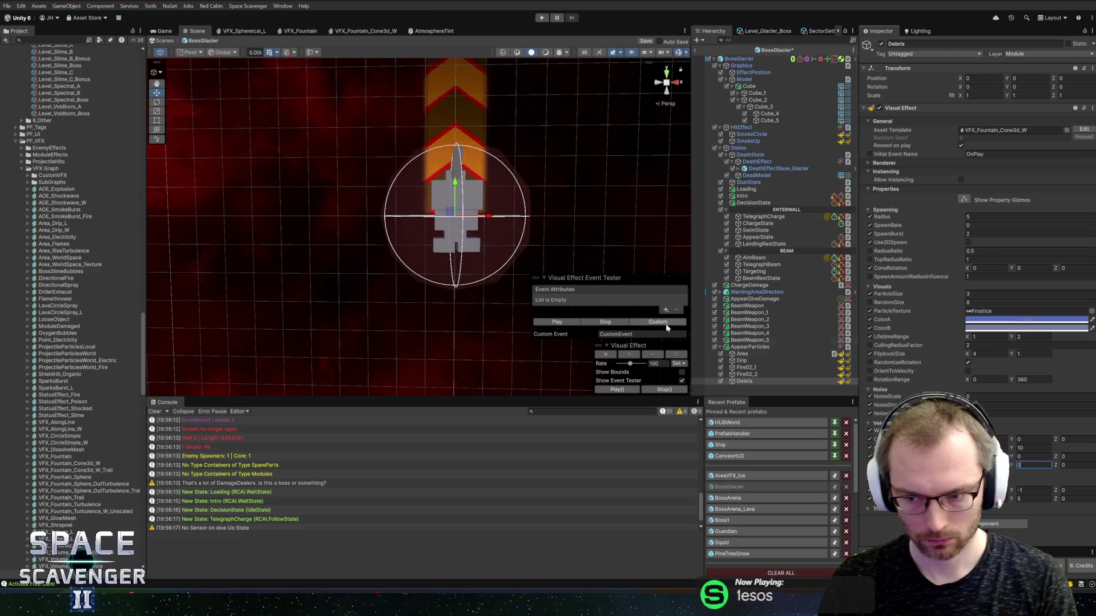
pyautogui.moveTo(553, 306)
pyautogui.mouseDown()
pyautogui.moveTo(509, 252)
pyautogui.moveTo(559, 216)
pyautogui.mouseUp()
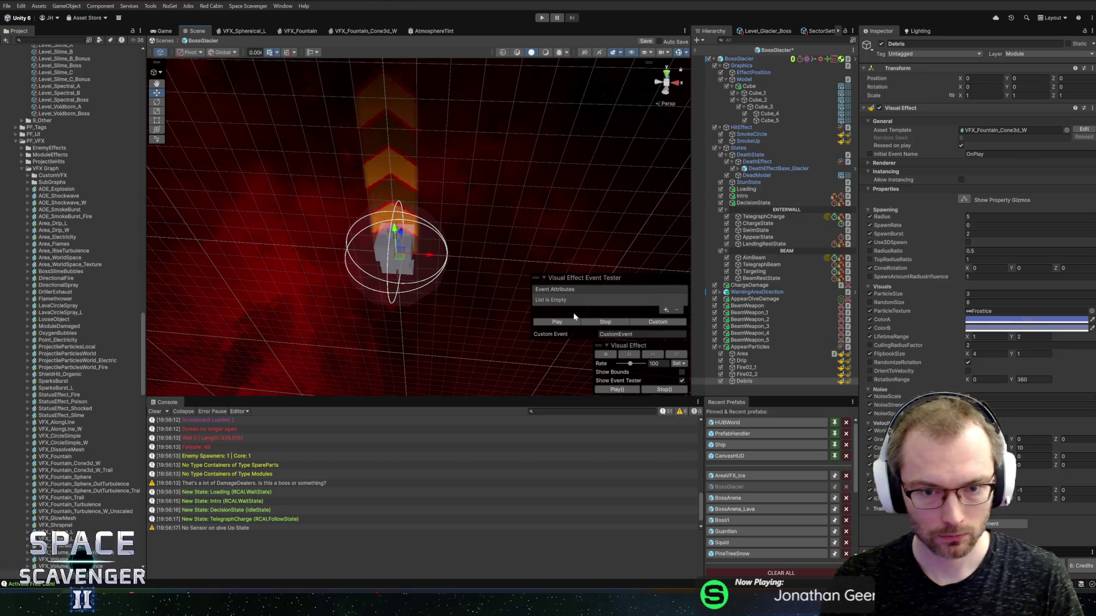
pyautogui.click(557, 323)
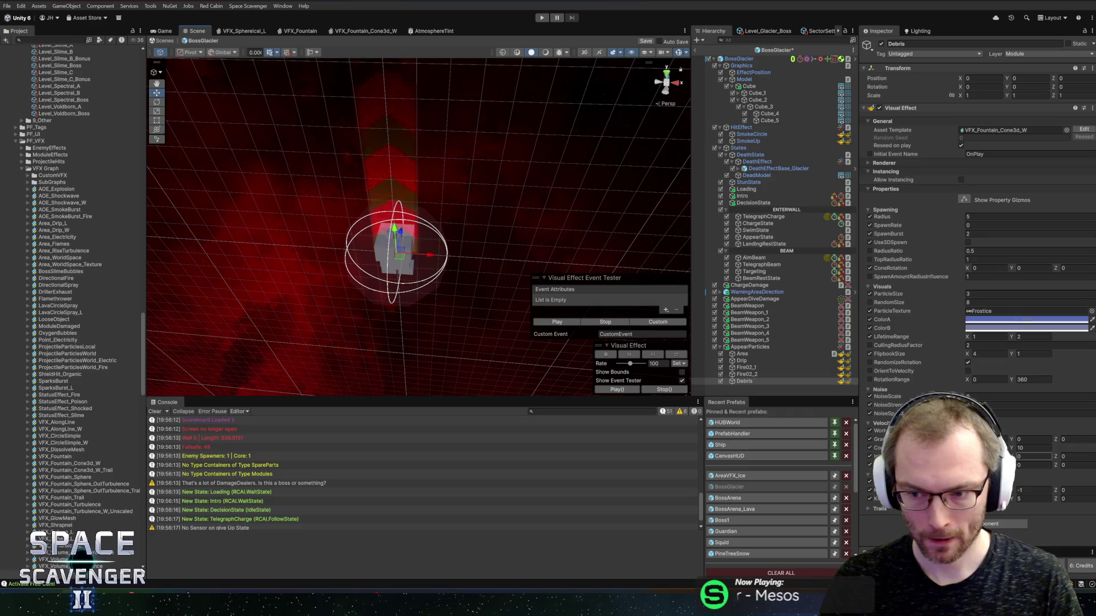
# Set both initial velocity Y values to 10 and fire the debris burst
pyautogui.click(1026, 465)
pyautogui.click(1026, 457)
pyautogui.write('10')
pyautogui.click(1027, 465)
pyautogui.write('10')
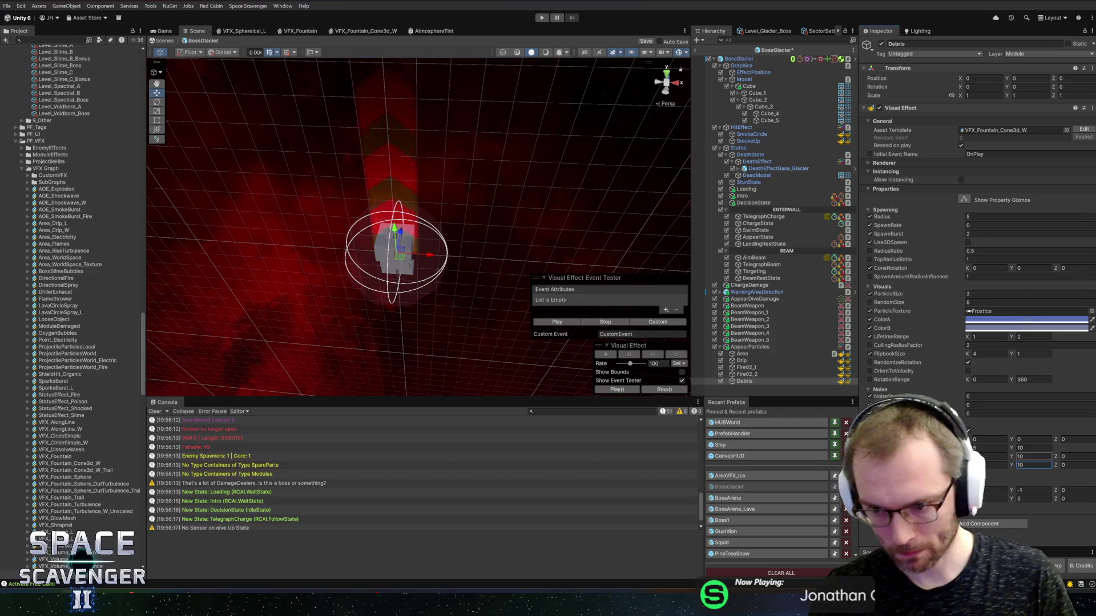
pyautogui.click(547, 322)
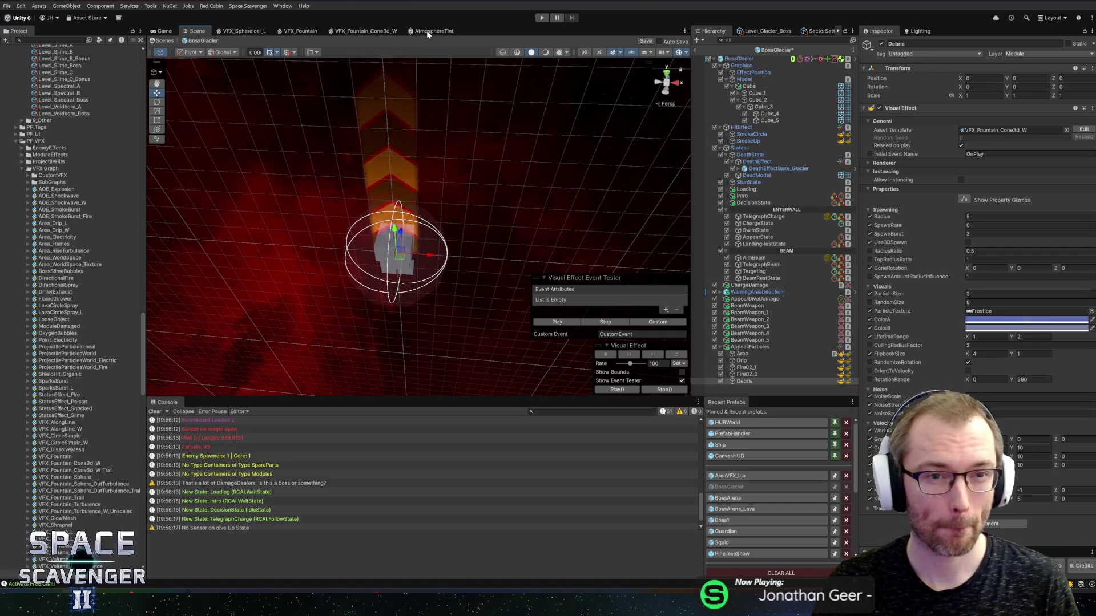
# In the VFX_Fountain_Cone3d_W graph, move the InitialVelocityMin/Max and Random Float nodes to clear space
pyautogui.click(358, 34)
pyautogui.moveTo(358, 262); pyautogui.dragTo(531, 258)
pyautogui.moveTo(366, 197); pyautogui.dragTo(469, 160)
pyautogui.moveTo(342, 187); pyautogui.dragTo(331, 229)
pyautogui.moveTo(335, 144); pyautogui.dragTo(415, 196)
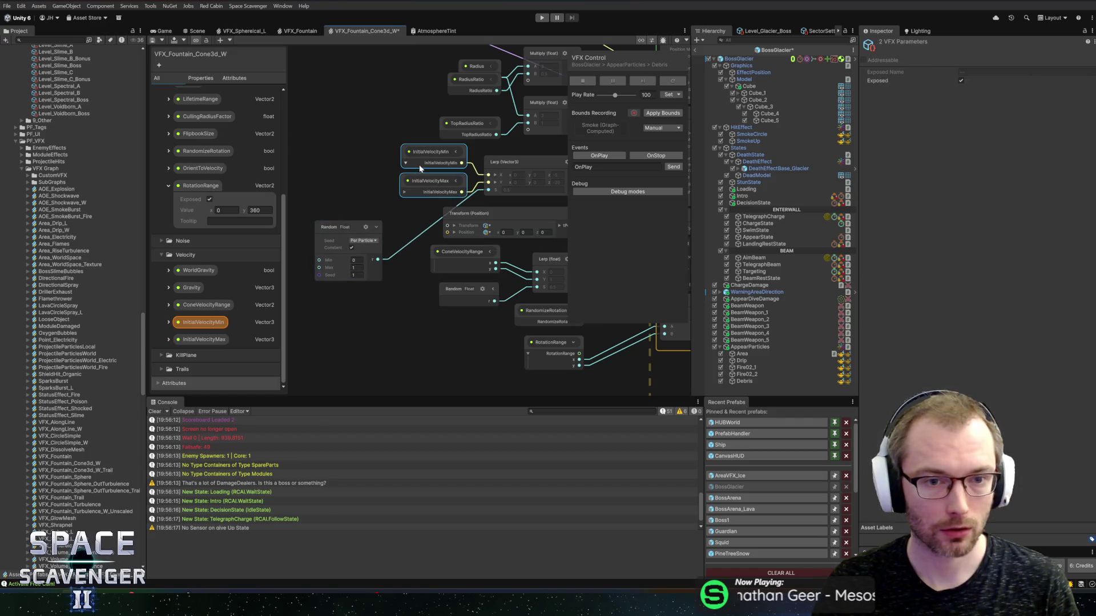
pyautogui.moveTo(418, 171); pyautogui.dragTo(305, 143)
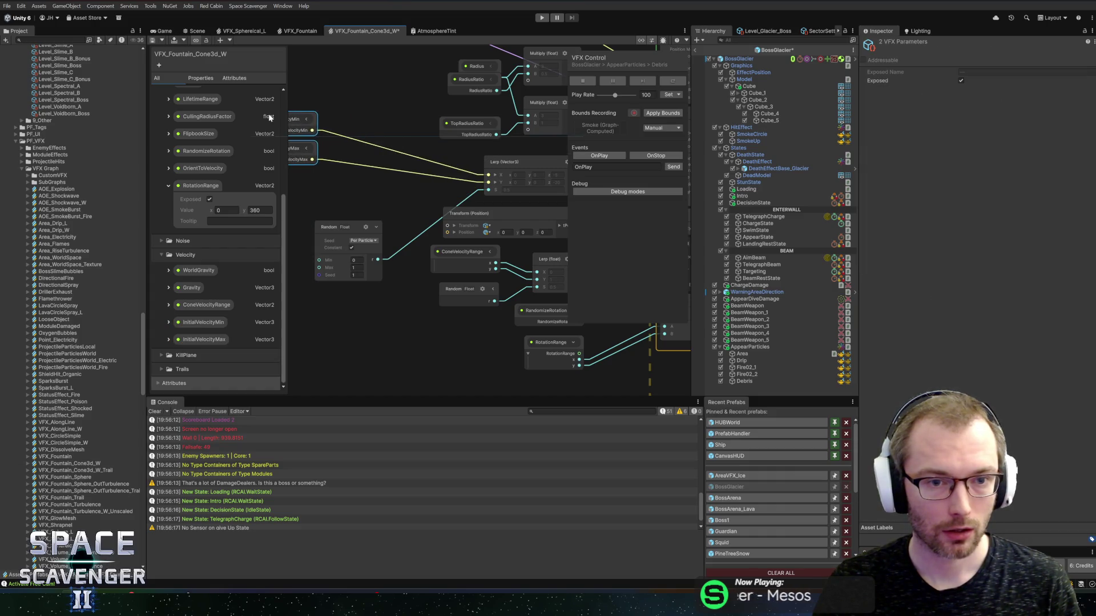
pyautogui.click(431, 119)
pyautogui.scroll(2, 468, 134)
pyautogui.moveTo(404, 132); pyautogui.dragTo(355, 150)
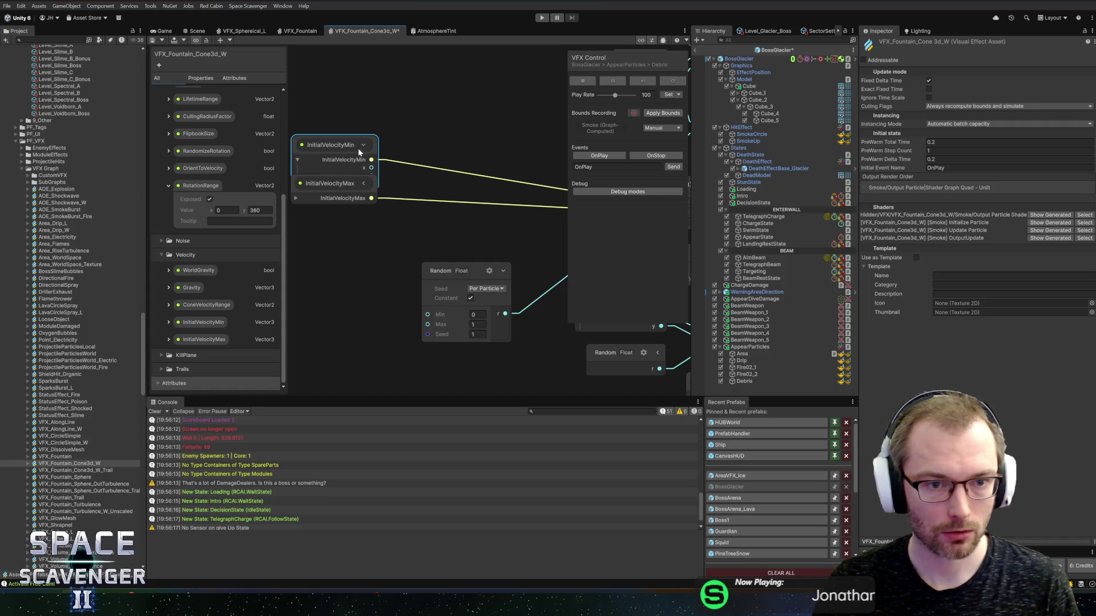
# Expand InitialVelocityMin into x, y, z and stack three Random Float nodes with seeds 1, 2, 3
pyautogui.click(298, 159)
pyautogui.moveTo(303, 153); pyautogui.dragTo(297, 81)
pyautogui.moveTo(436, 264)
pyautogui.mouseDown()
pyautogui.moveTo(377, 272)
pyautogui.moveTo(371, 259)
pyautogui.mouseUp()
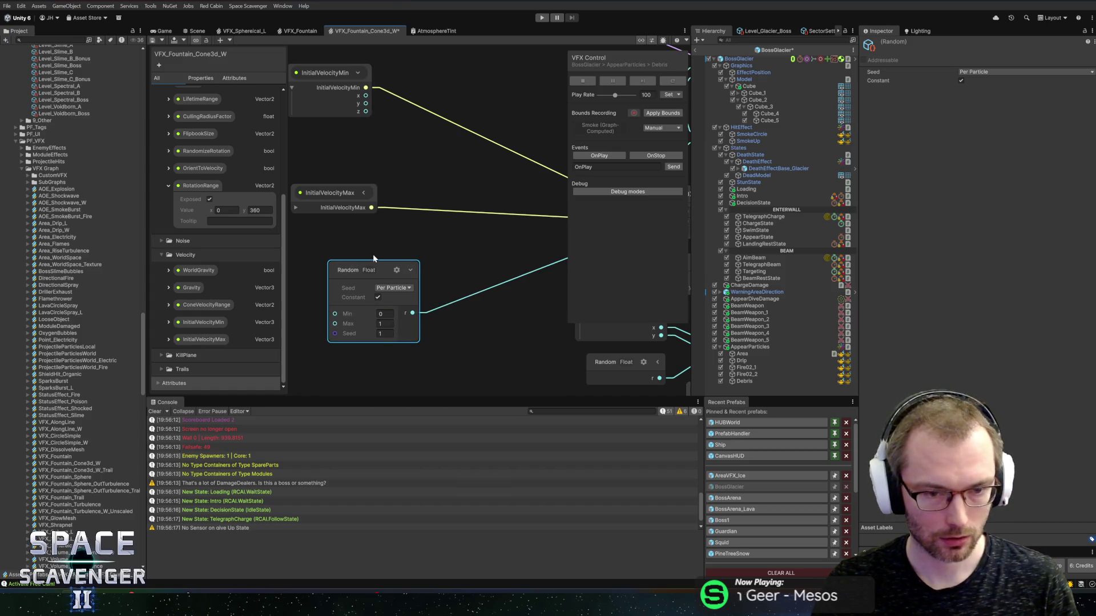
pyautogui.hotkey('ctrl', 'd')
pyautogui.hotkey('ctrl', 'd')
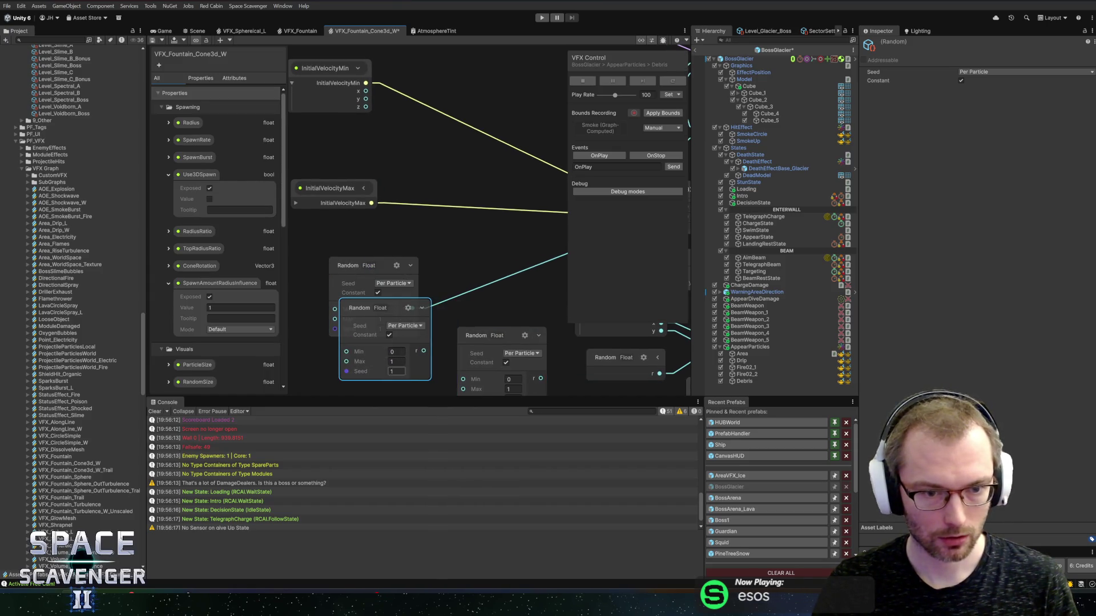
pyautogui.press('Tab')
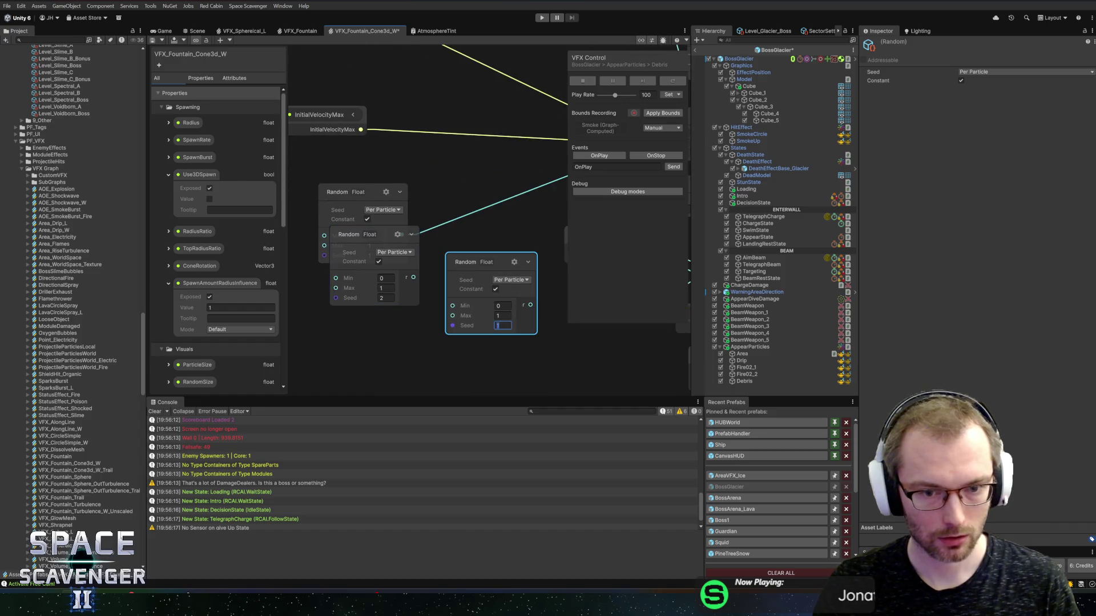
pyautogui.moveTo(499, 262); pyautogui.dragTo(385, 319)
pyautogui.moveTo(354, 191); pyautogui.dragTo(365, 155)
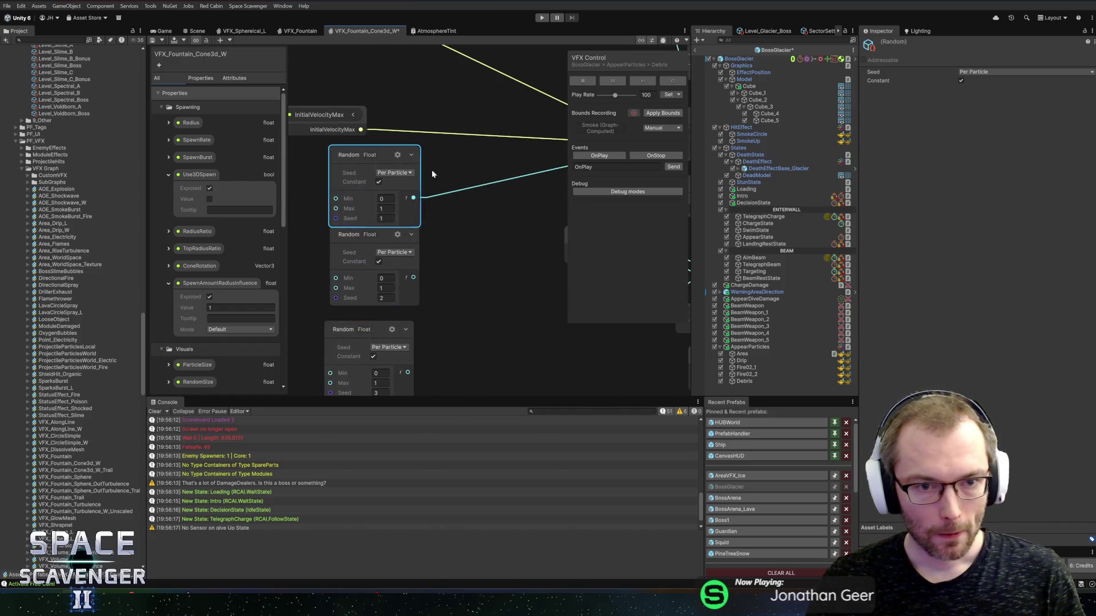
pyautogui.moveTo(368, 280); pyautogui.dragTo(370, 334)
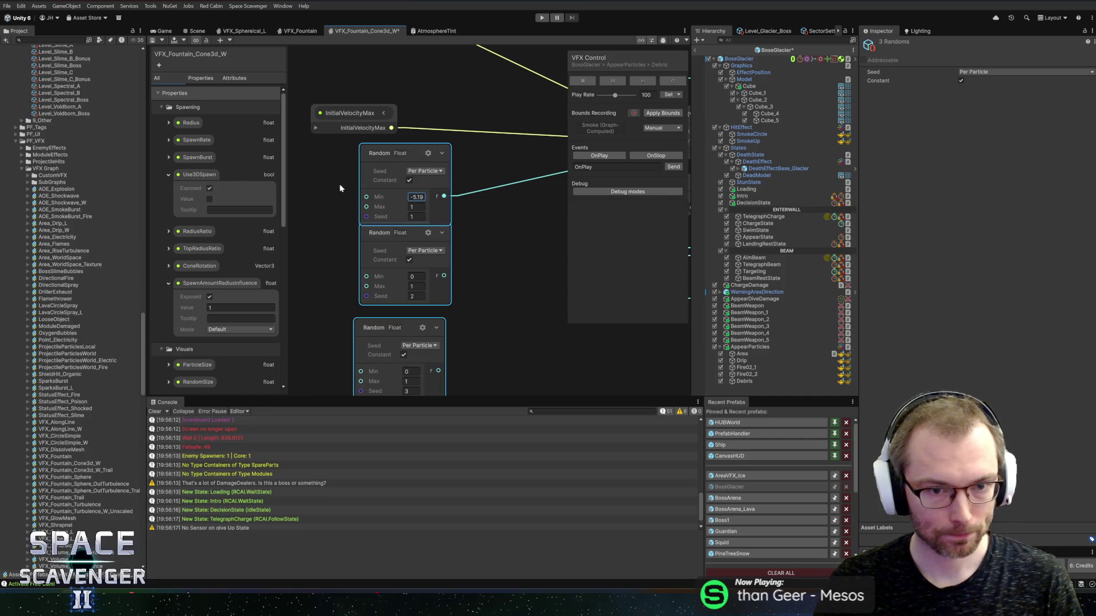
pyautogui.click(444, 197)
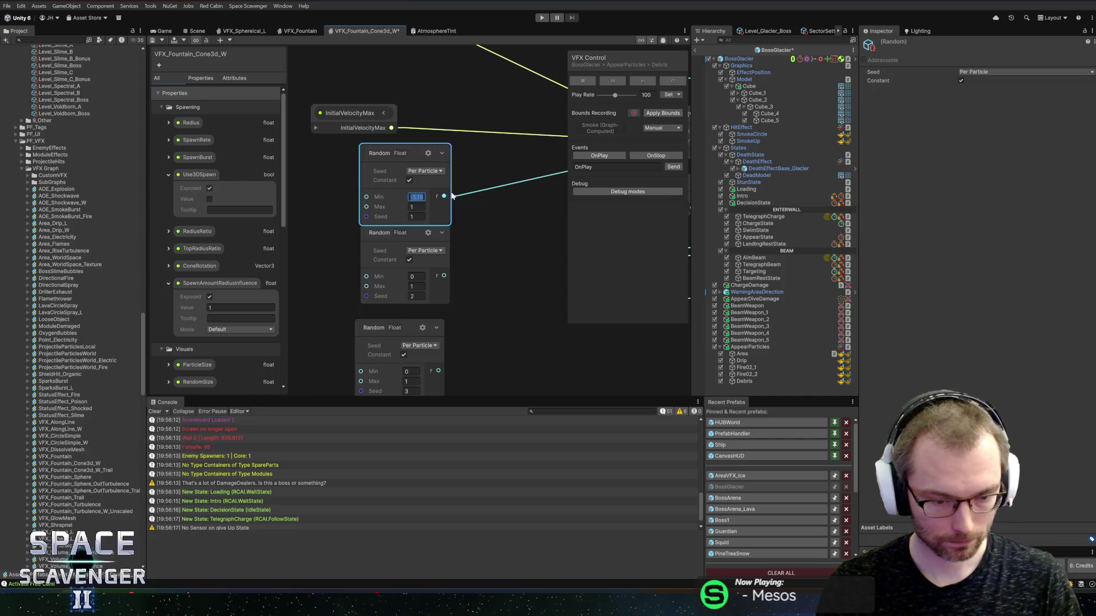
pyautogui.click(494, 312)
pyautogui.moveTo(434, 128); pyautogui.dragTo(440, 247)
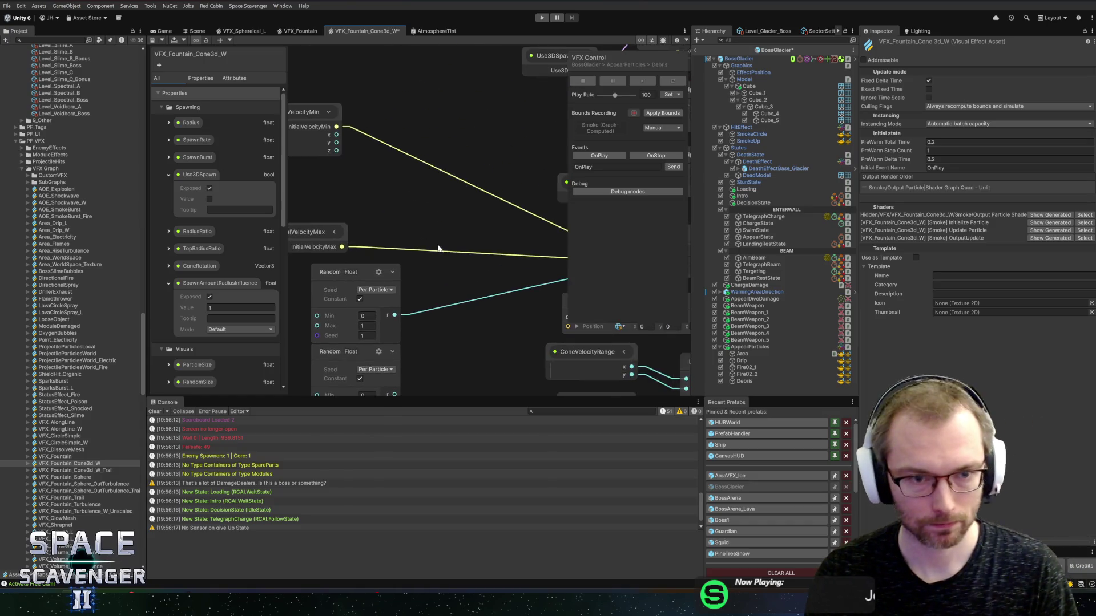